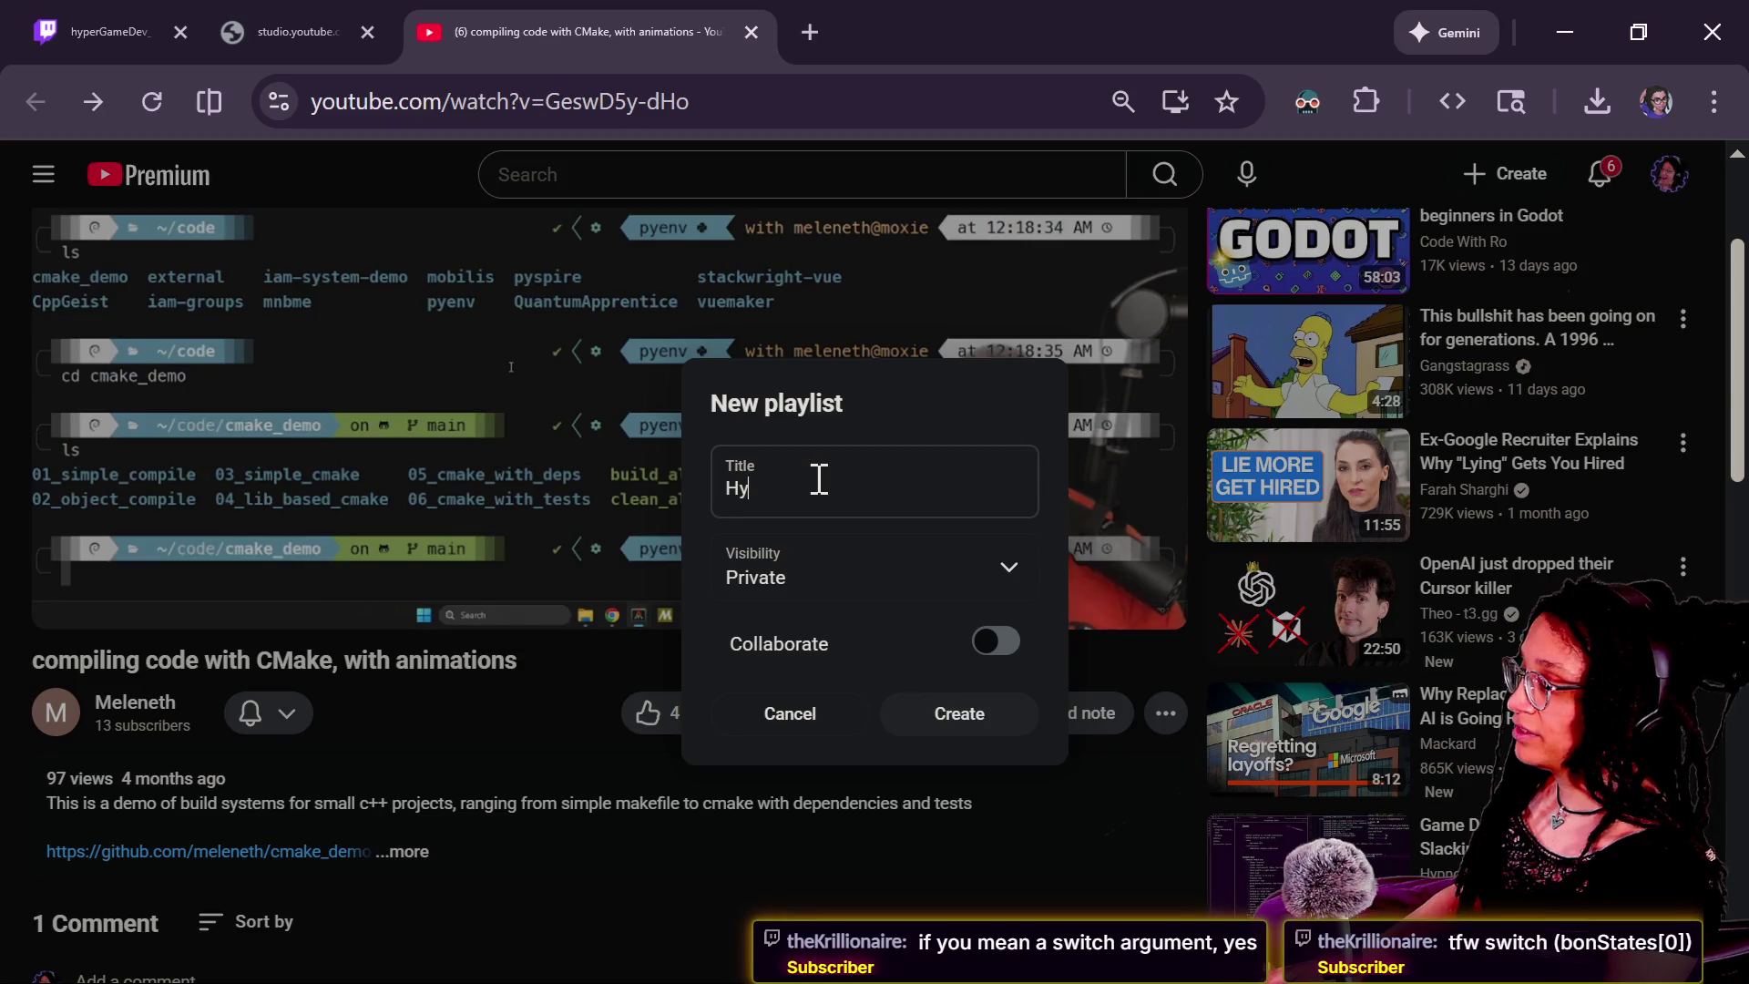
Create the unlisted playlist 'Learning: C++', then close the YouTube video tab.
type("Learning: C++")
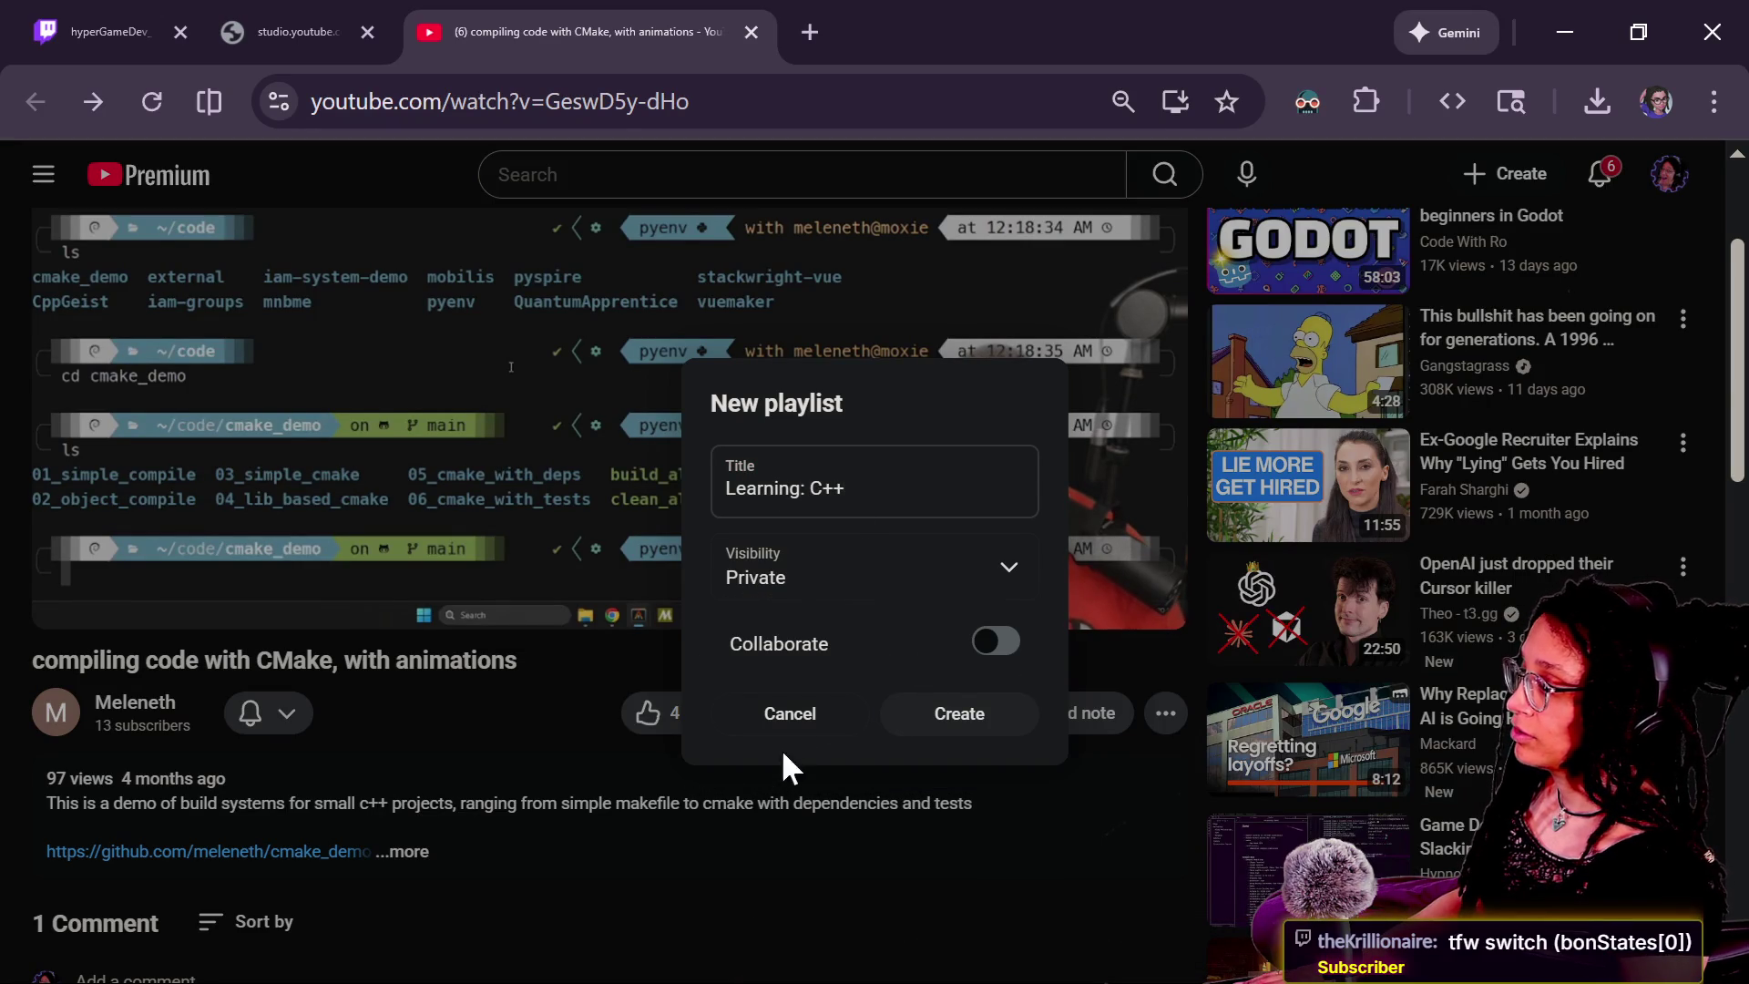
left_click(801, 586)
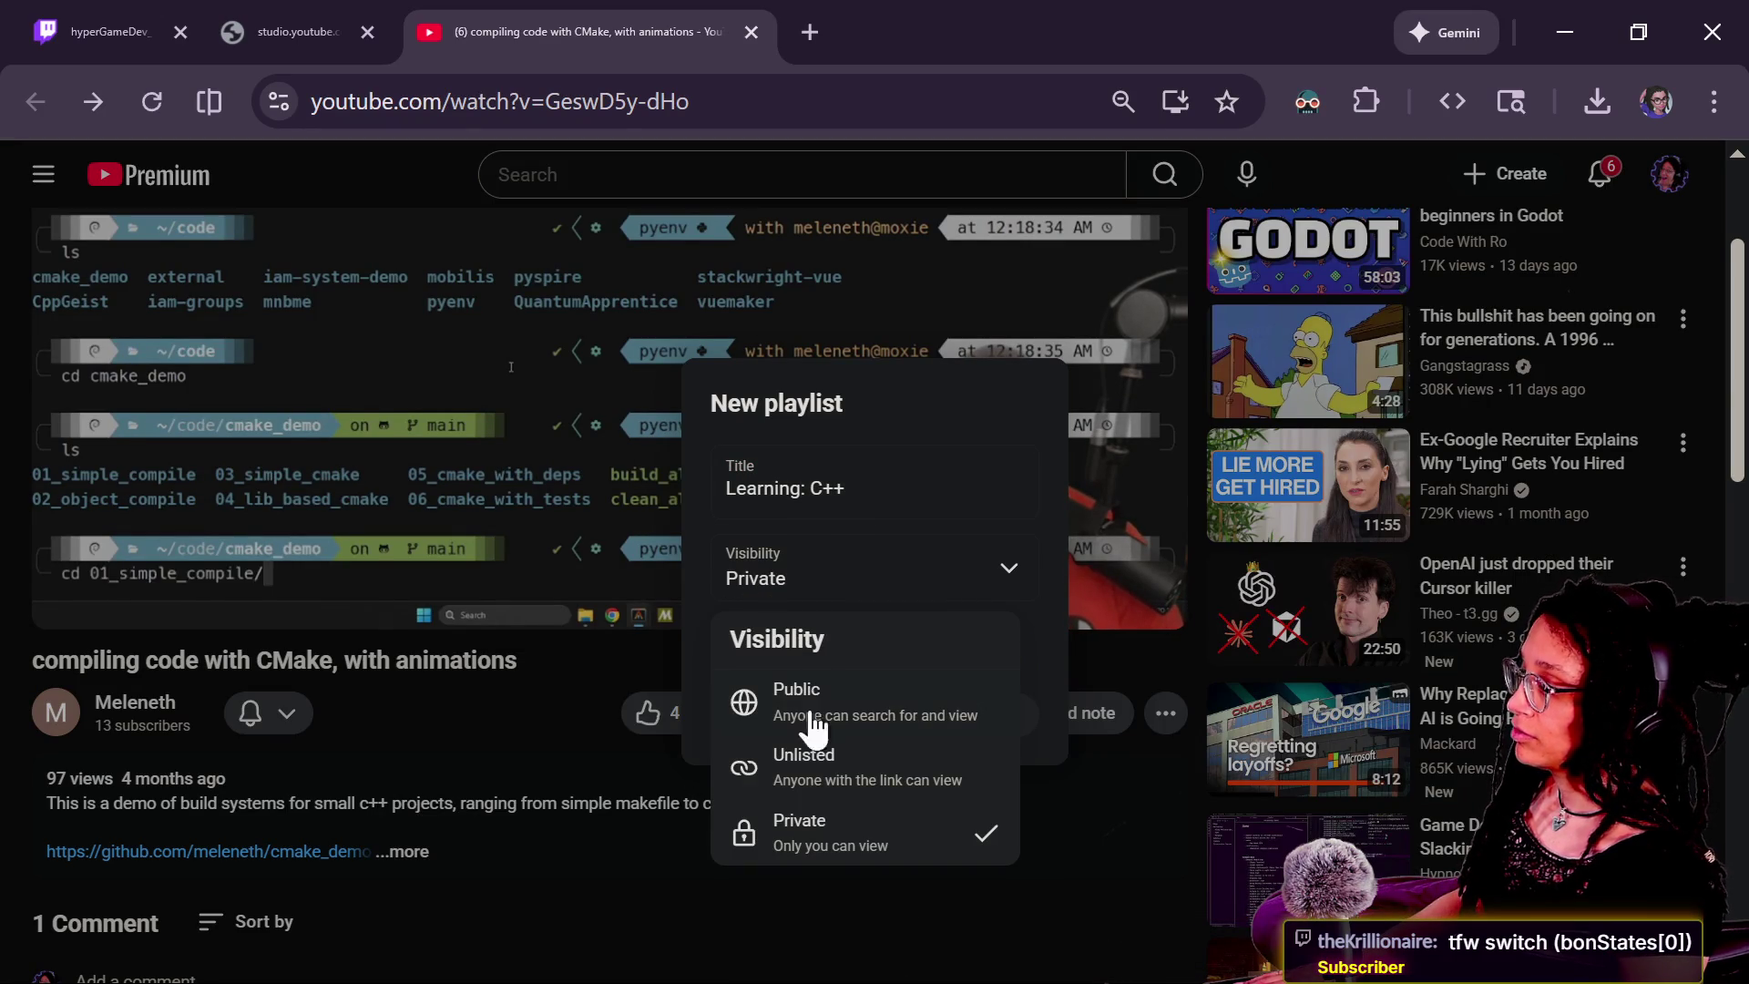
left_click(876, 760)
left_click(963, 715)
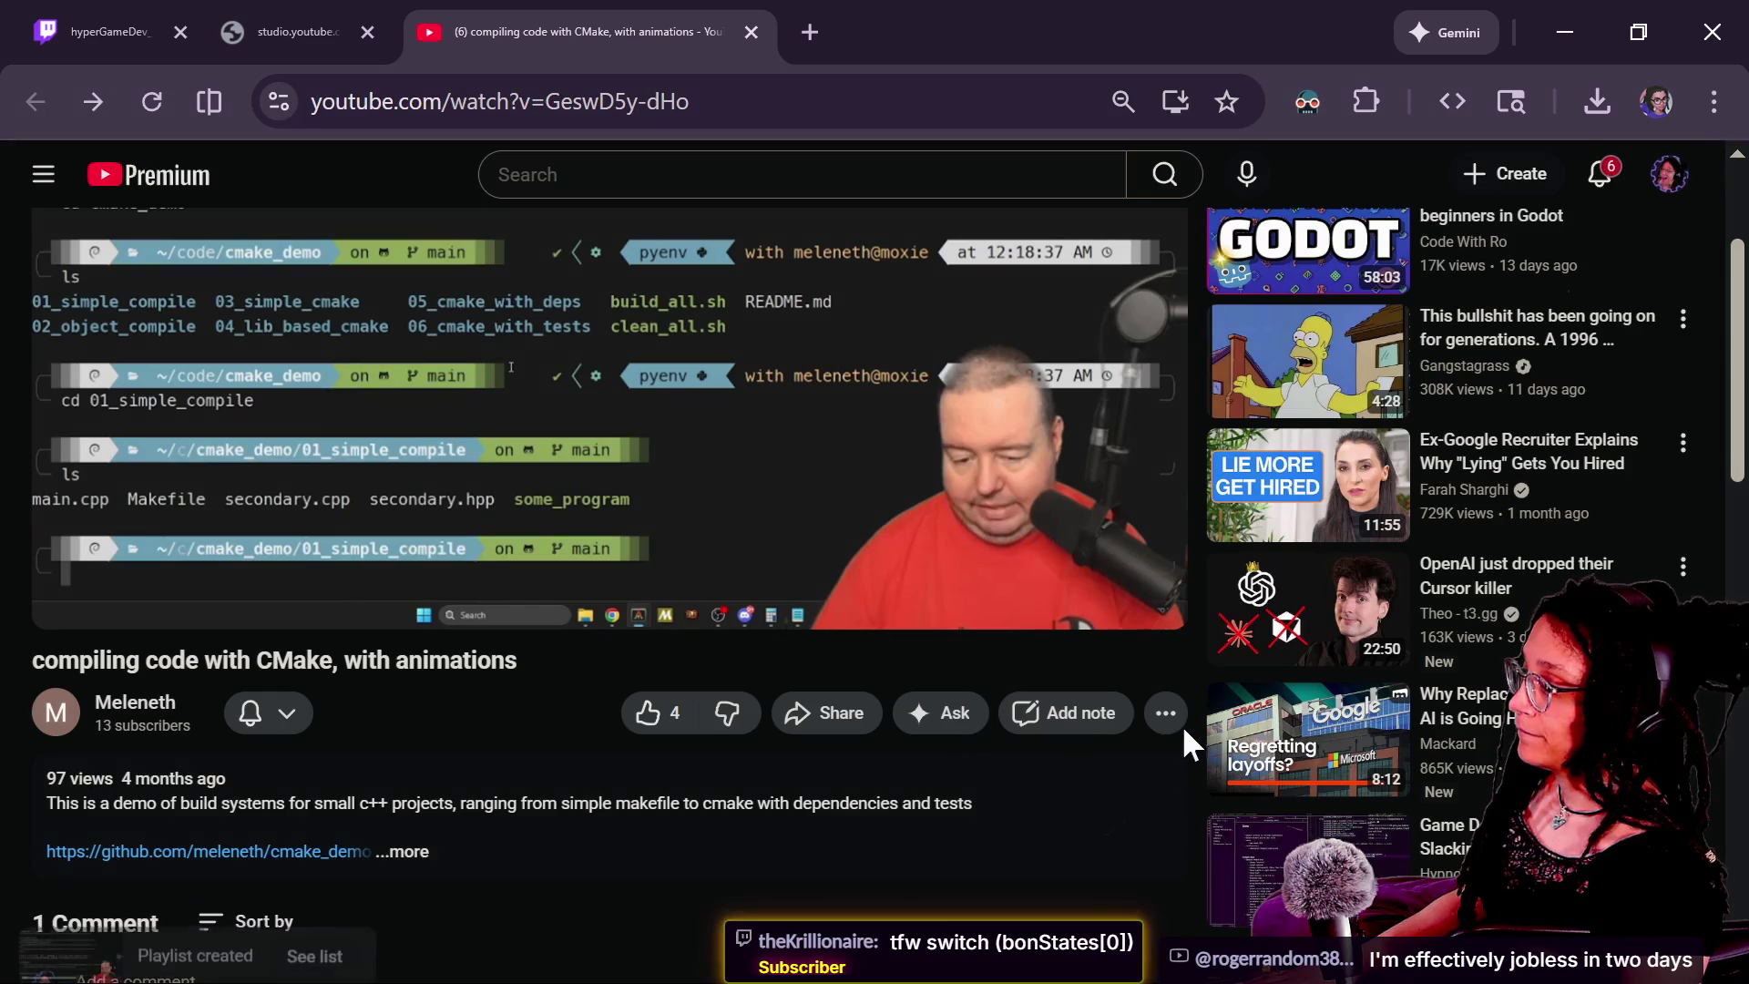
left_click(1166, 715)
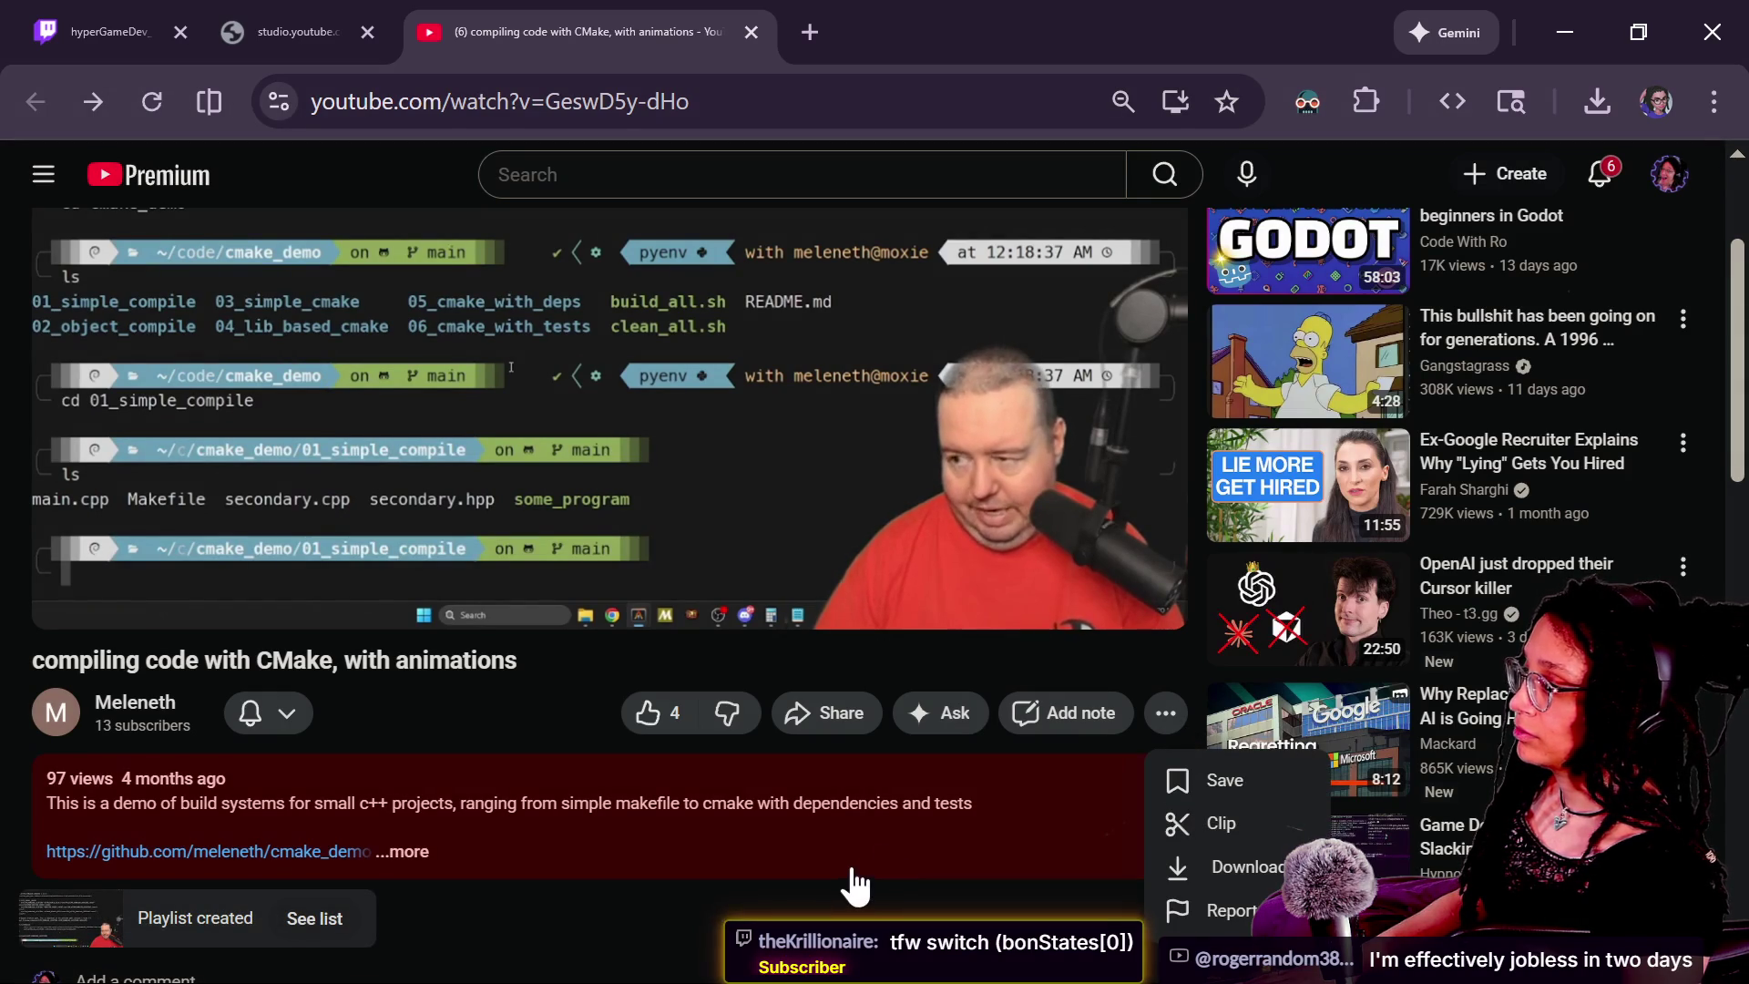
left_click(752, 32)
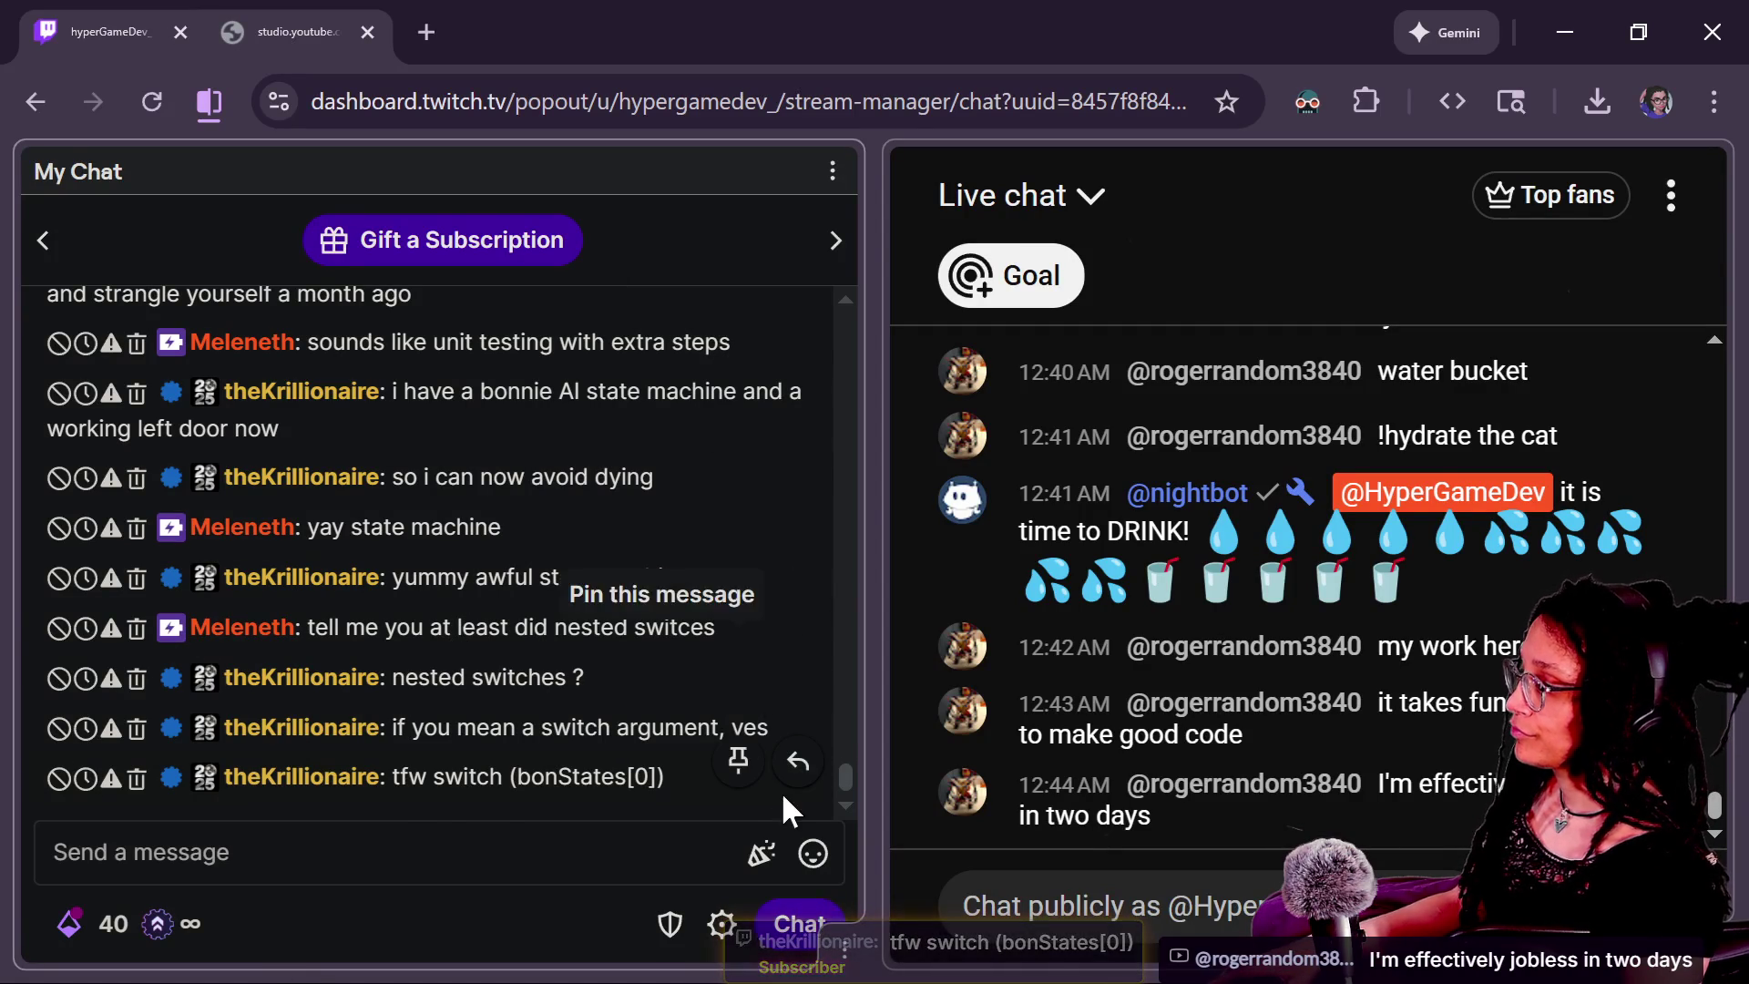
mouse_move(846, 774)
left_mouse_down()
mouse_move(856, 718)
mouse_move(854, 736)
left_mouse_up()
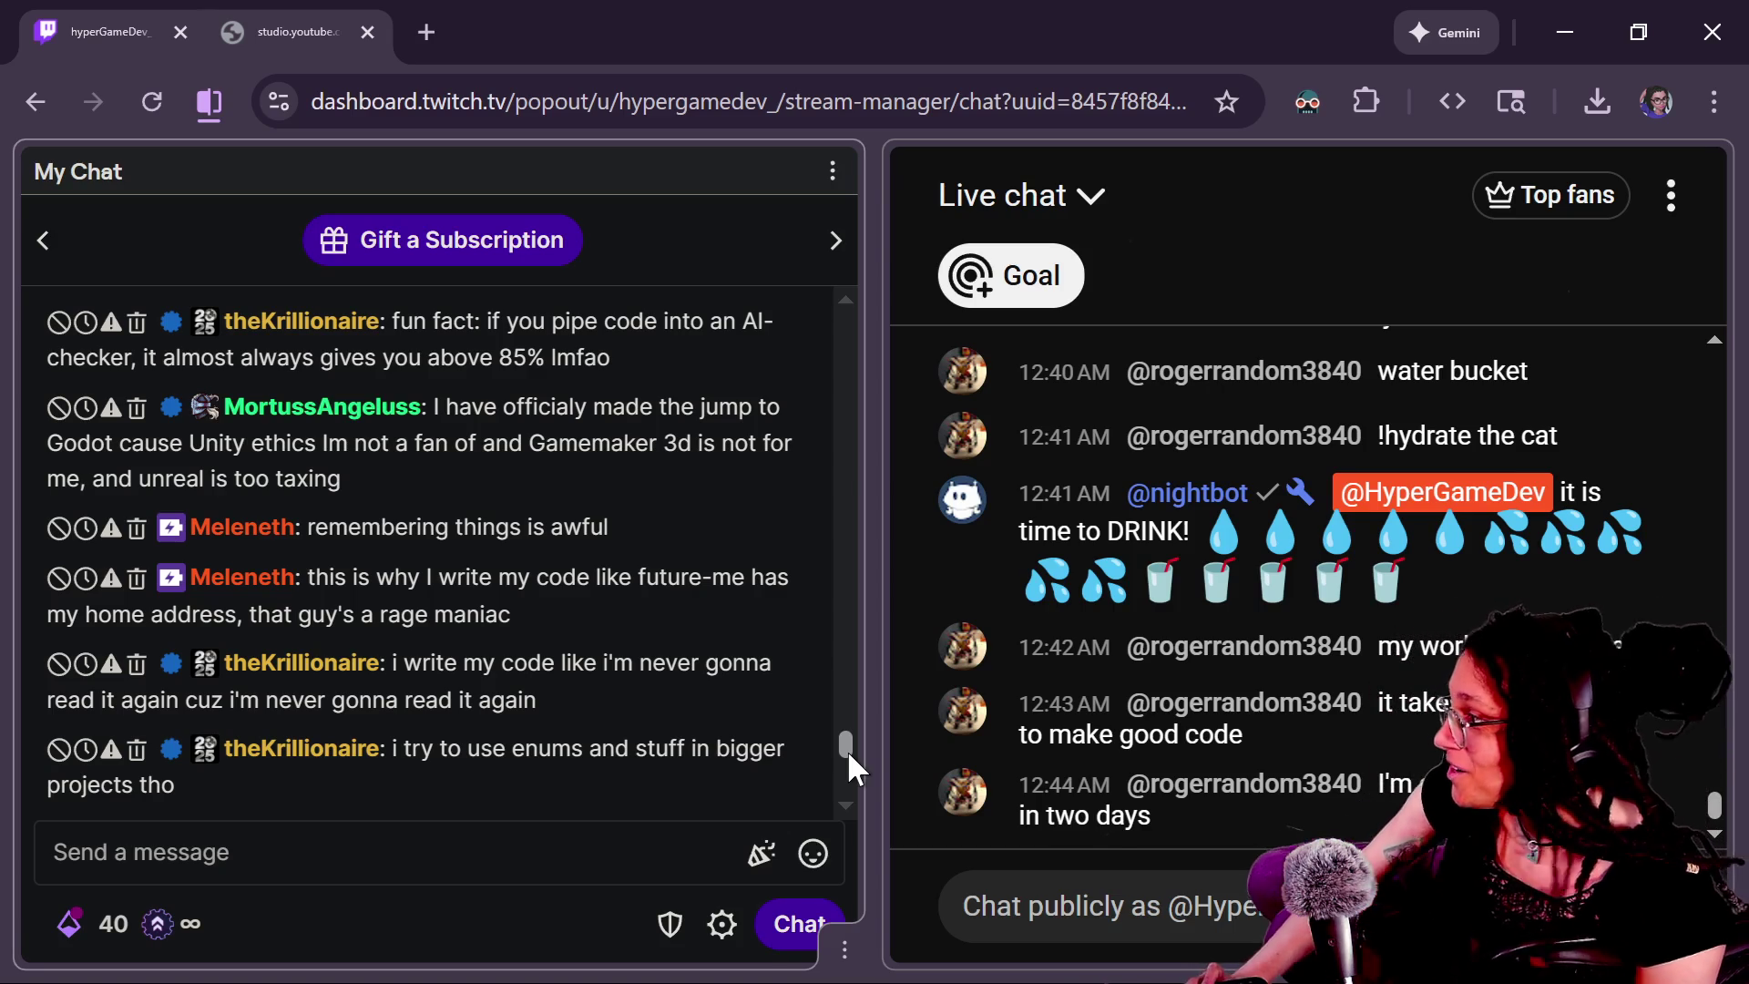
scroll(845, 759, "up", 1)
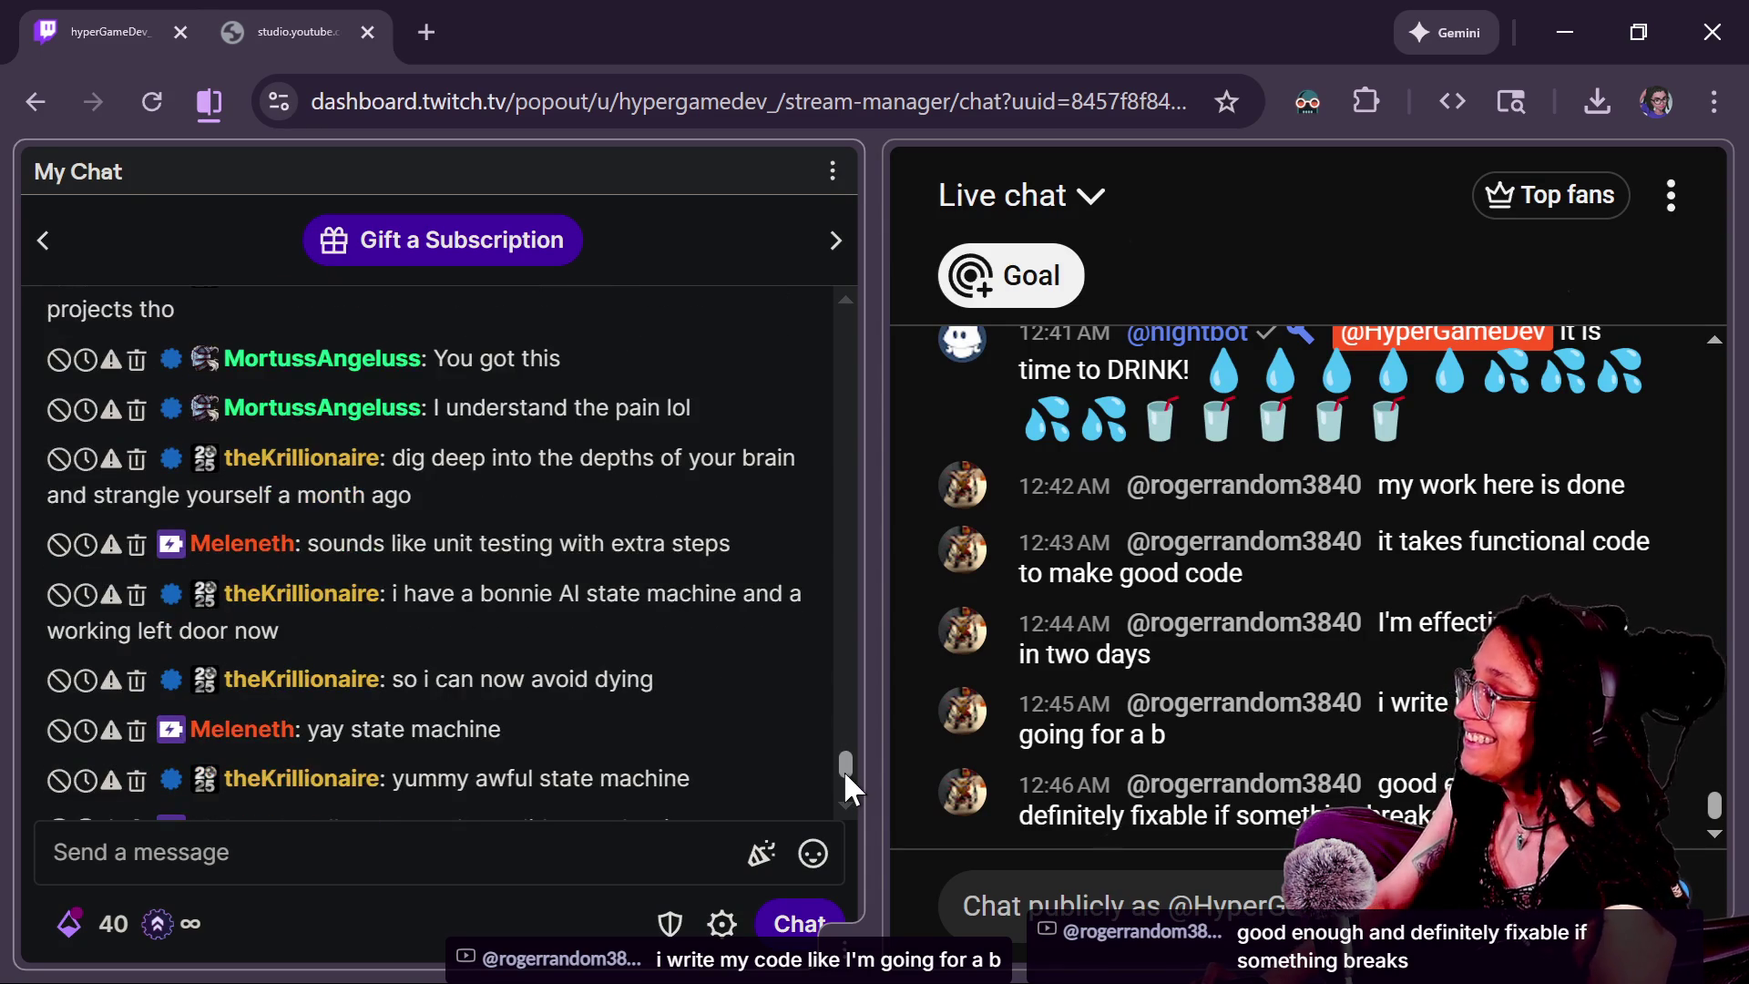
Scroll the Twitch chat to the bottom and switch to the Godot Engine window.
left_click_drag(843, 769, 835, 787)
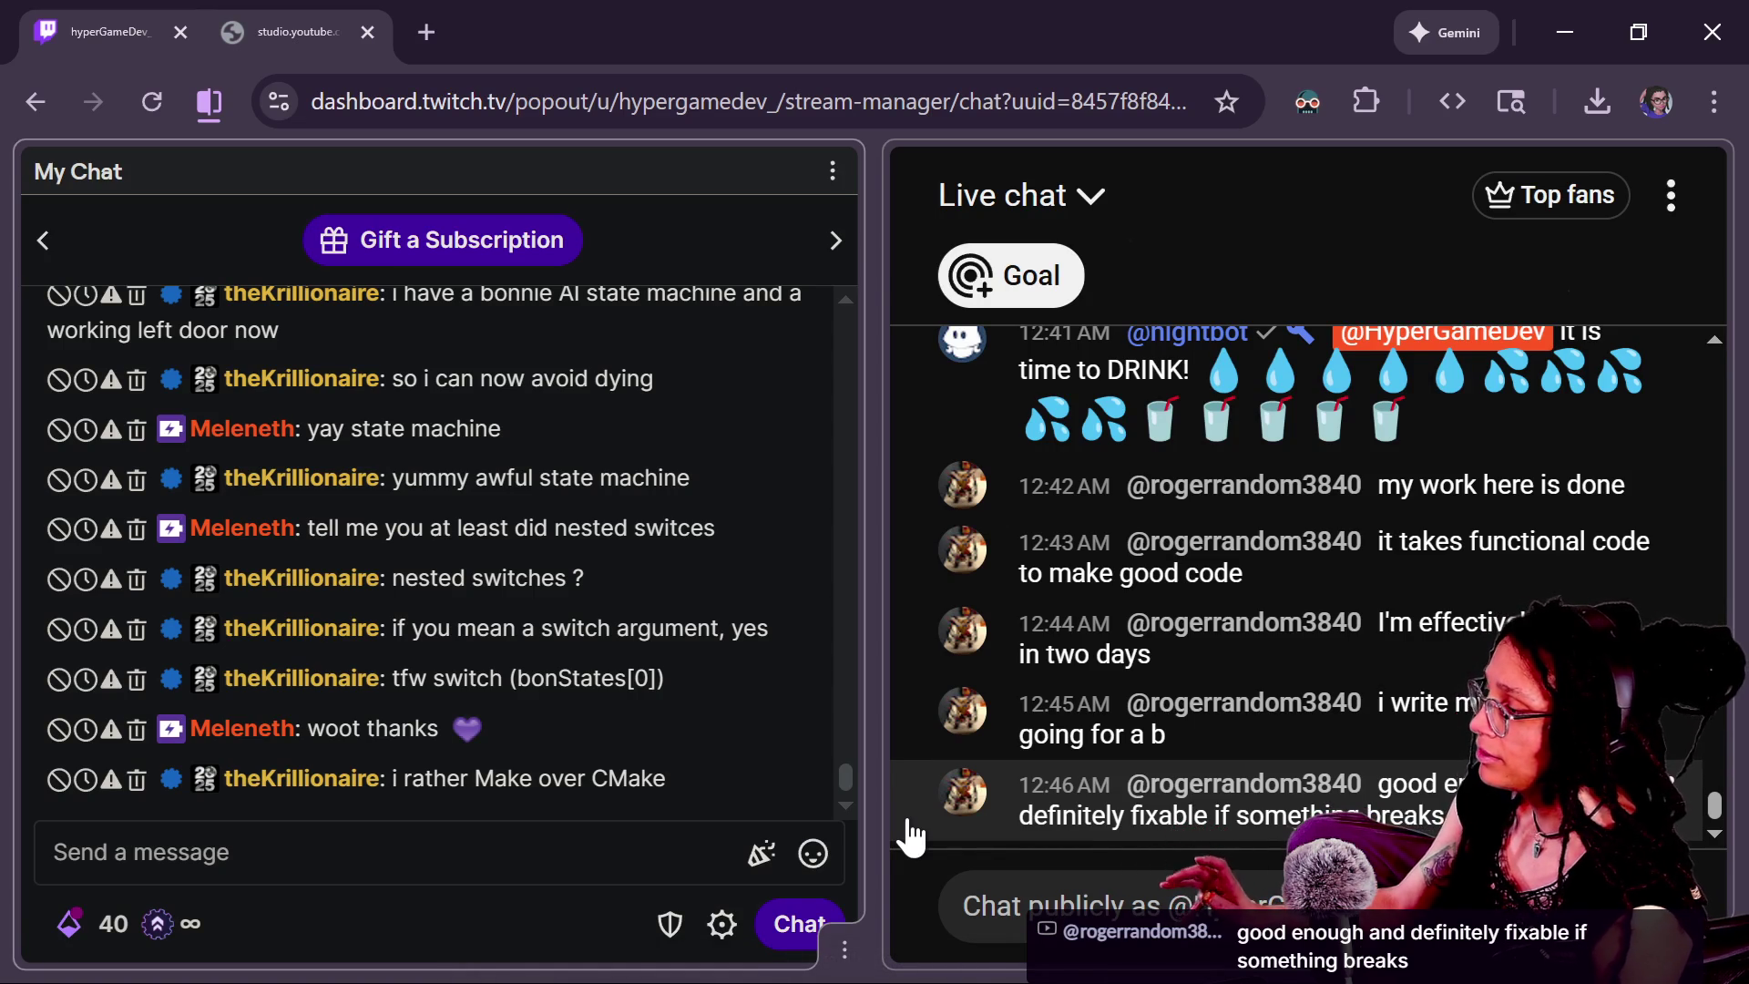
key("super+Tab")
key("Escape")
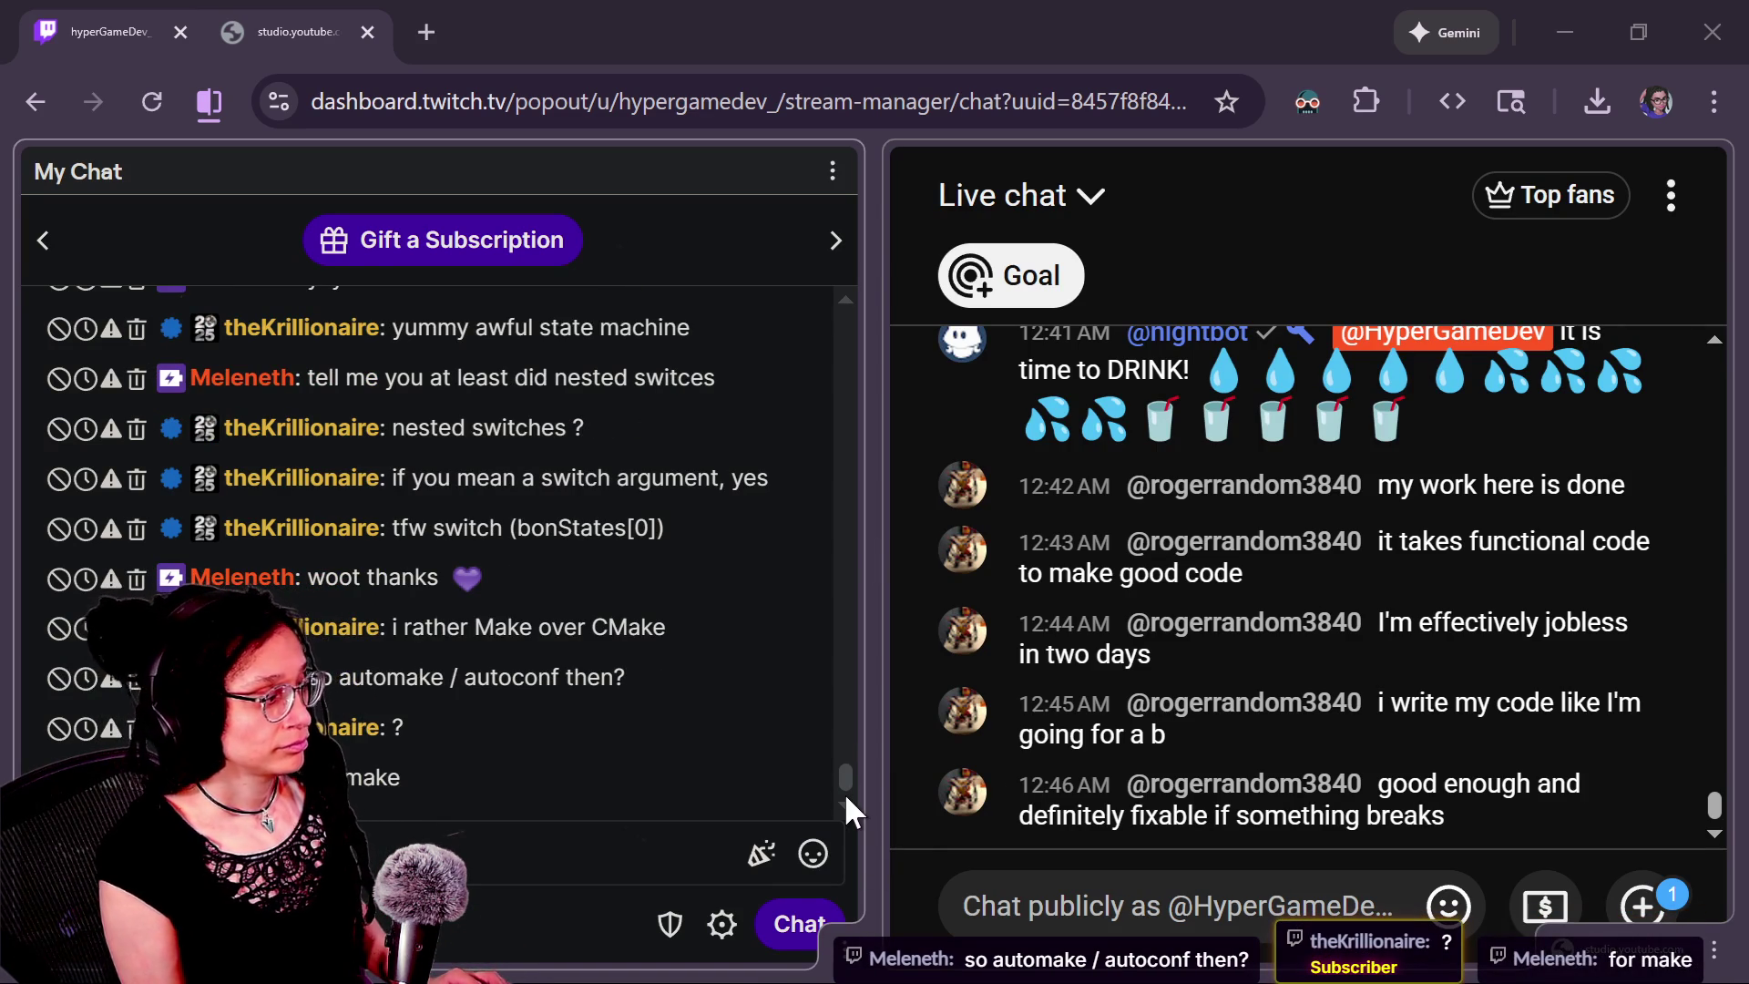
key("alt+Tab")
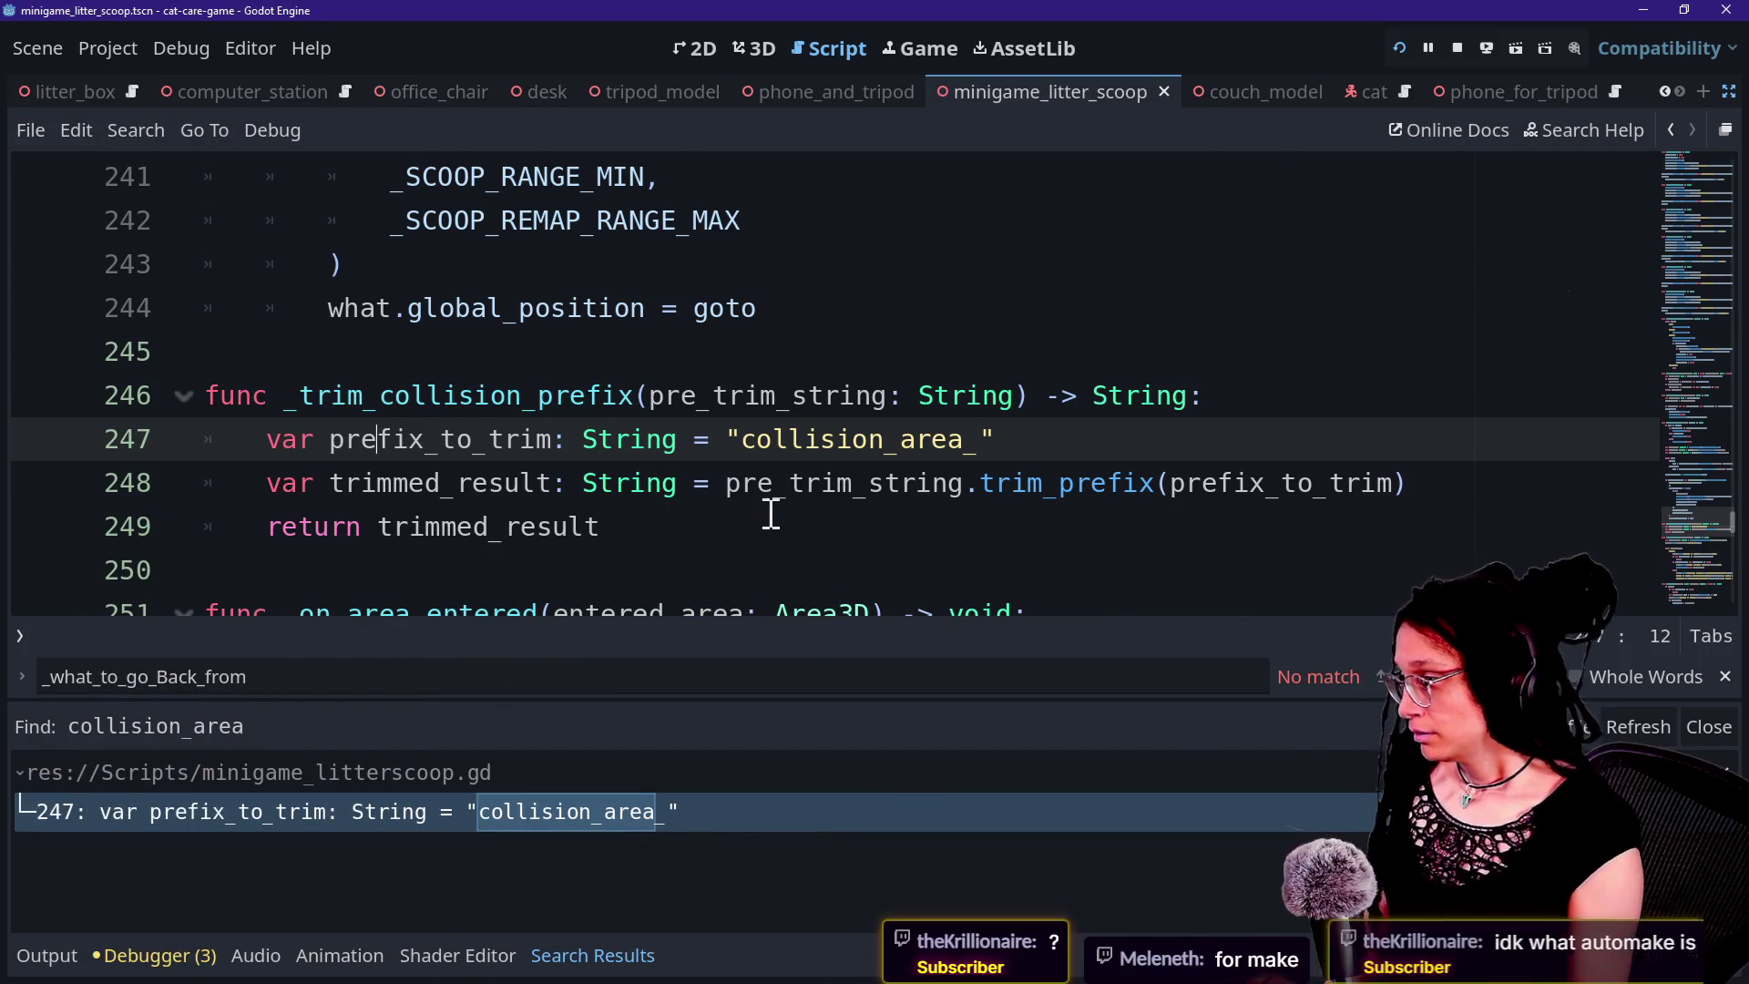
Restore the editor side docks, put the caret on line 173, and run the current scene.
key("ctrl+shift+F11")
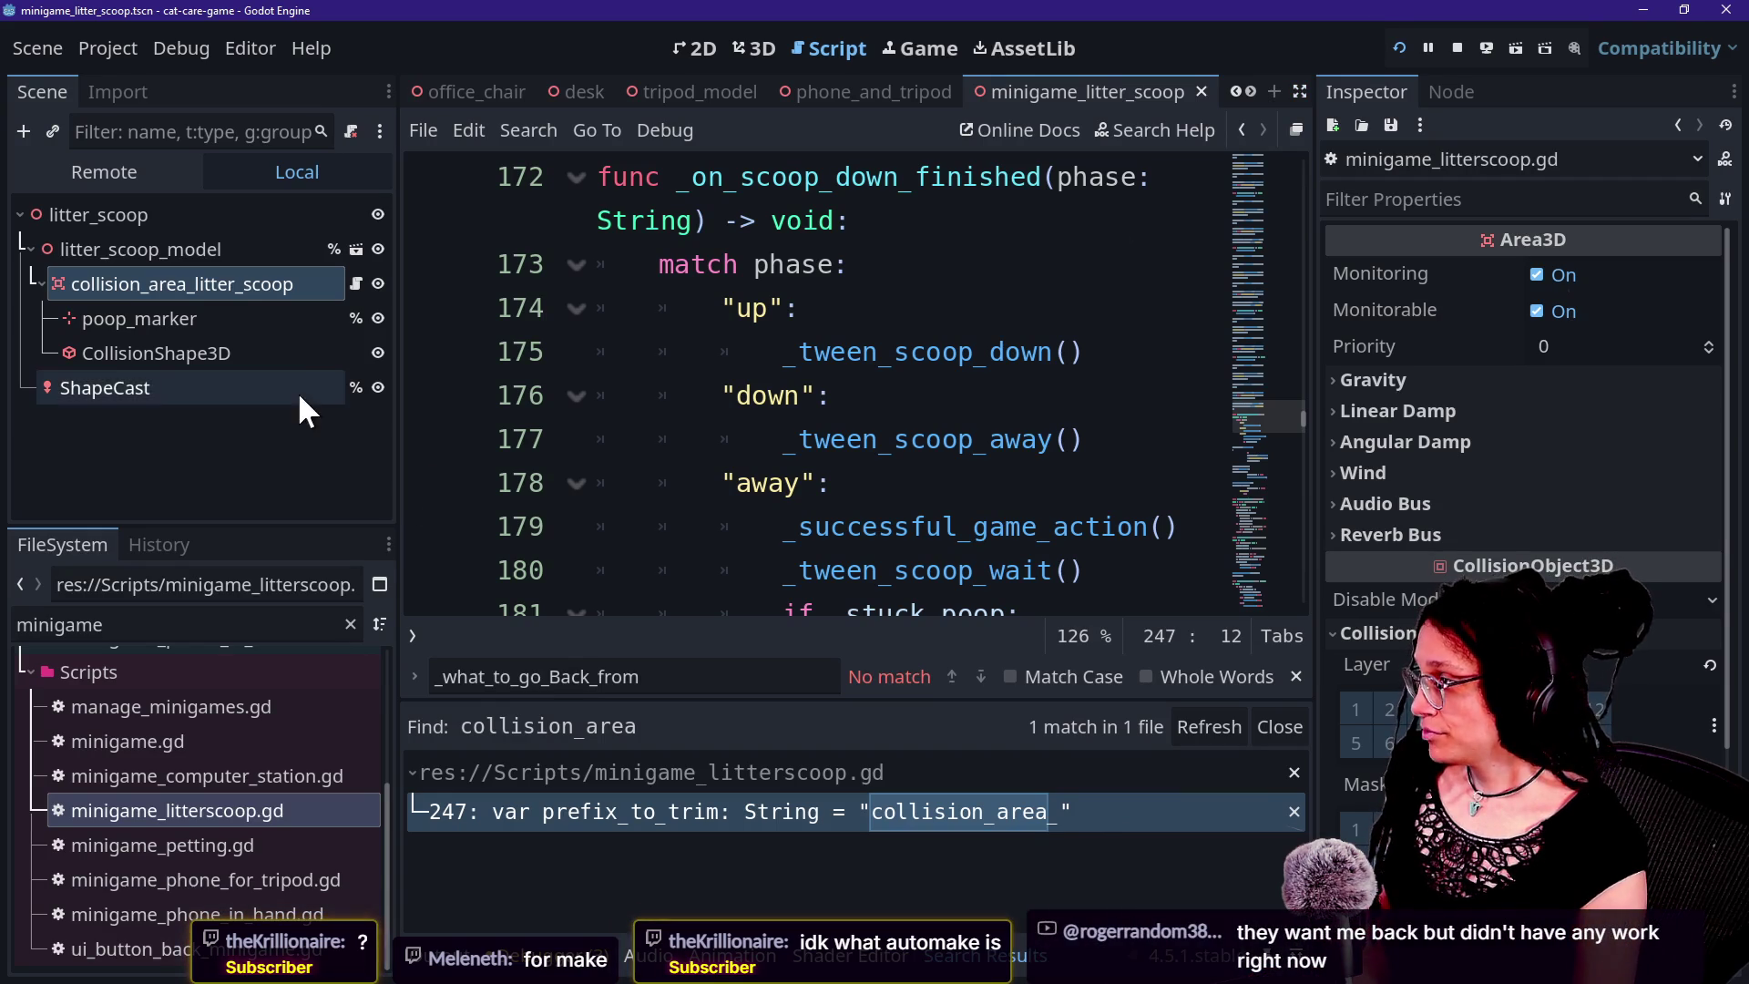
left_click(847, 437)
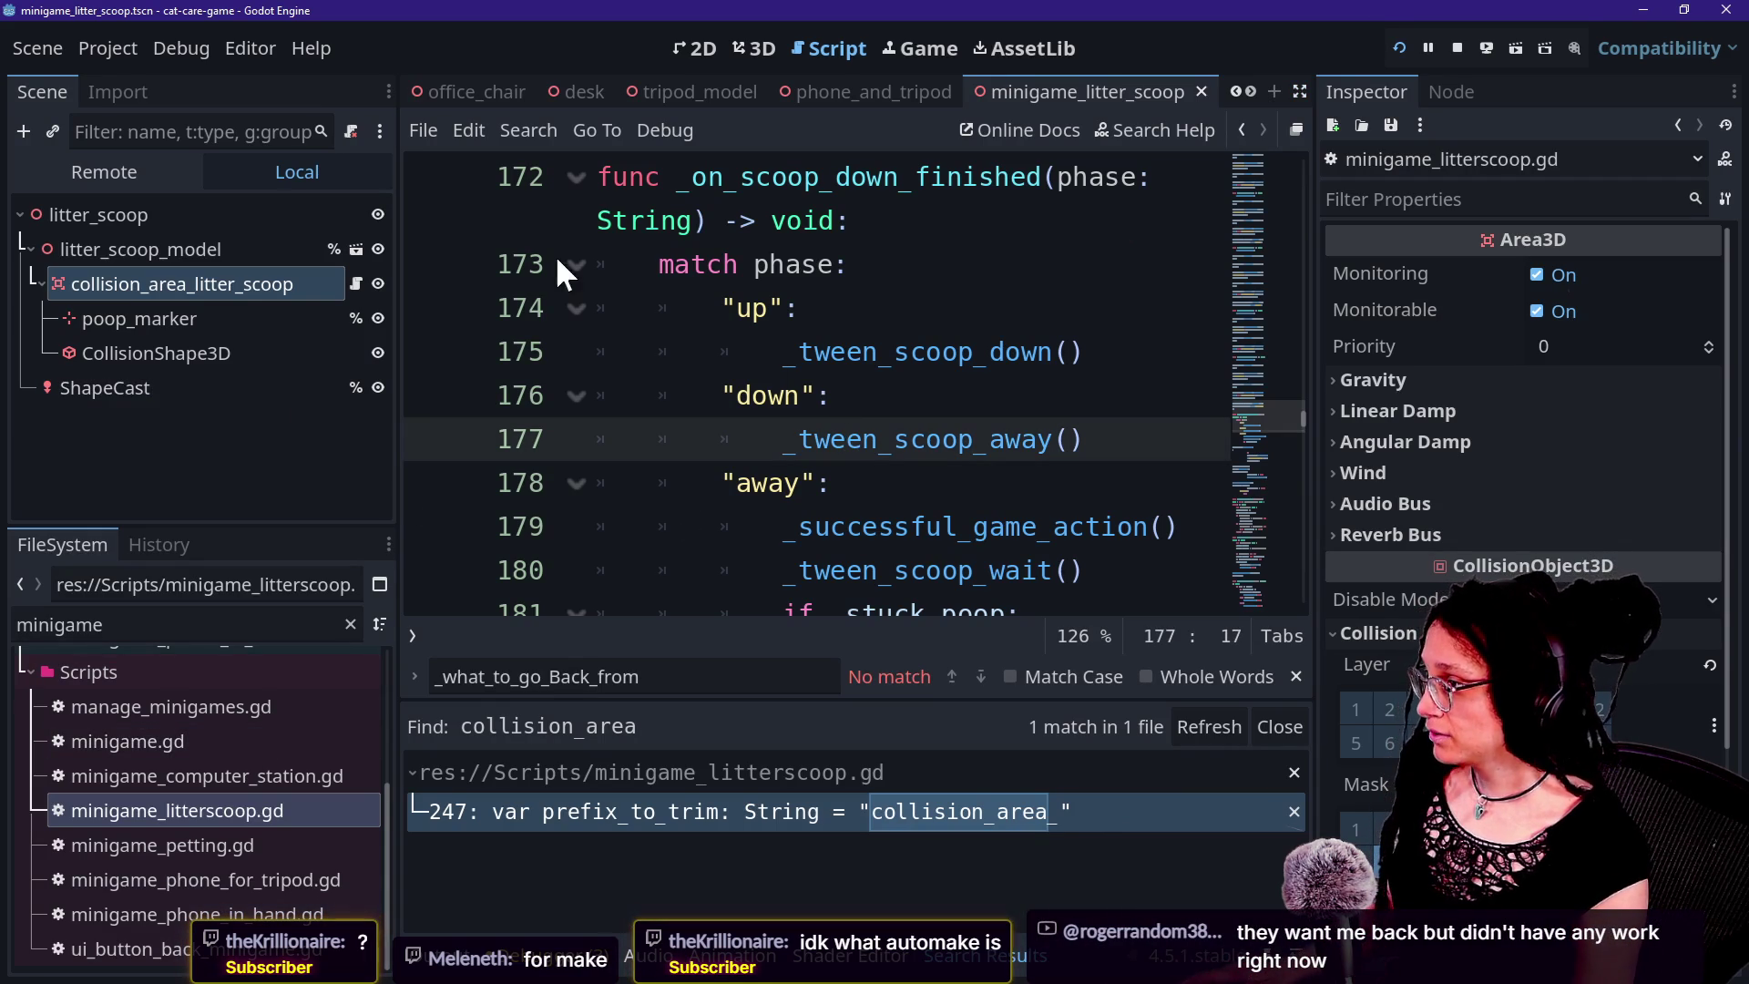
left_click(789, 264)
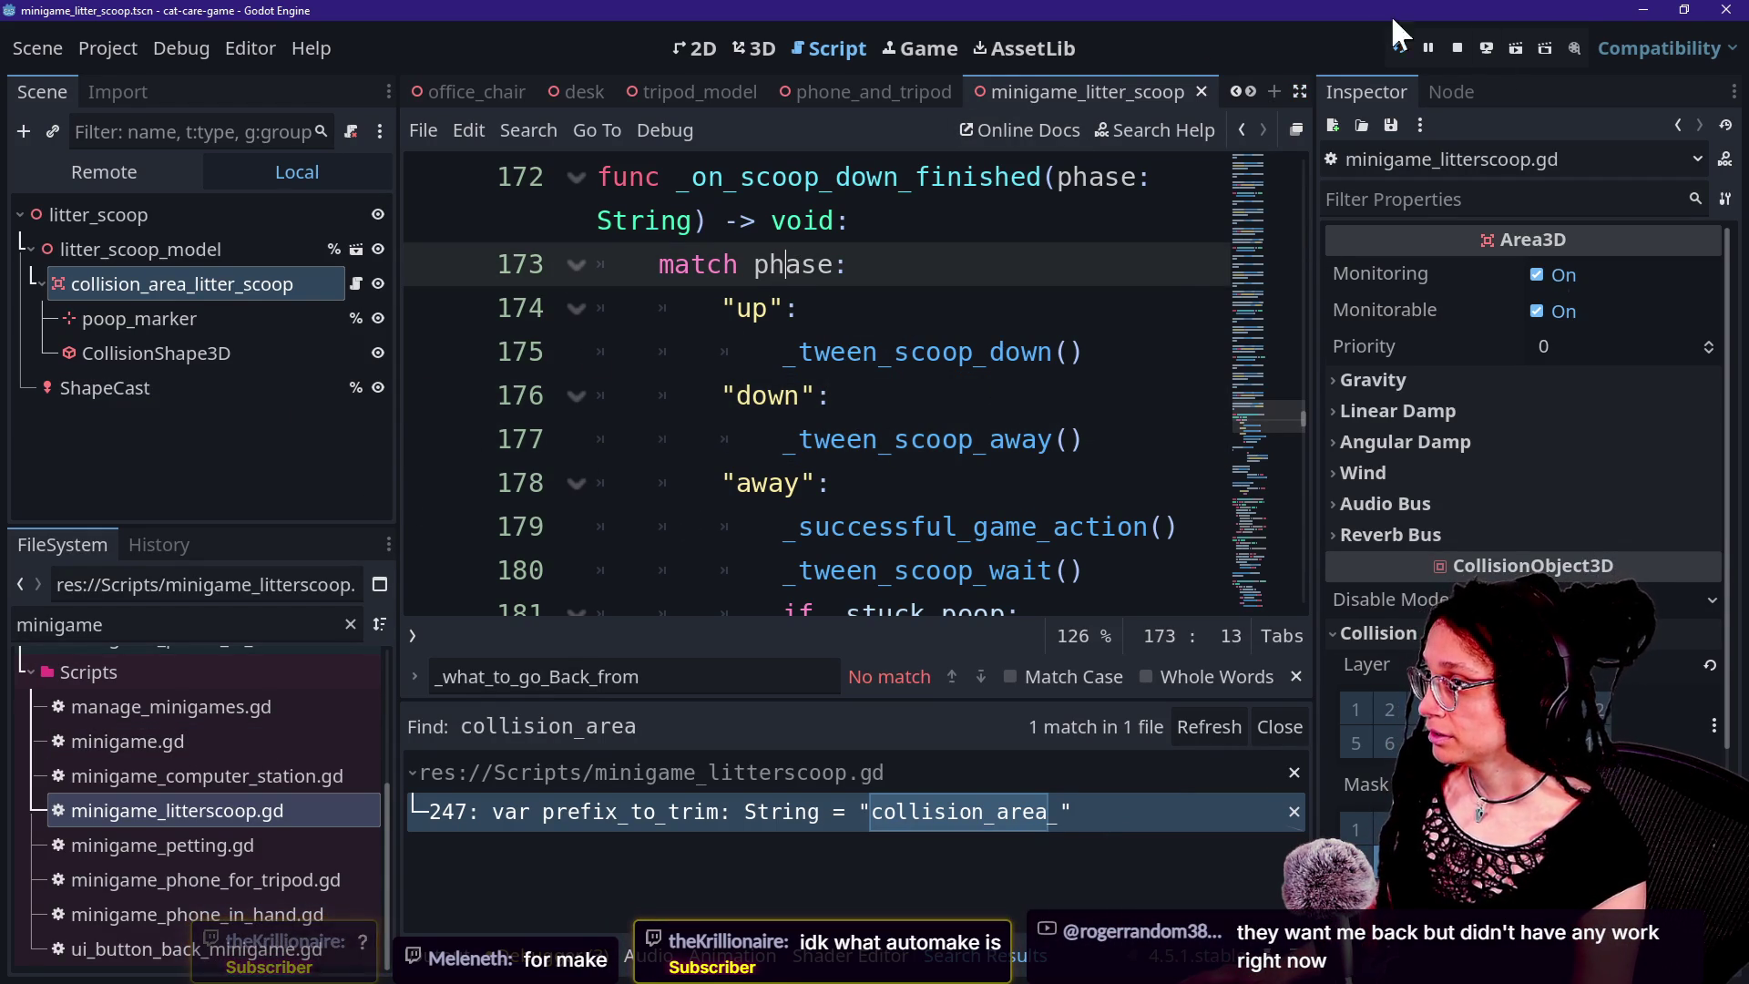
left_click(1487, 50)
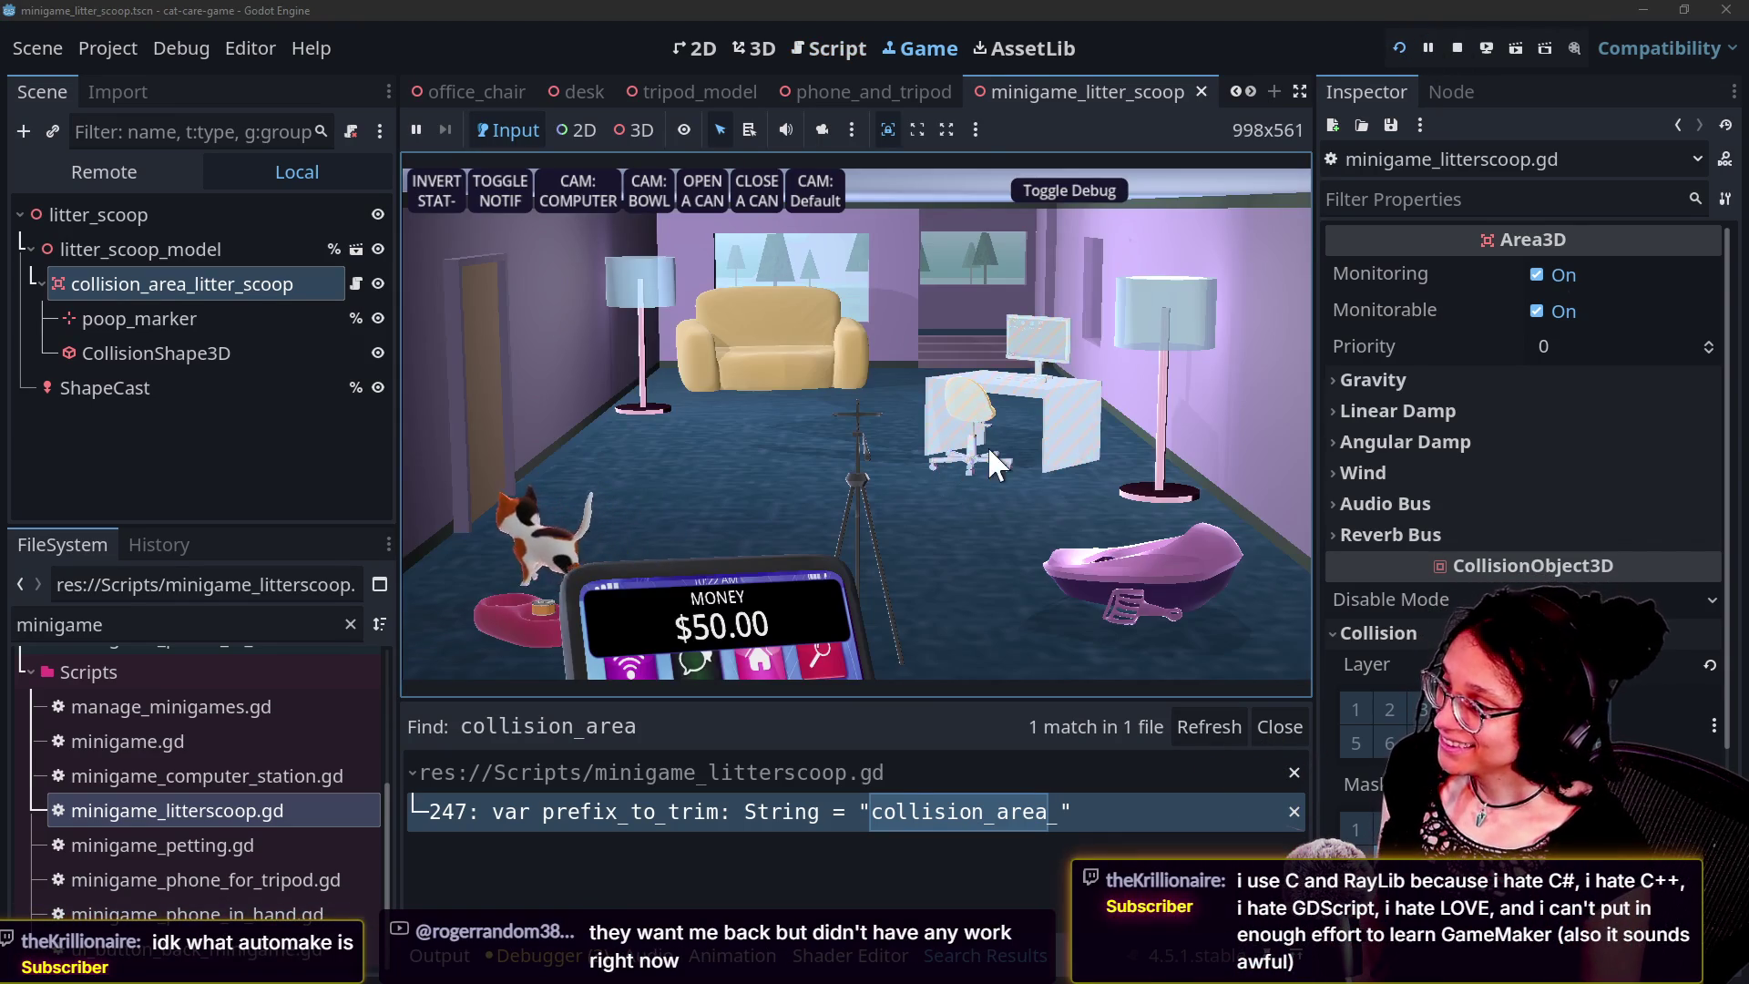
left_click(936, 405)
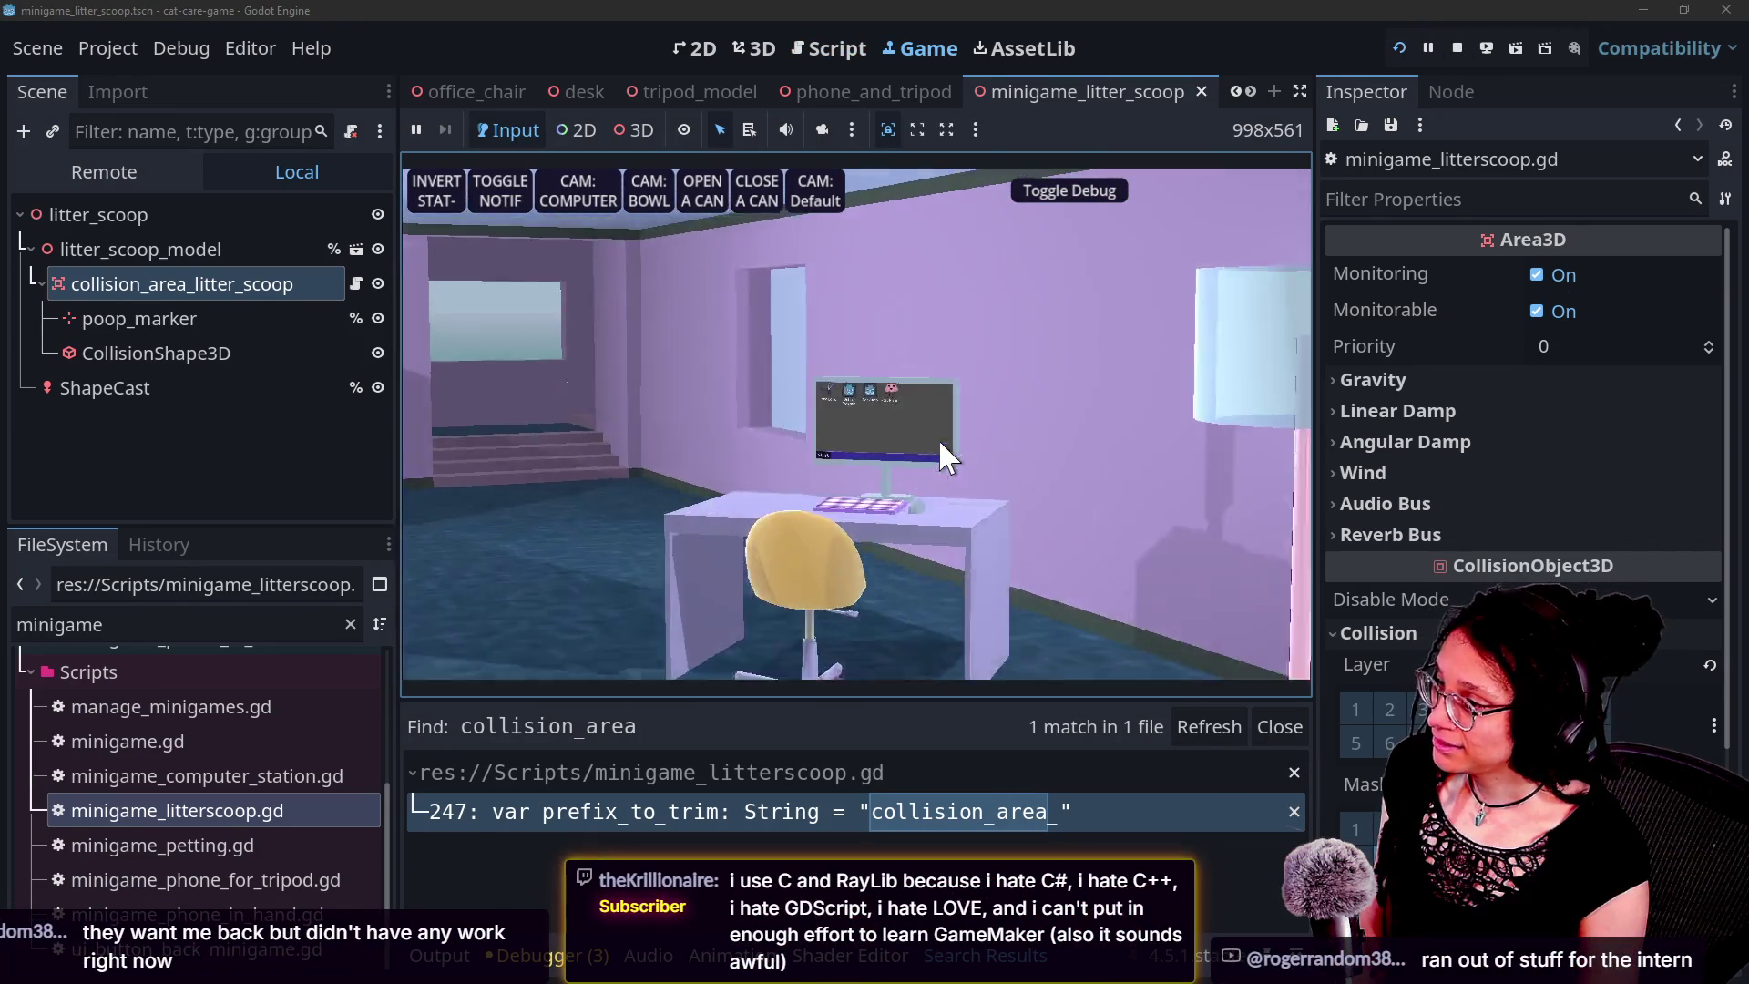
left_click(1165, 542)
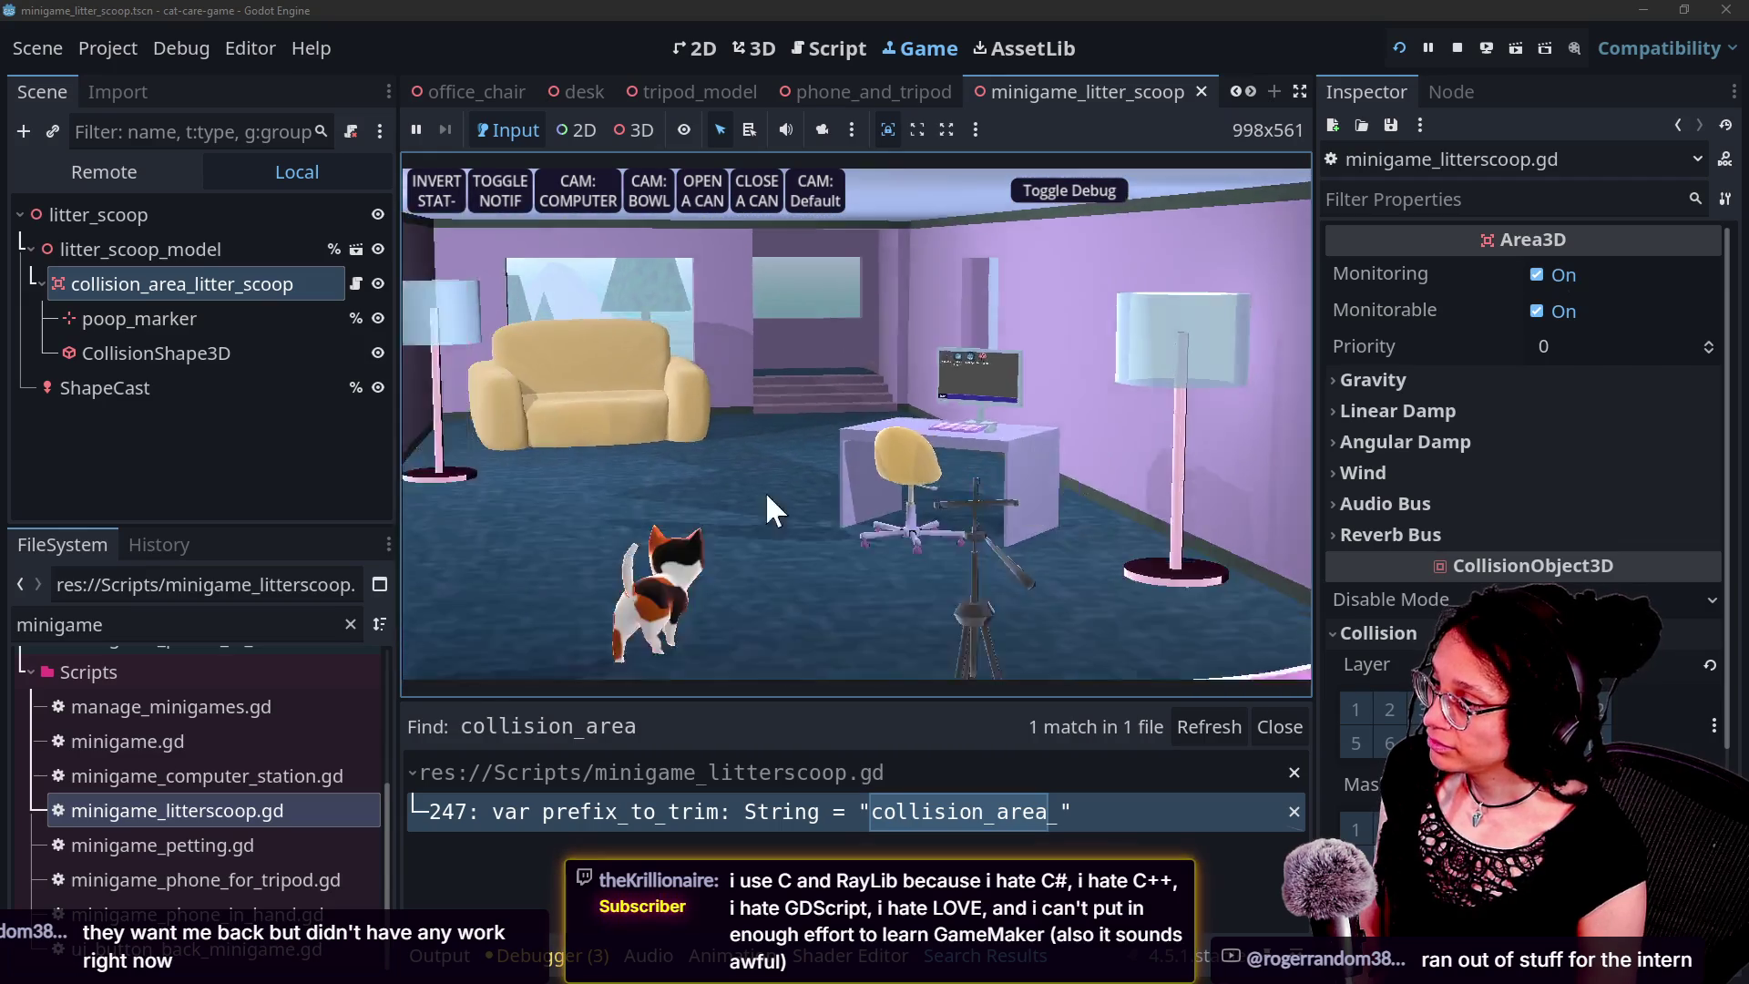
left_click(1398, 49)
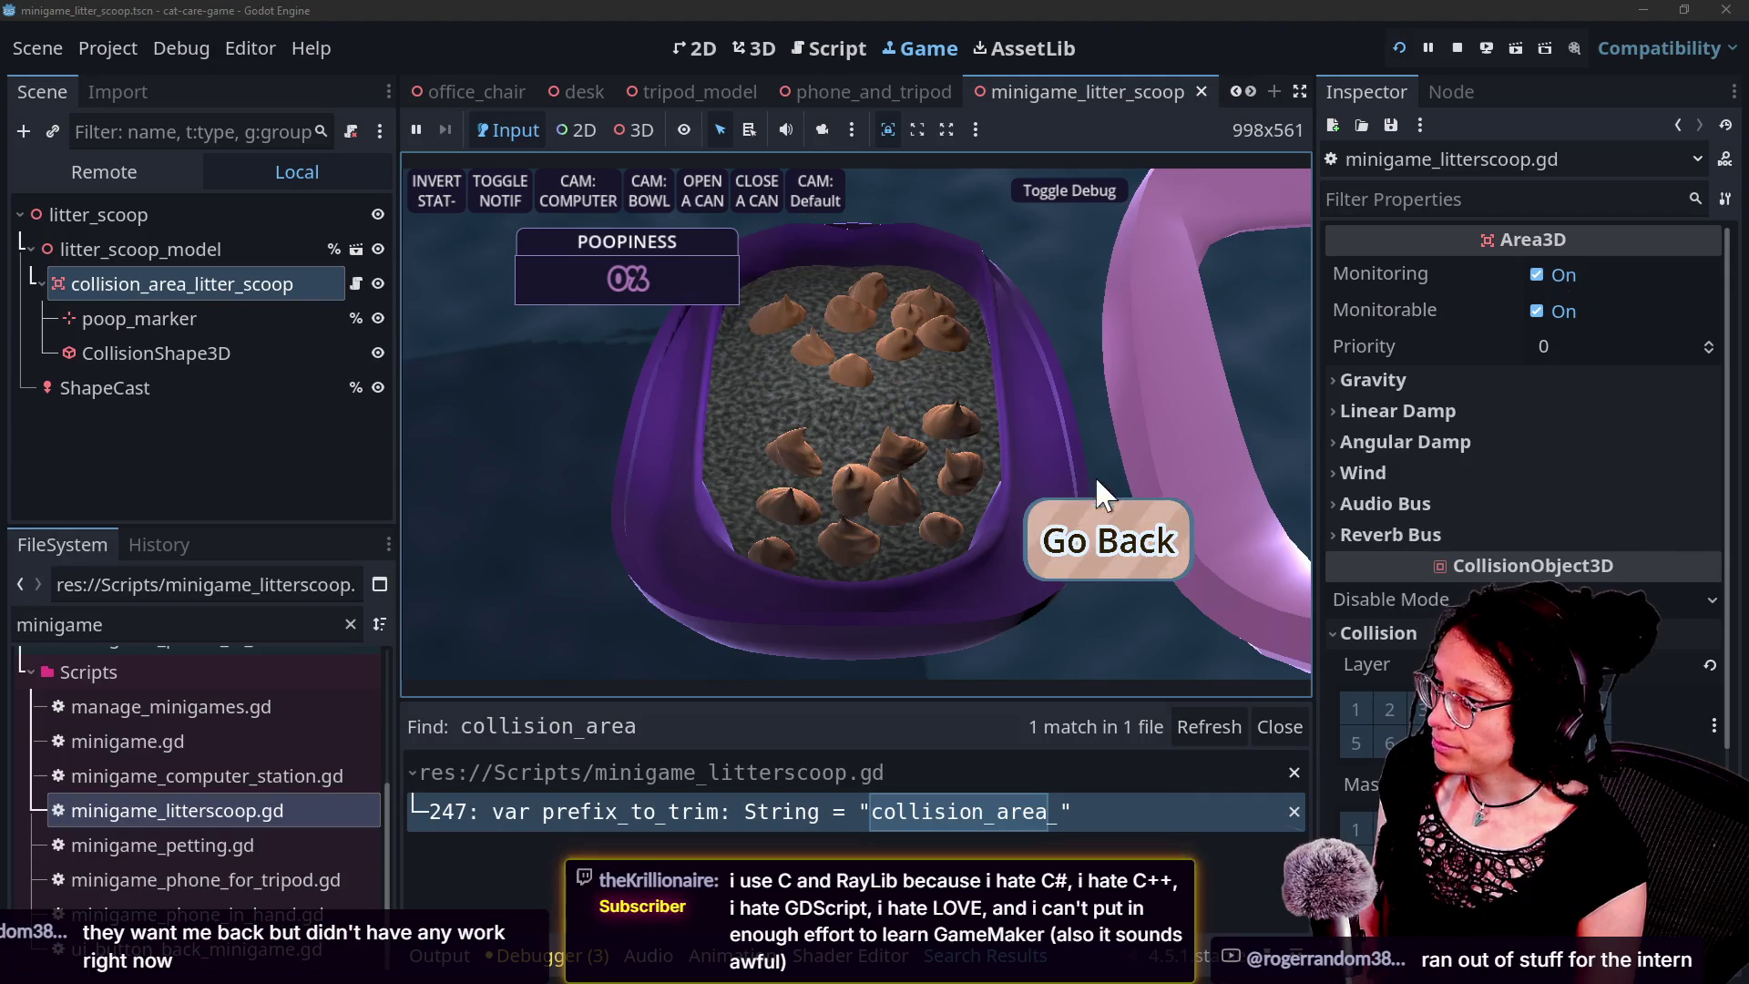
left_click(1105, 532)
left_click(871, 417)
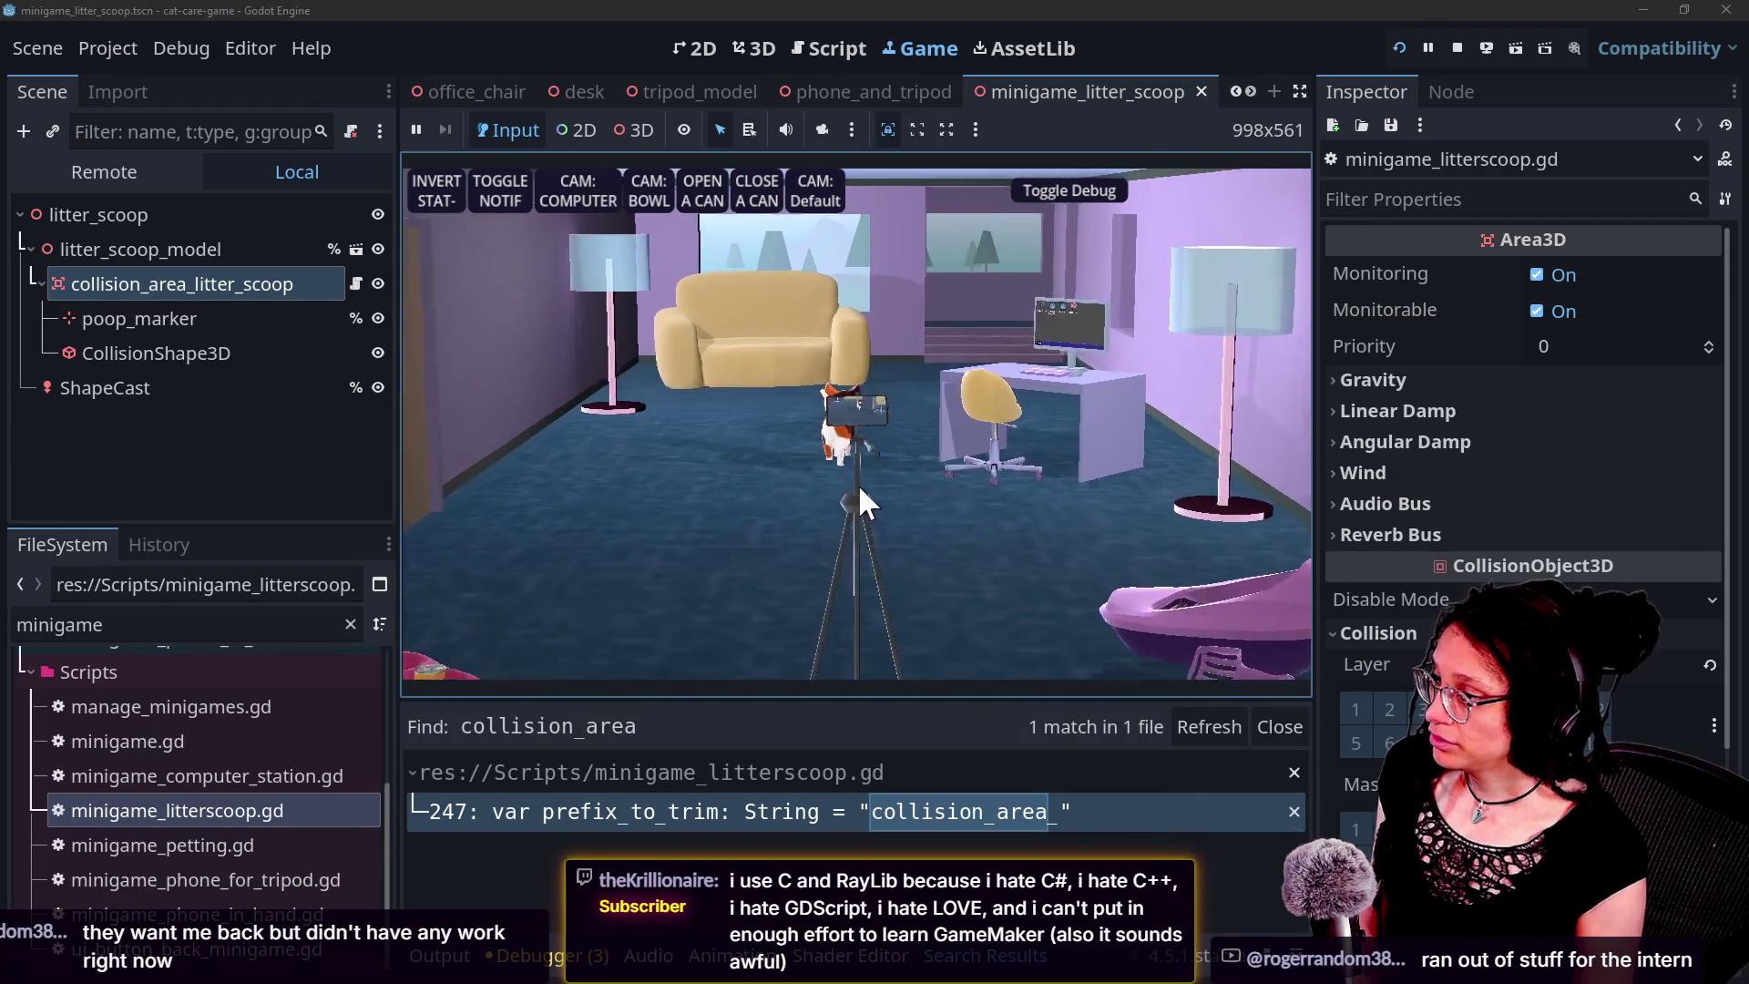
left_click(1093, 546)
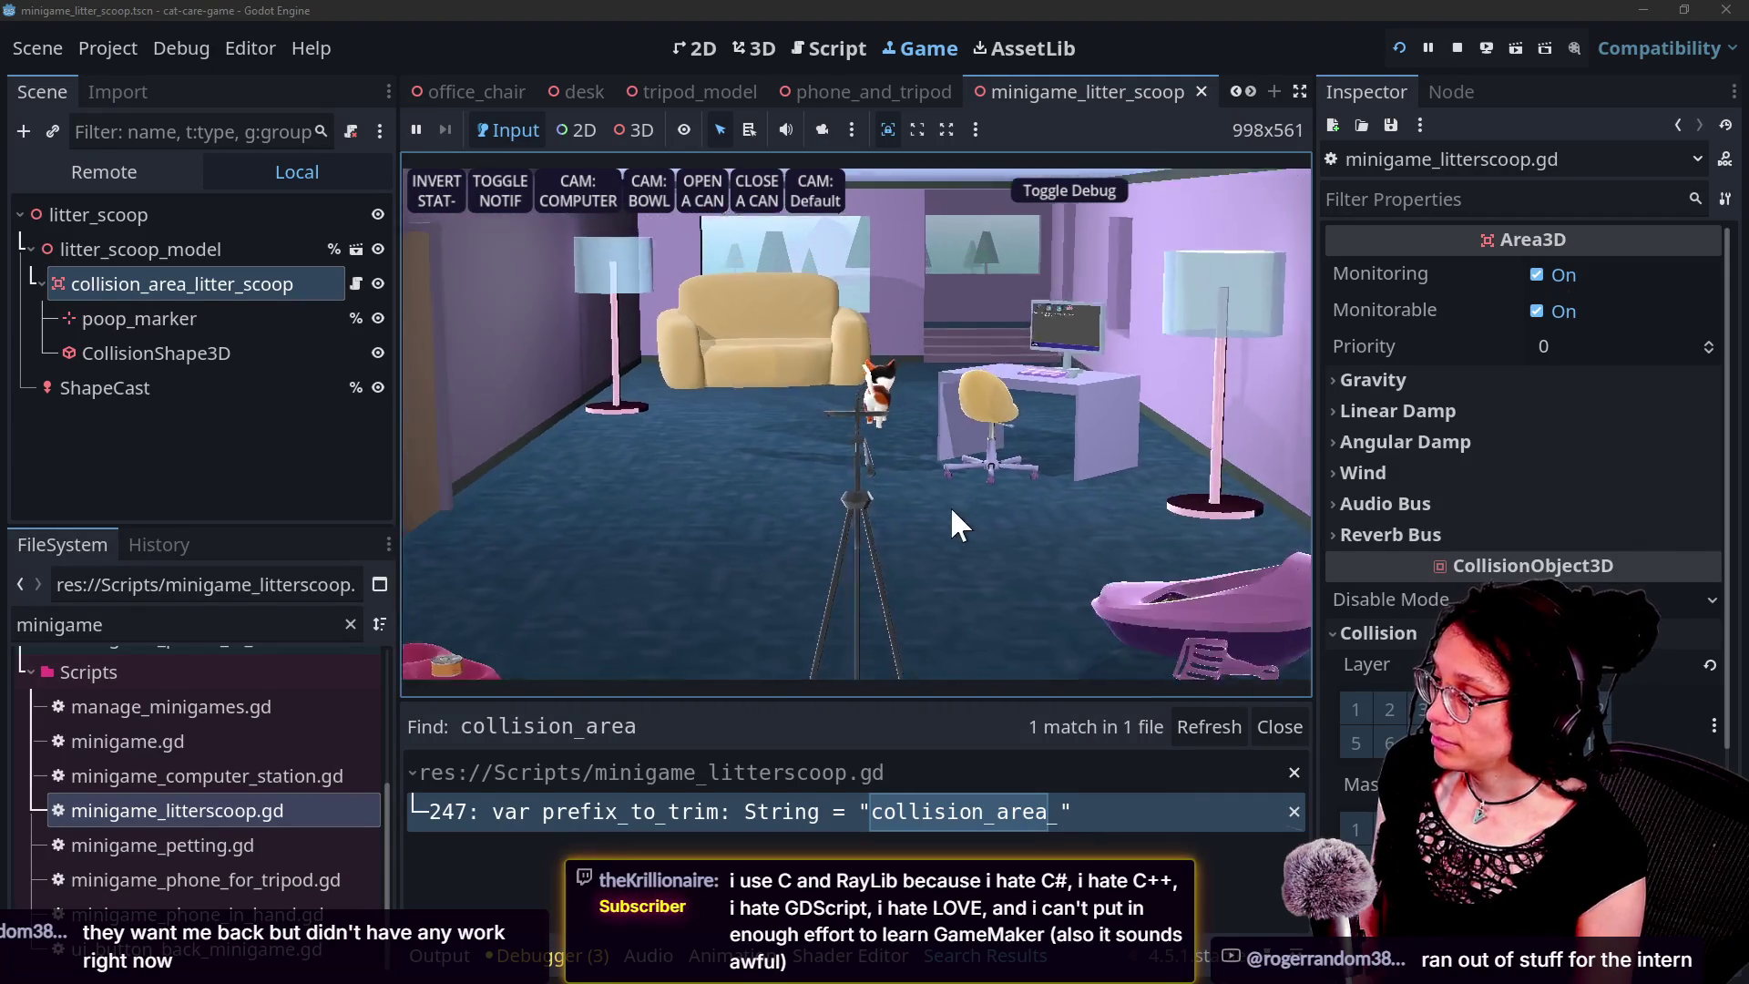
left_click(1057, 514)
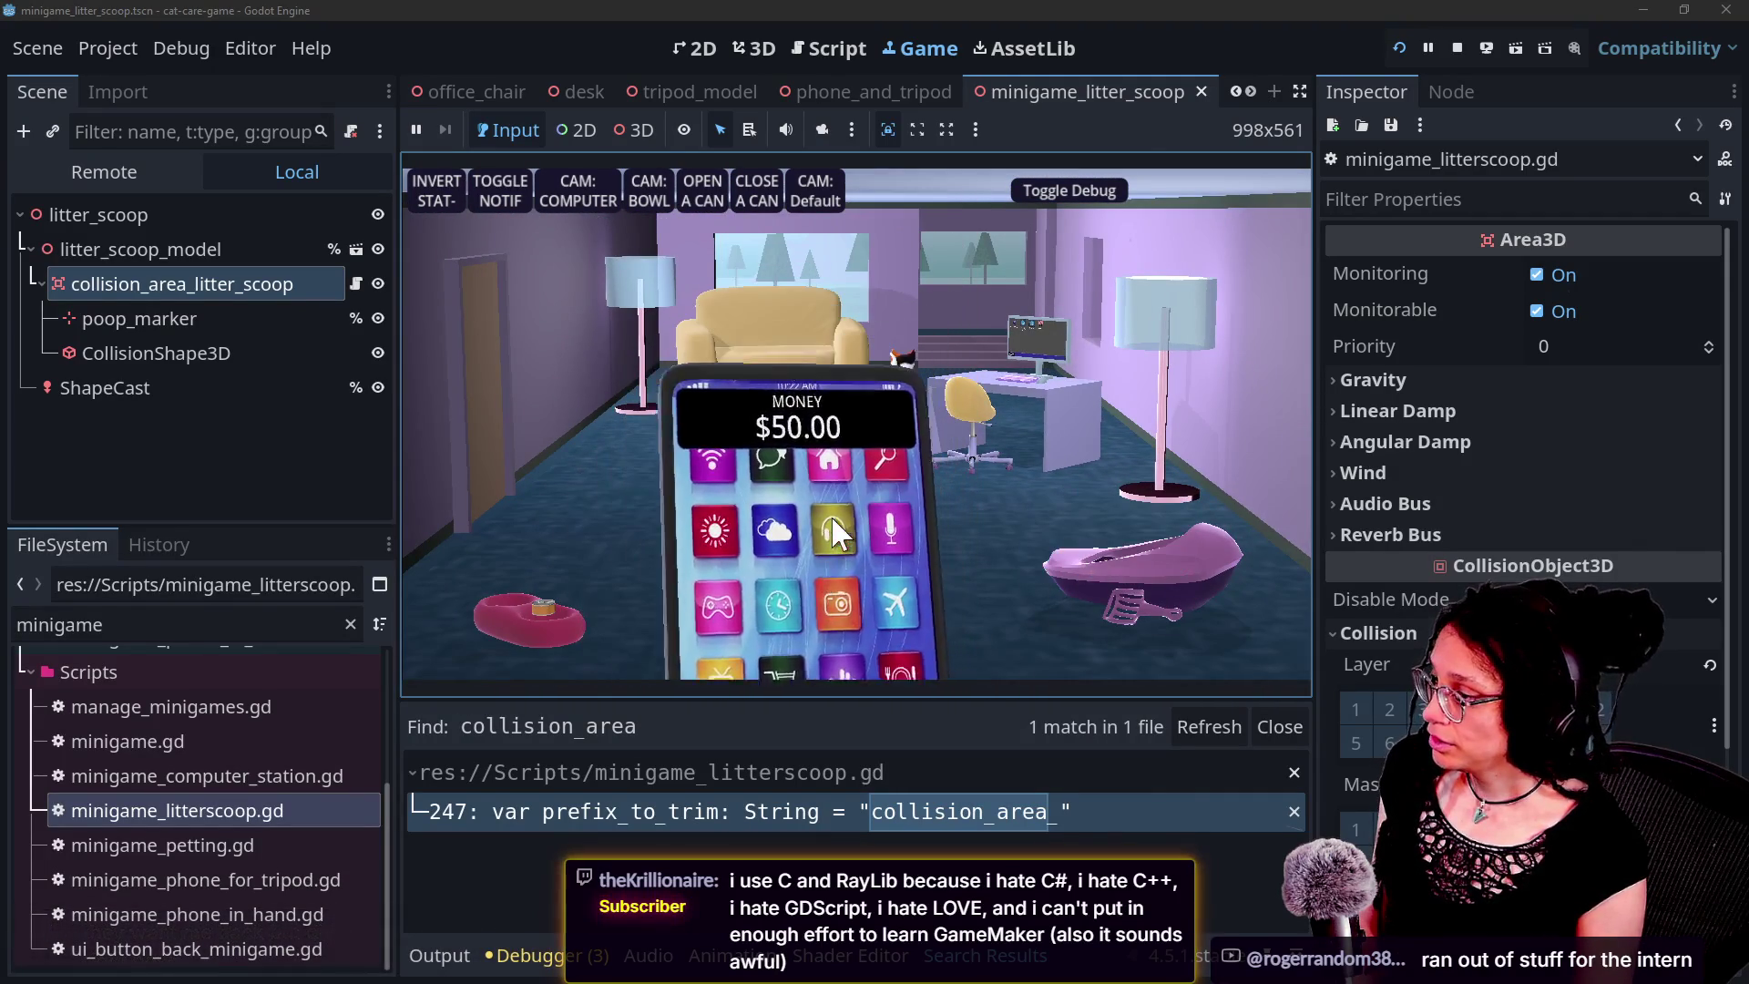
left_click(785, 378)
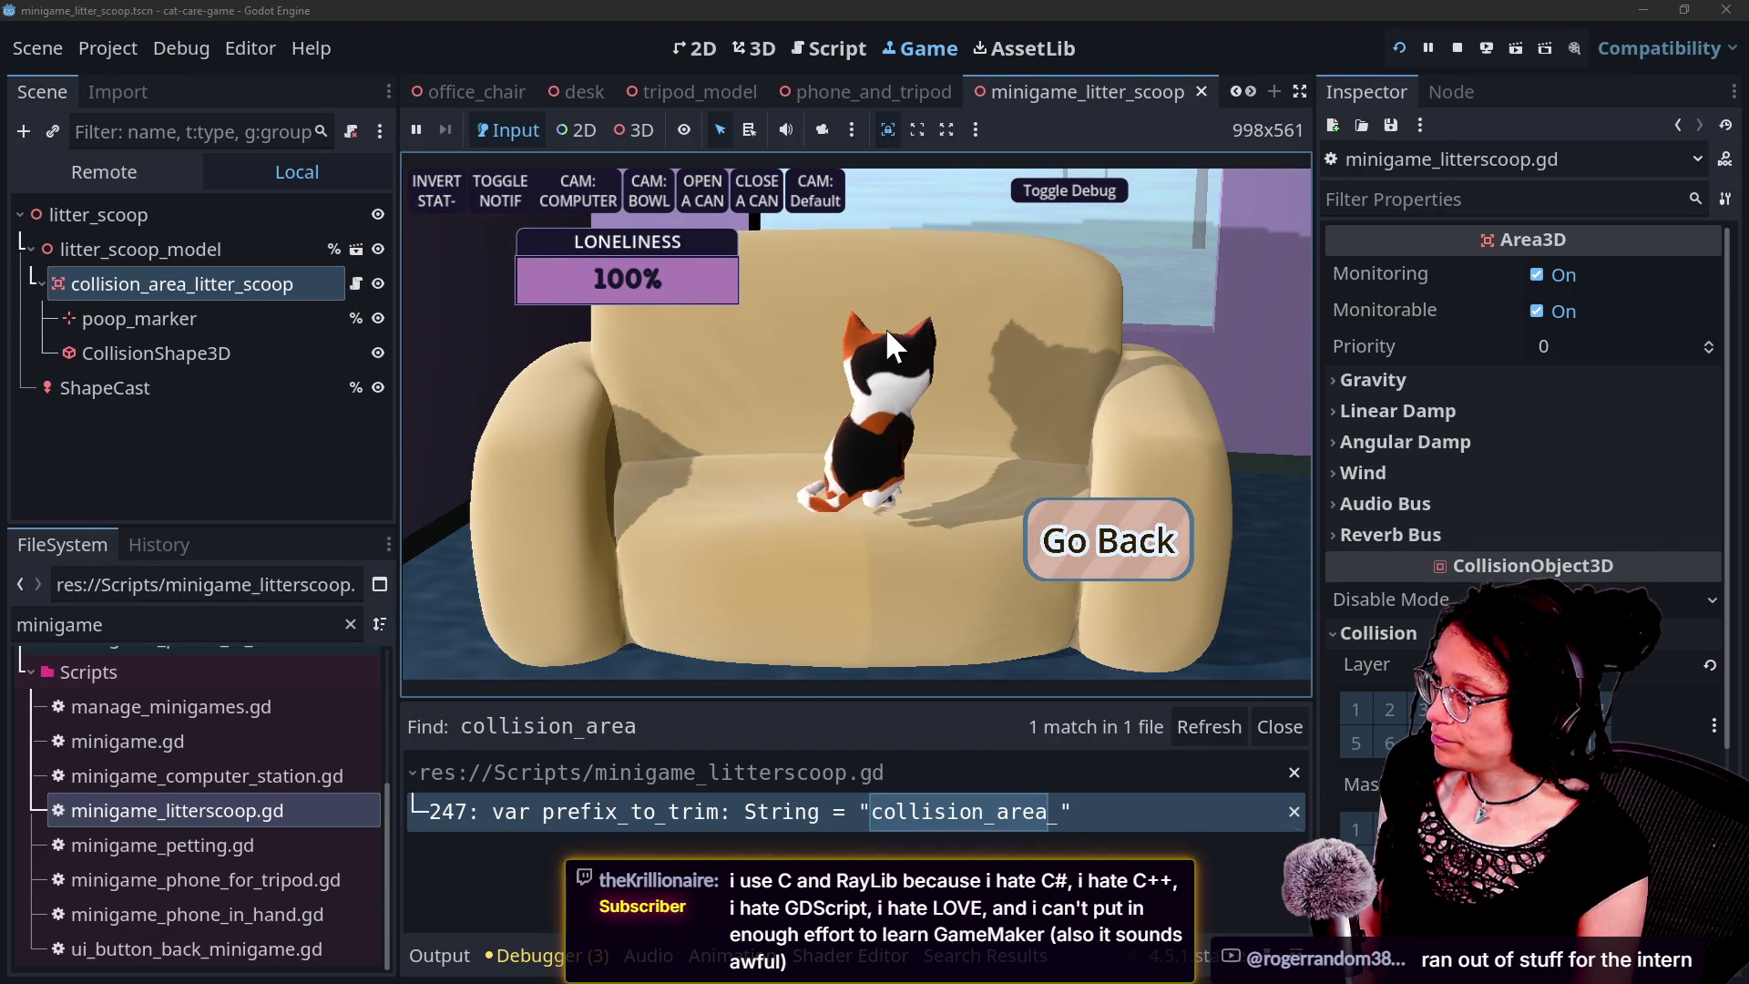
left_click(1052, 536)
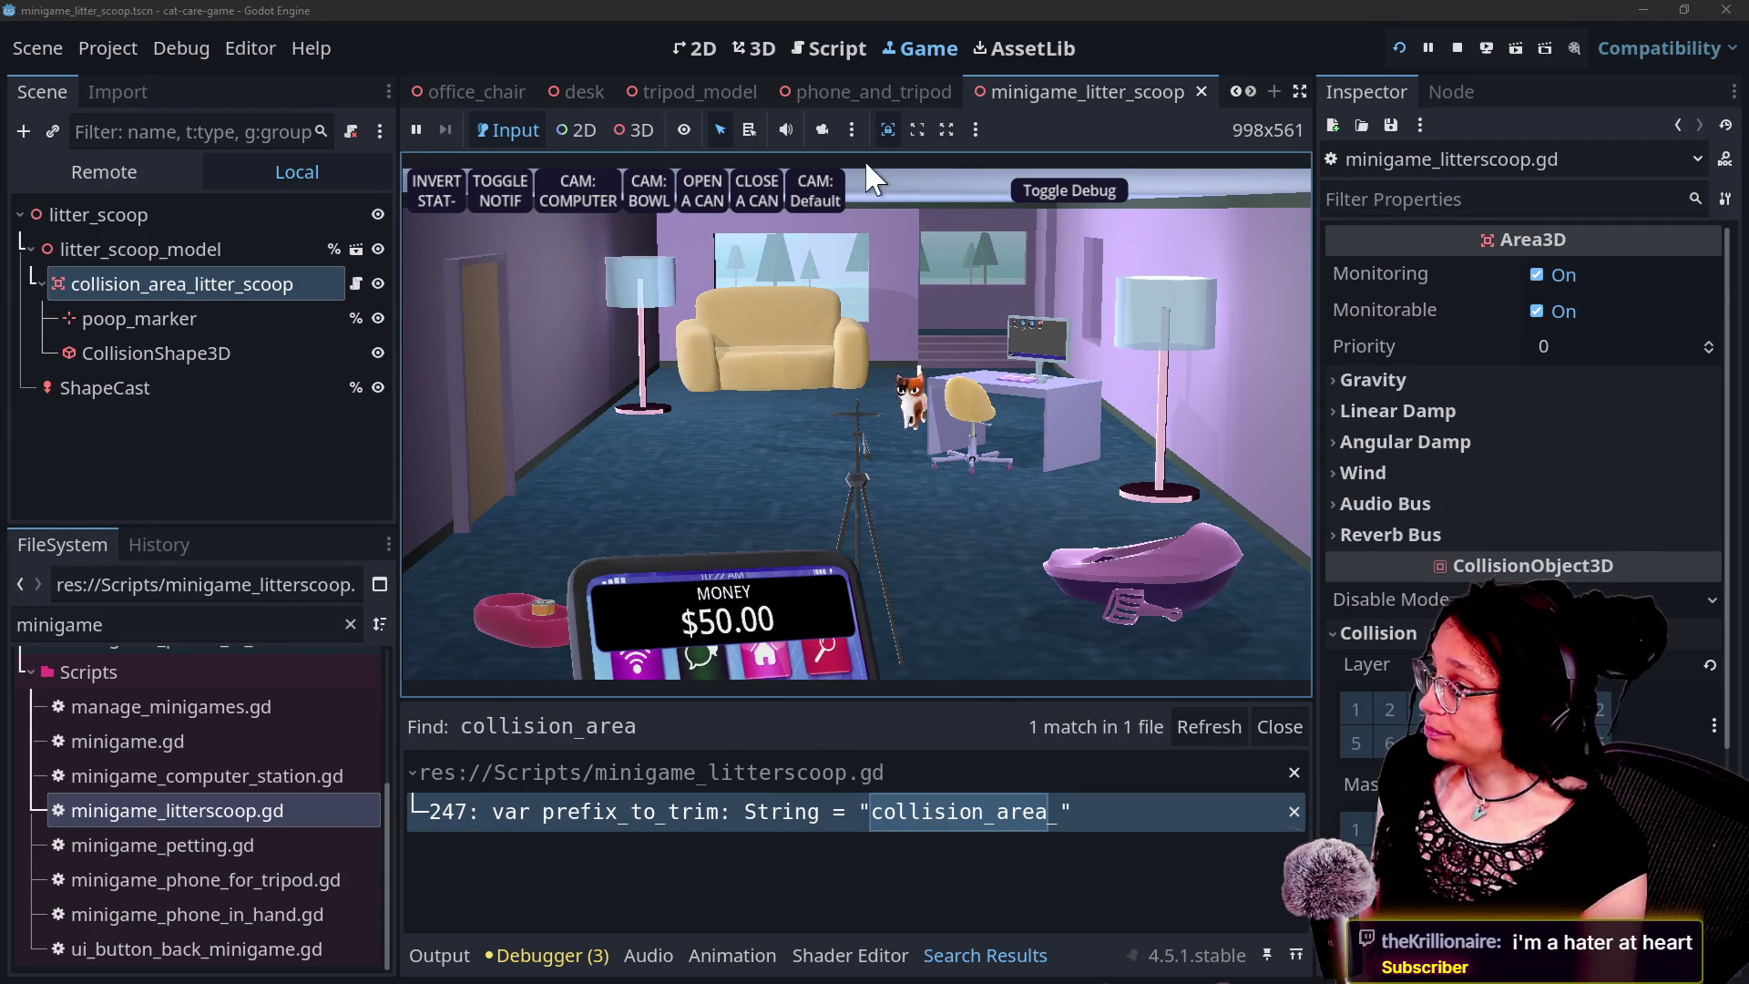
scroll(905, 90, "down", 4)
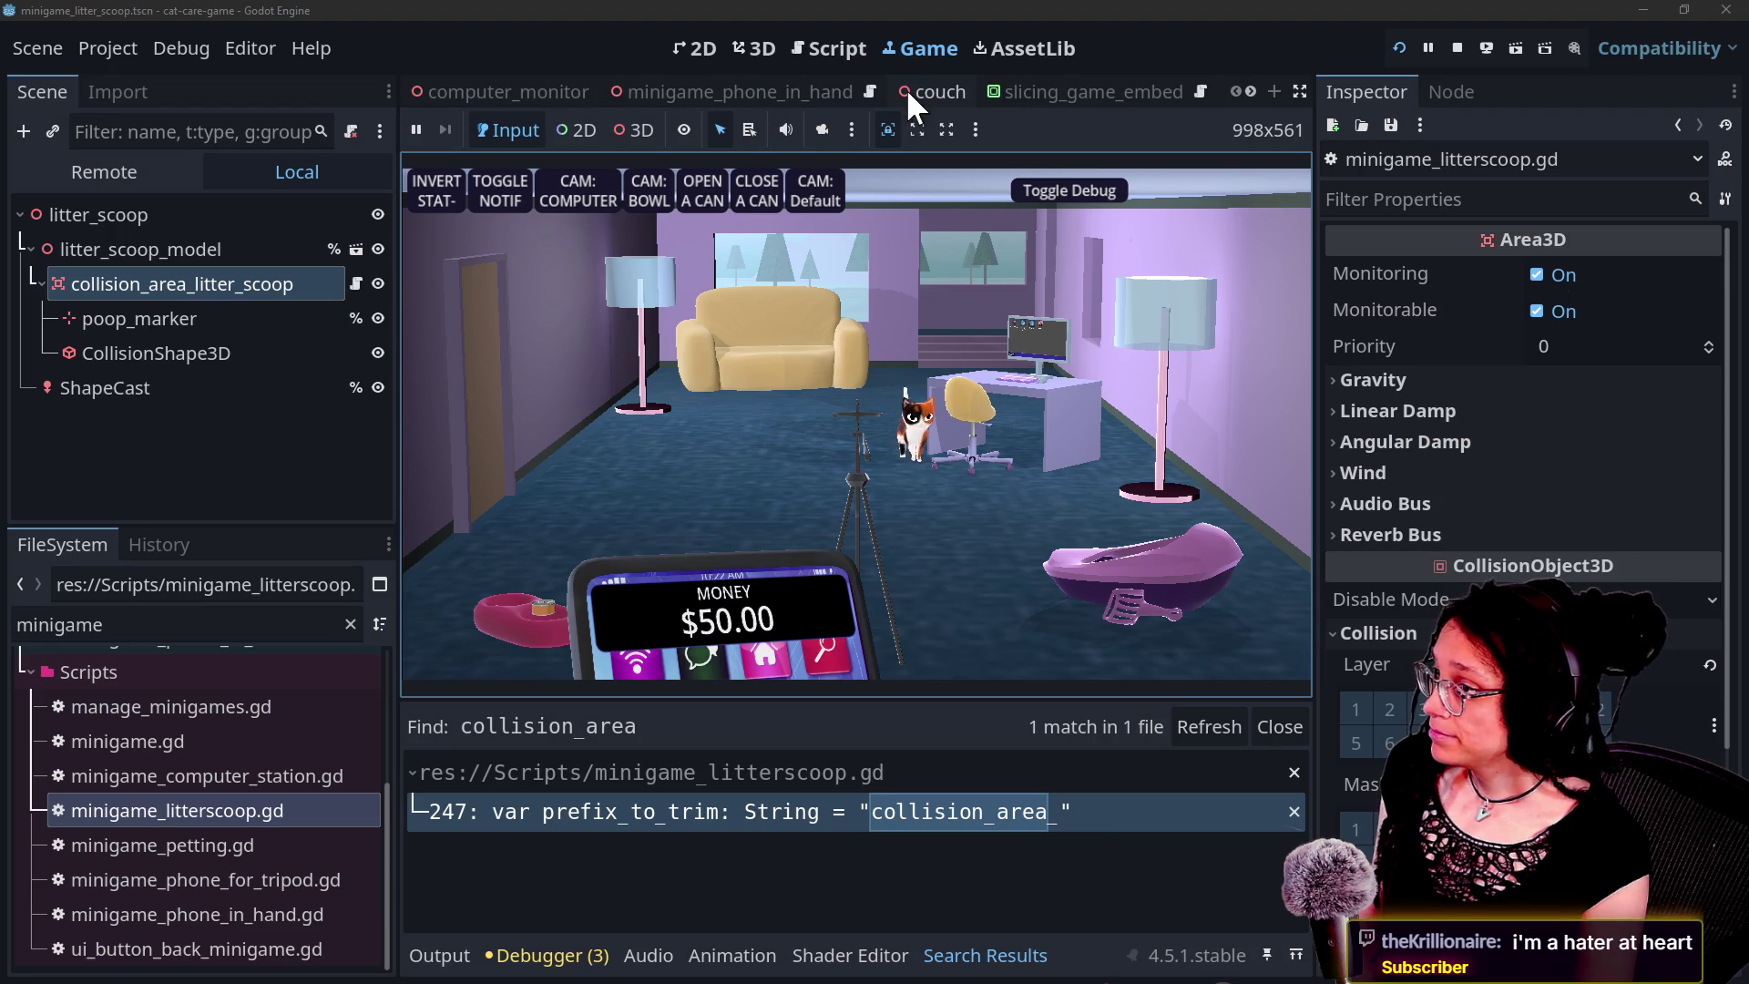
Stop the running game and open the computer_station scene via Quick Open search 'computer'.
left_click(1455, 45)
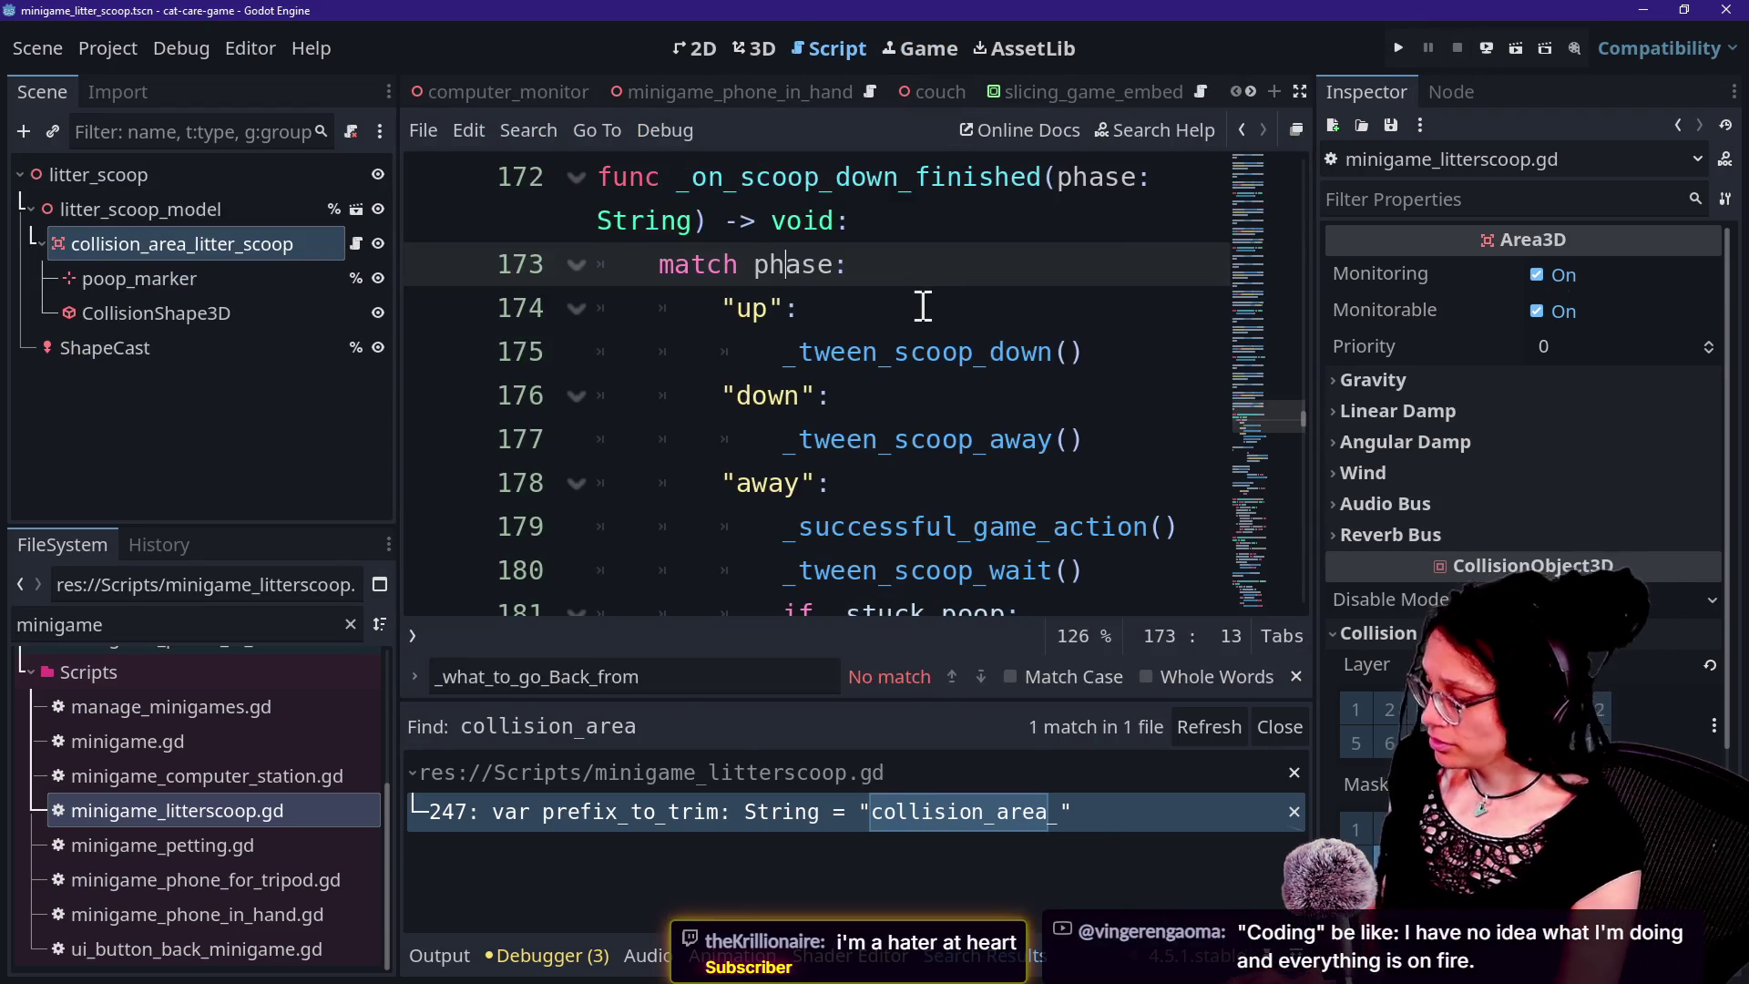
key("shift+alt+o")
type("con")
key("BackSpace")
type("mputer")
double_click(921, 310)
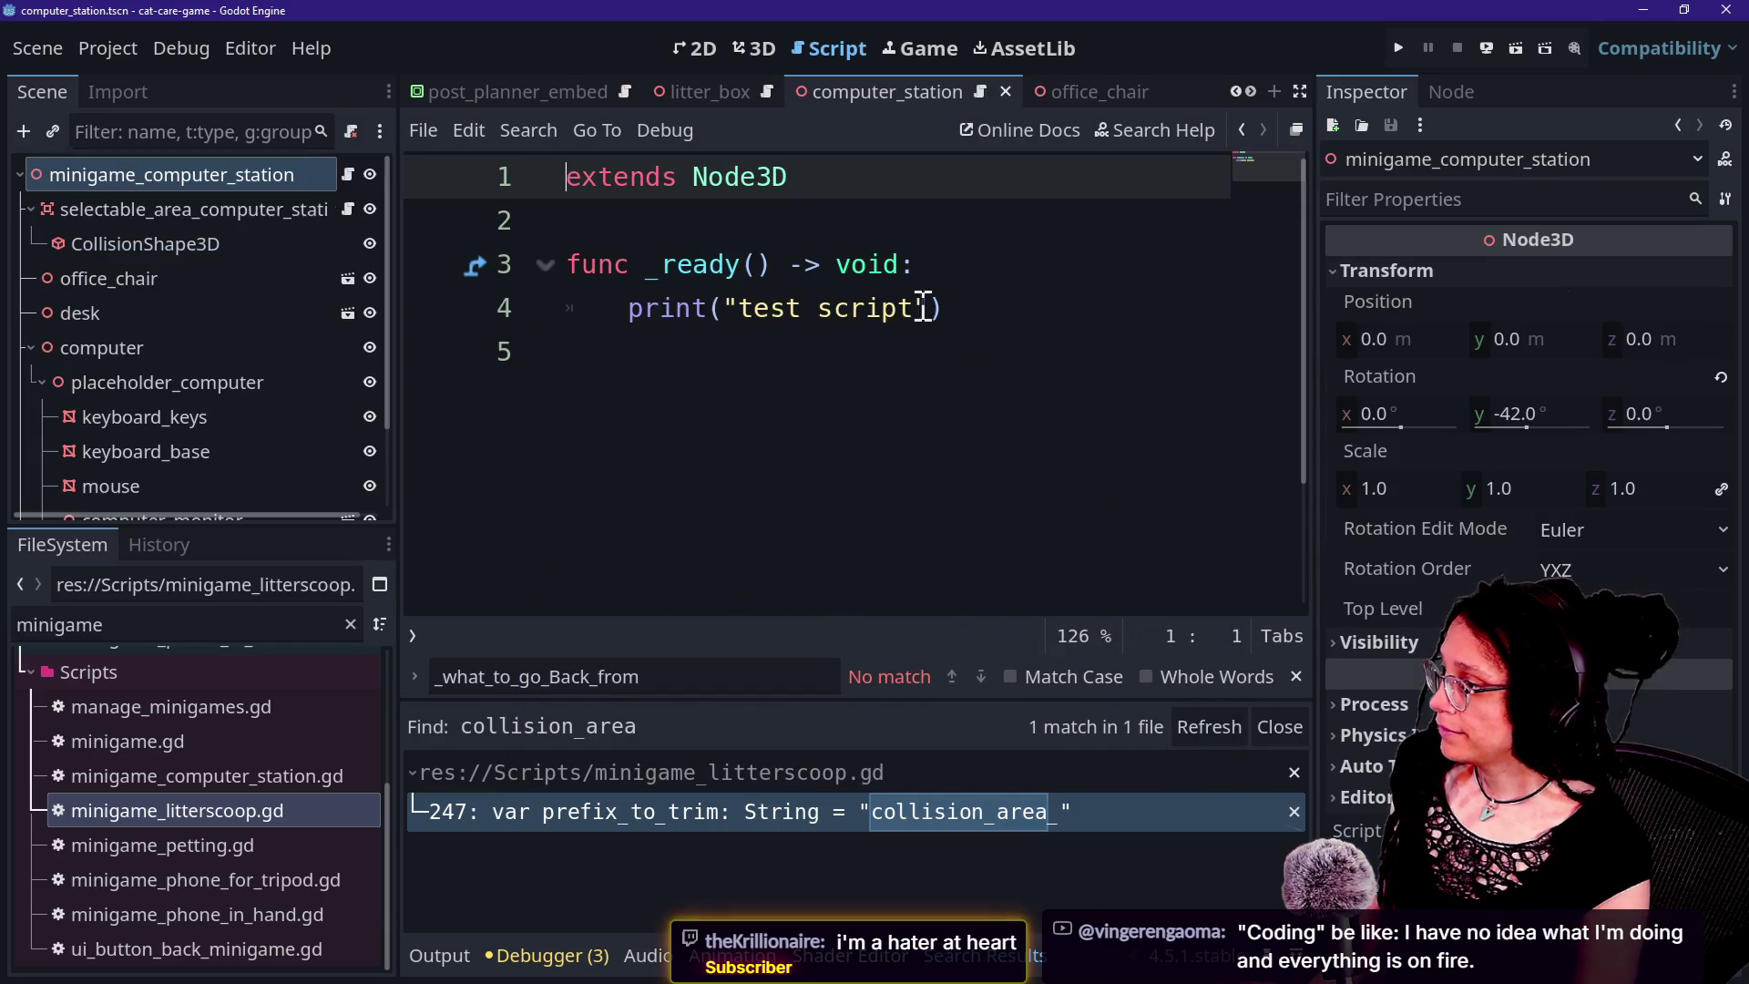
Inspect the computer station scene's root node and script, then open minigame_litterscoop.gd.
right_click(196, 182)
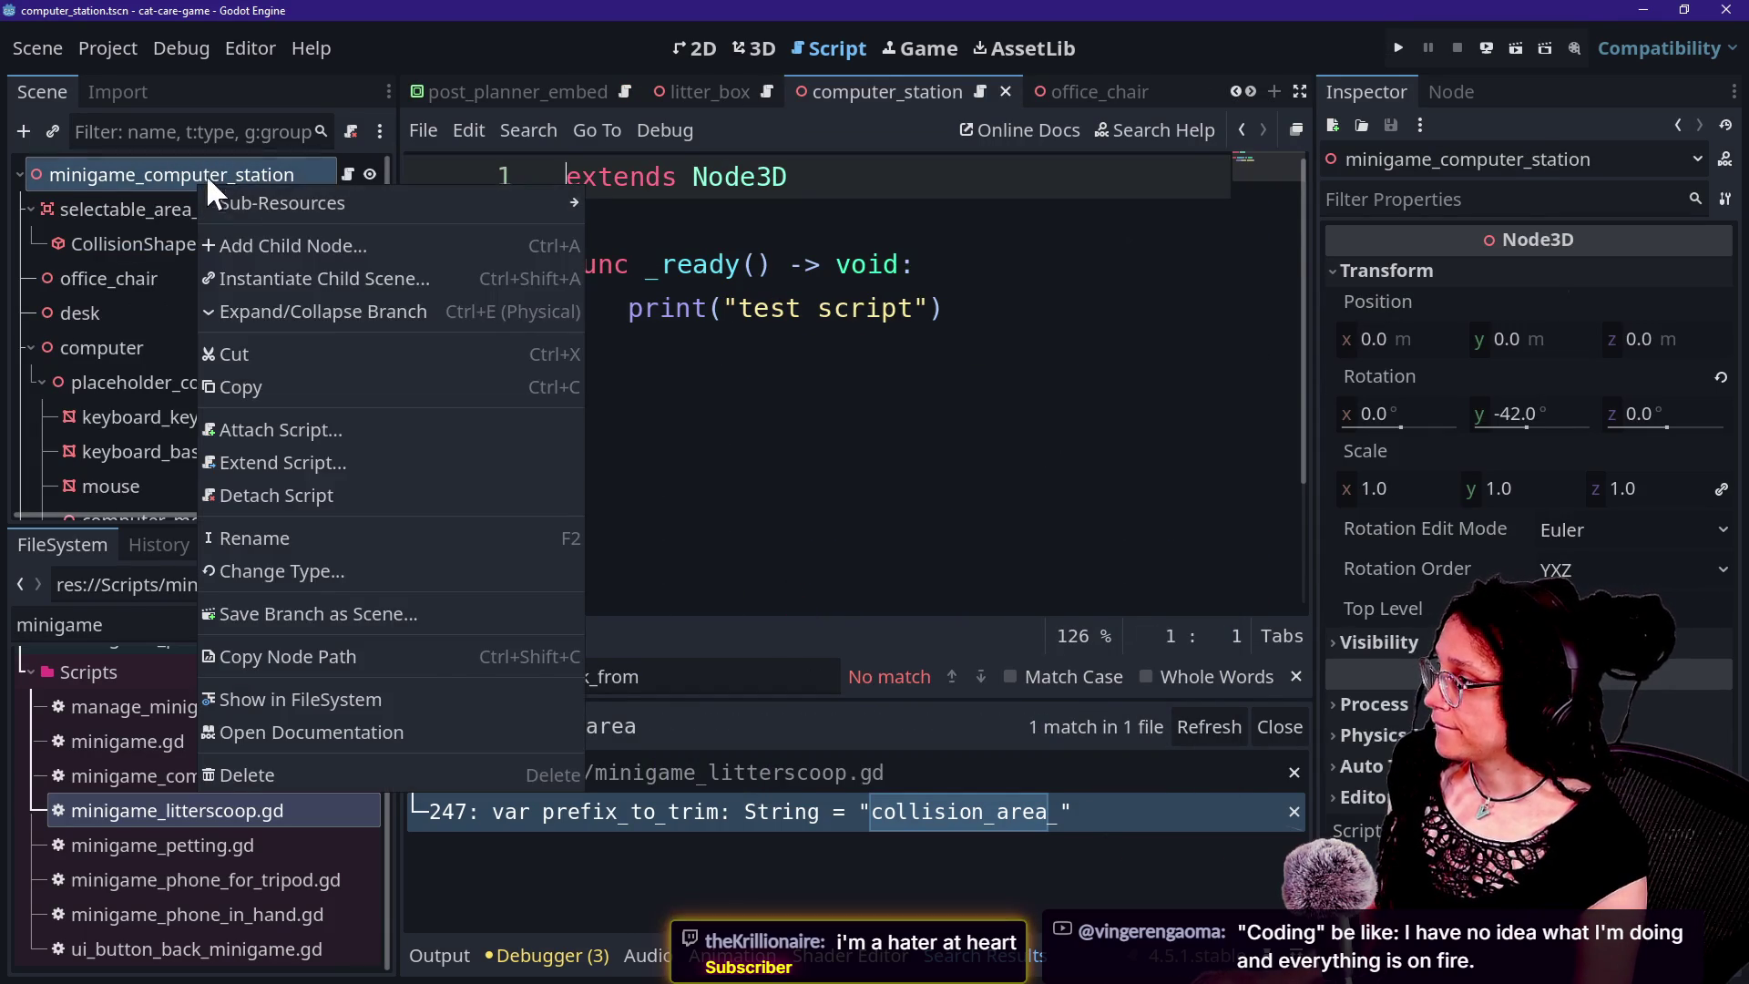
left_click(204, 177)
left_click(347, 173)
left_click(917, 359)
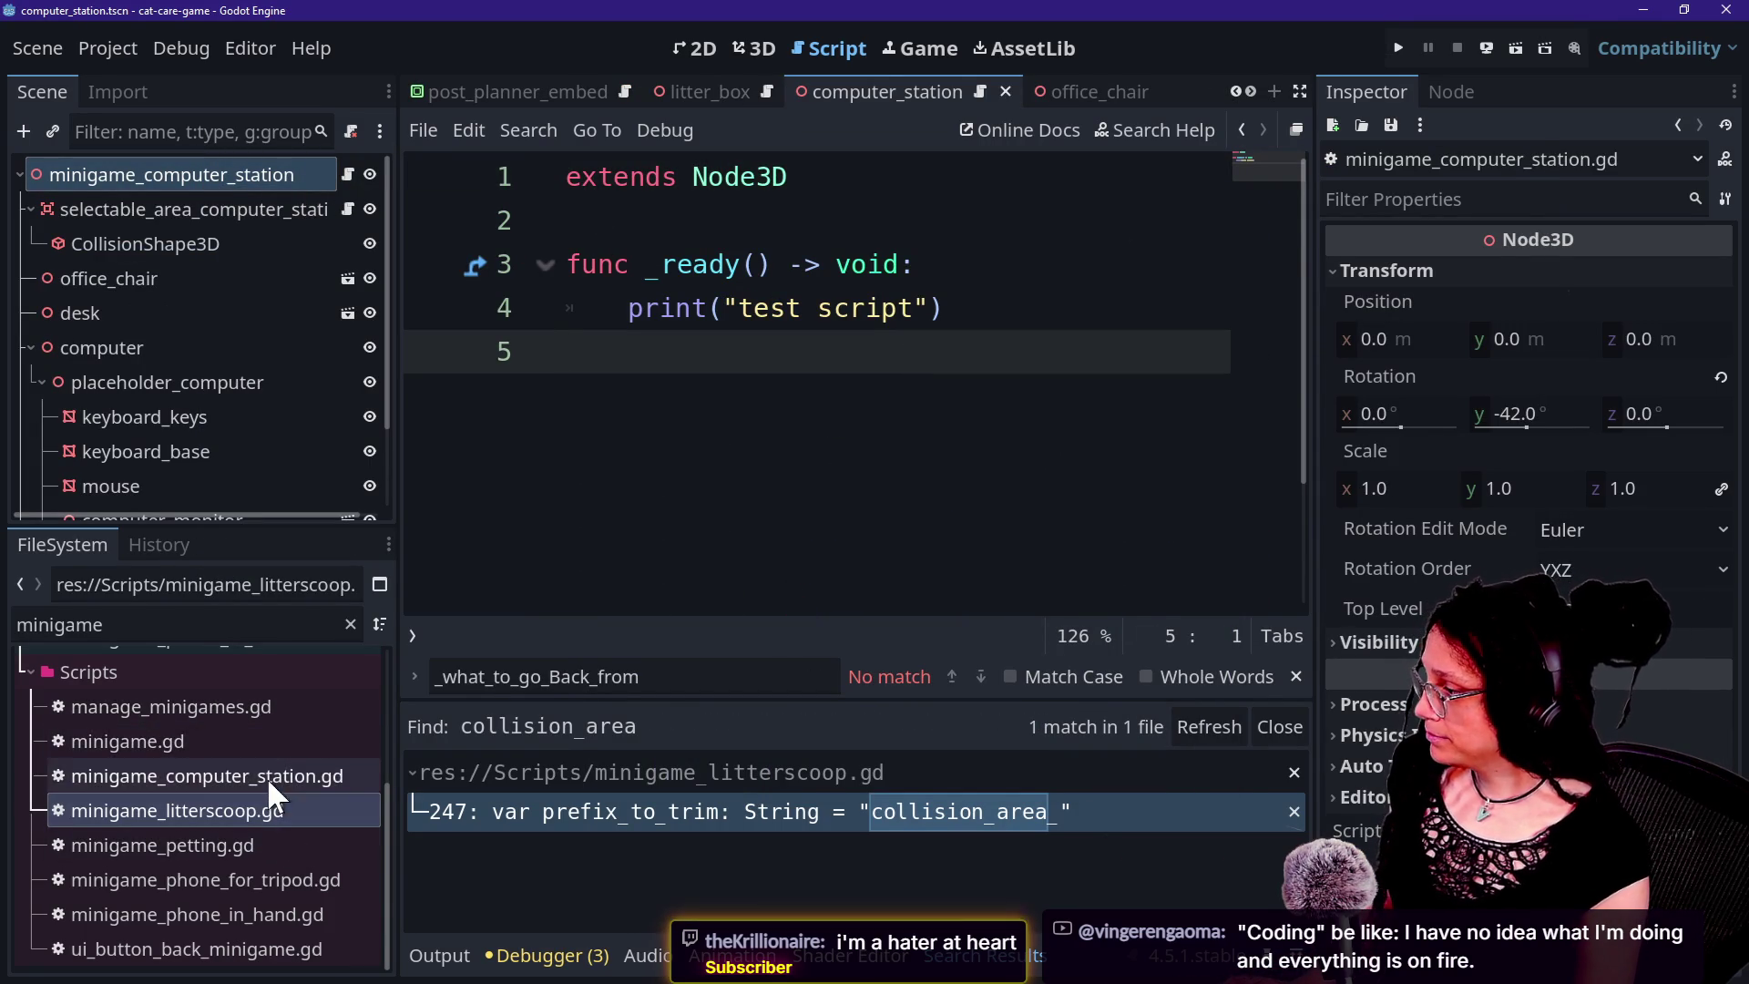
double_click(265, 811)
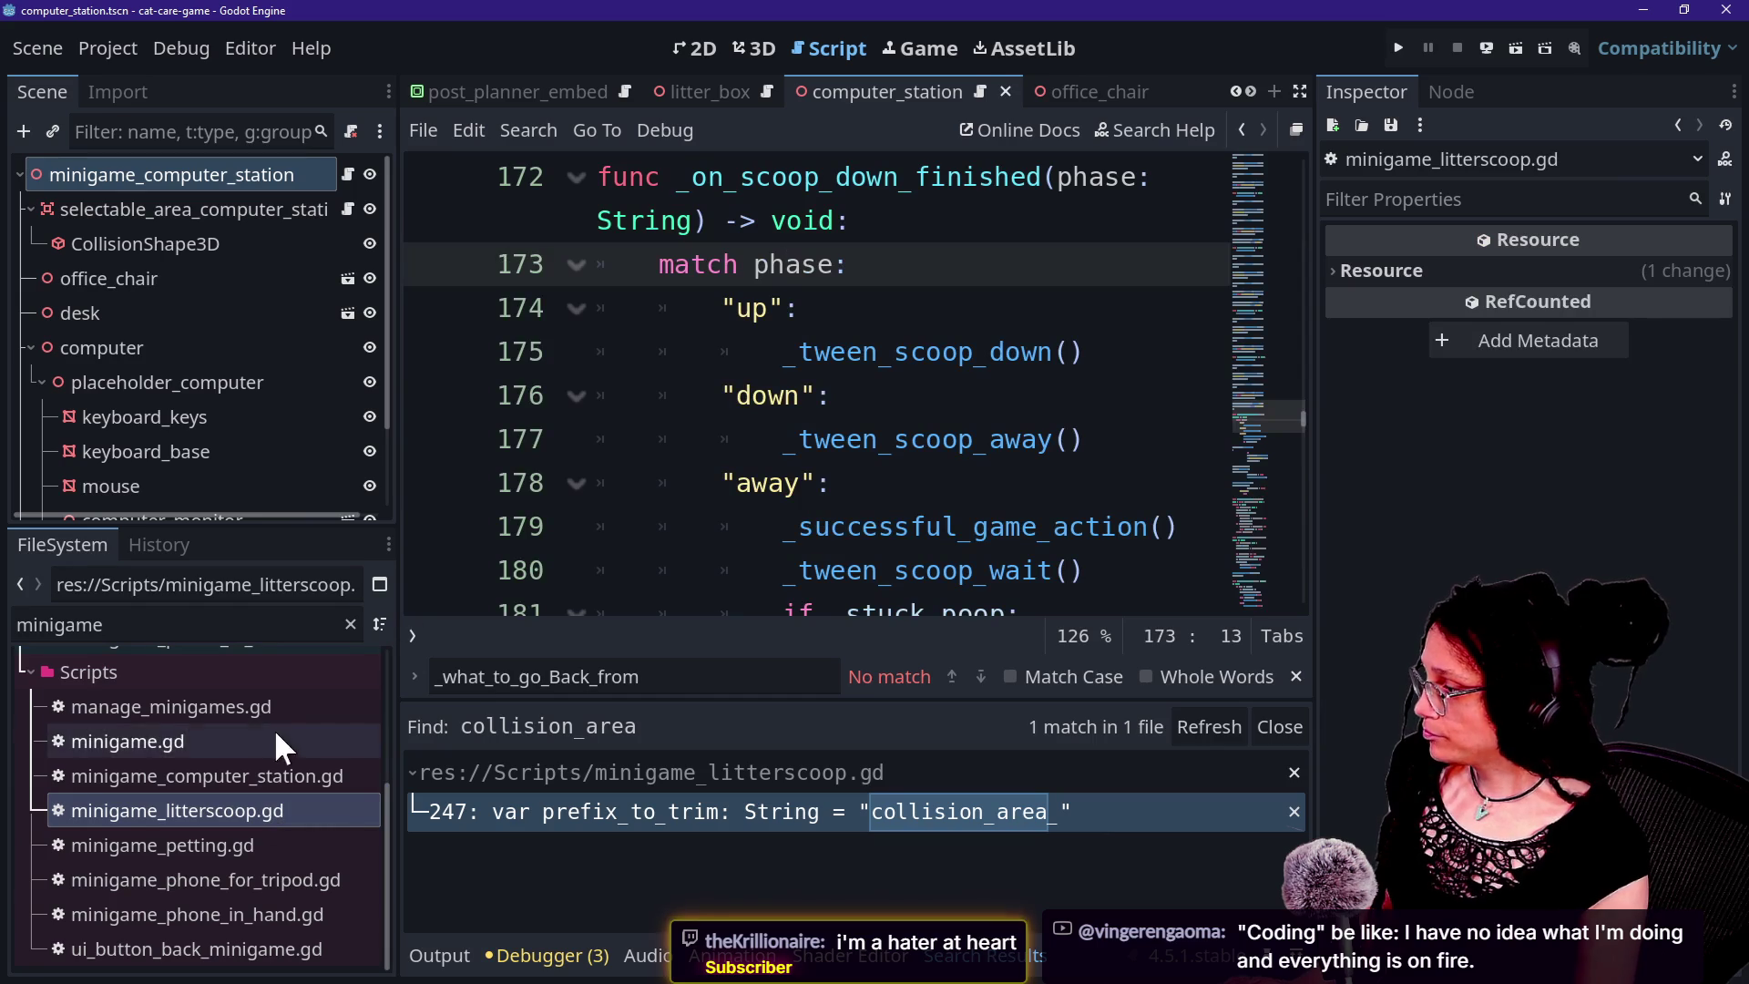
Browse the minigame scripts in the FileSystem and open minigame_phone_in_hand.gd.
scroll(694, 415, "up", 8)
scroll(694, 414, "up", 20)
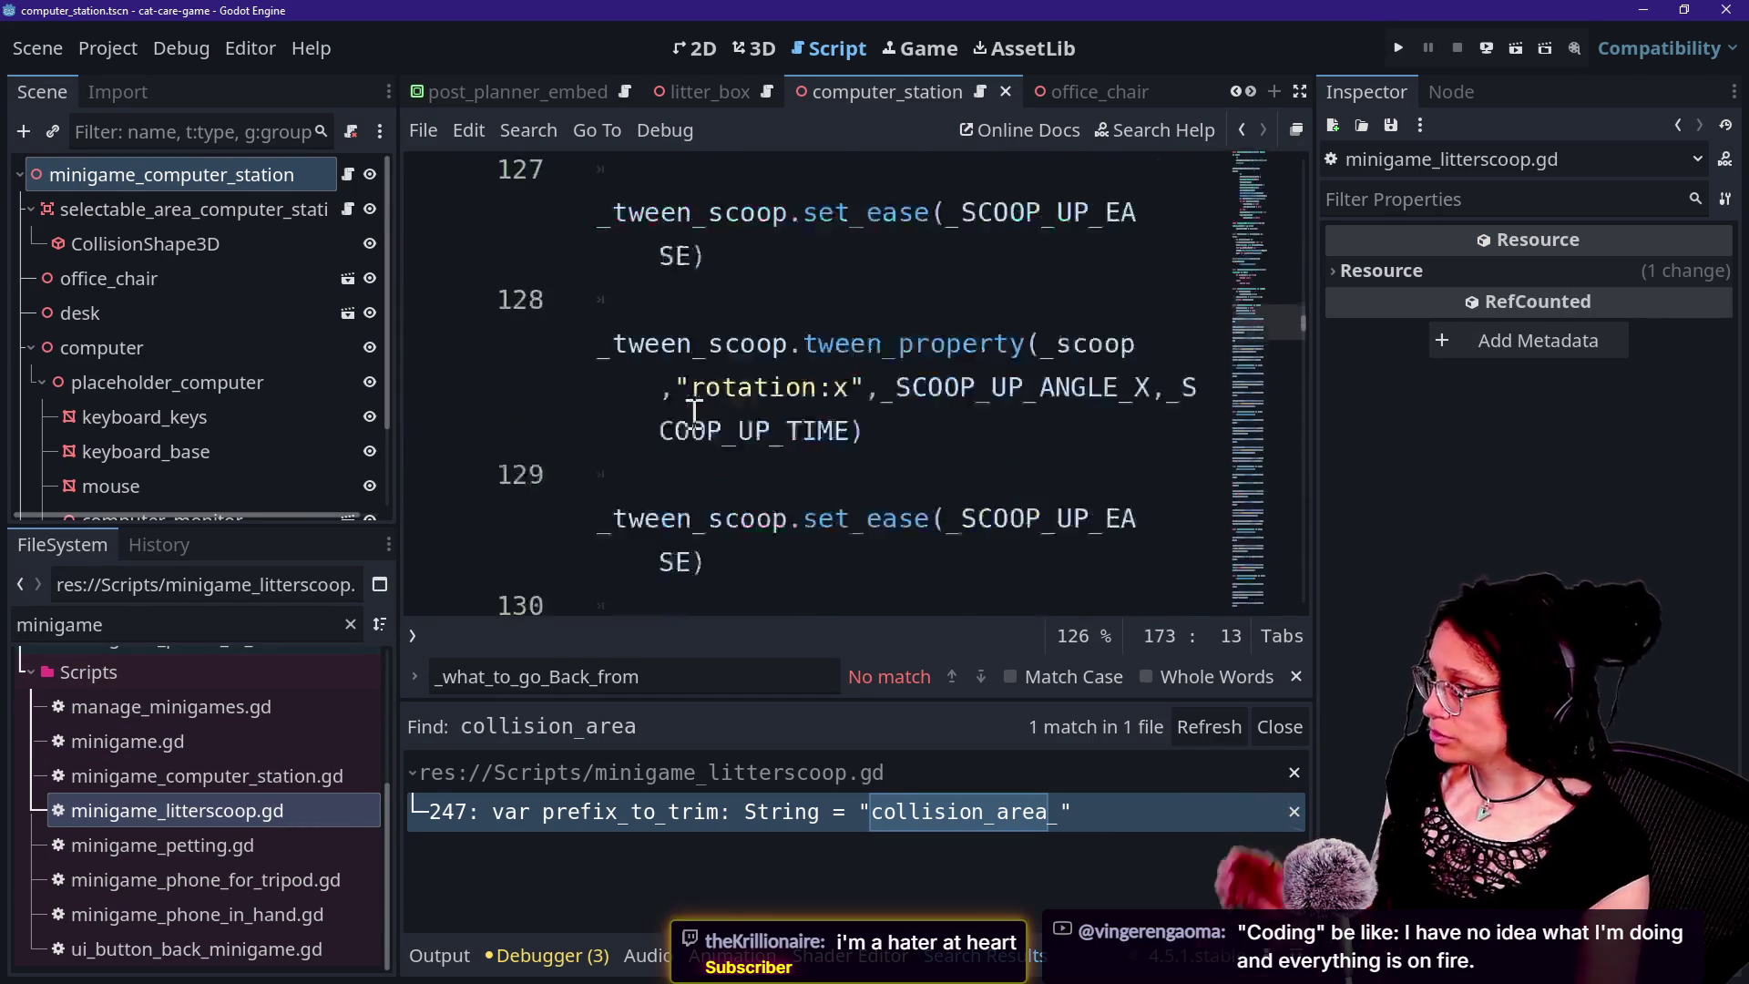
left_click(191, 882)
left_click(194, 904)
left_click(229, 810)
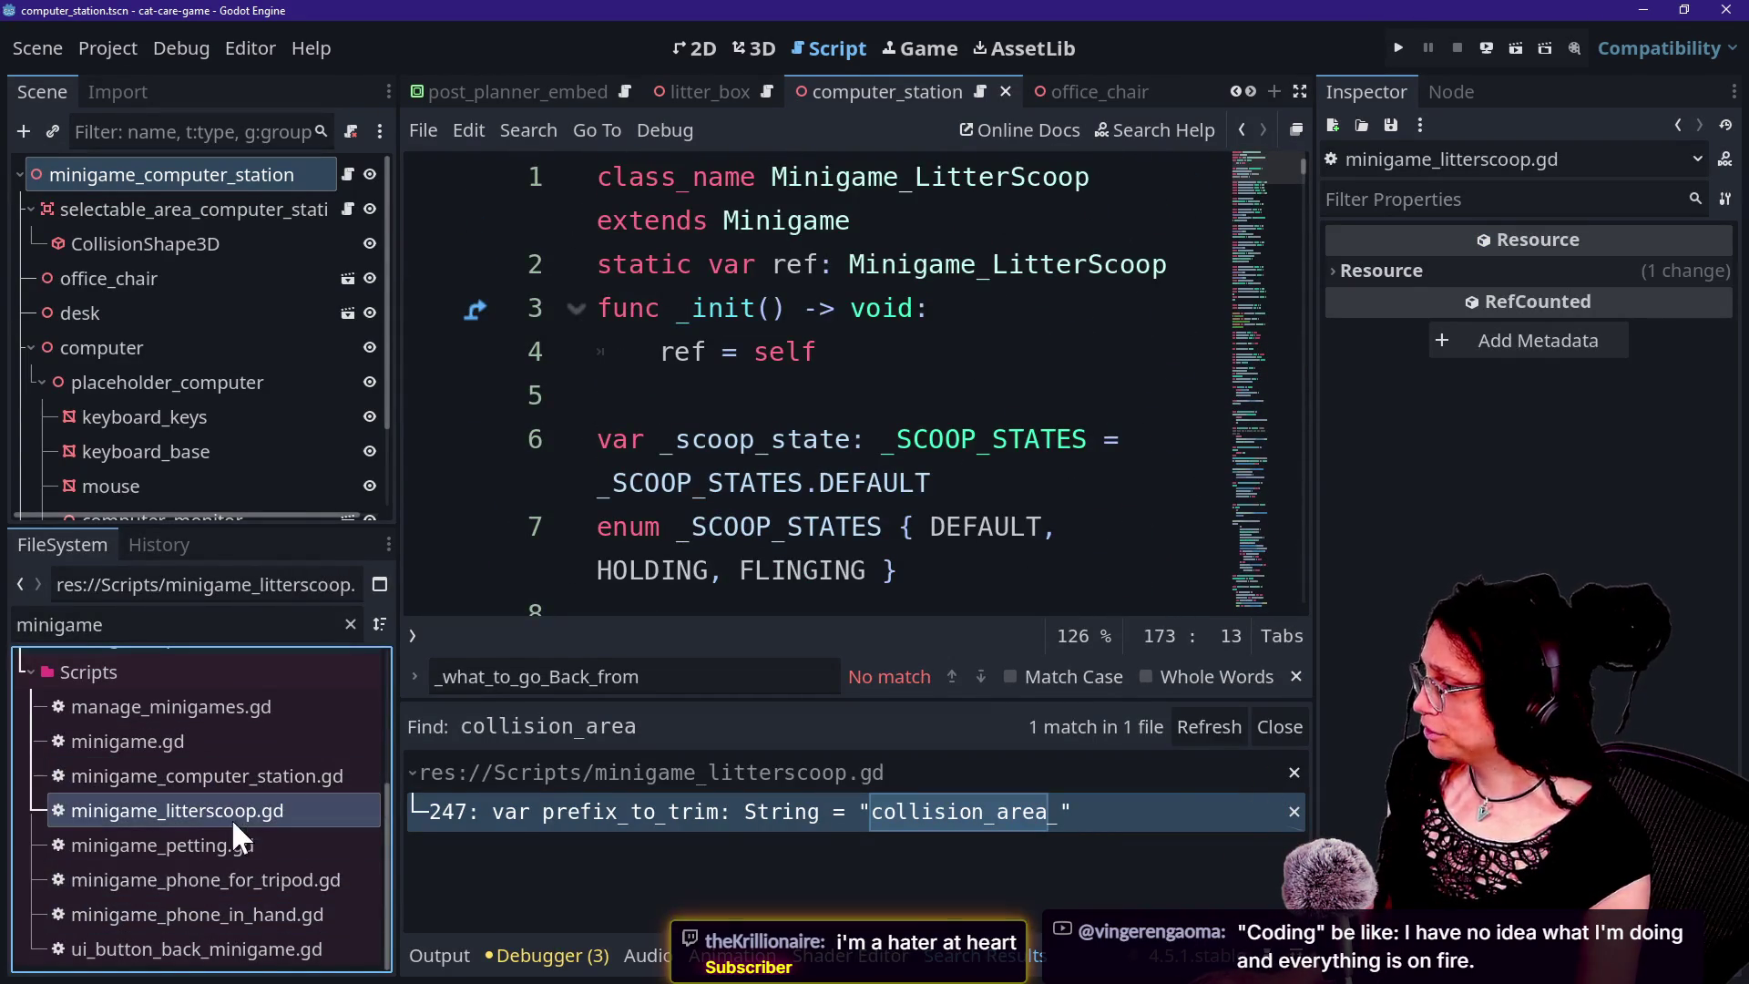
mouse_move(1252, 160)
left_mouse_down()
mouse_move(1277, 617)
mouse_move(1287, 140)
mouse_move(1286, 281)
mouse_move(1204, 499)
mouse_move(1237, 167)
left_mouse_up()
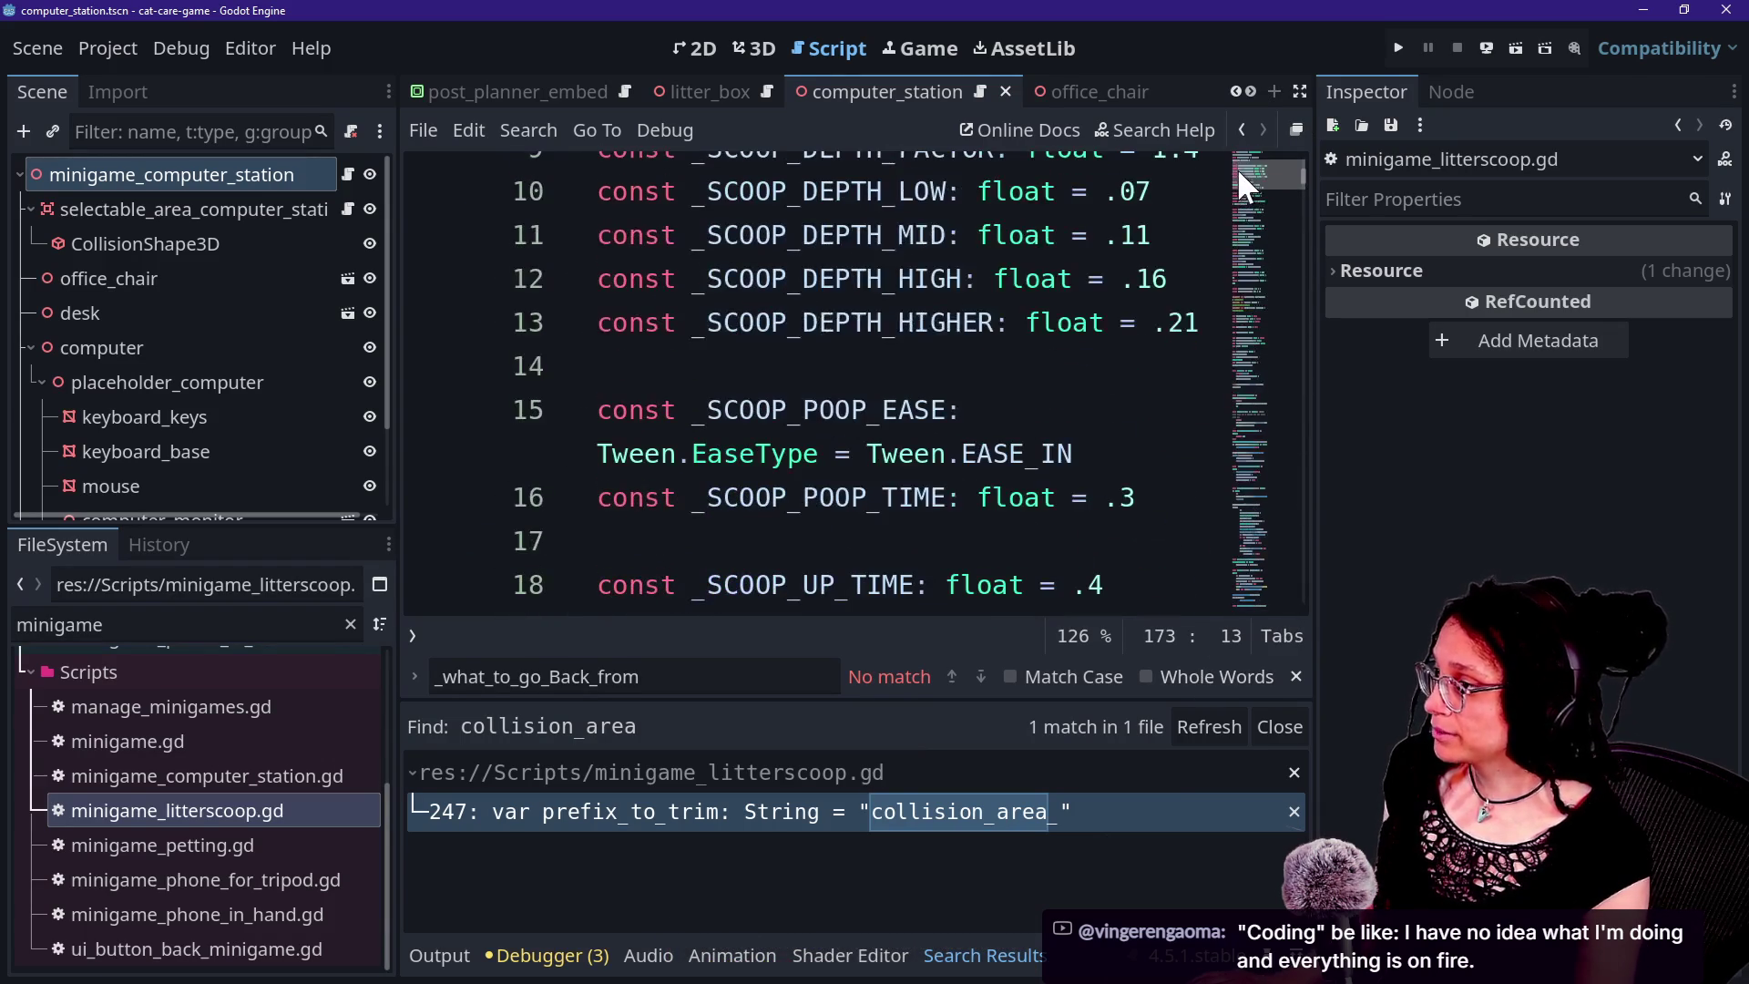
left_click(255, 889)
left_click(273, 903)
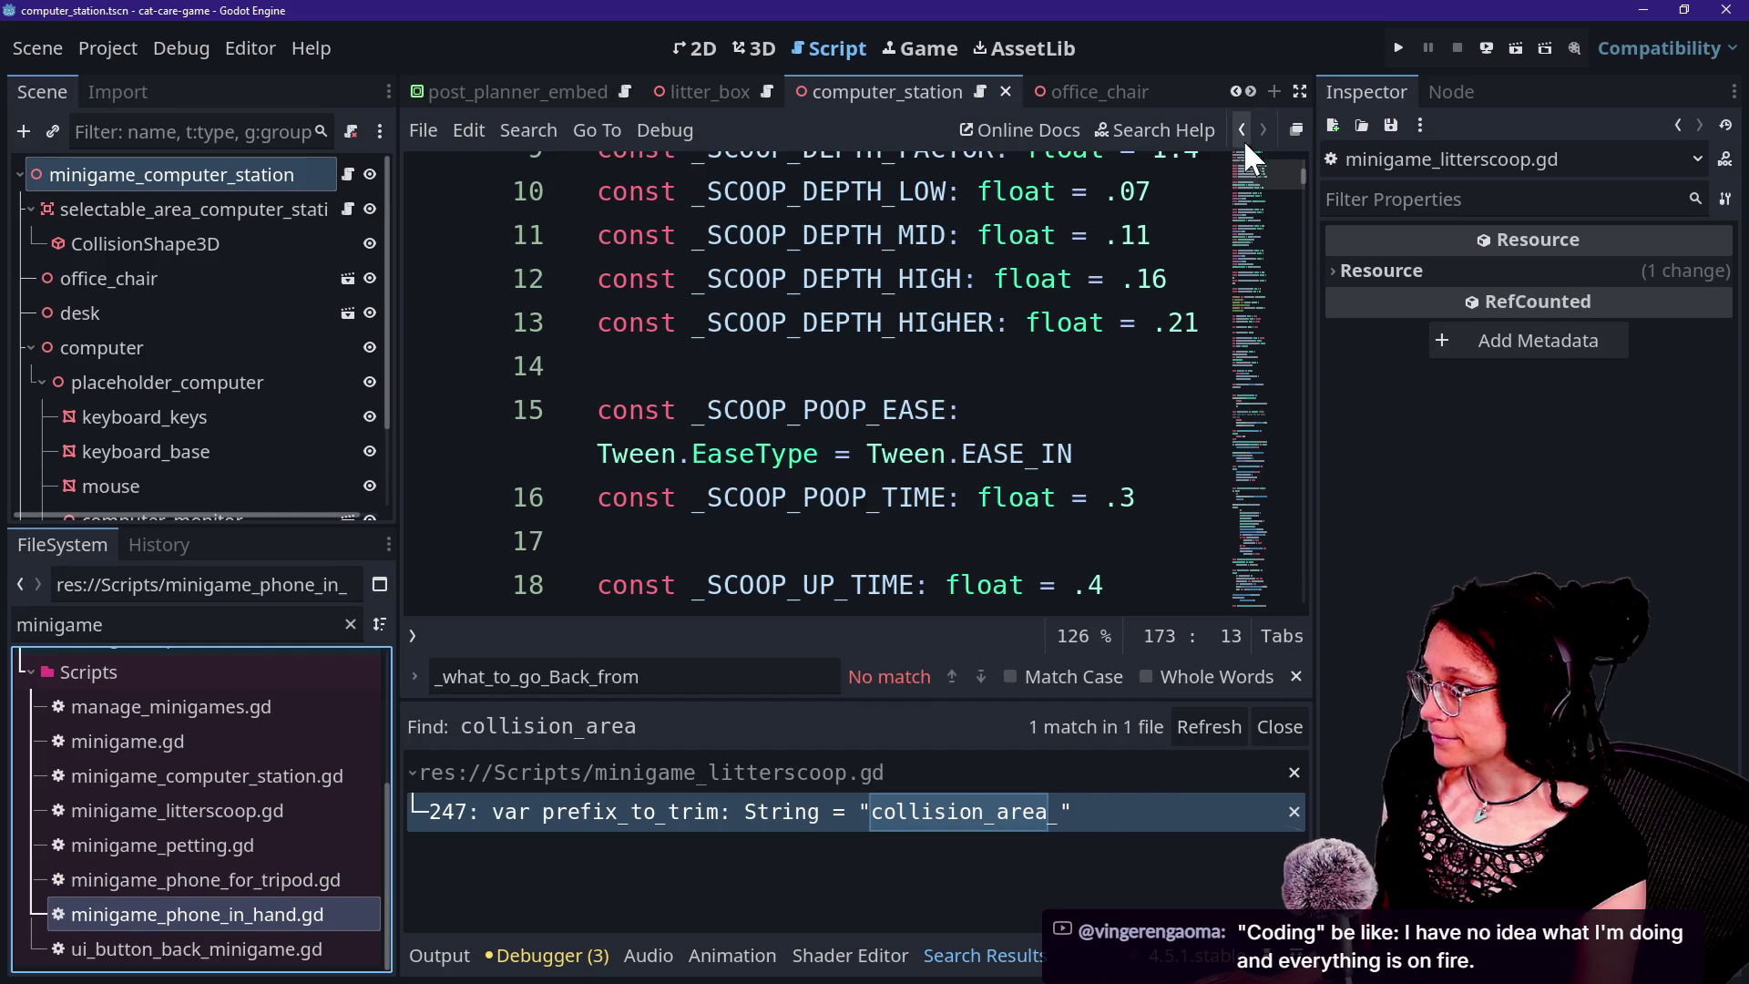
scroll(1251, 164, "up", 2)
scroll(1260, 170, "up", 2)
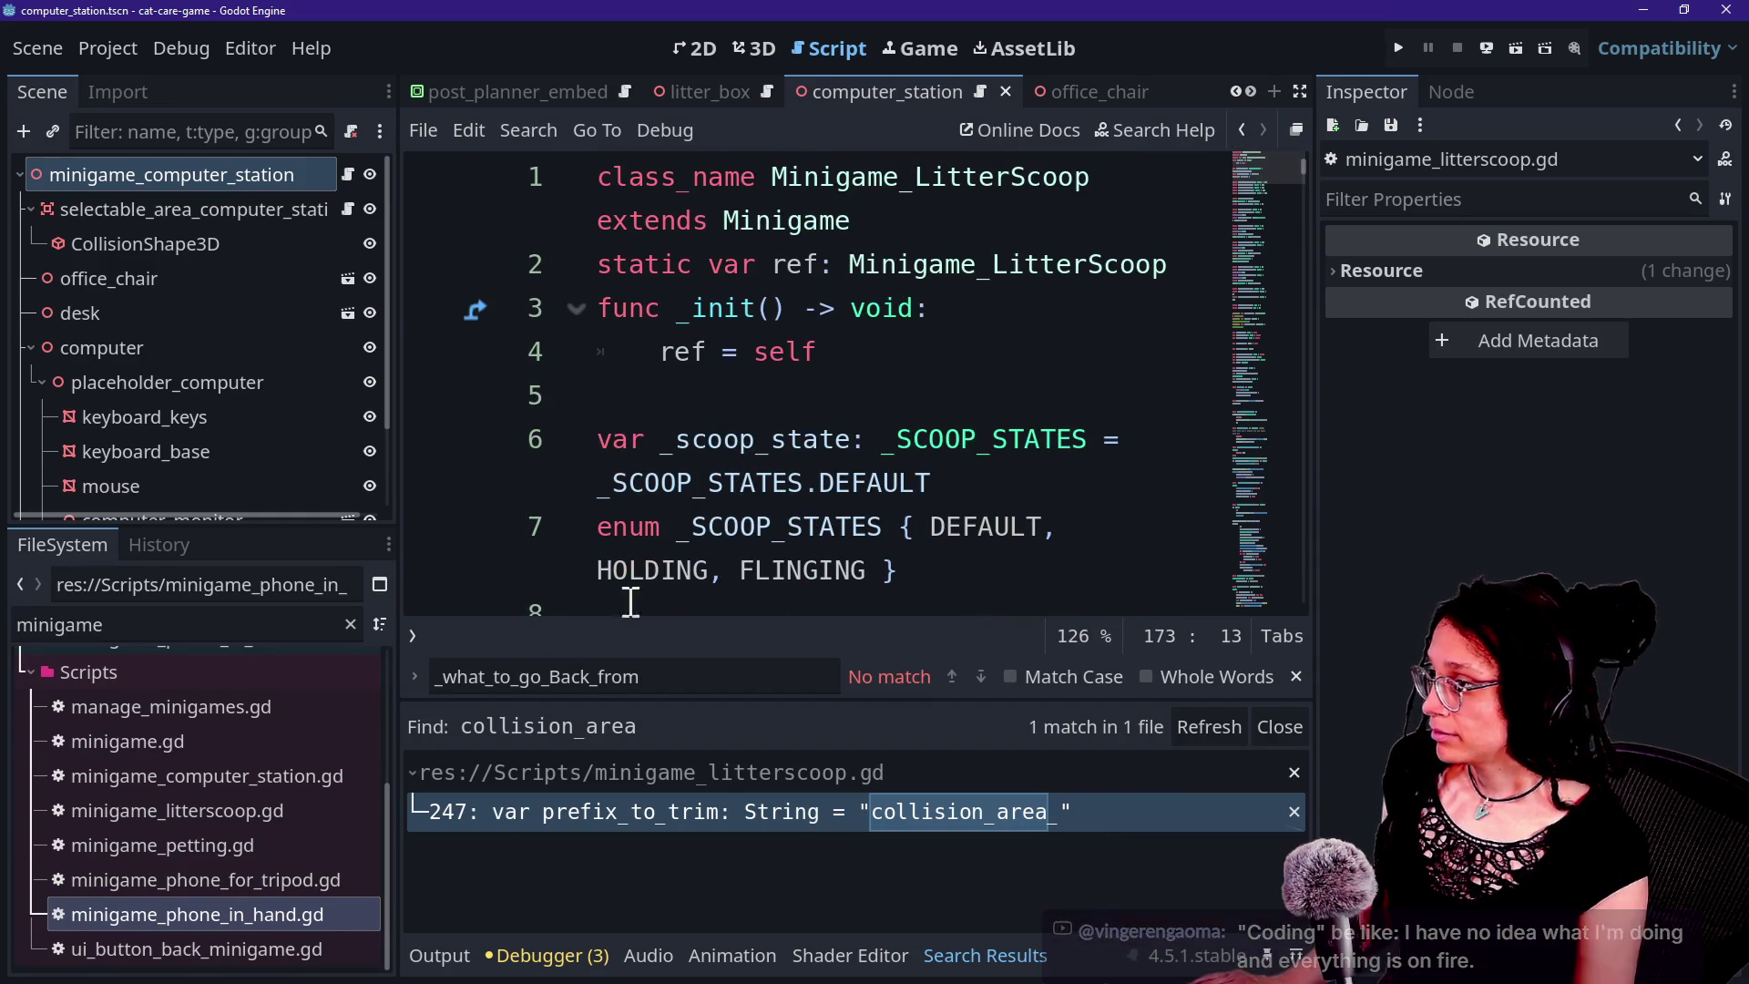
double_click(228, 913)
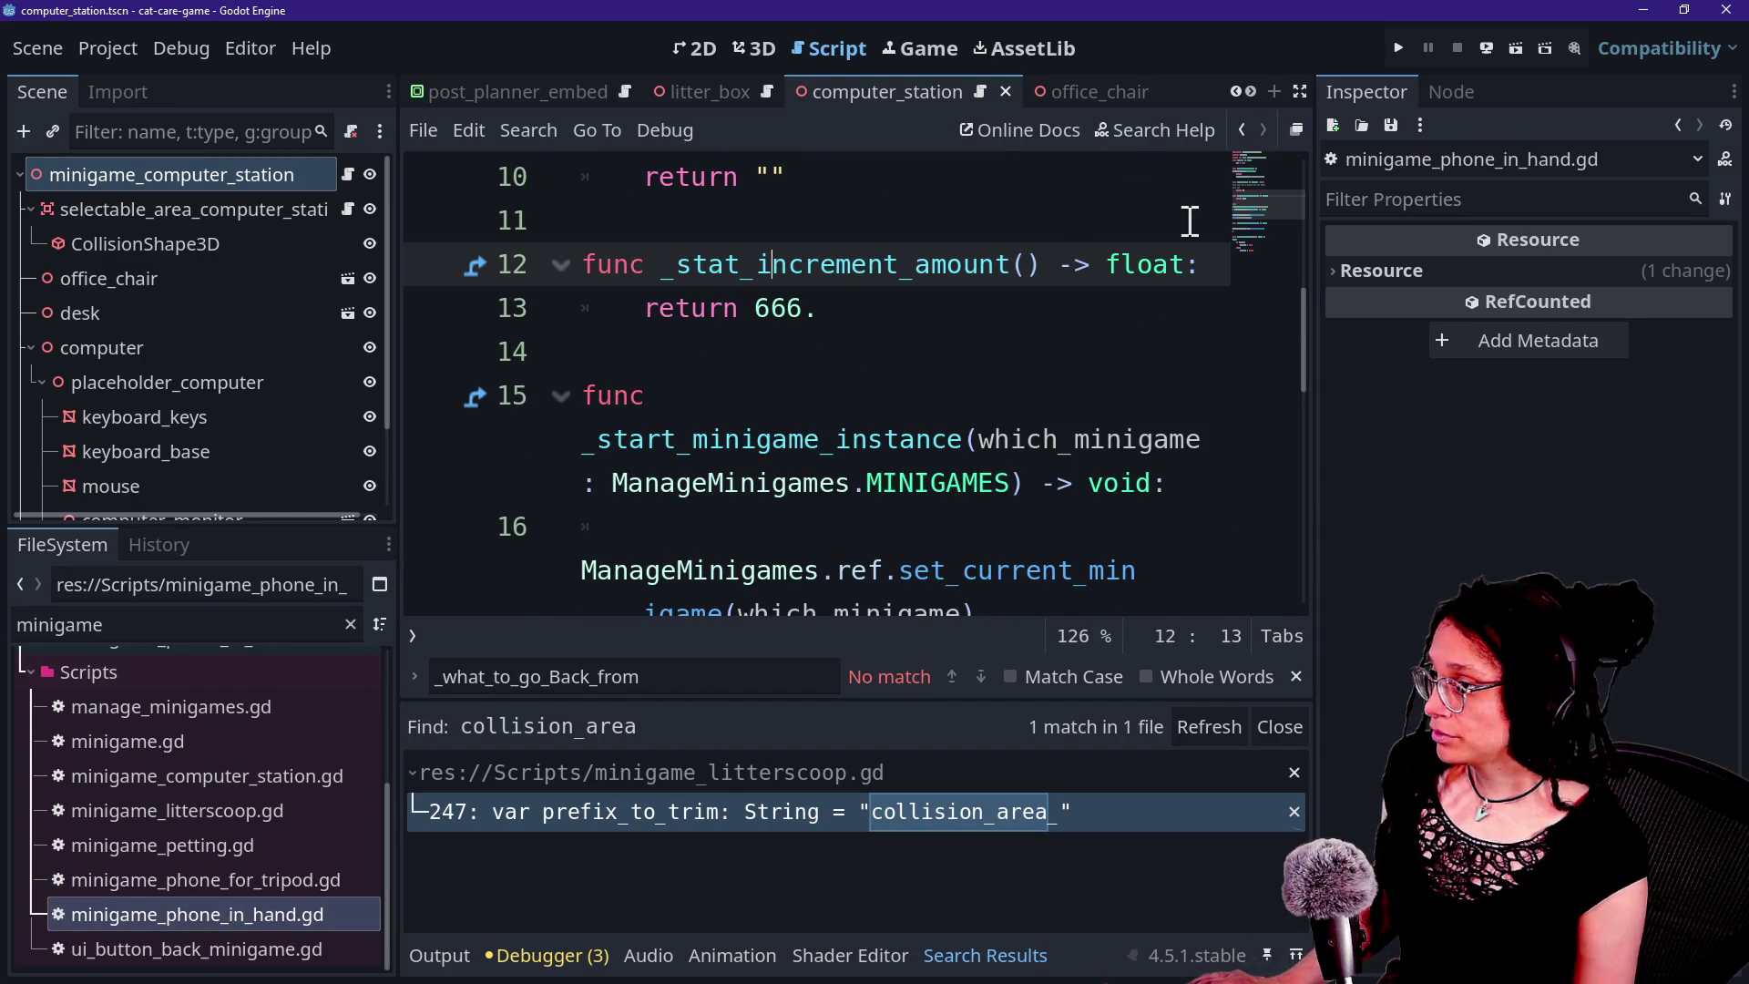
Replace all of the computer station script's code with the phone-in-hand script's code.
key("ctrl+a")
scroll(1101, 540, "up", 3)
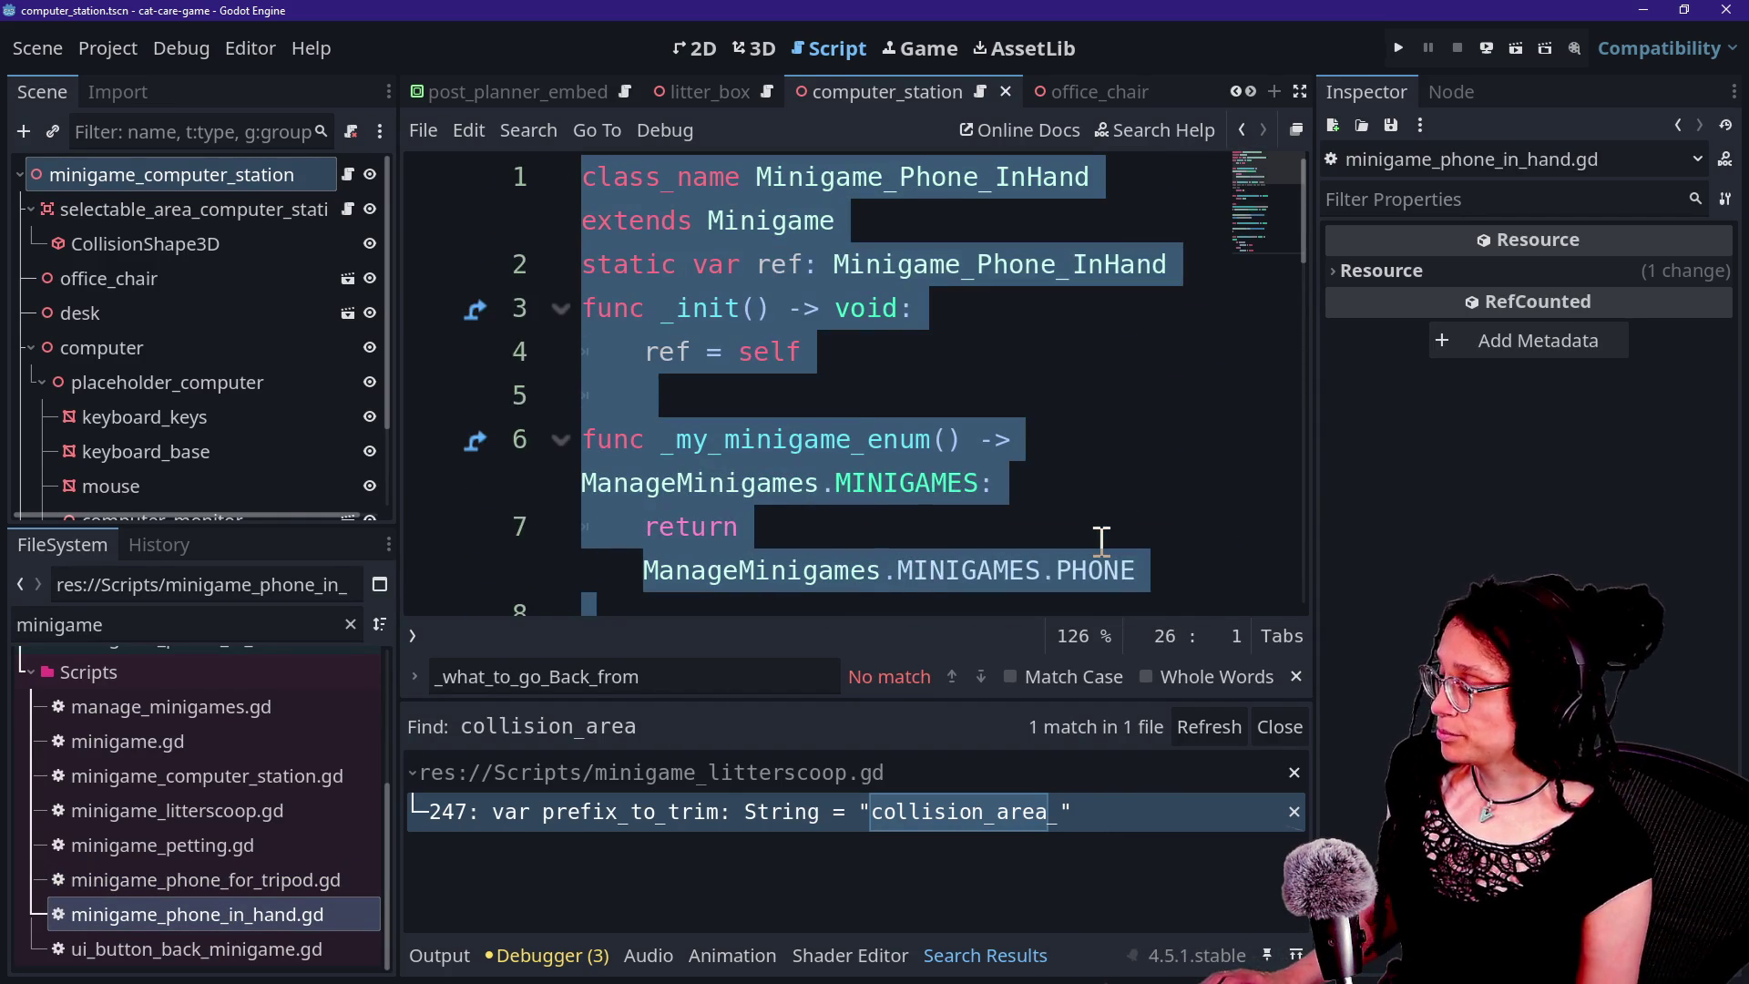
left_click(348, 177)
key("ctrl+a")
key("ctrl+v")
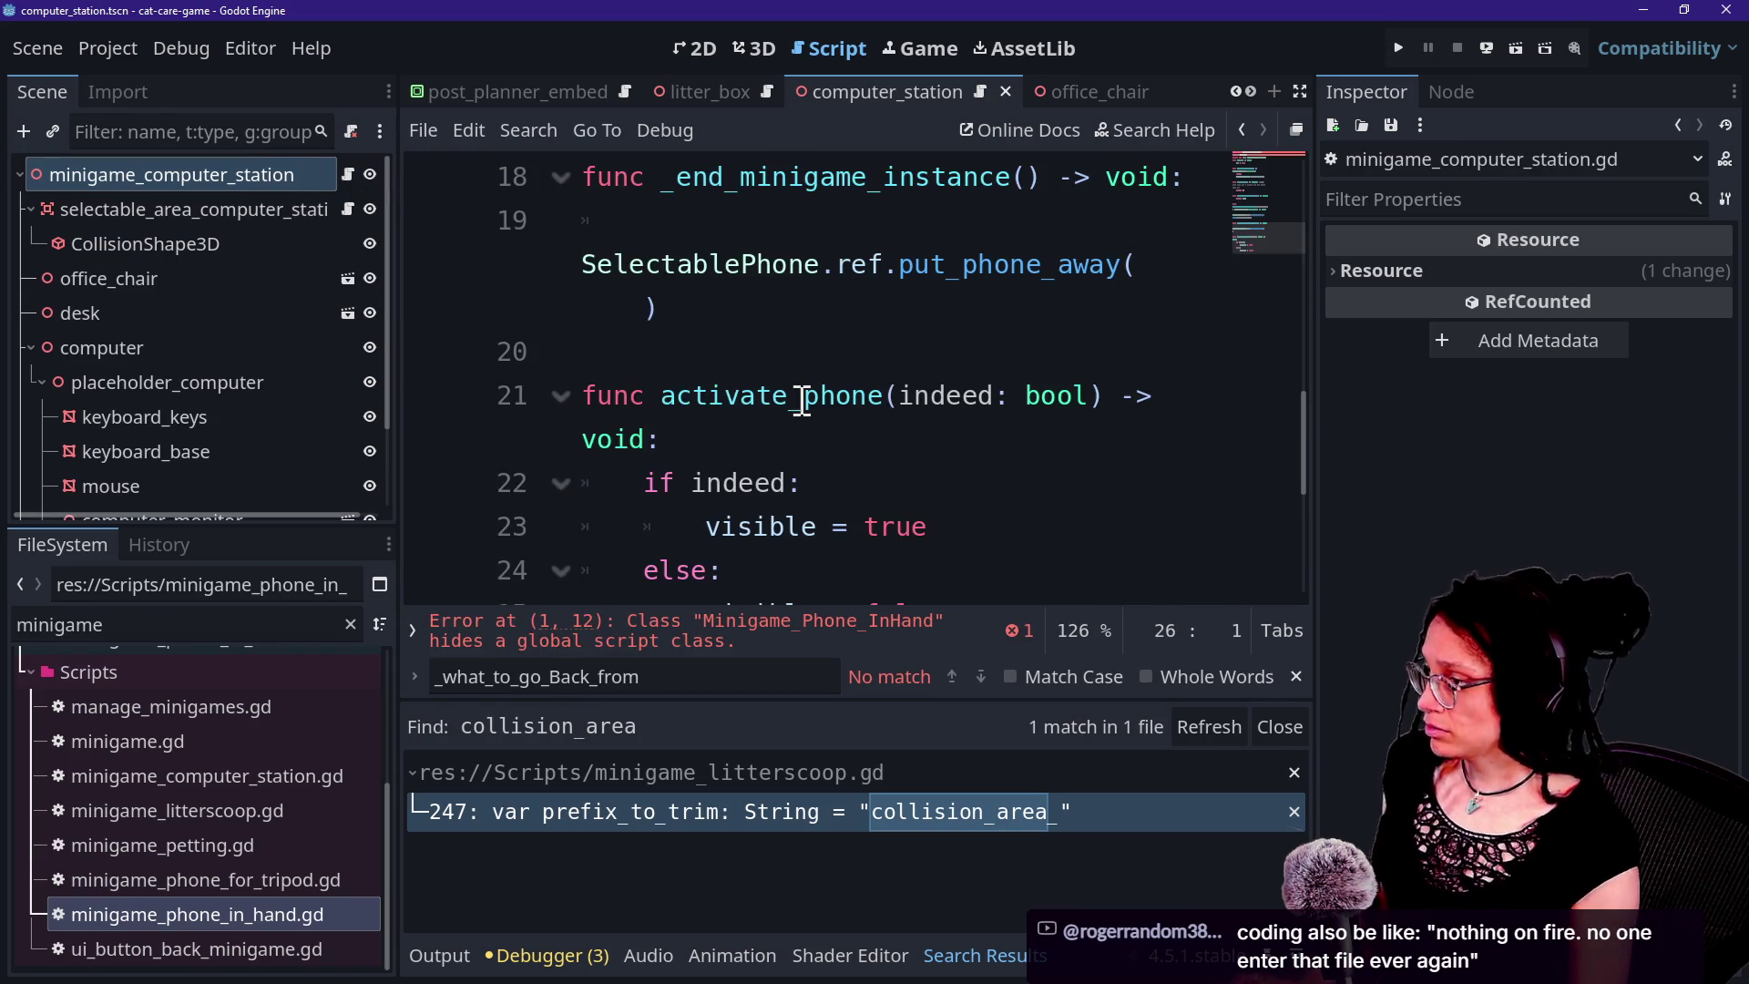
Hide the side docks and rename the class on lines 1–2 to Minigame_Computer_Station.
key("ctrl+shift+F11")
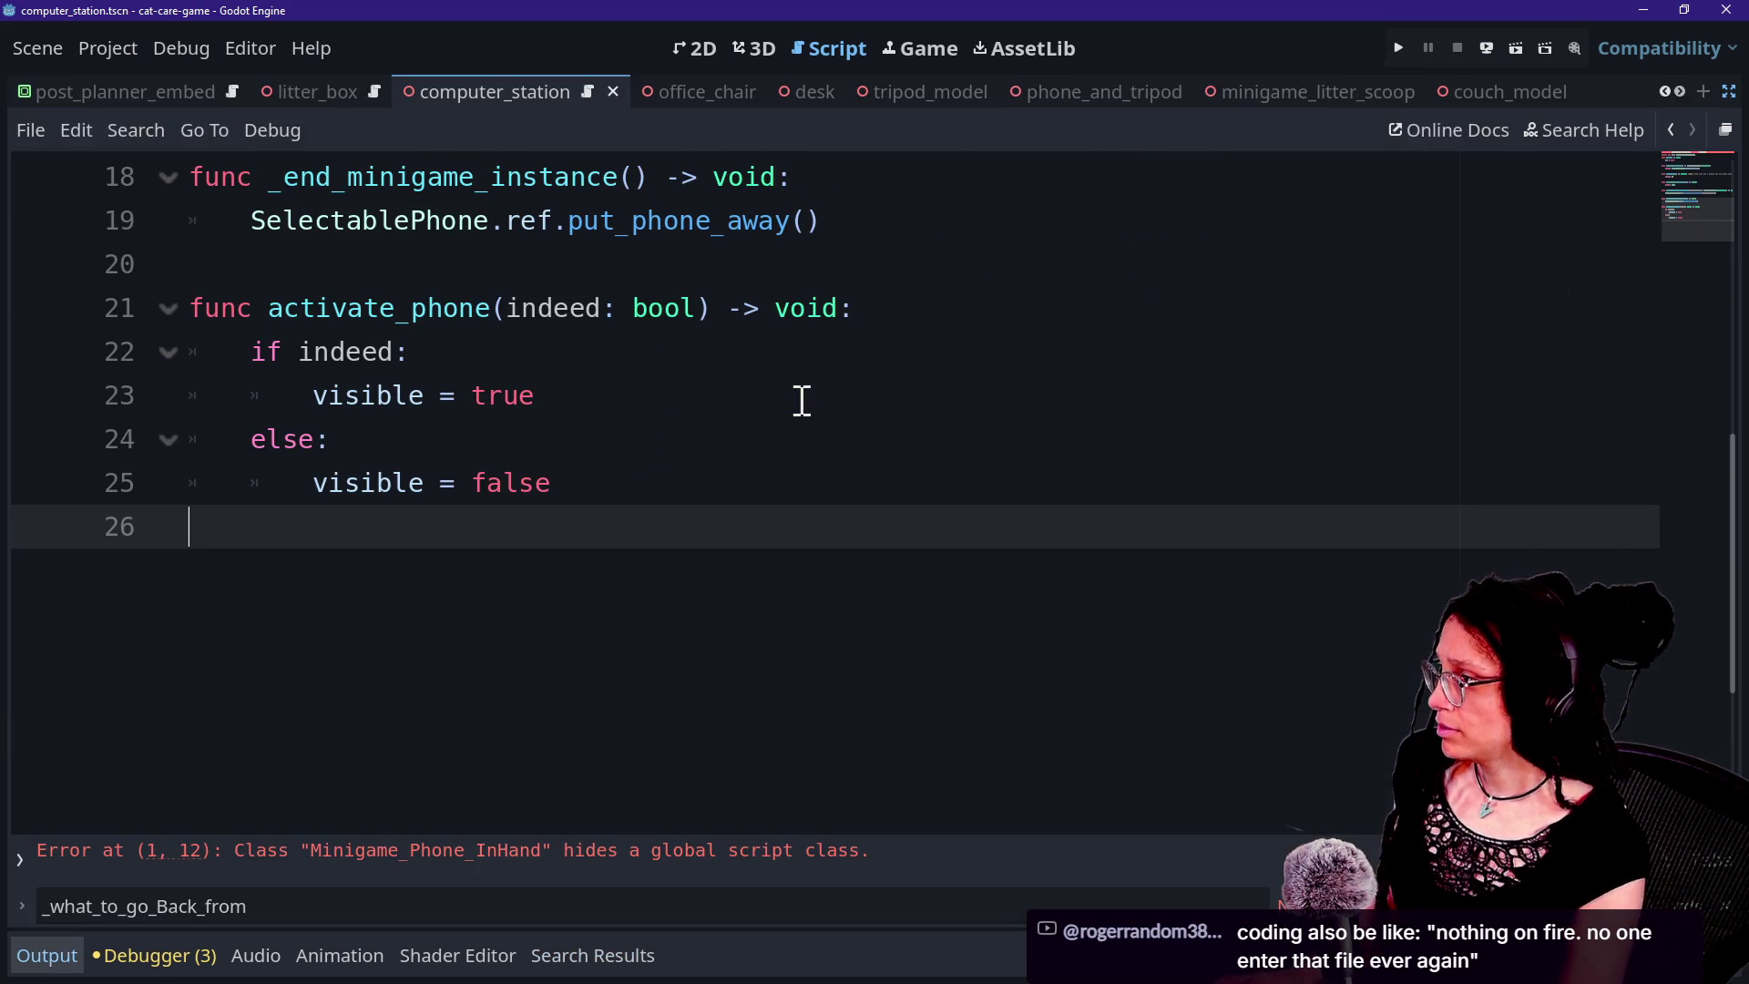
scroll(762, 371, "up", 6)
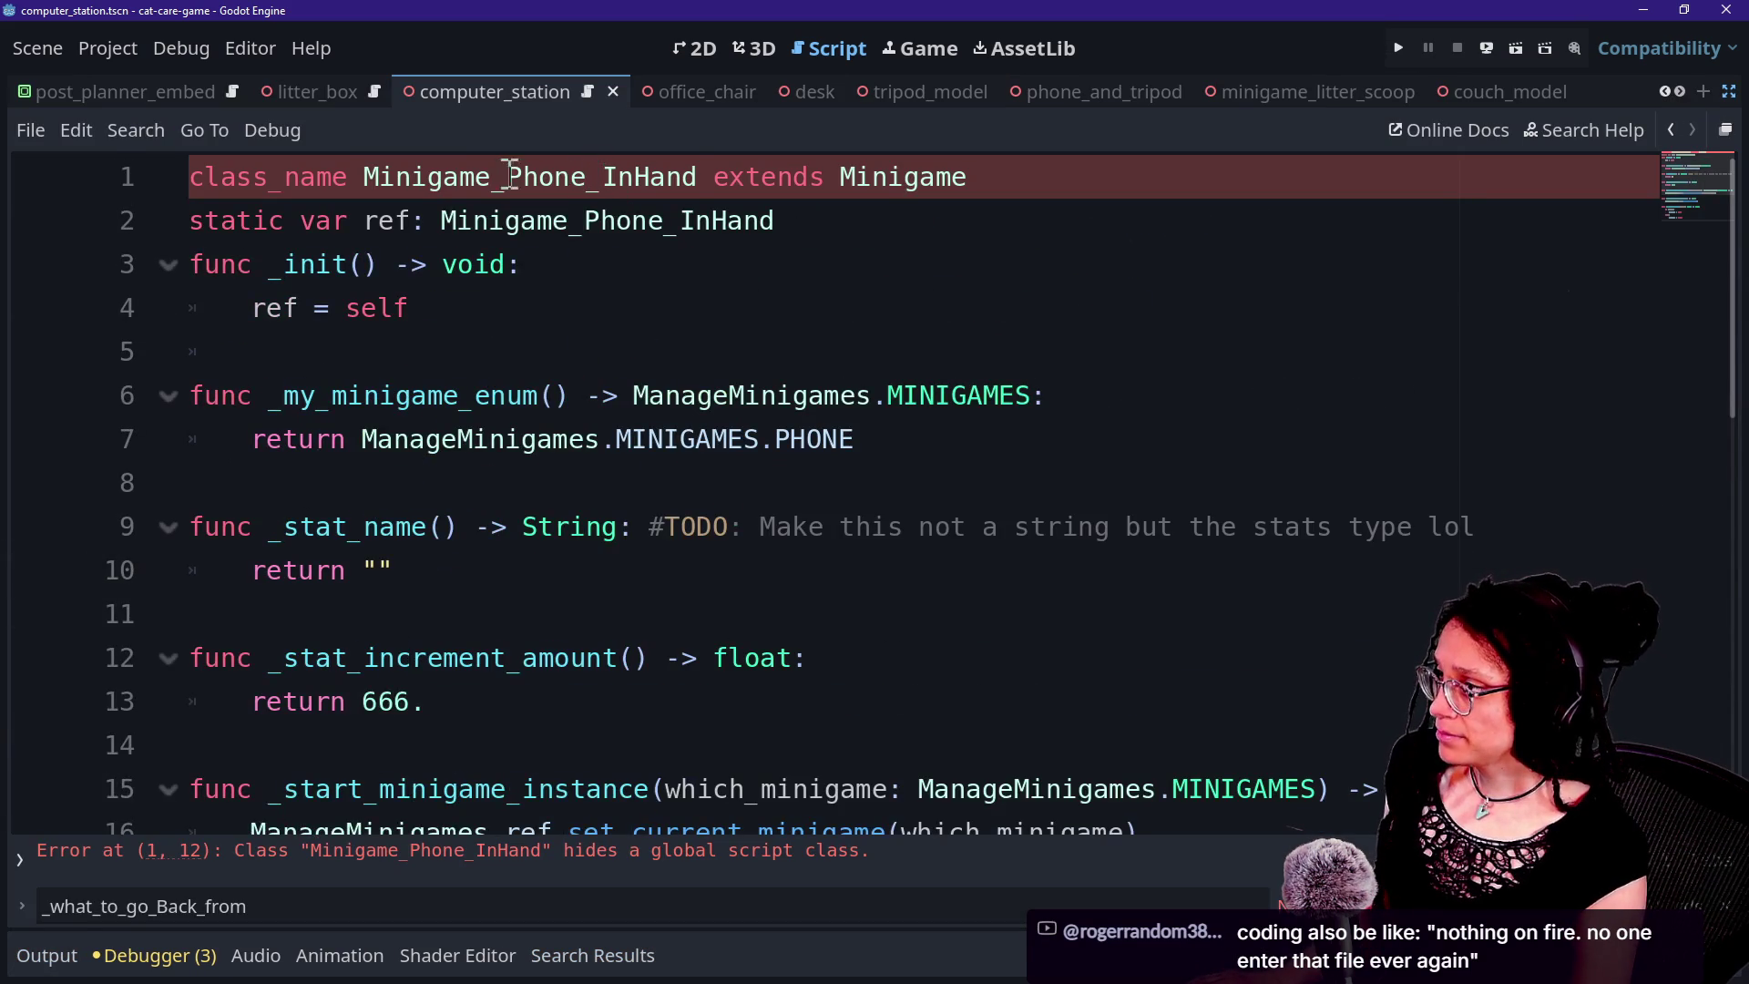
left_click_drag(504, 173, 643, 173)
key("ctrl+d")
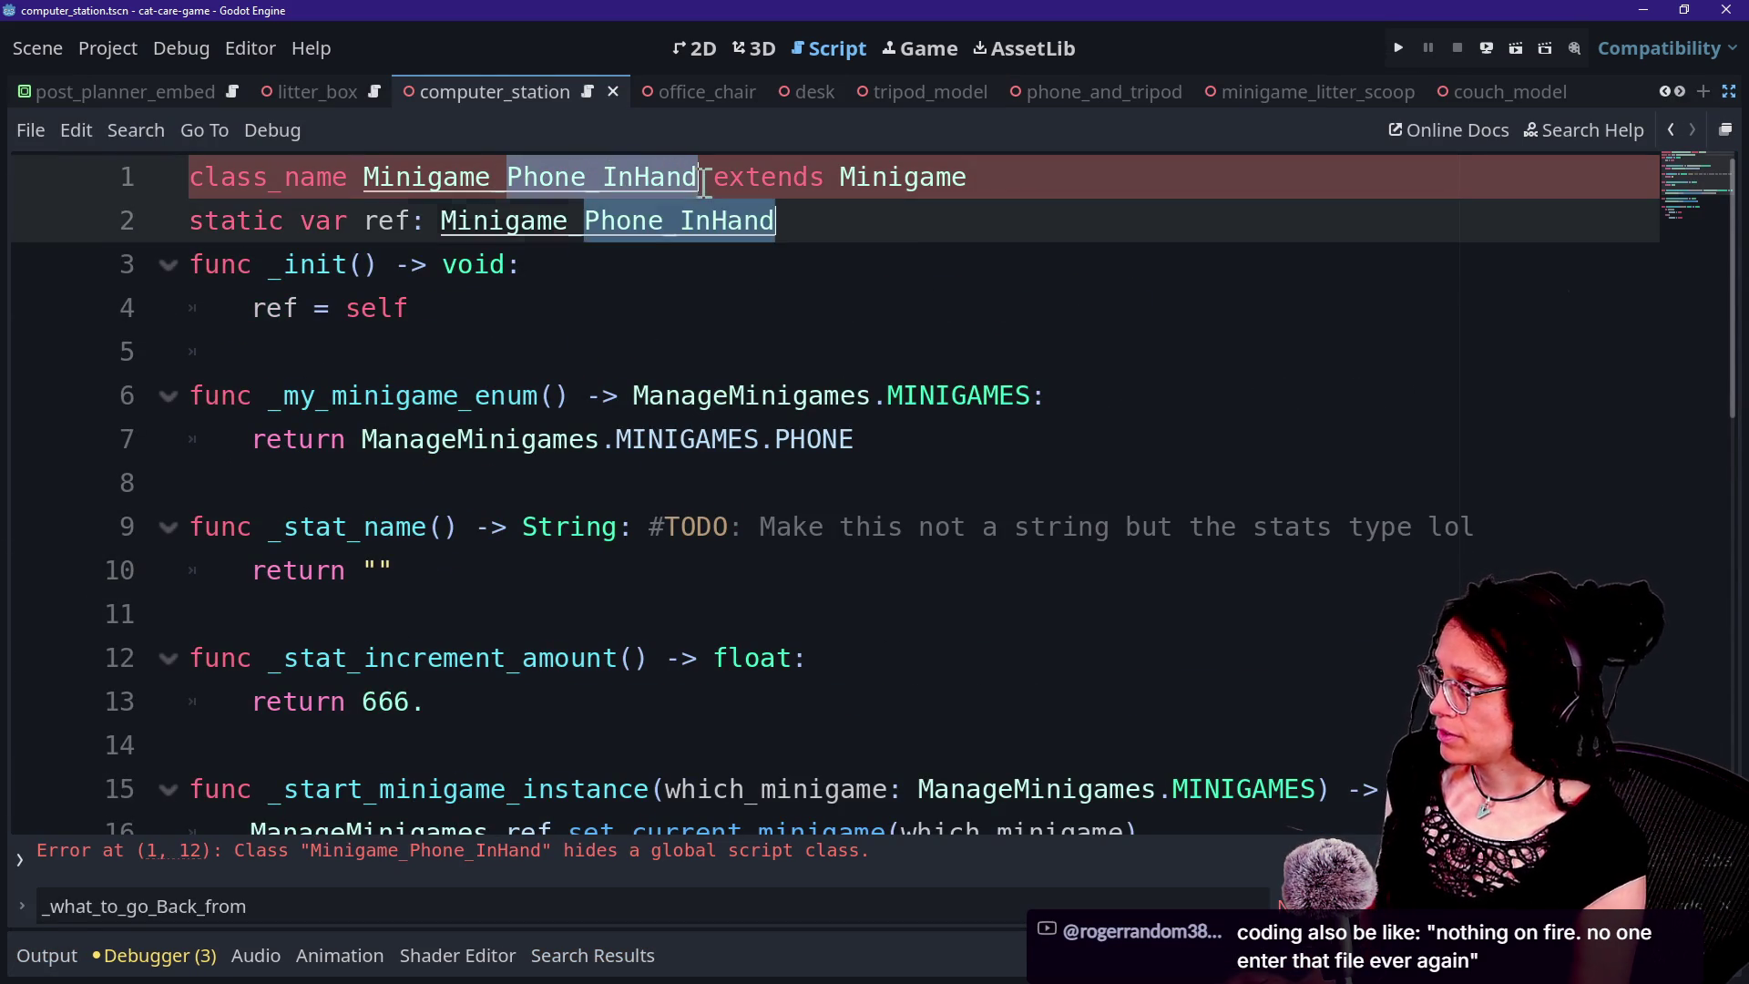
type("Computer_statio")
key("BackSpace")
key("BackSpace")
key("BackSpace")
key("BackSpace")
key("BackSpace")
key("BackSpace")
type("Station")
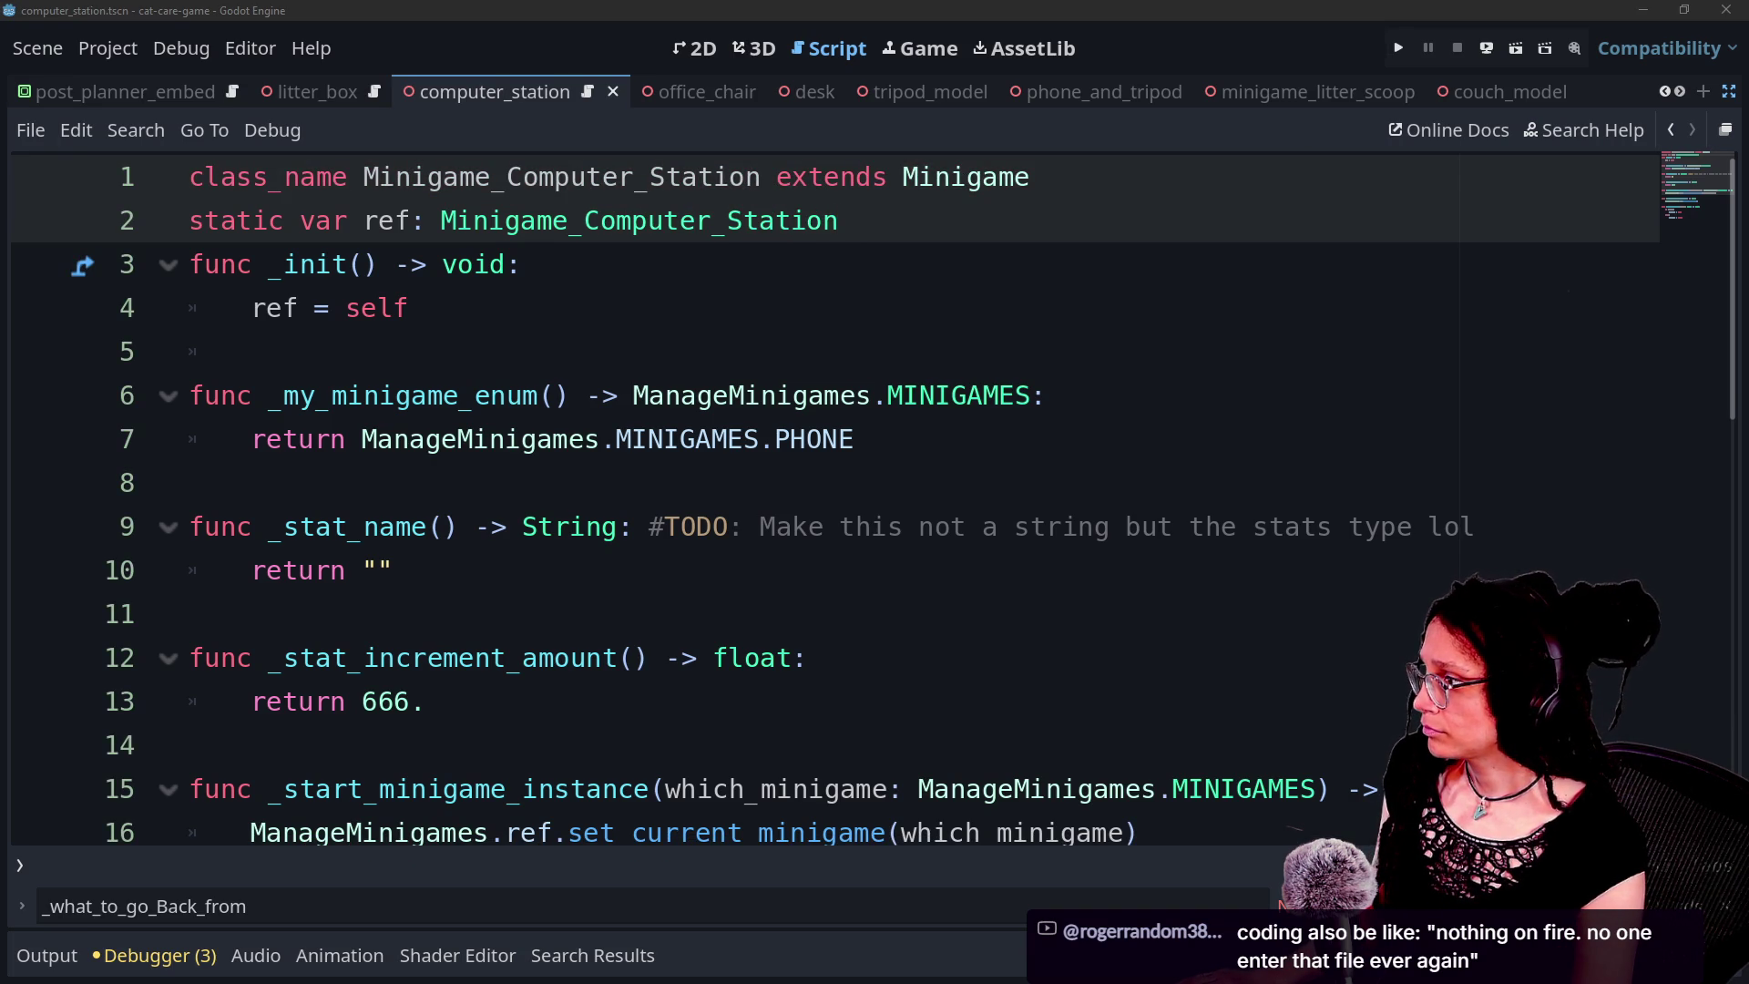
left_click(768, 492)
key("Down")
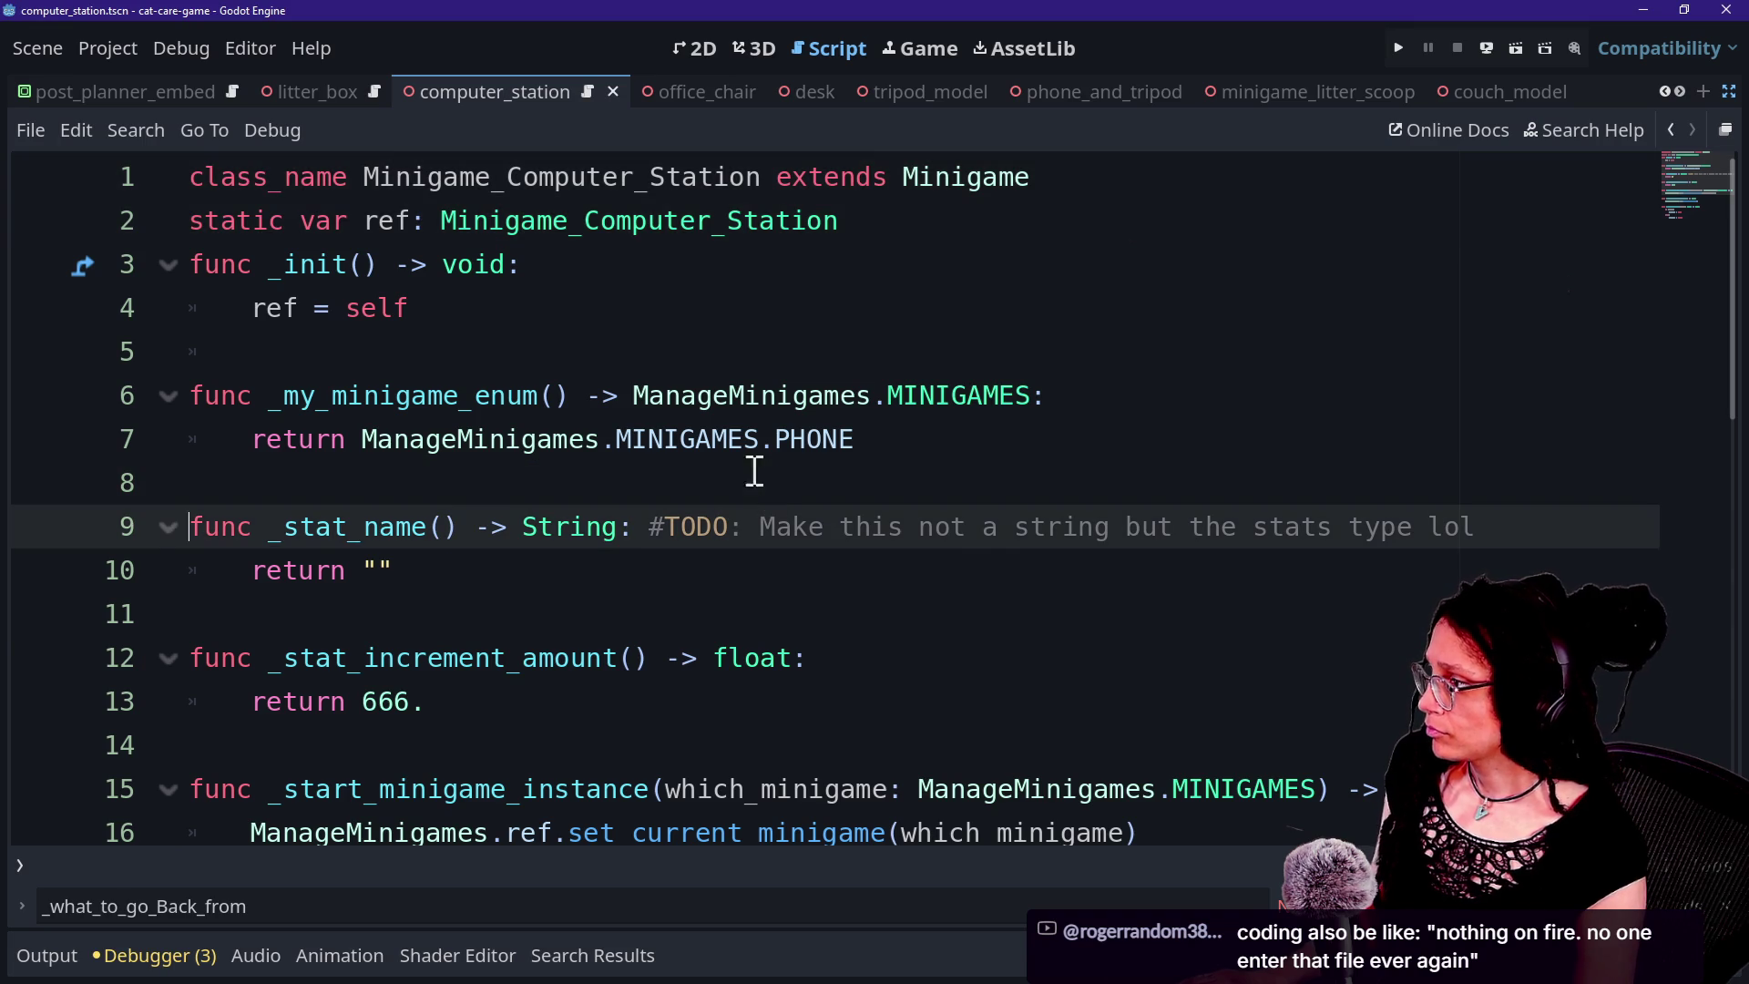
left_click(975, 401, "ctrl")
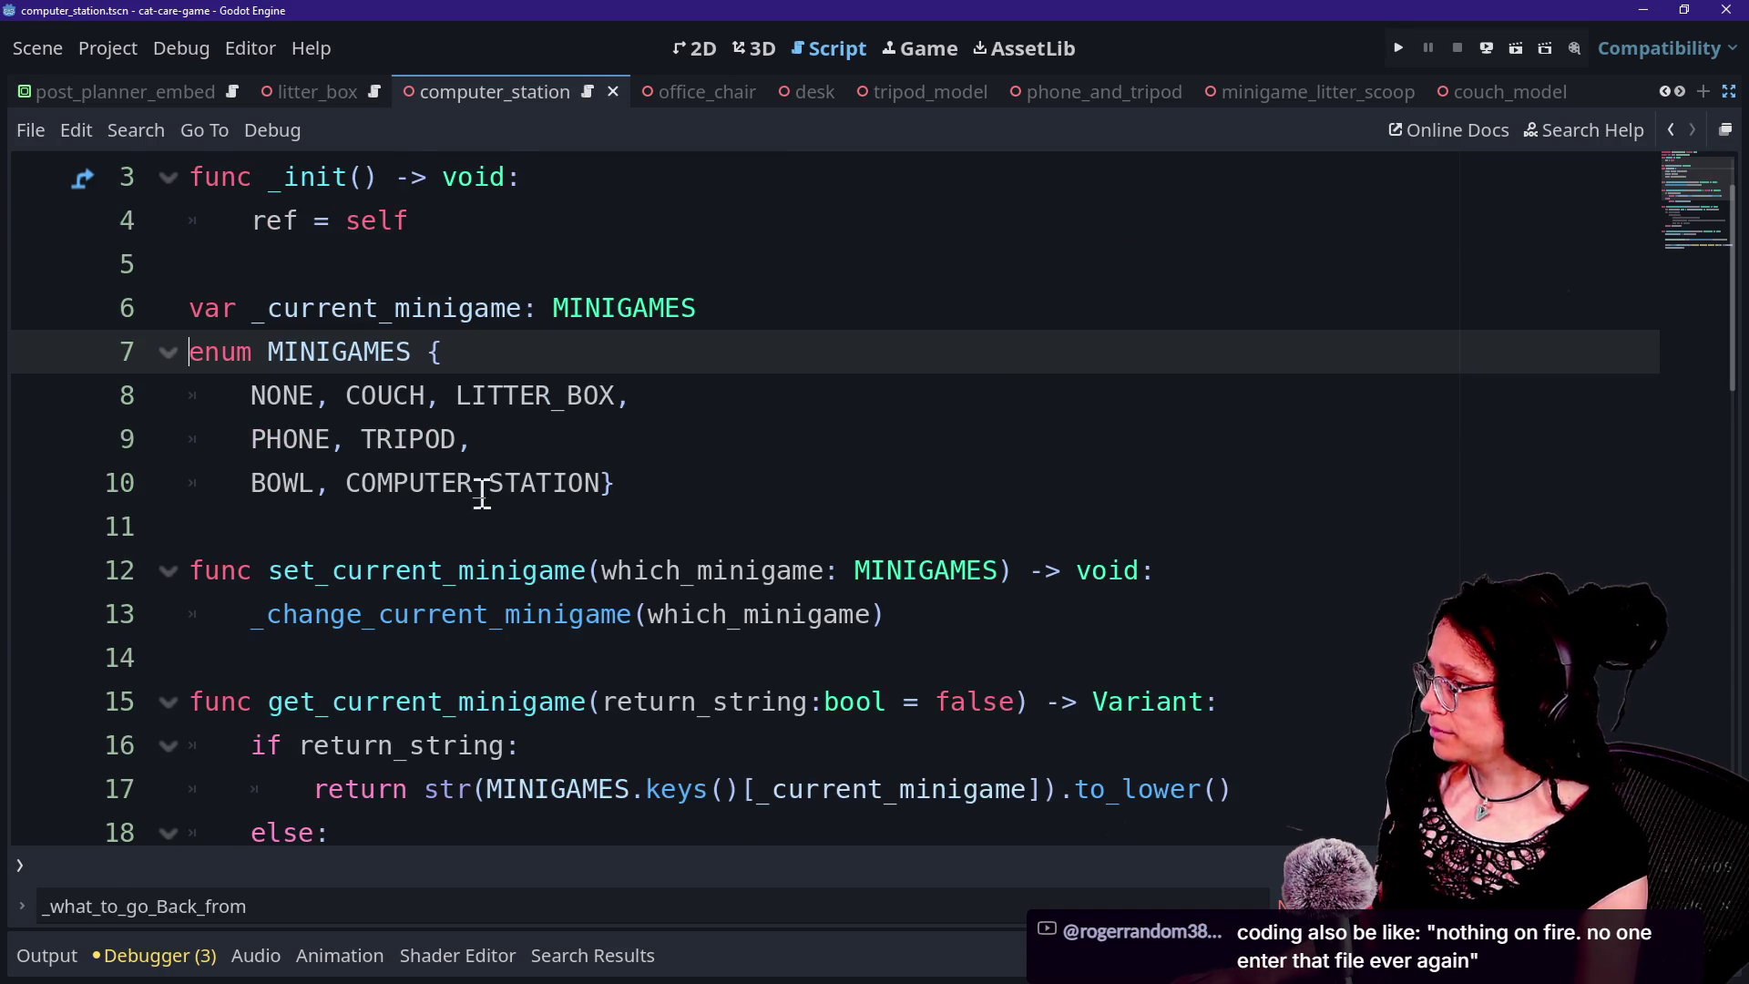
left_click(1672, 130)
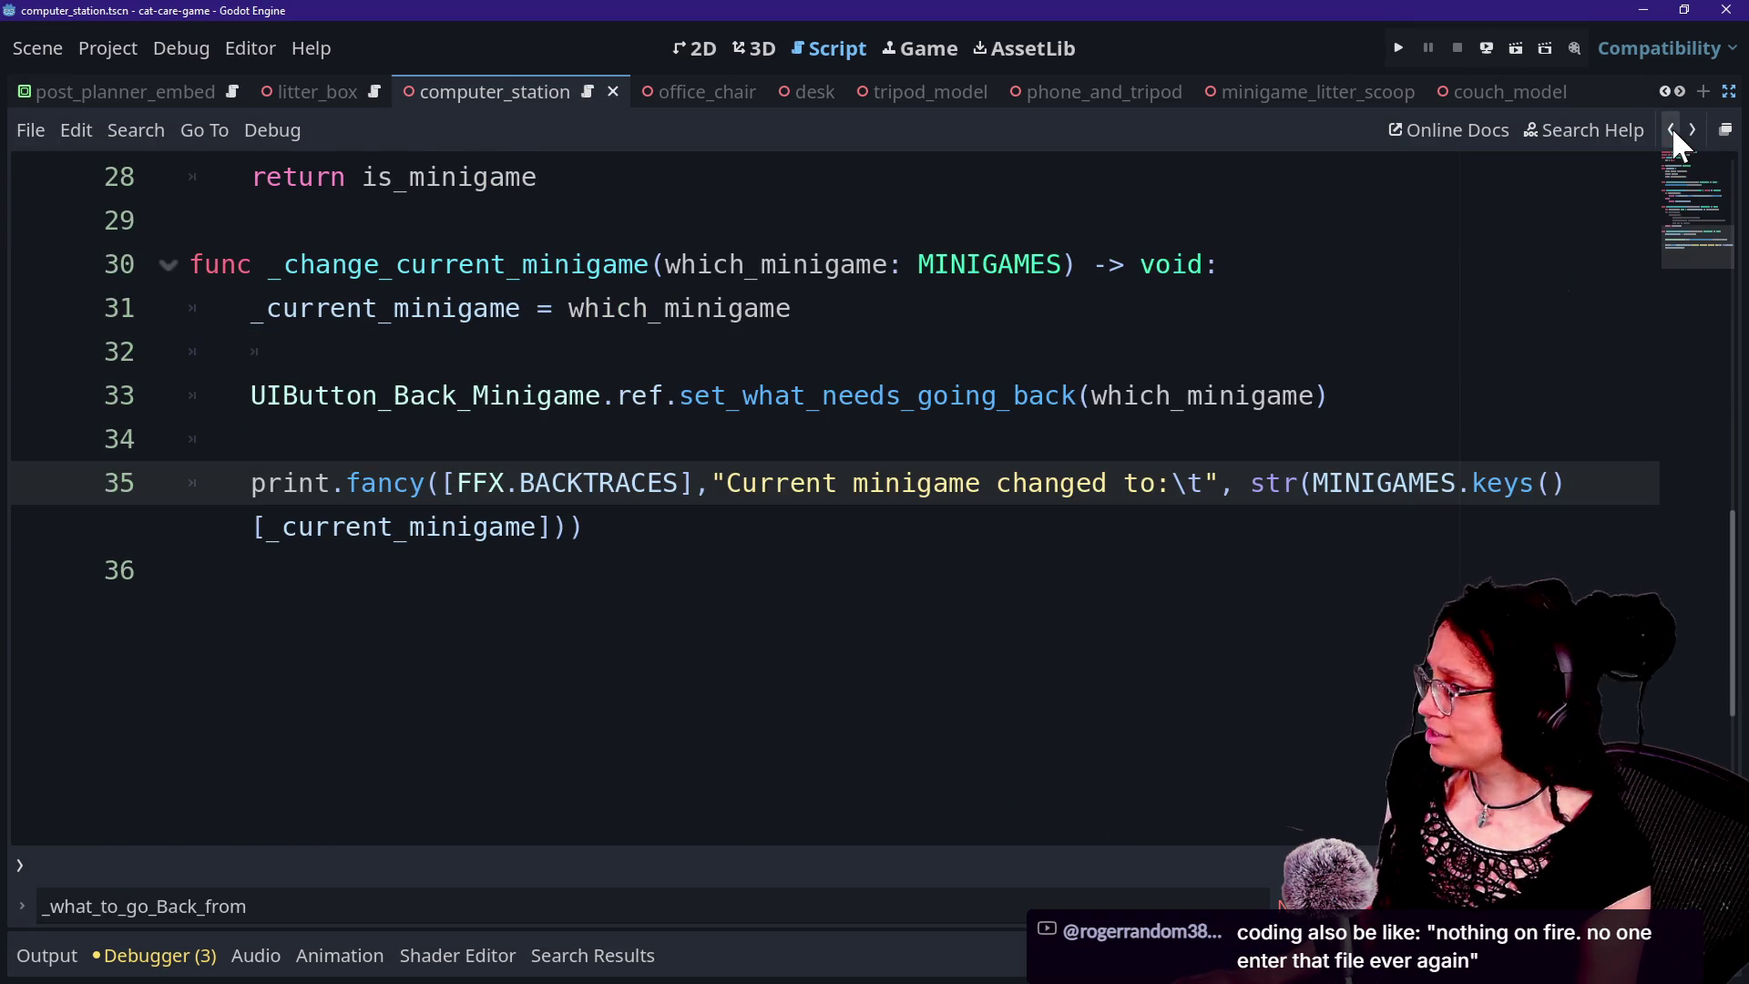
left_click(1202, 228)
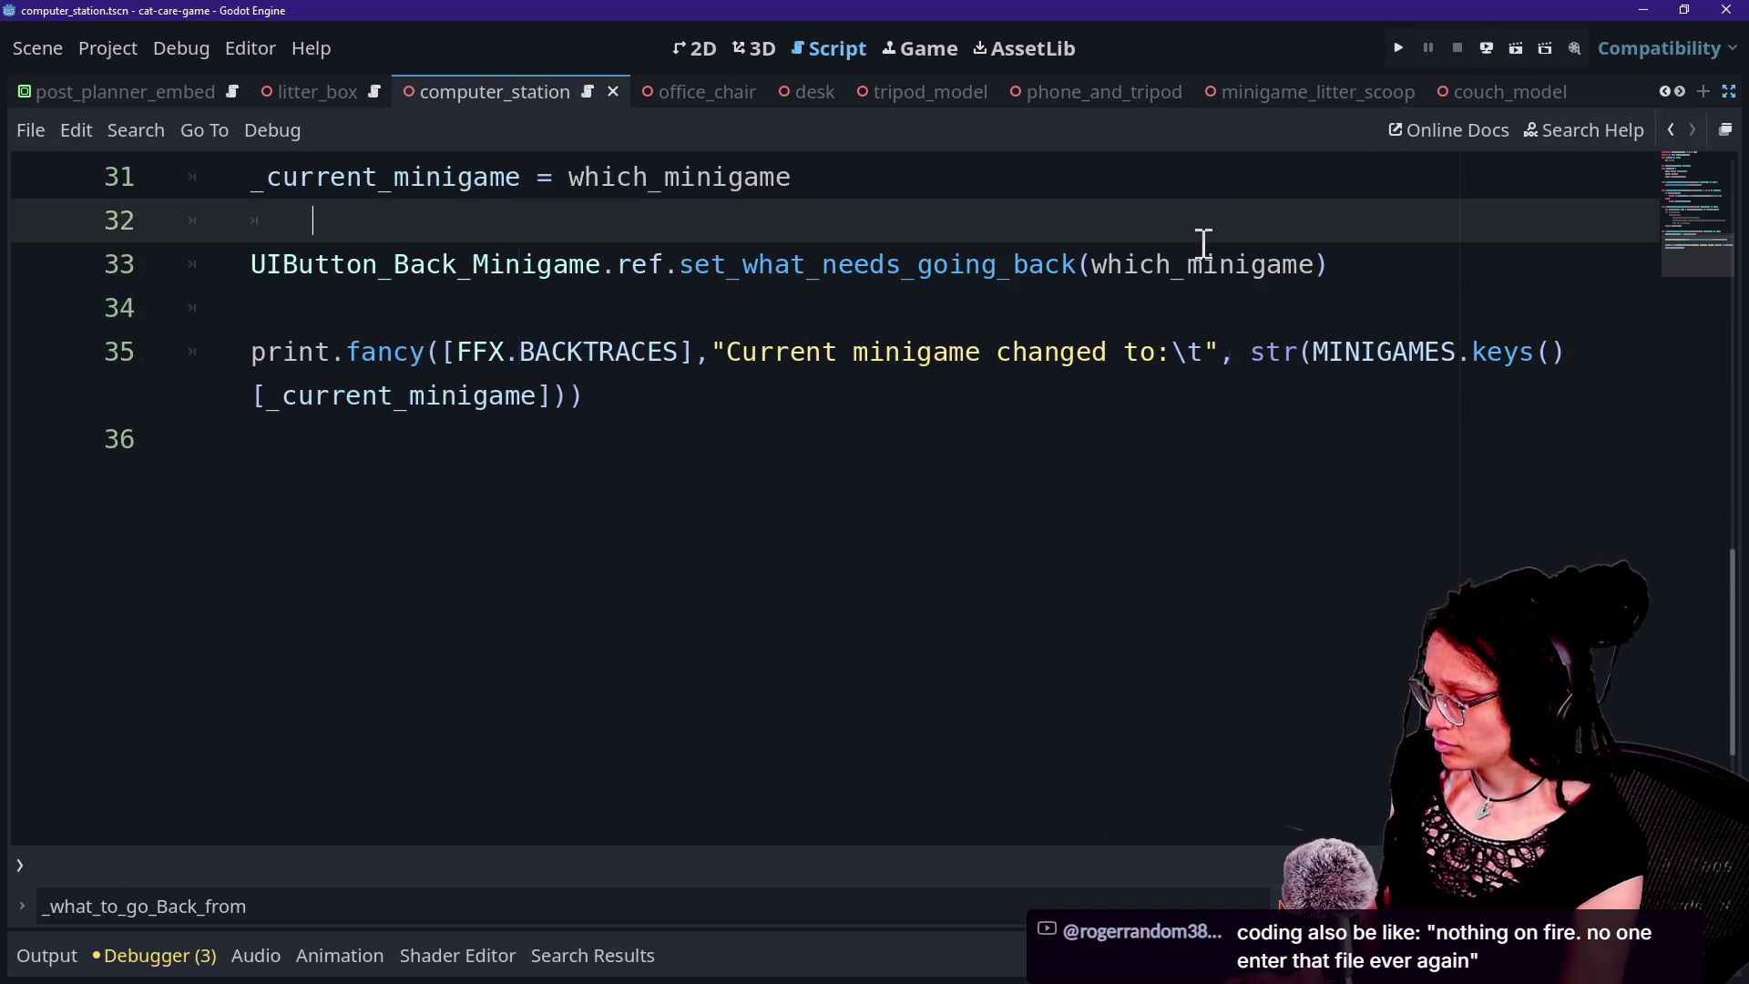
key("ctrl+shift+o")
key("Escape")
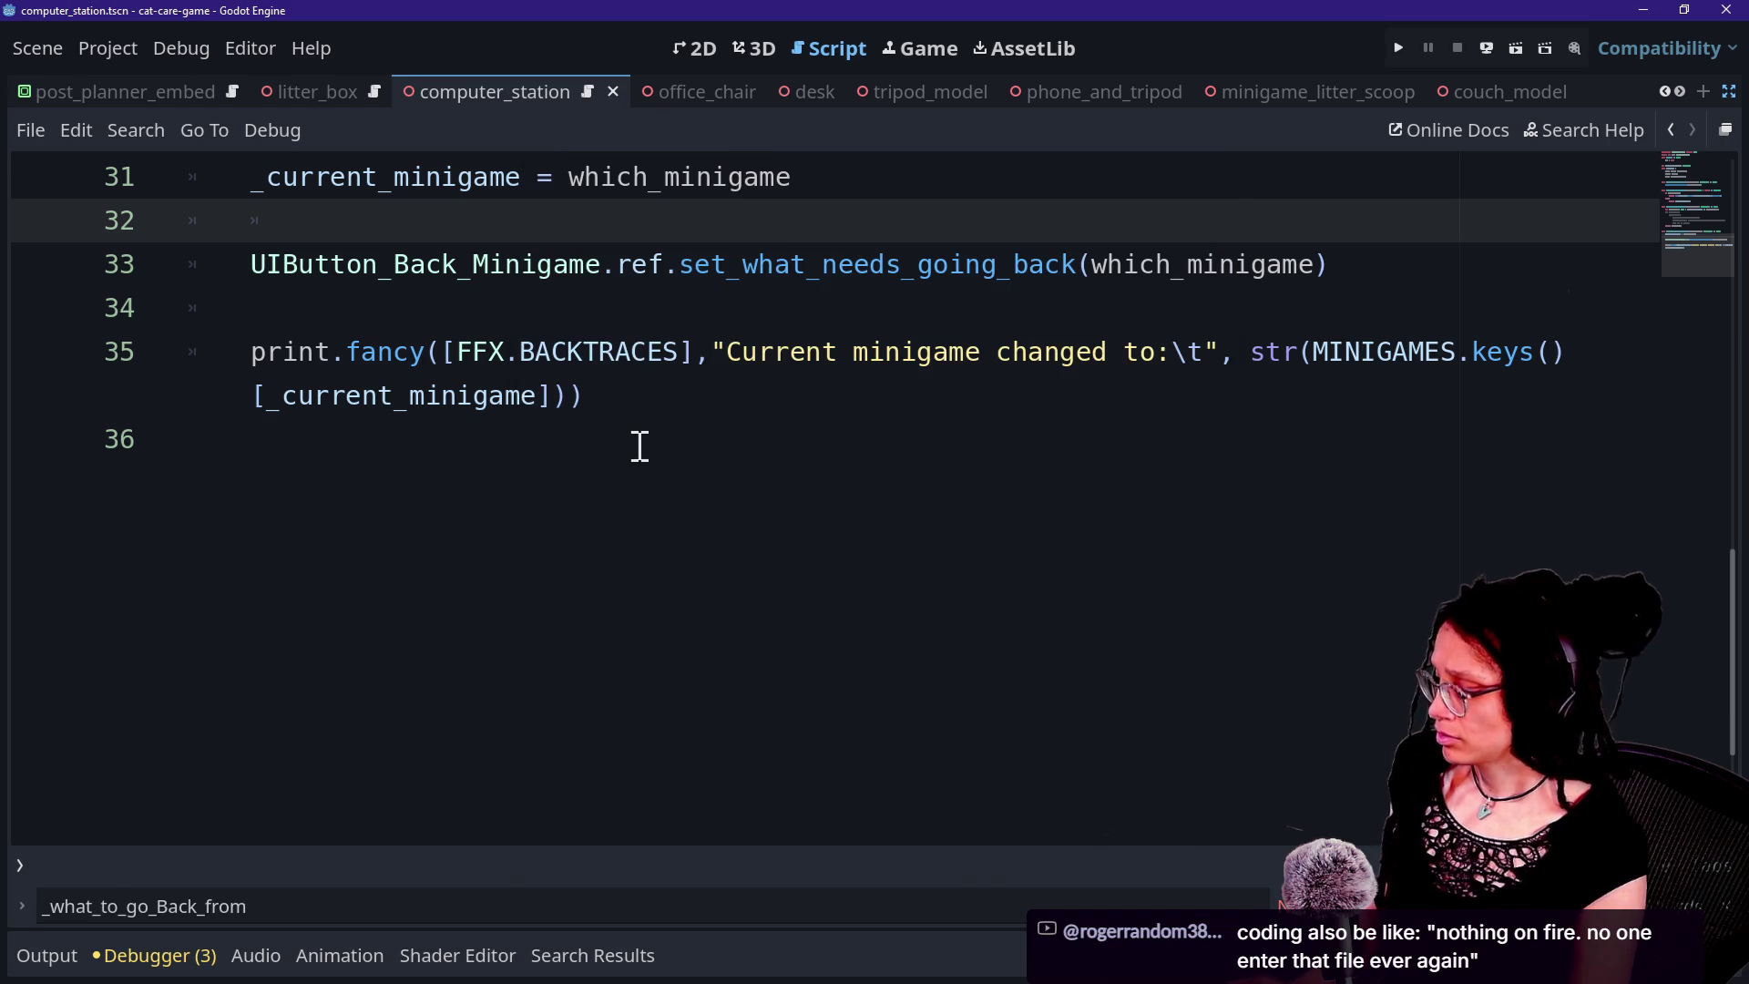
key("alt+shift+o")
type("minigame_comp")
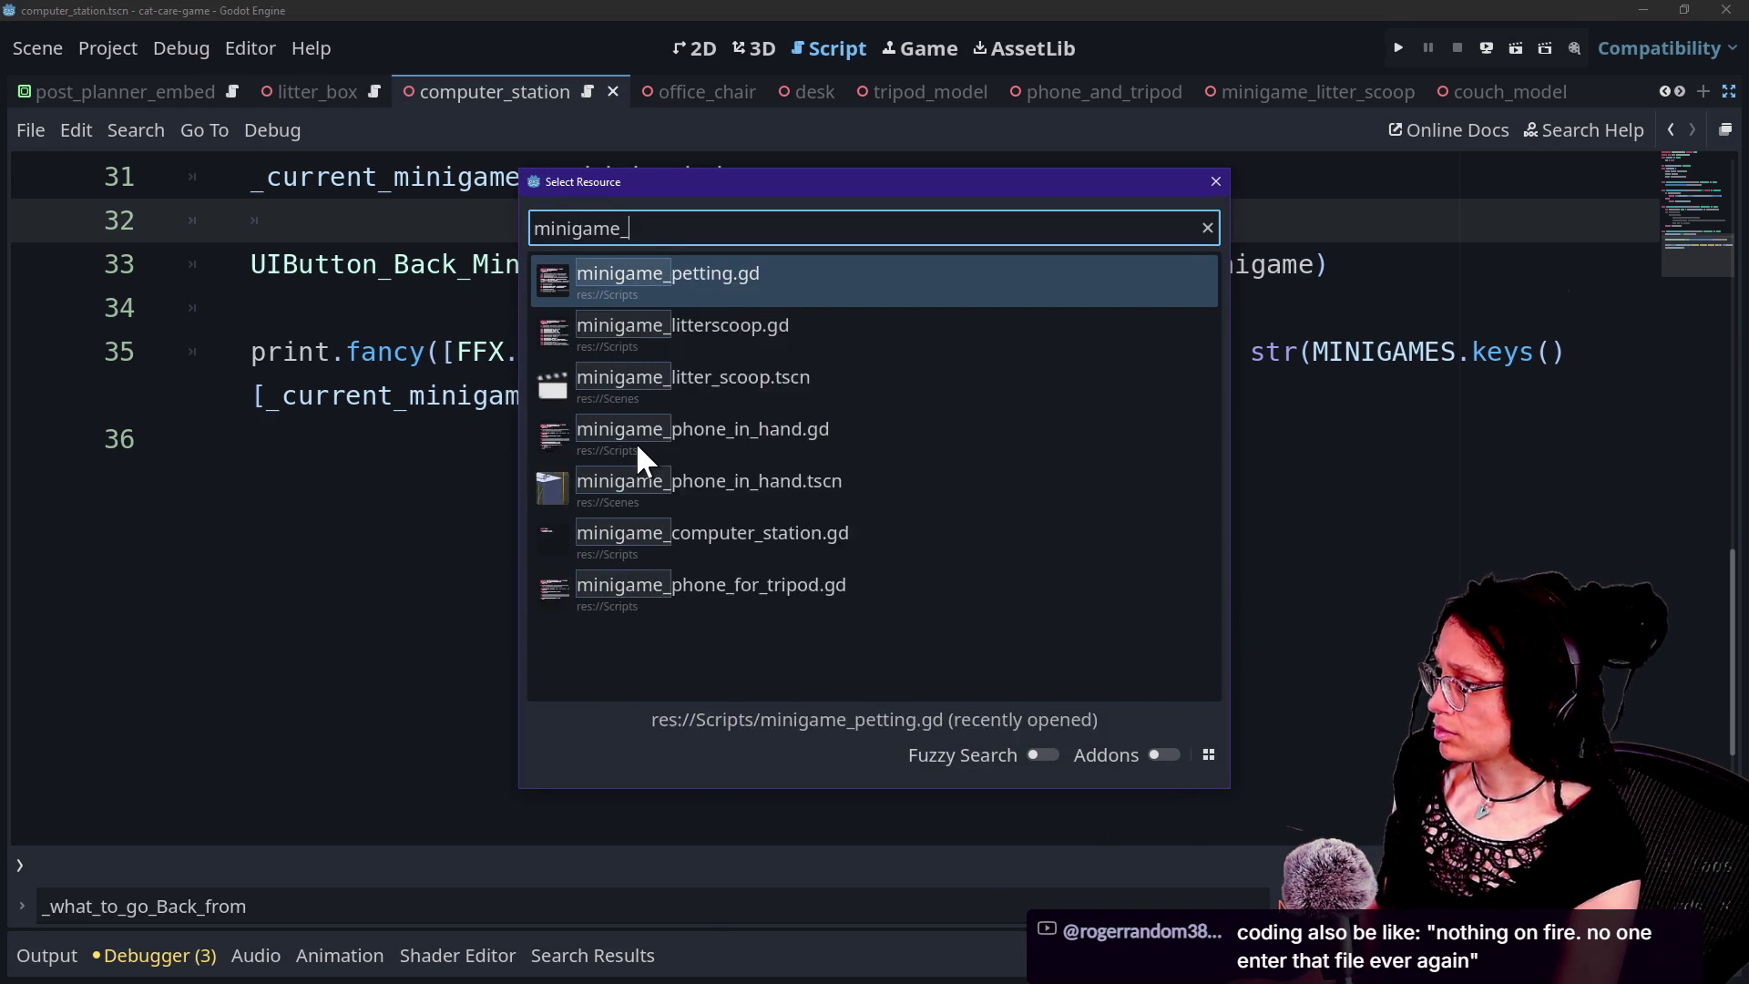
key("Return")
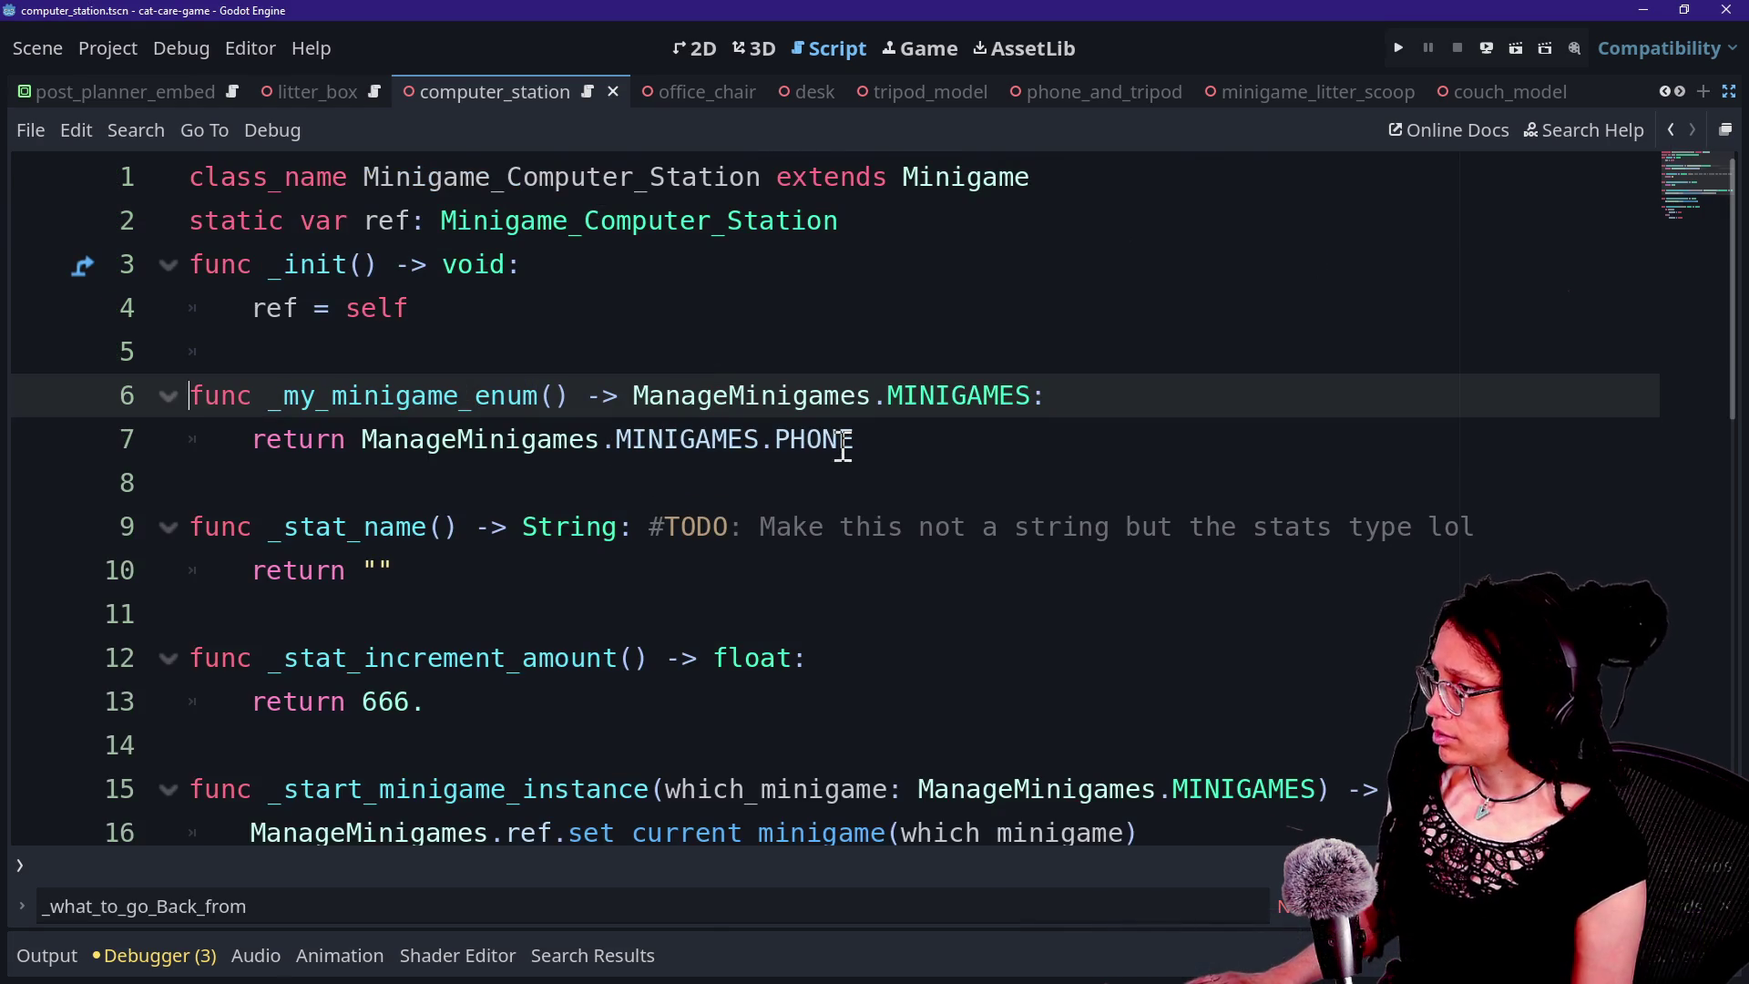
Make line 7 return MINIGAMES.COMPUTER_STATION instead of PHONE.
left_click(843, 446)
key("BackSpace")
key("BackSpace")
key("BackSpace")
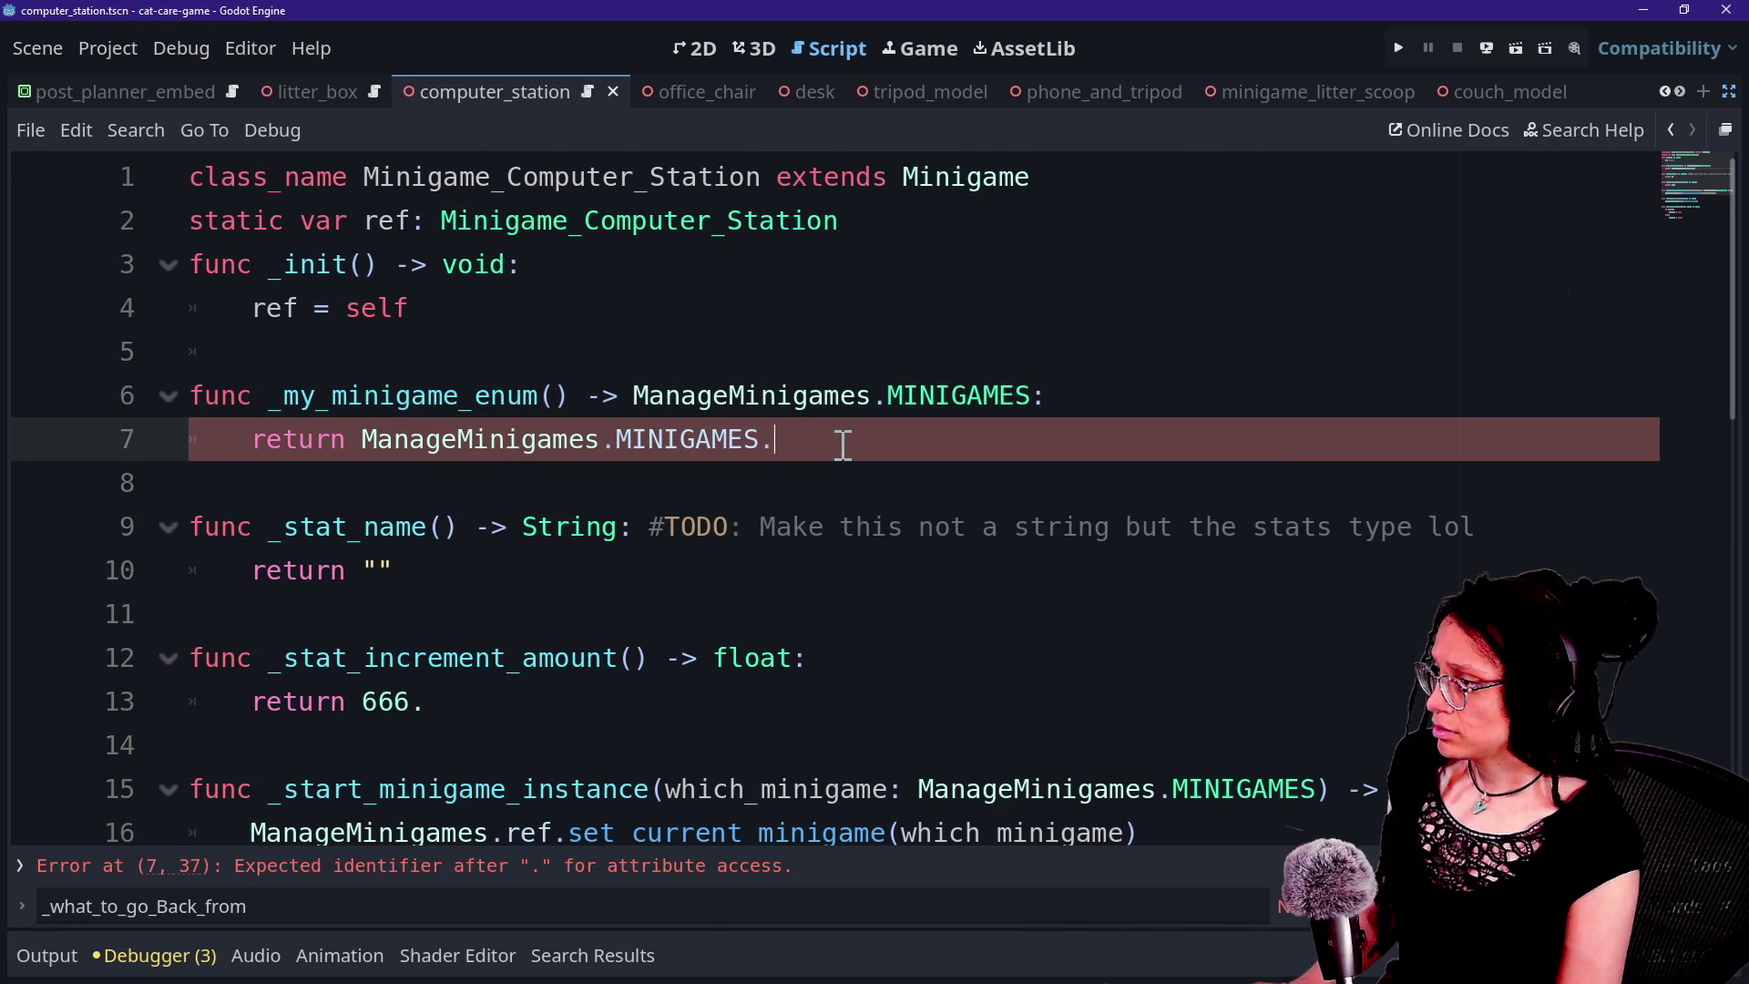
key("ctrl+space")
double_click(893, 734)
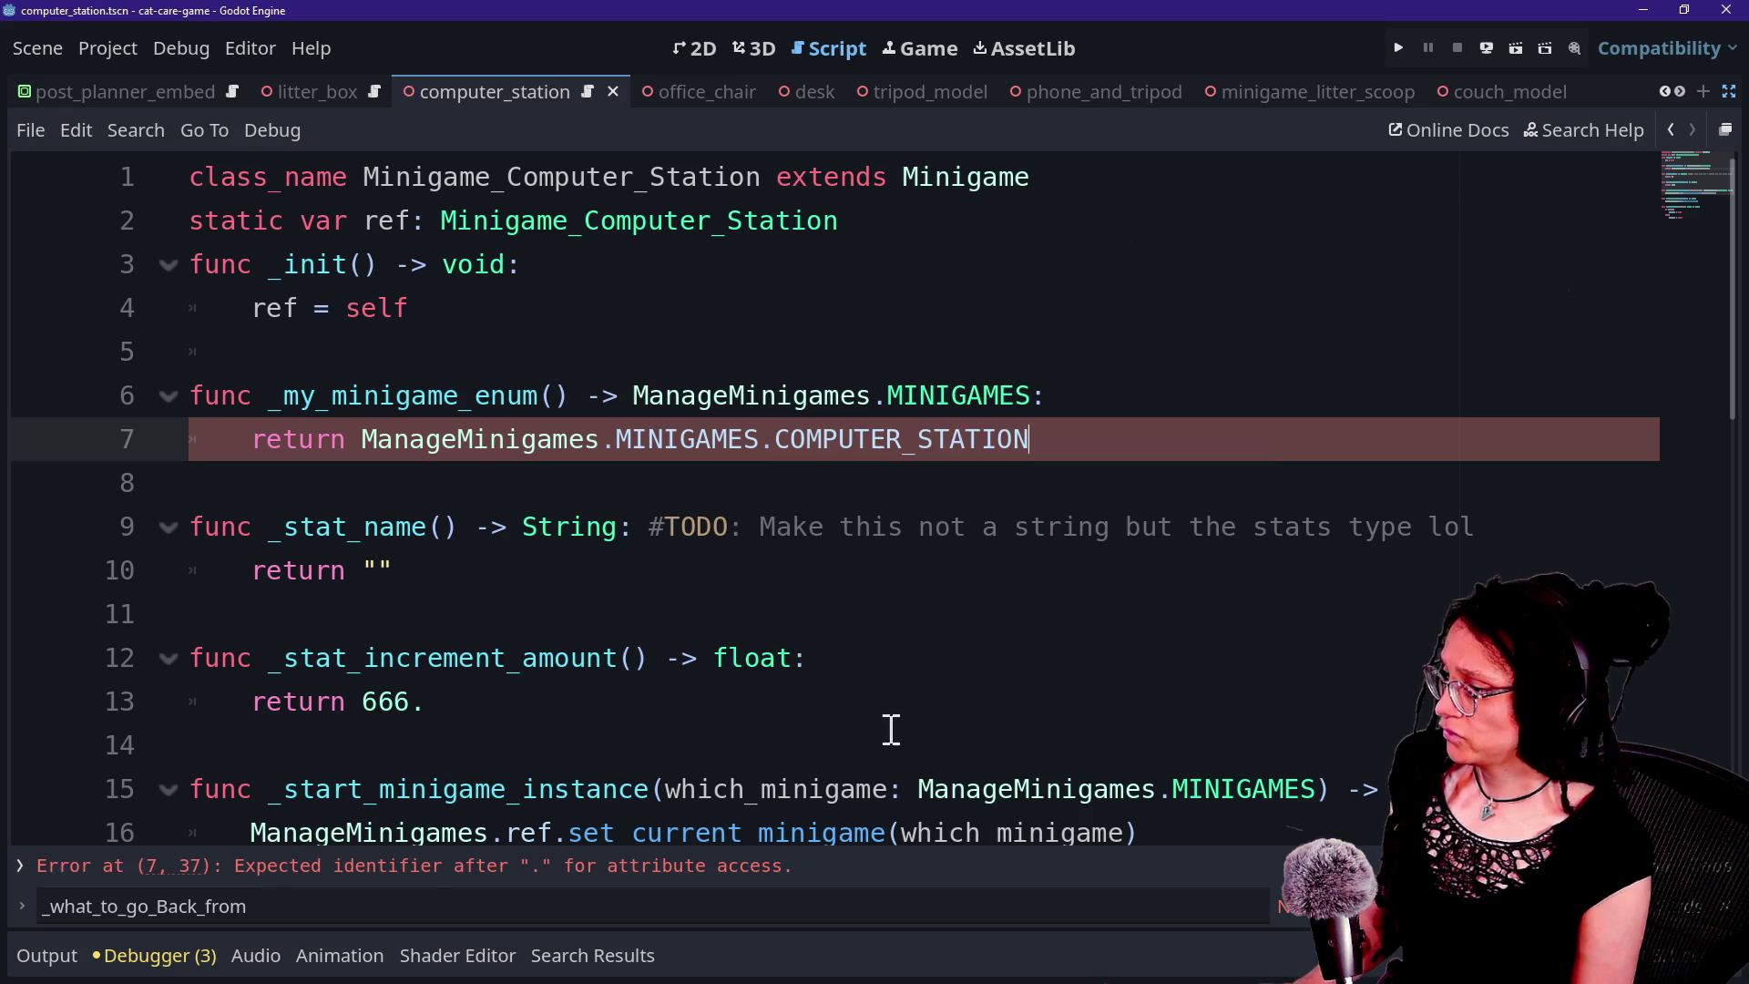
Review lines 9–18, selecting the set_current_minigame call on line 16.
left_click(774, 364)
scroll(744, 487, "down", 1)
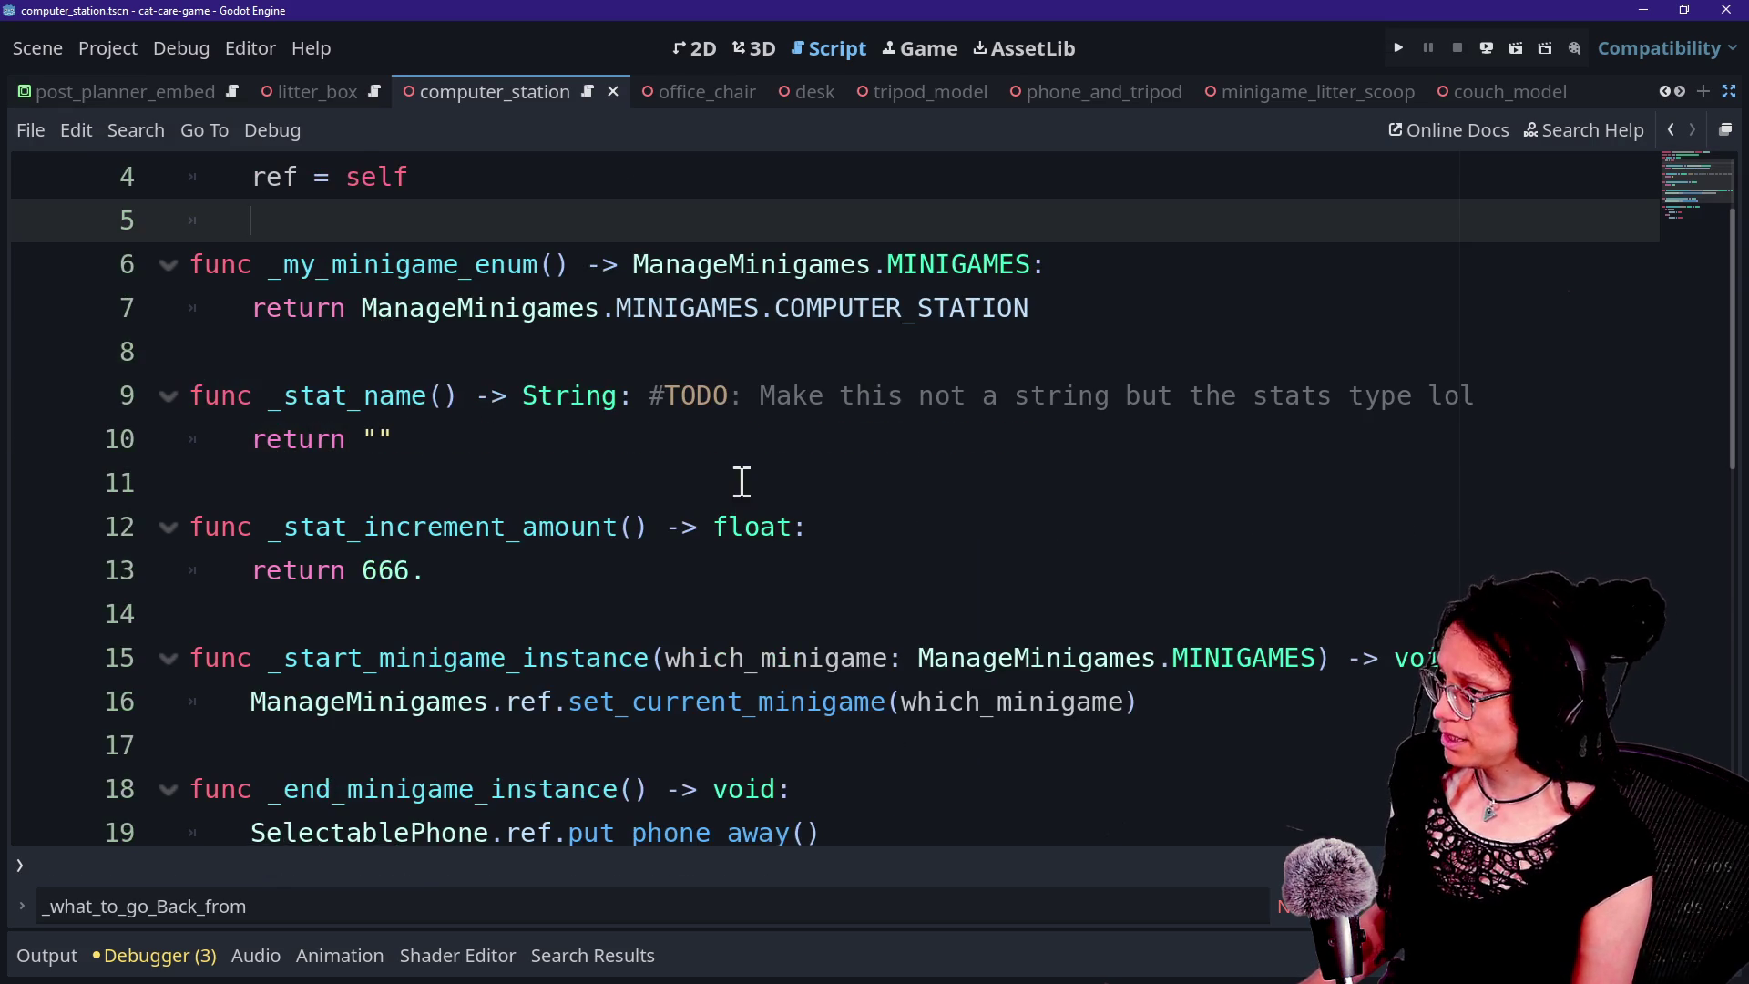
left_click(1109, 401)
left_click_drag(983, 401, 1326, 401)
double_click(1321, 400)
left_click(934, 442)
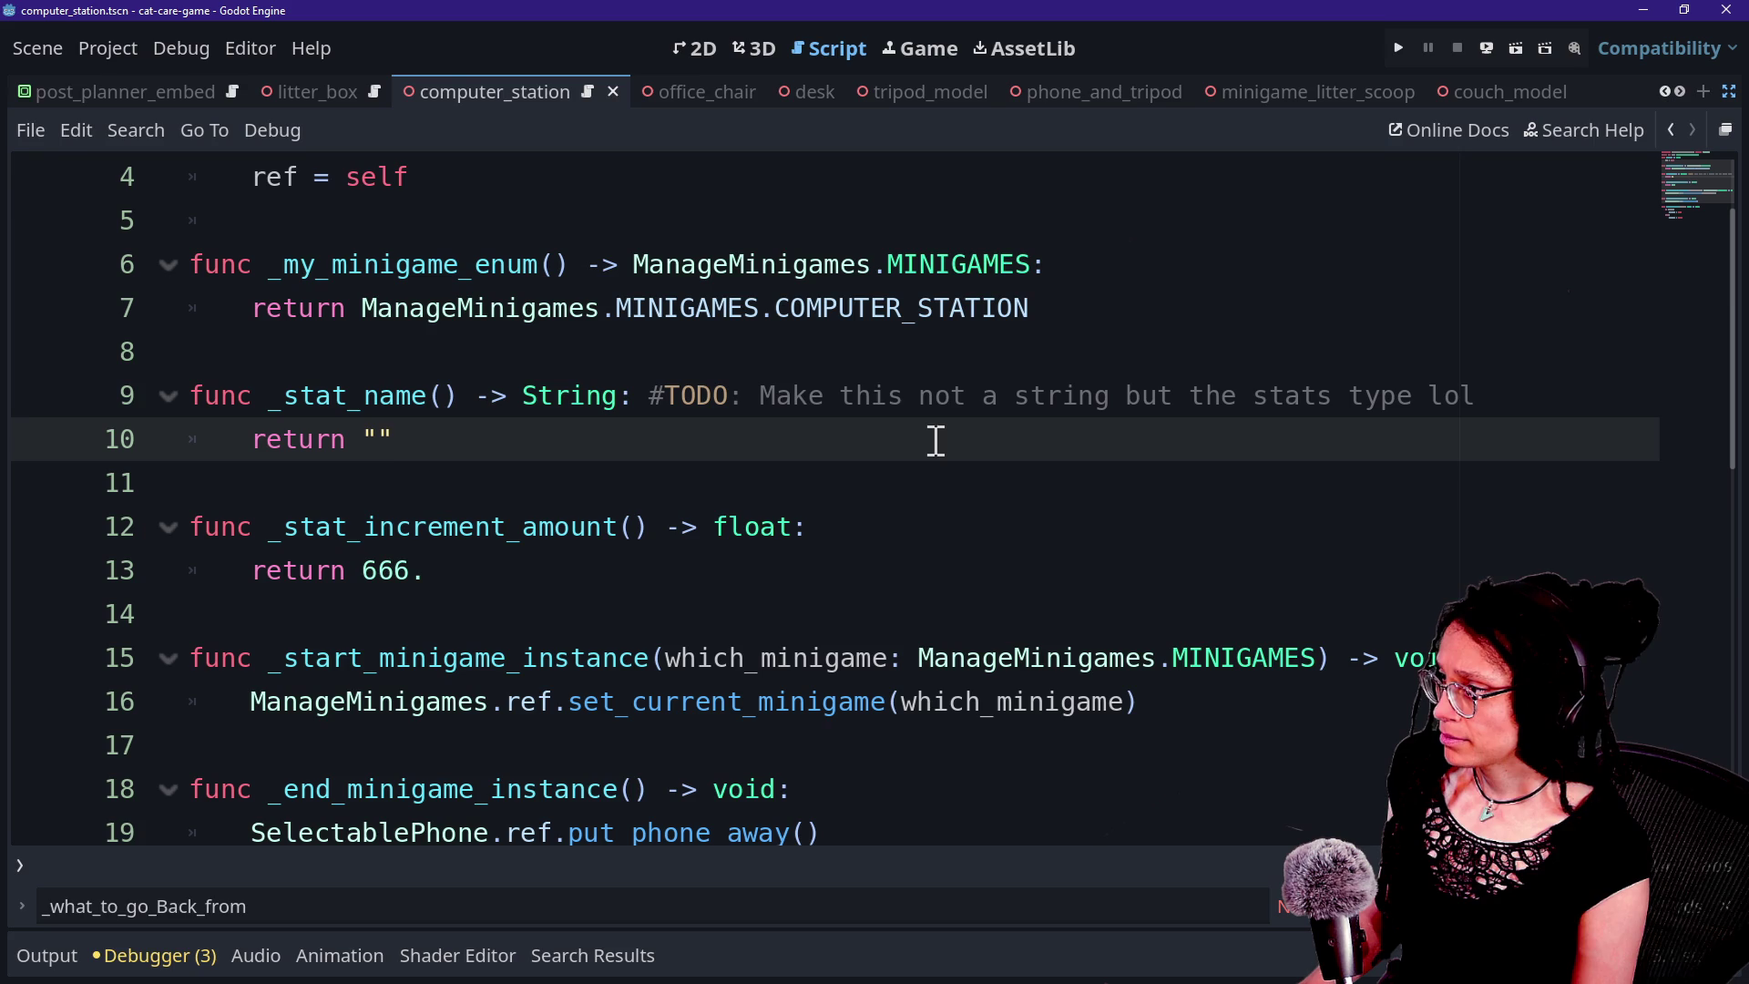
key("Up")
key("Down")
key("Down")
key("Down")
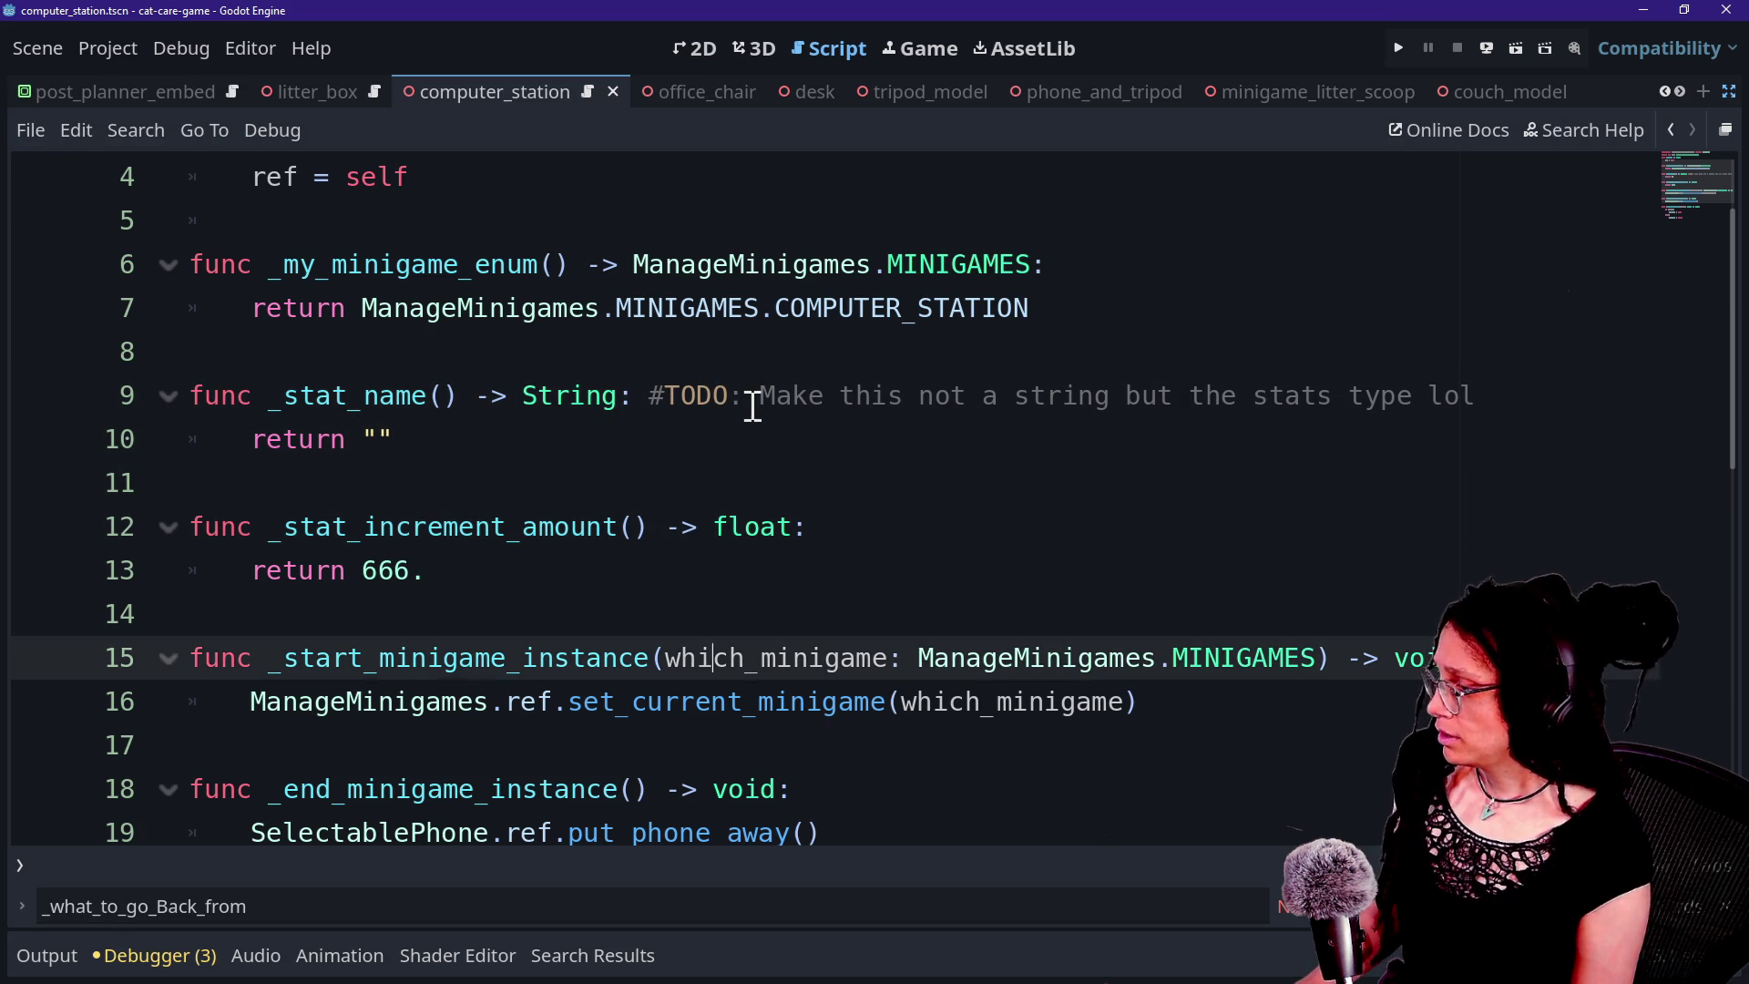
scroll(752, 405, "down", 3)
left_click(359, 449)
left_click(616, 492)
left_click_drag(473, 483, 1132, 483)
left_click(1121, 462)
left_click_drag(507, 483, 866, 500)
Add a 'visible = false' line under the else branch.
left_click(873, 494)
key("Down")
key("Down")
key("Down")
key("Return")
type("visible = false")
key("Return")
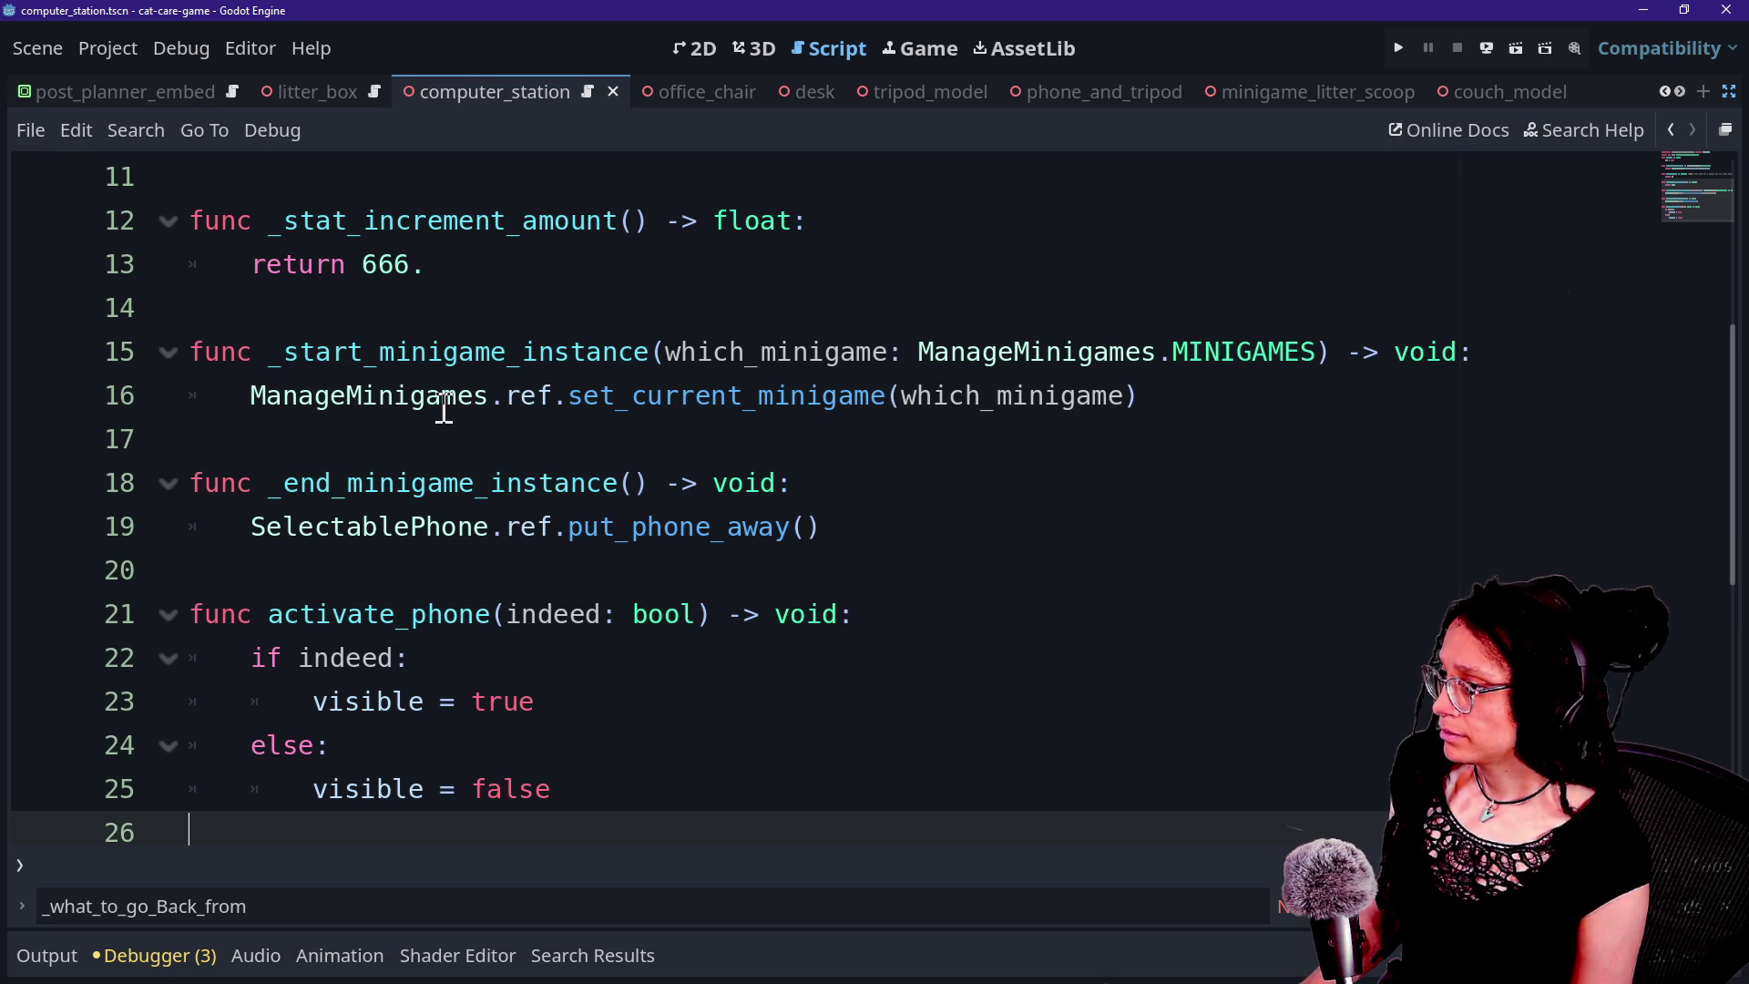
Replace the body of _end_minigame_instance with pass.
left_click_drag(911, 536, 906, 492)
key("Return")
type("pa")
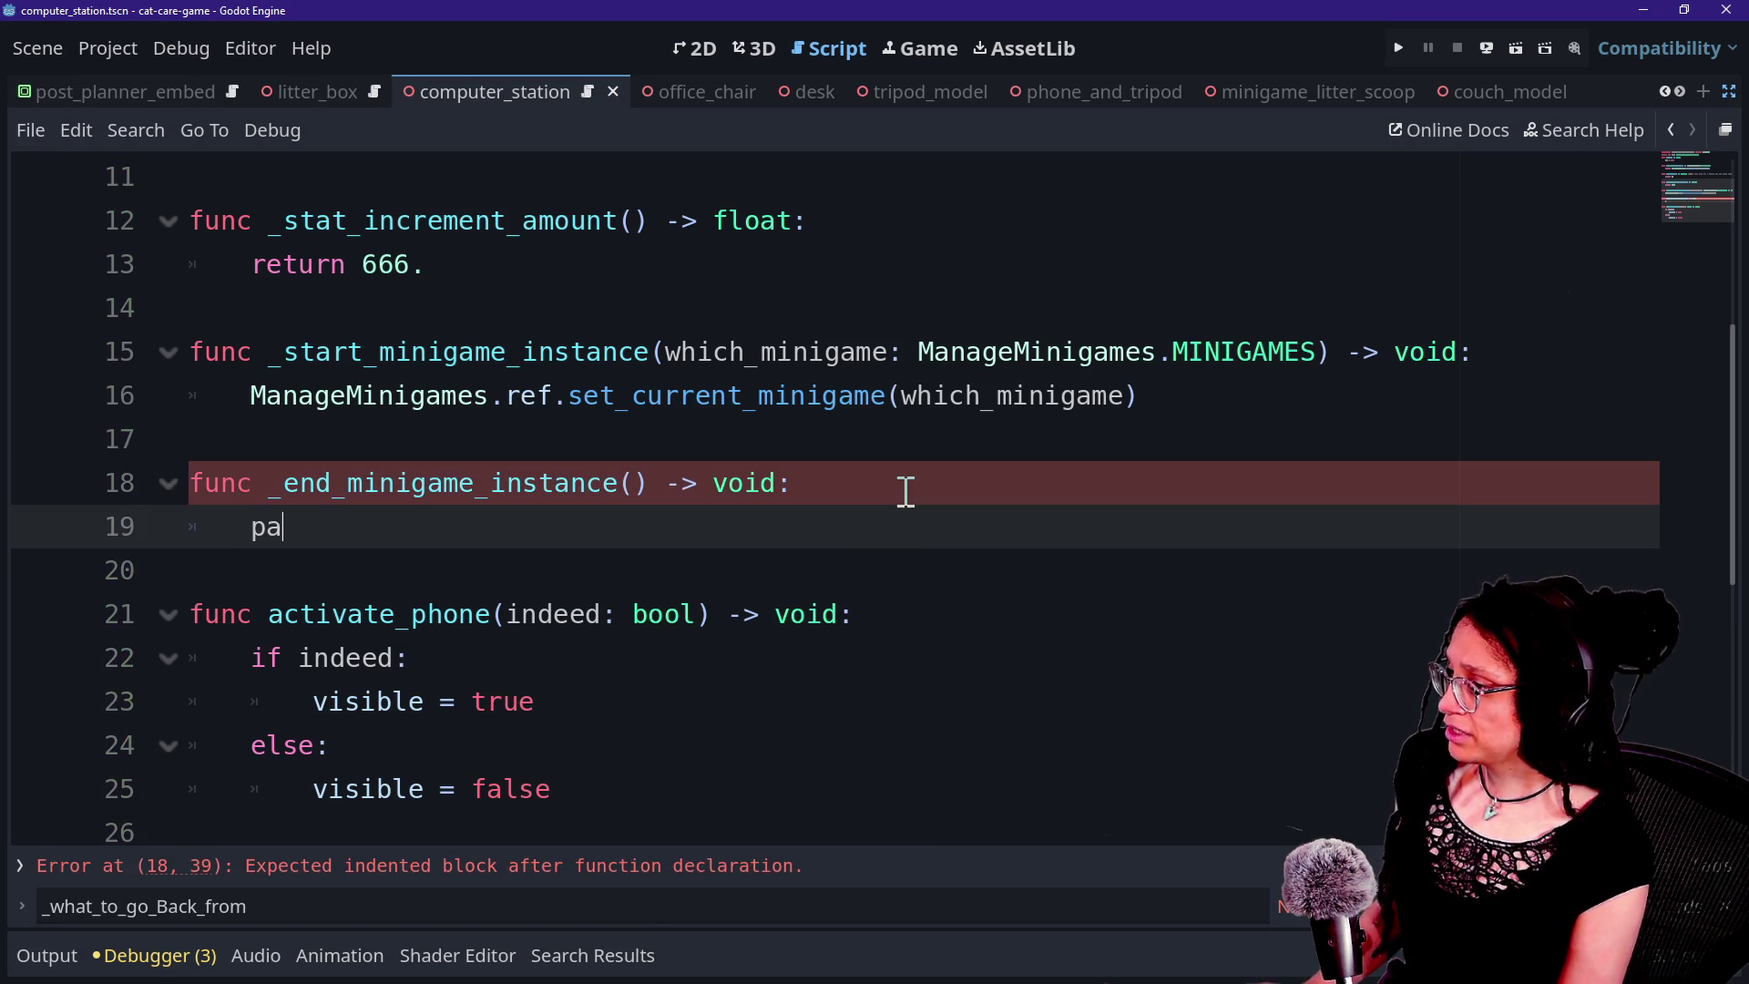
left_click(262, 485)
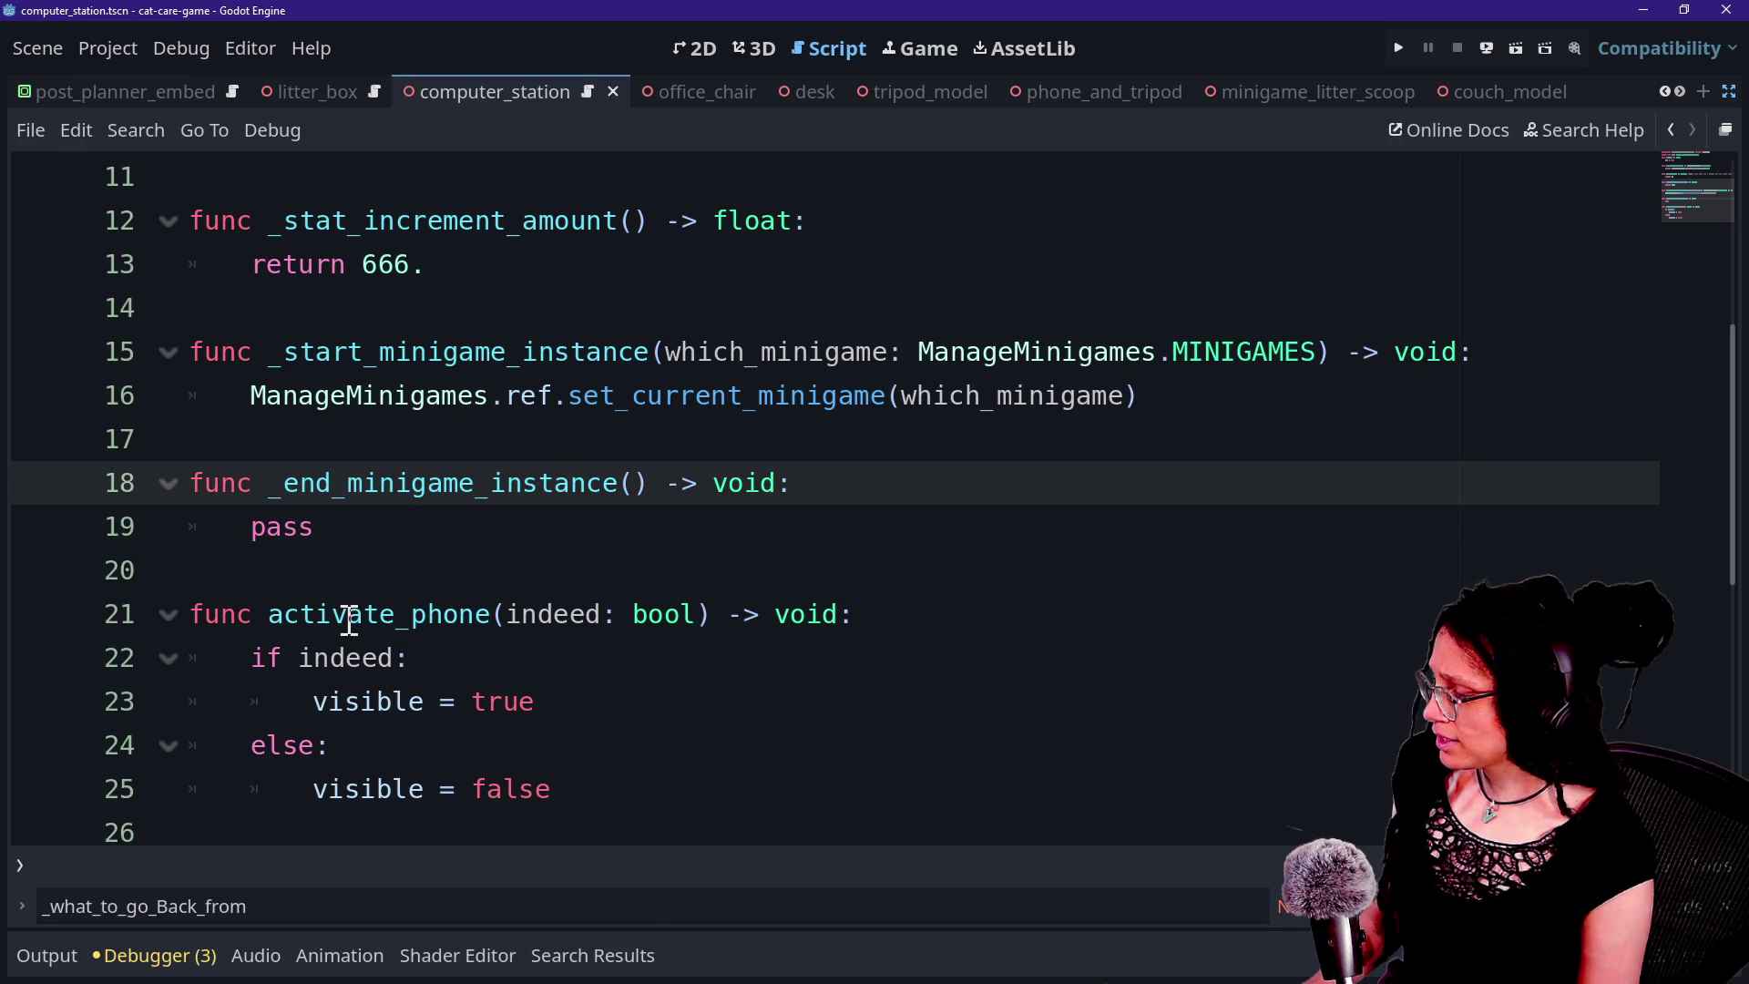
Delete the copied activate_phone function and save the scripts.
left_click(441, 701)
left_click_drag(683, 788, 647, 577)
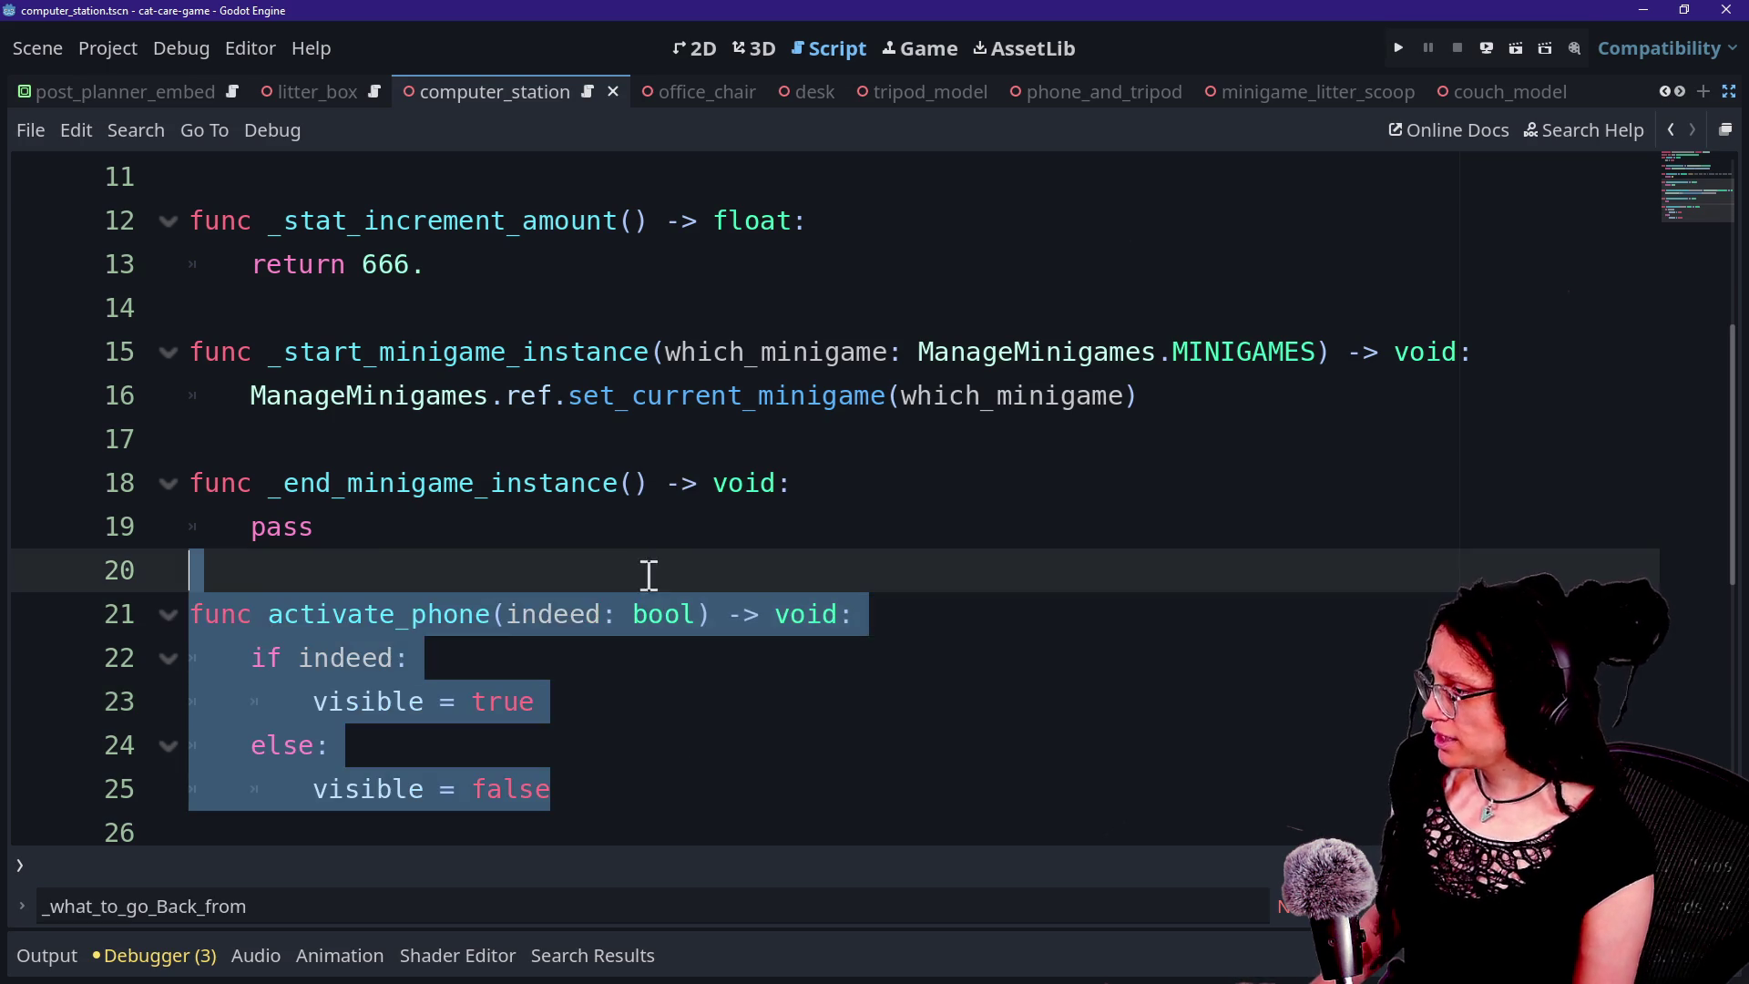
key("BackSpace")
key("ctrl+s")
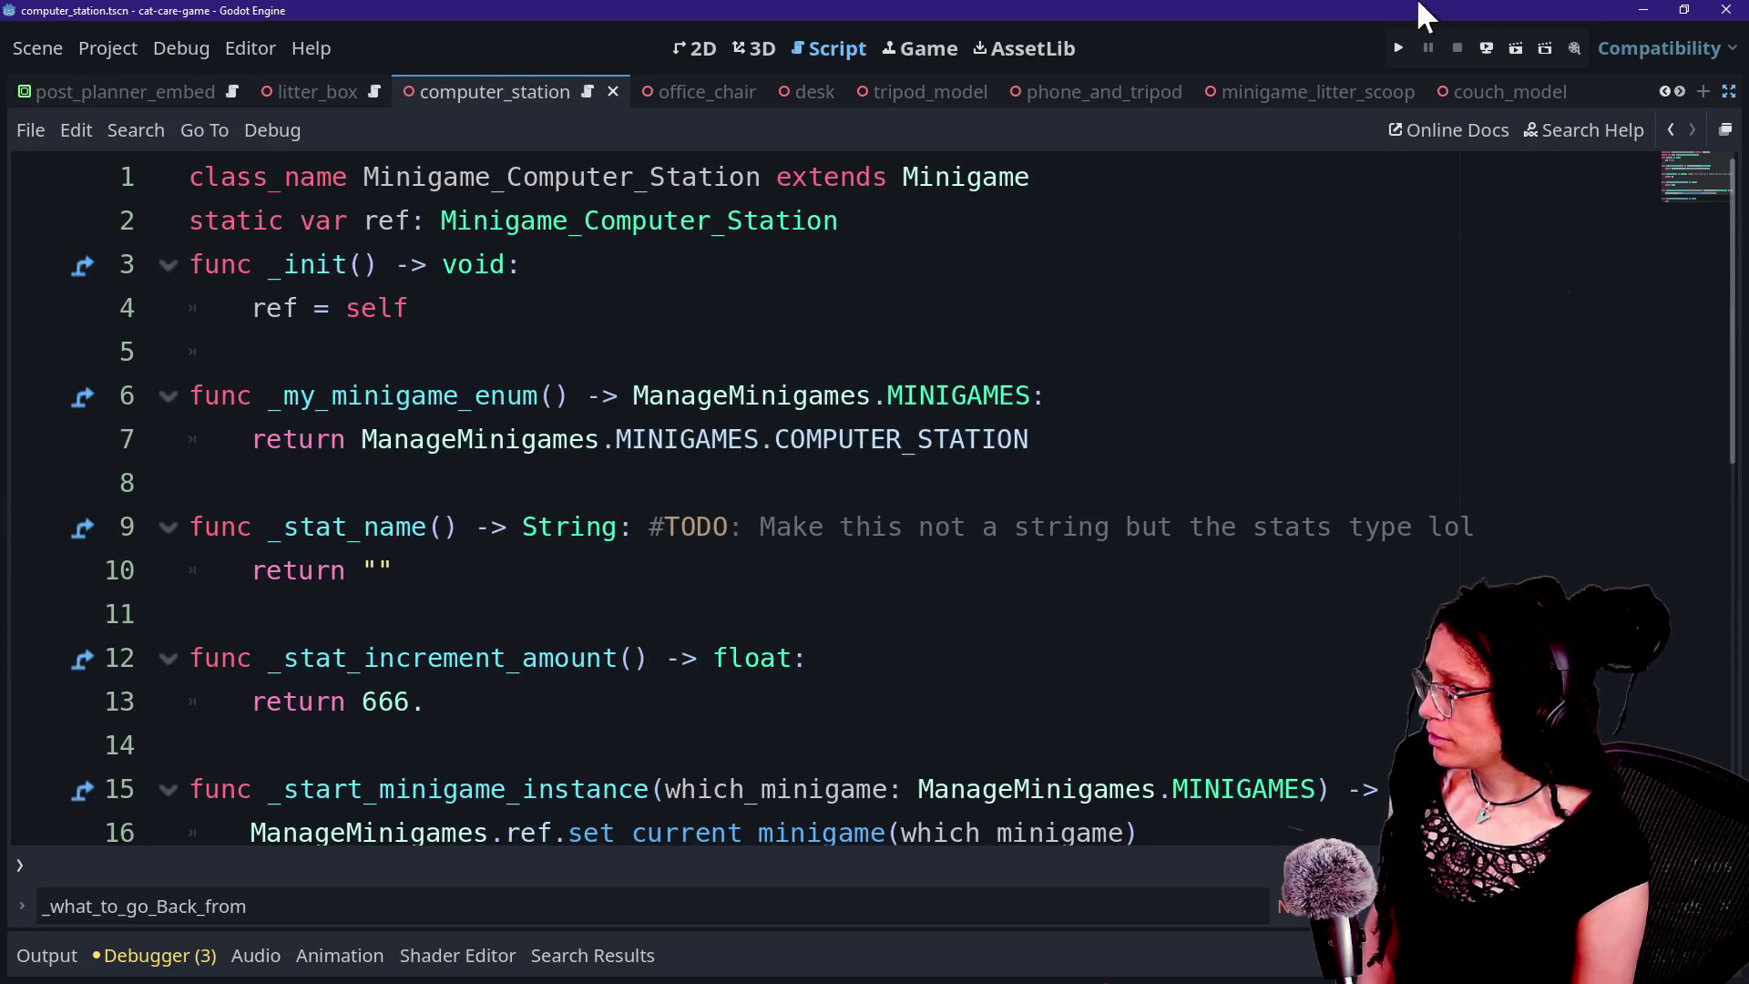
Run the game briefly to test the changes, then stop it and recheck the script.
left_click(1398, 48)
left_click(1450, 50)
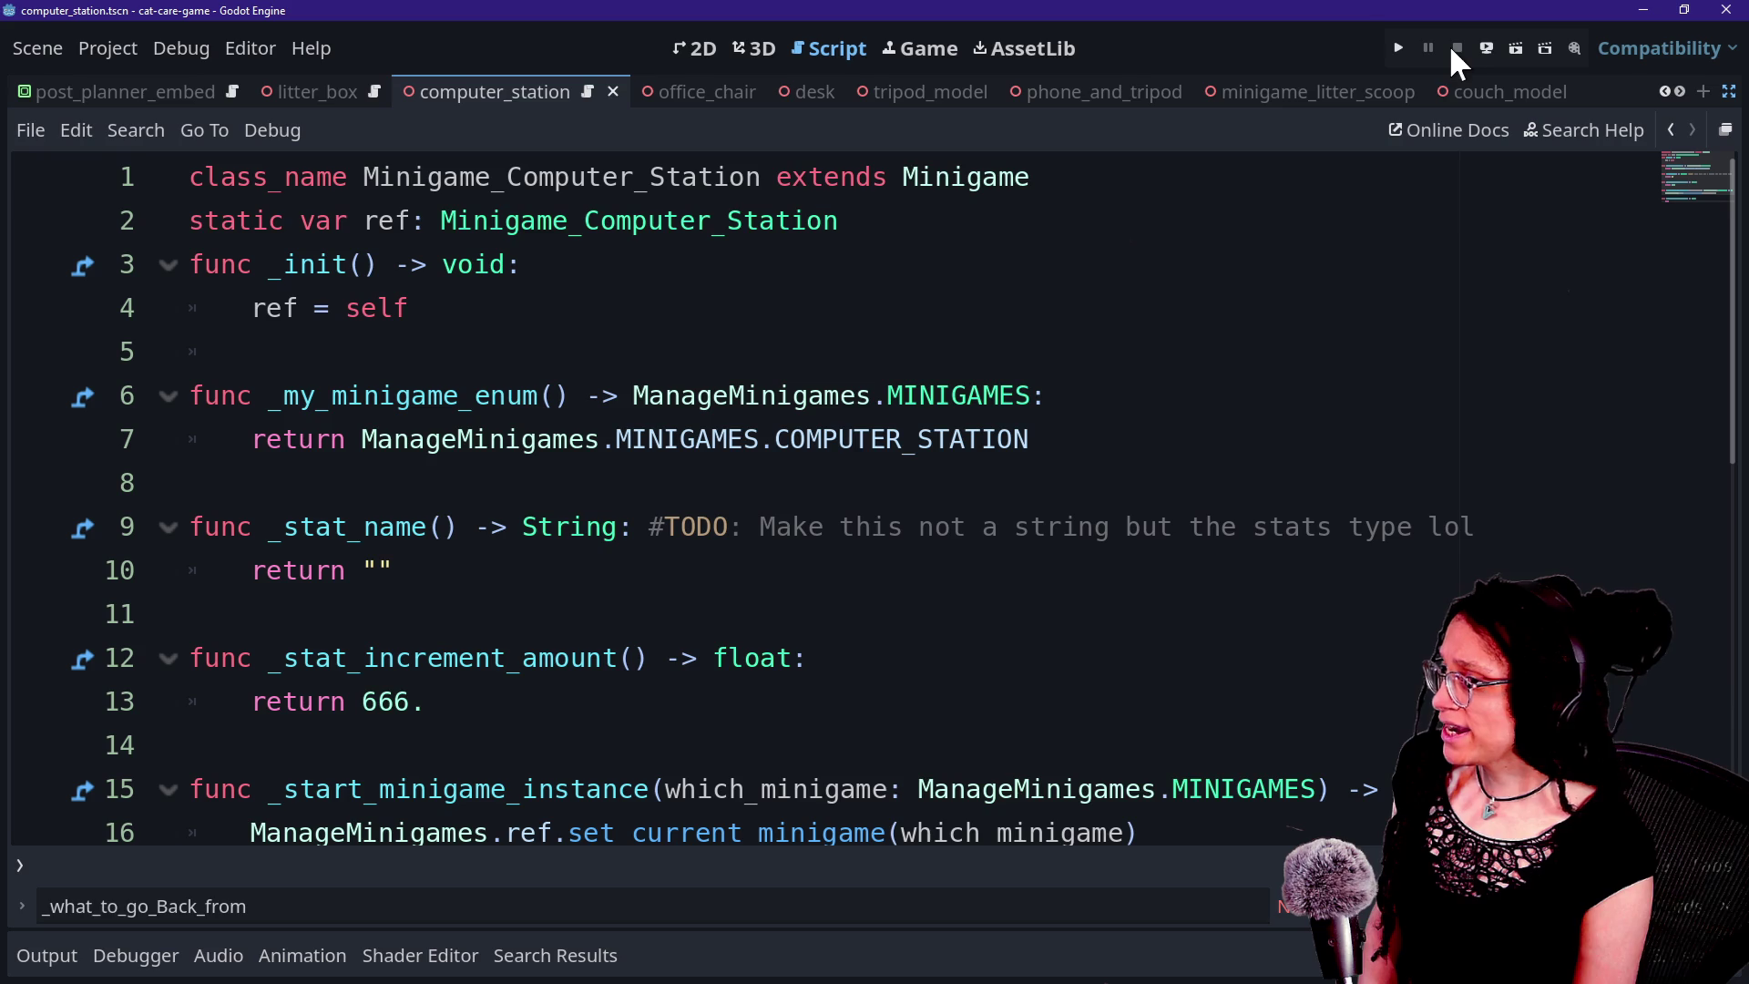
scroll(947, 414, "down", 2)
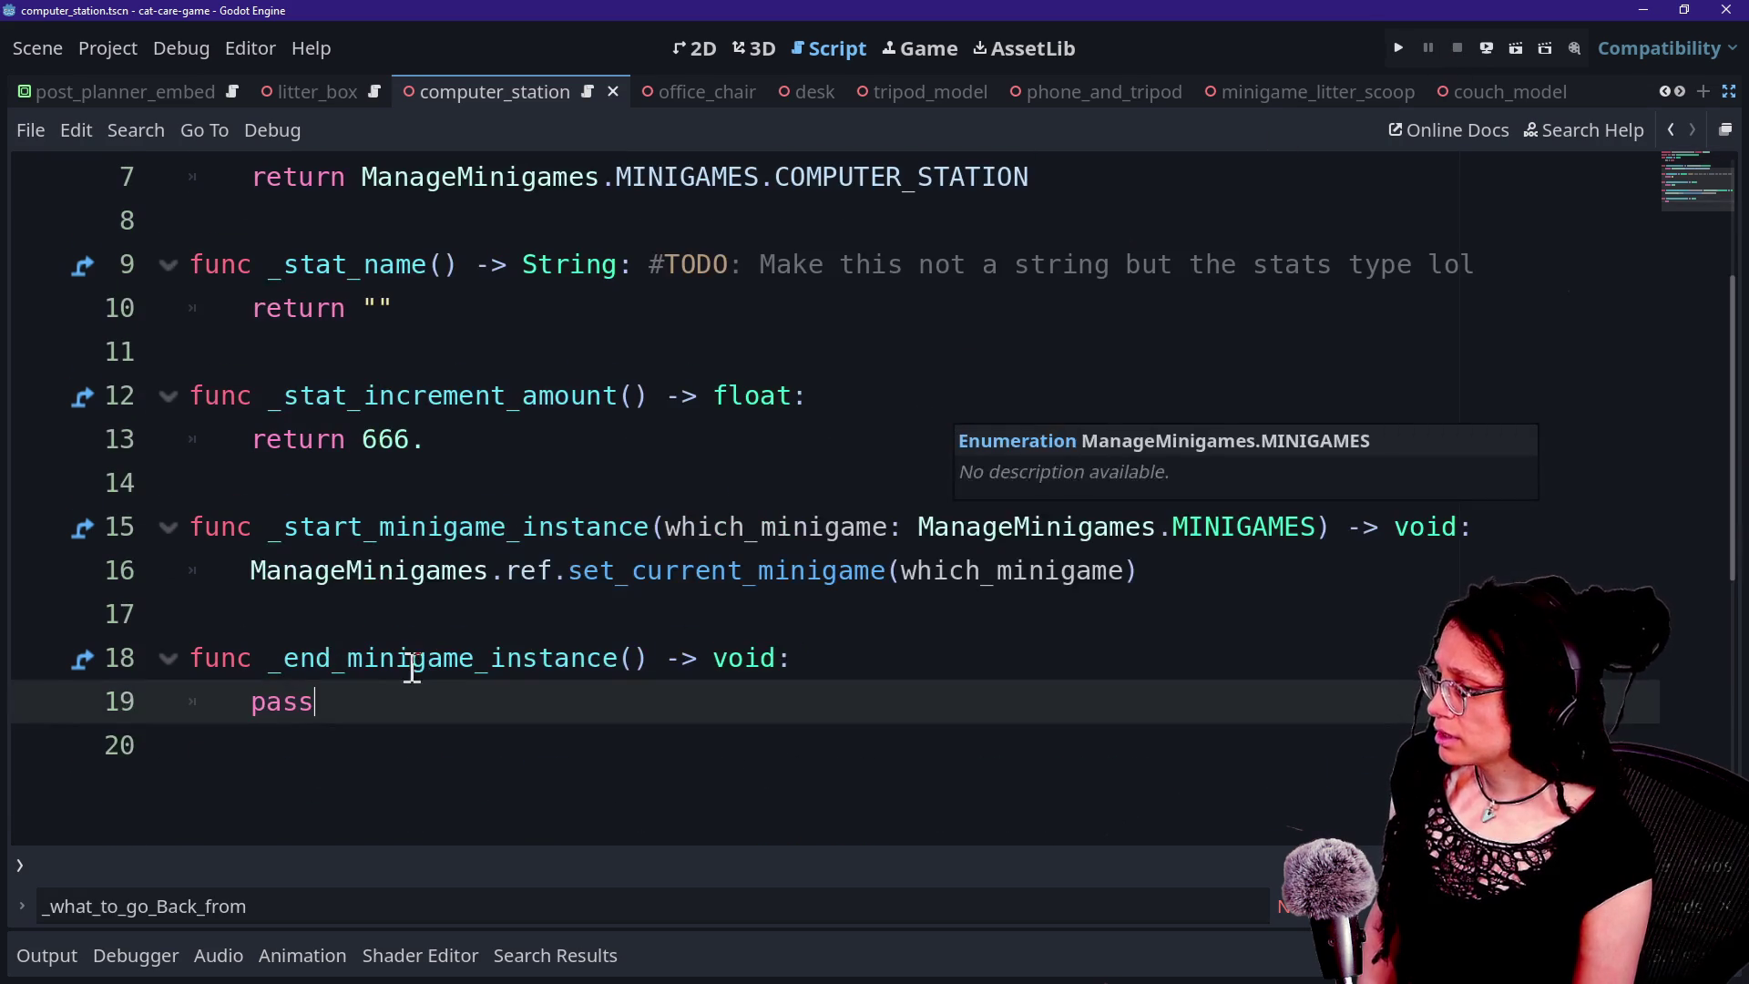
left_click_drag(237, 570, 944, 607)
left_click(995, 574)
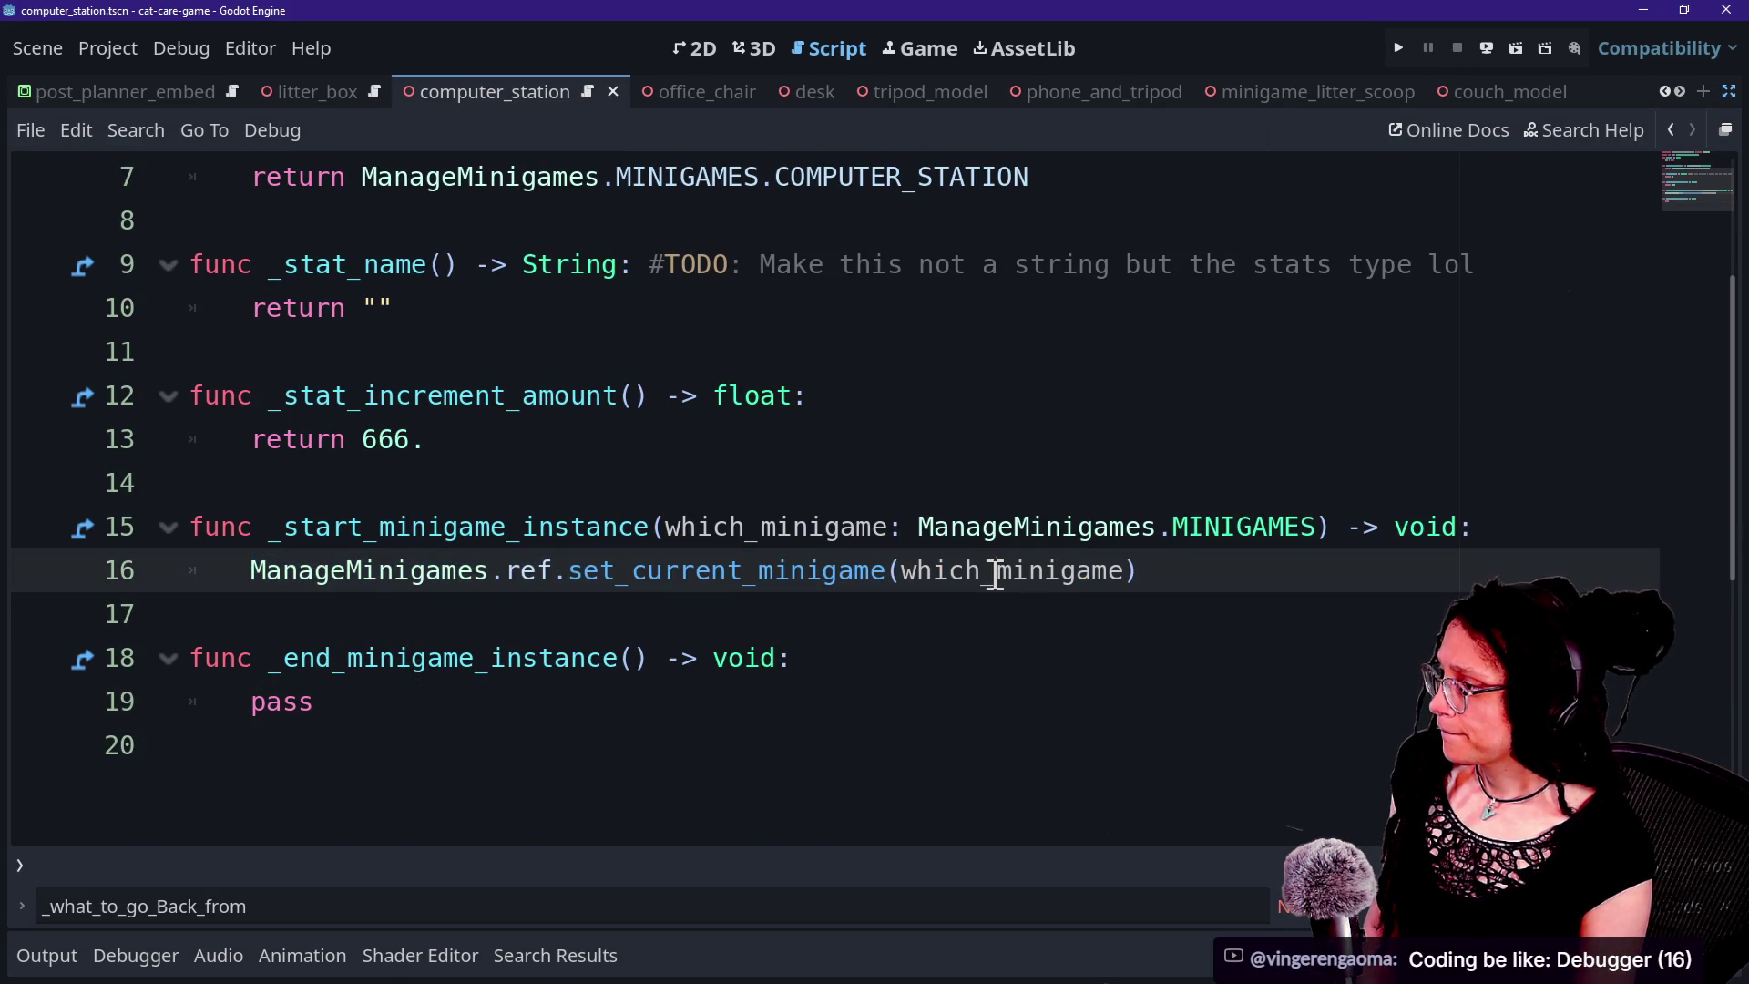
scroll(996, 574, "up", 2)
scroll(996, 574, "down", 1)
scroll(995, 574, "up", 1)
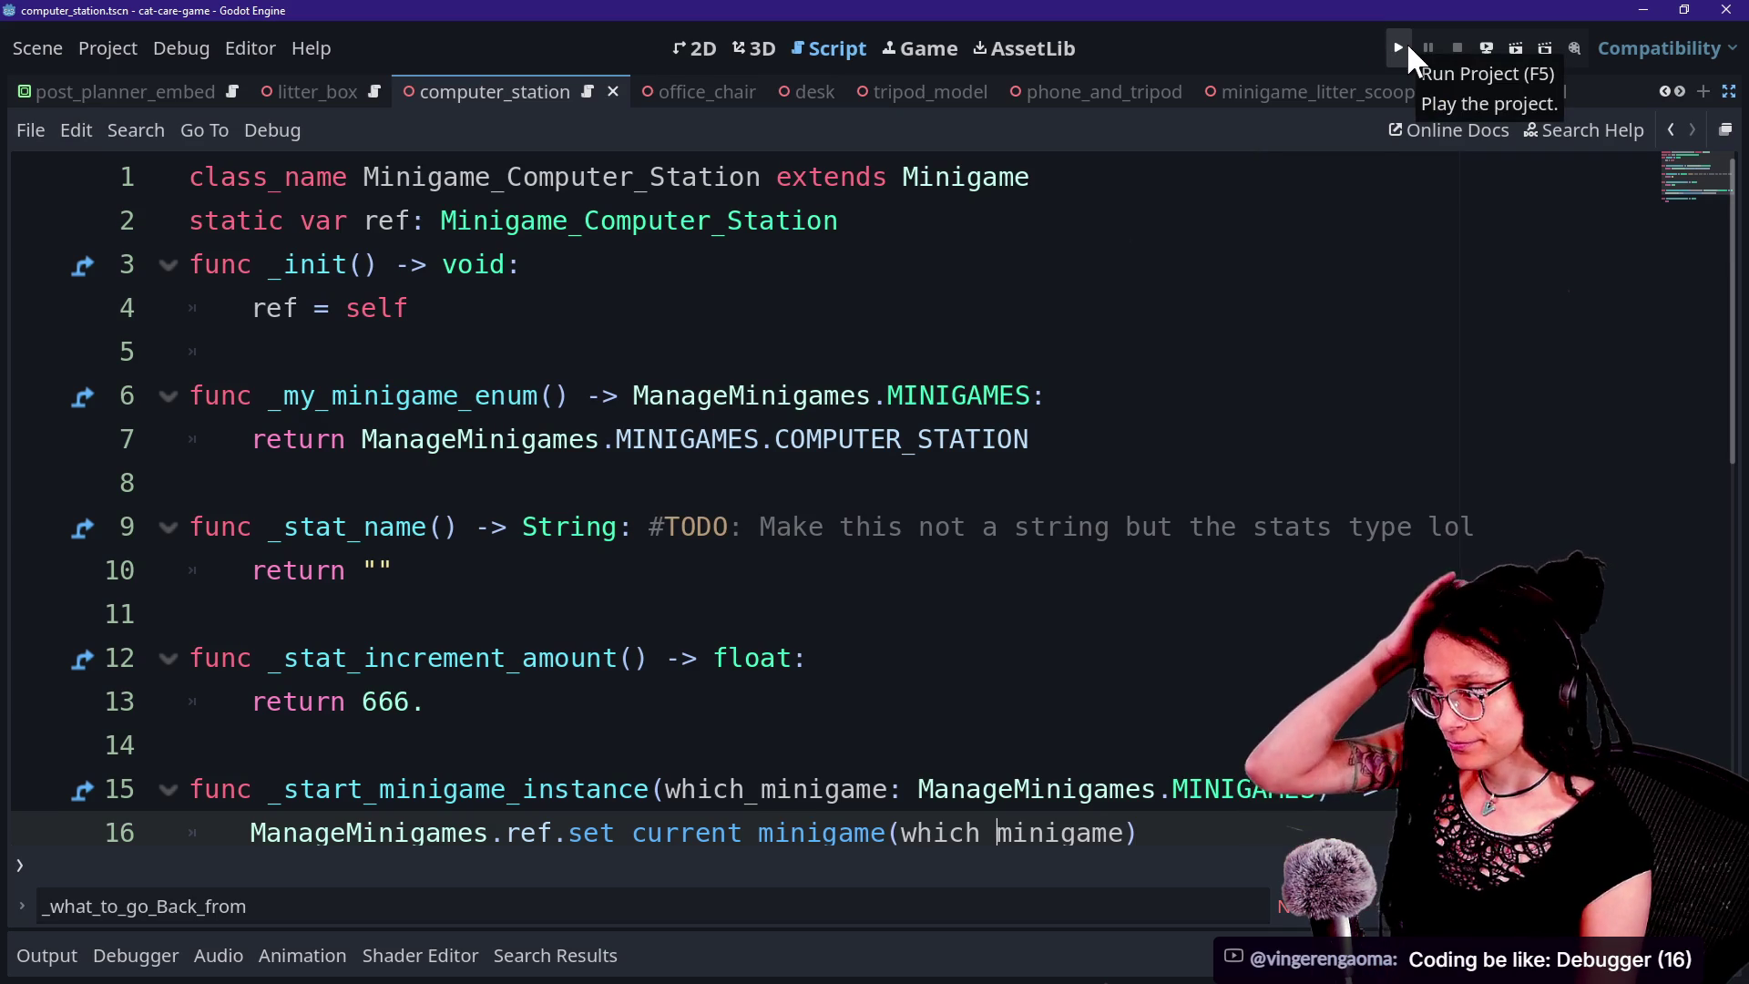
Open the base Minigame script through Quick Open by searching 'minig'.
key("shift+alt+o")
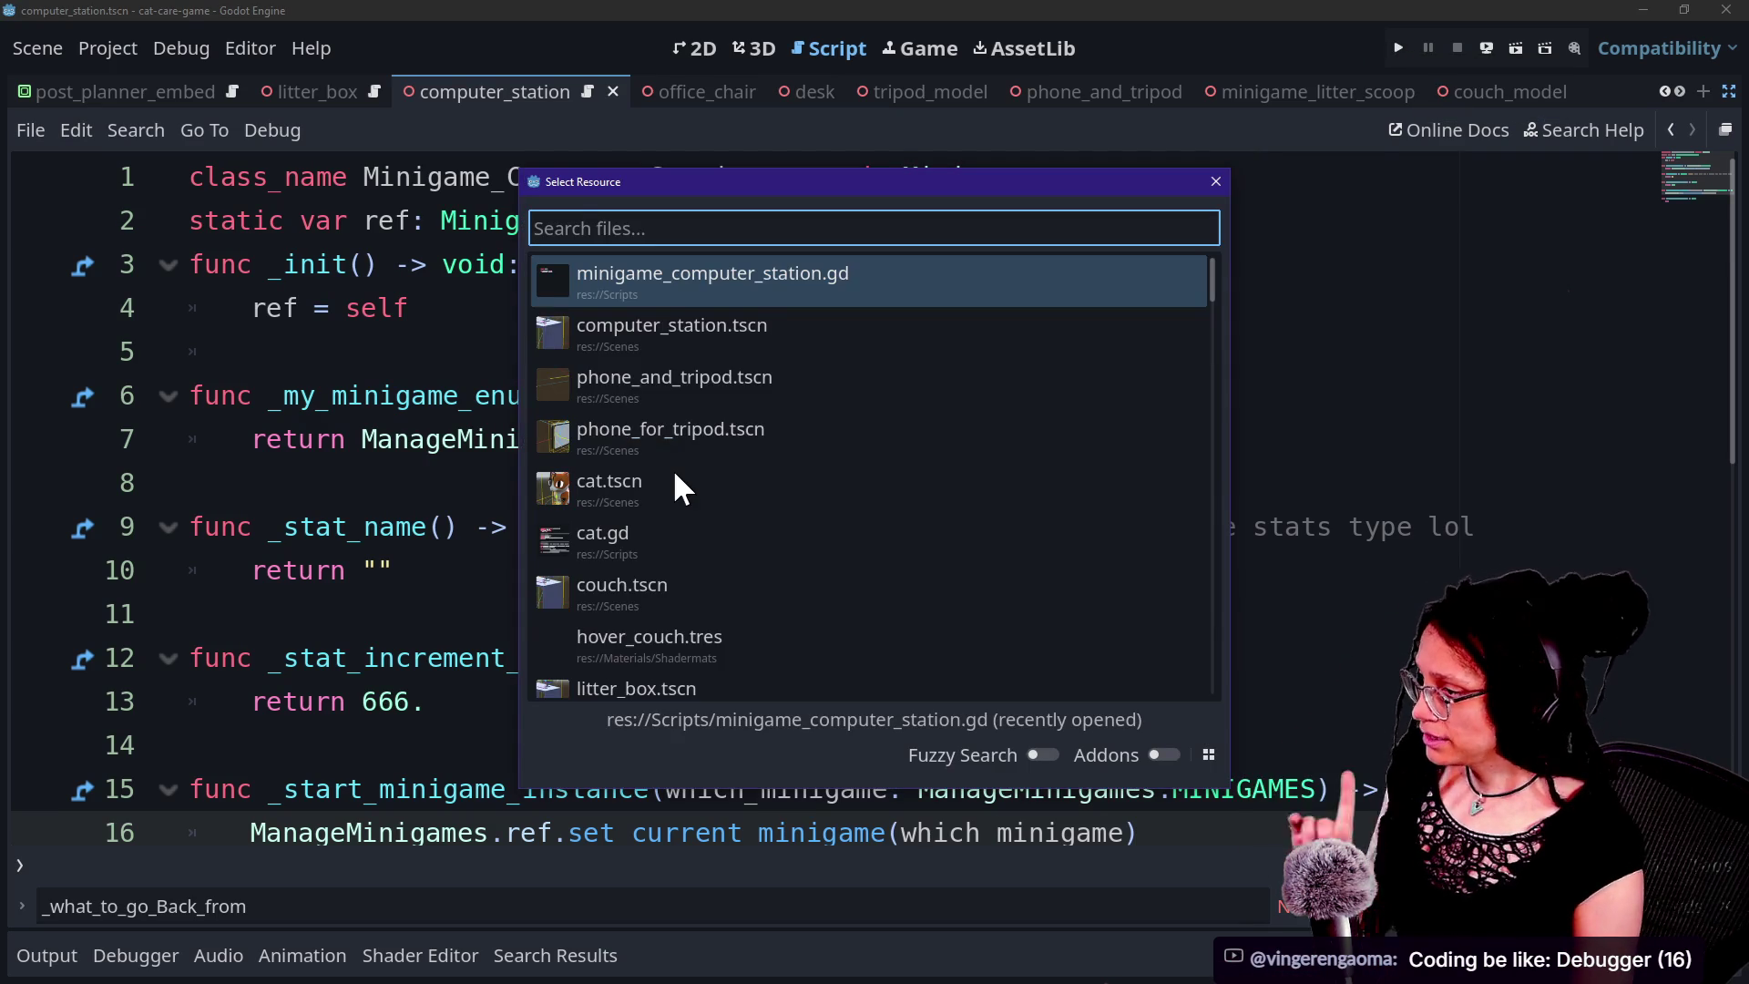
key("Down")
key("Down")
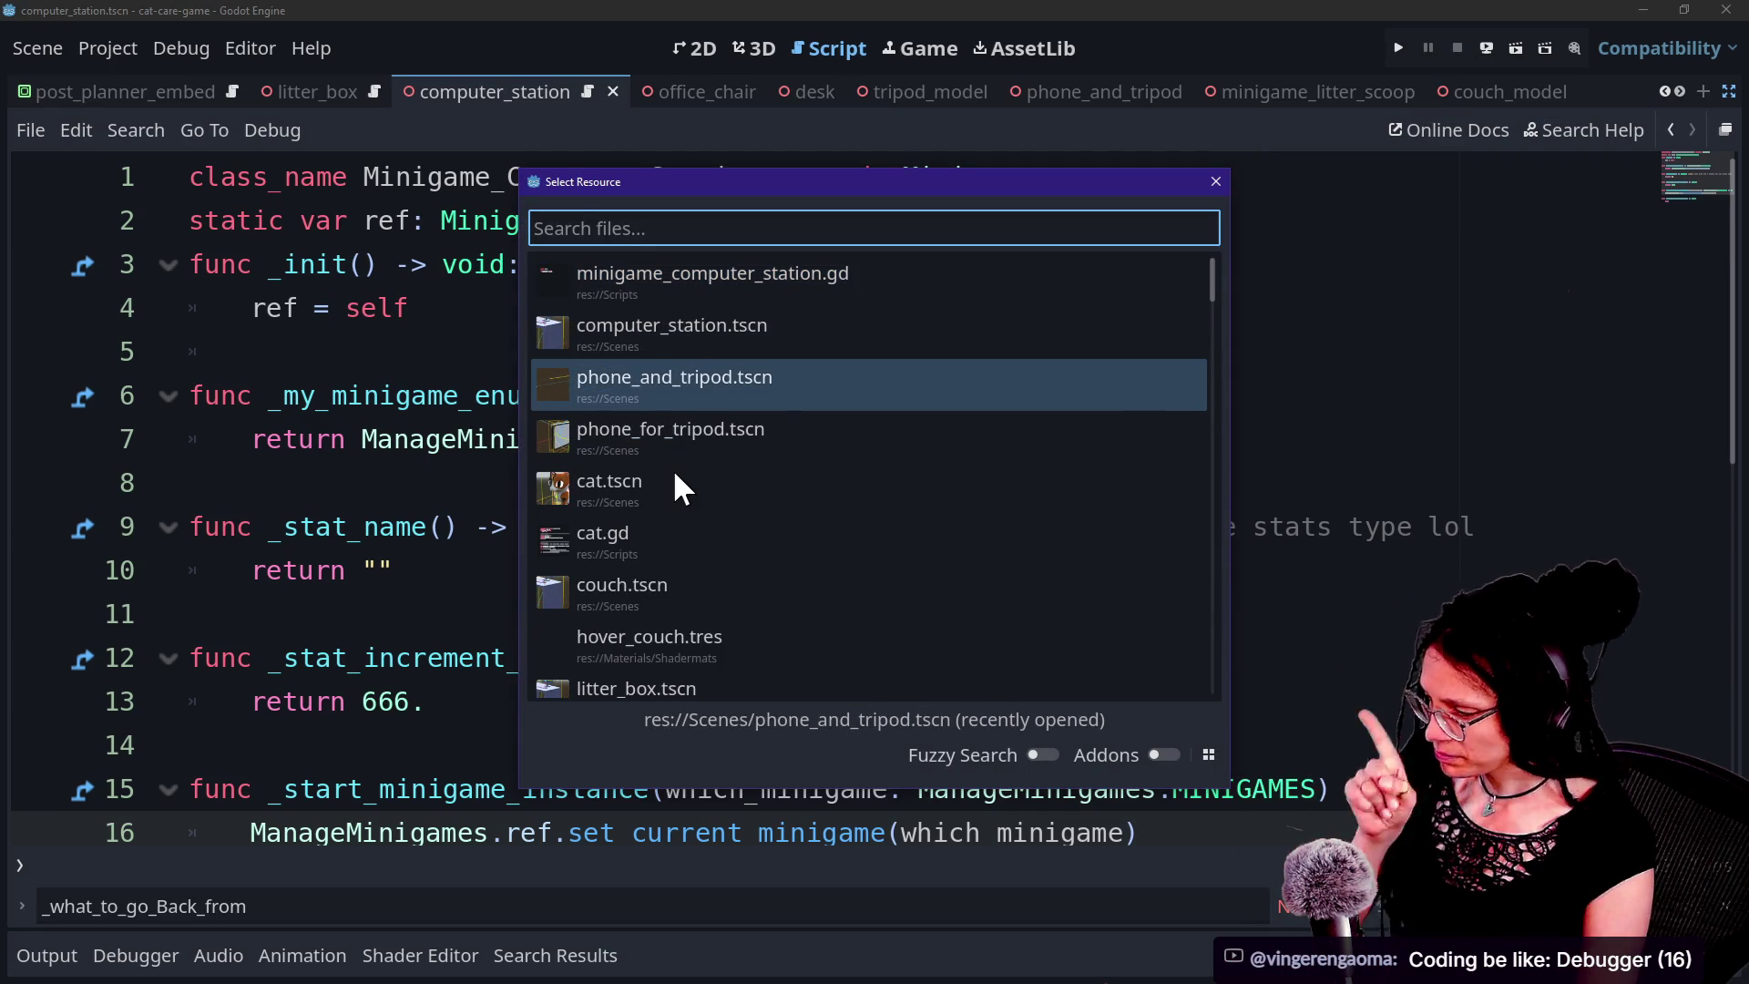
key("Down")
key("Down")
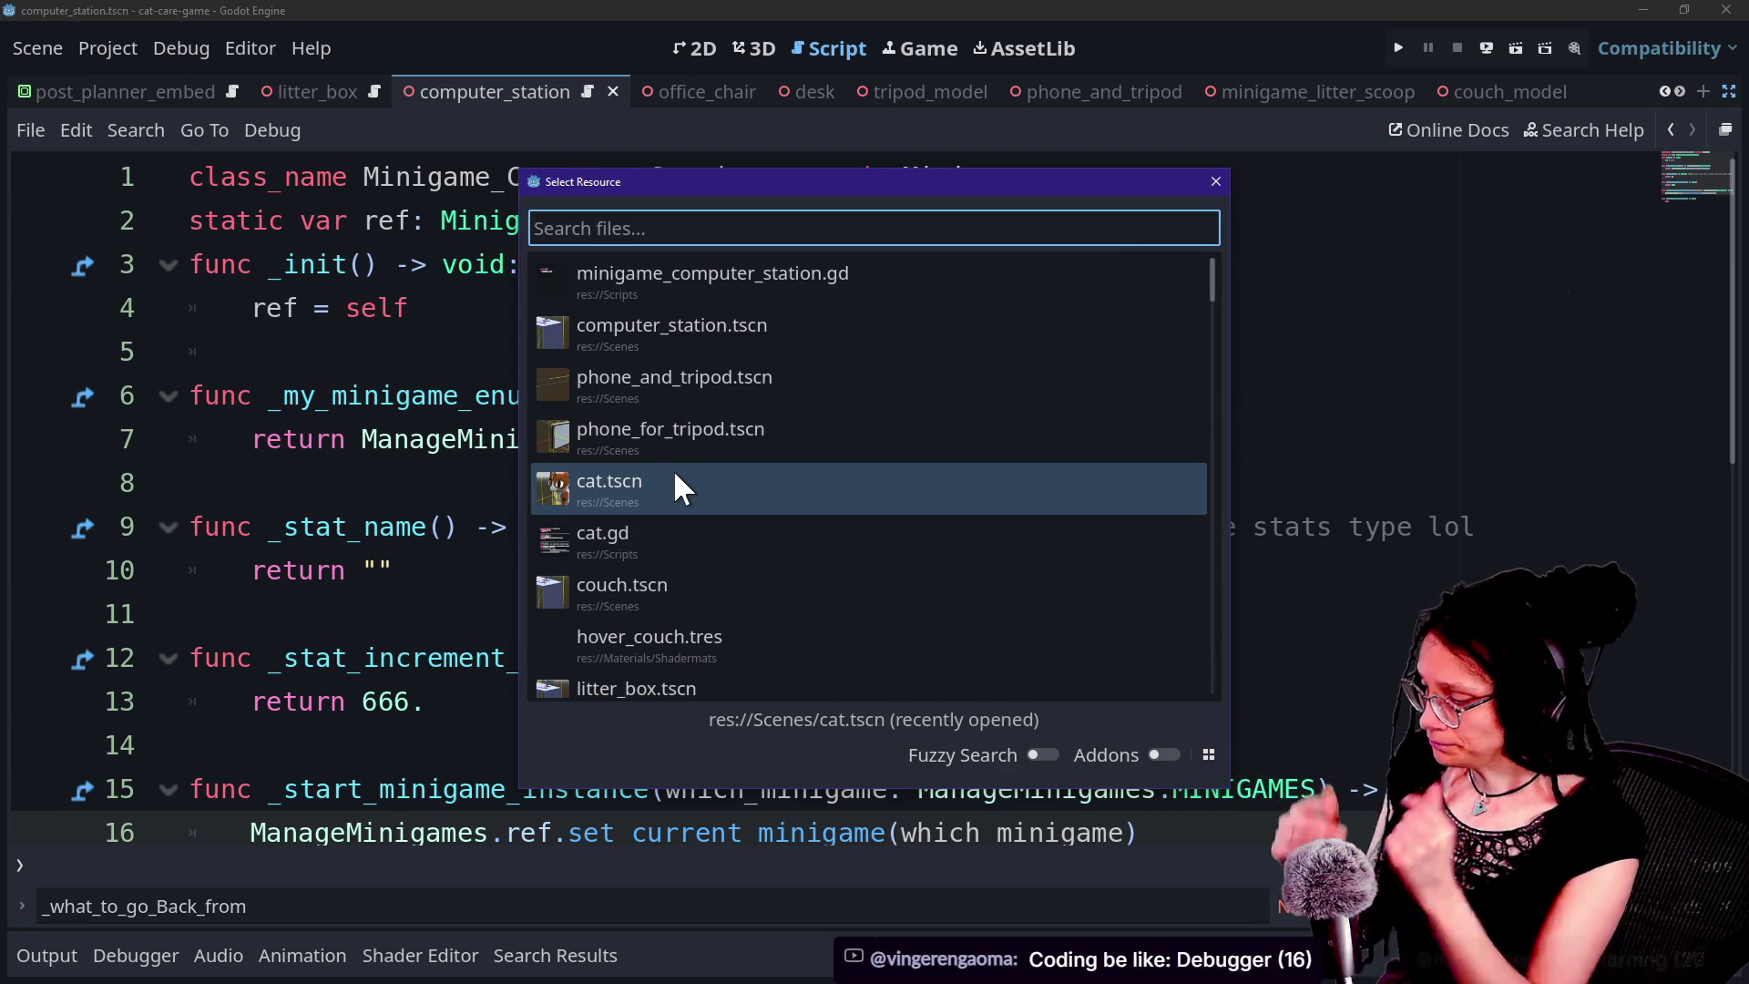
type("minig")
key("Escape")
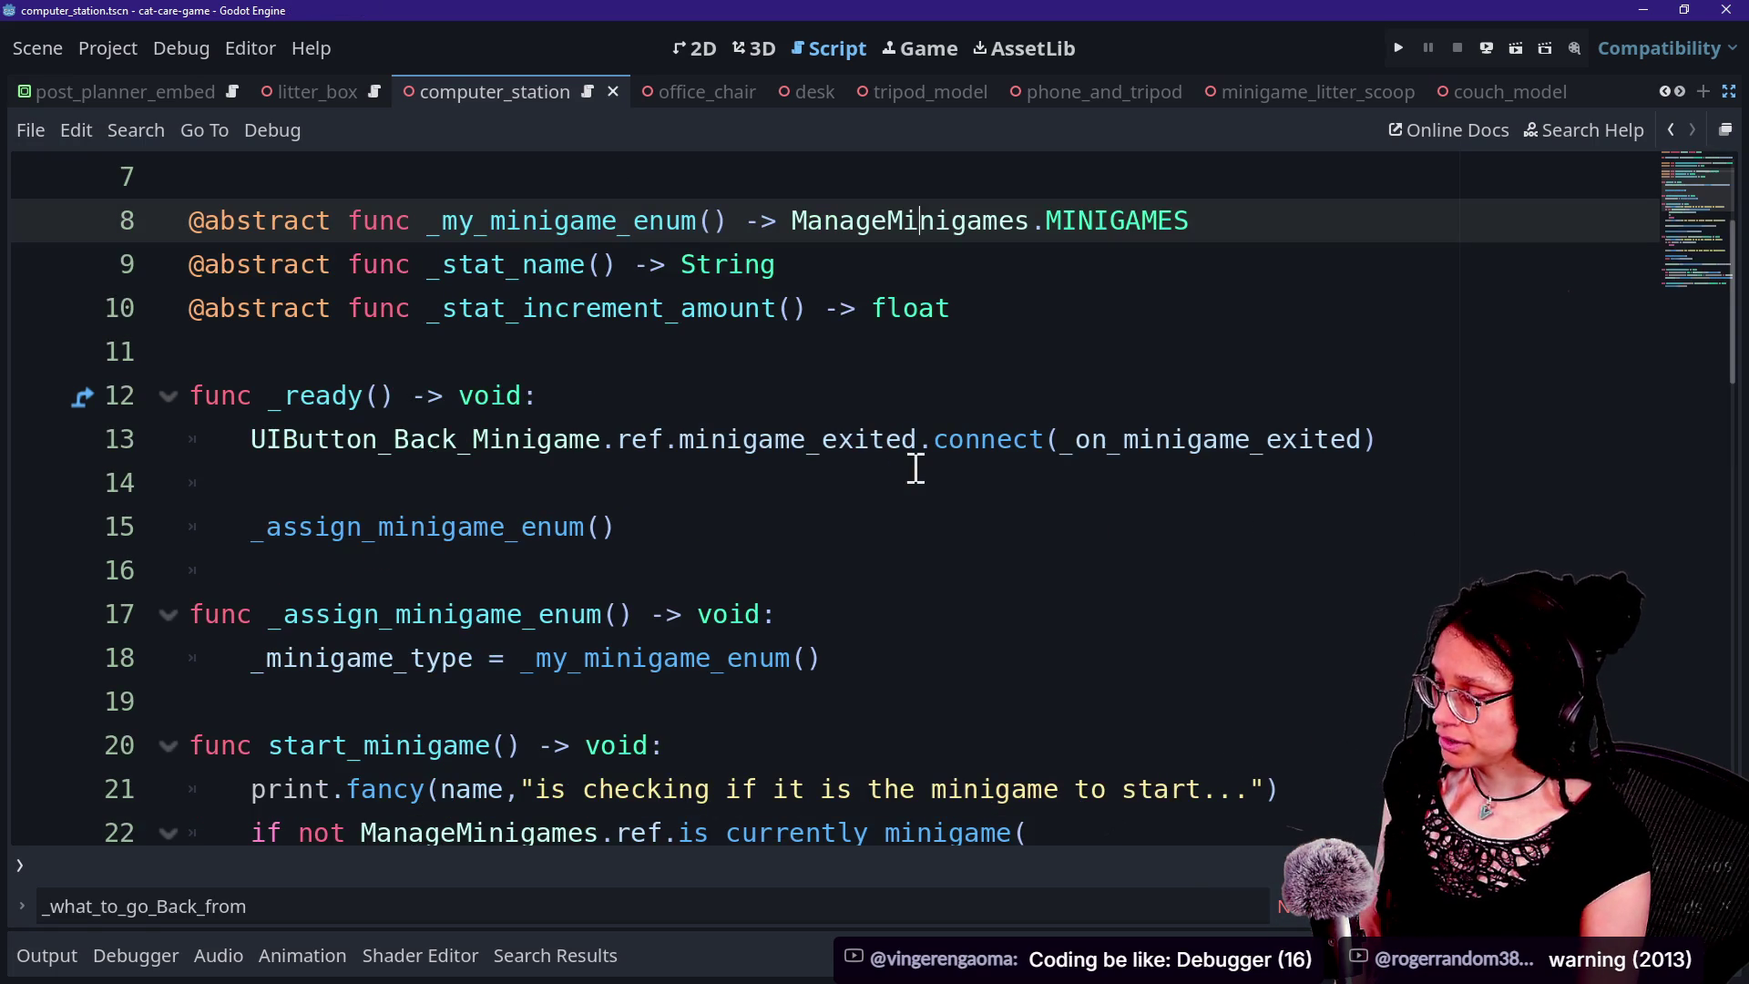
Insert a blank line after the if condition in _end_minigame's early-return check.
scroll(583, 437, "down", 3)
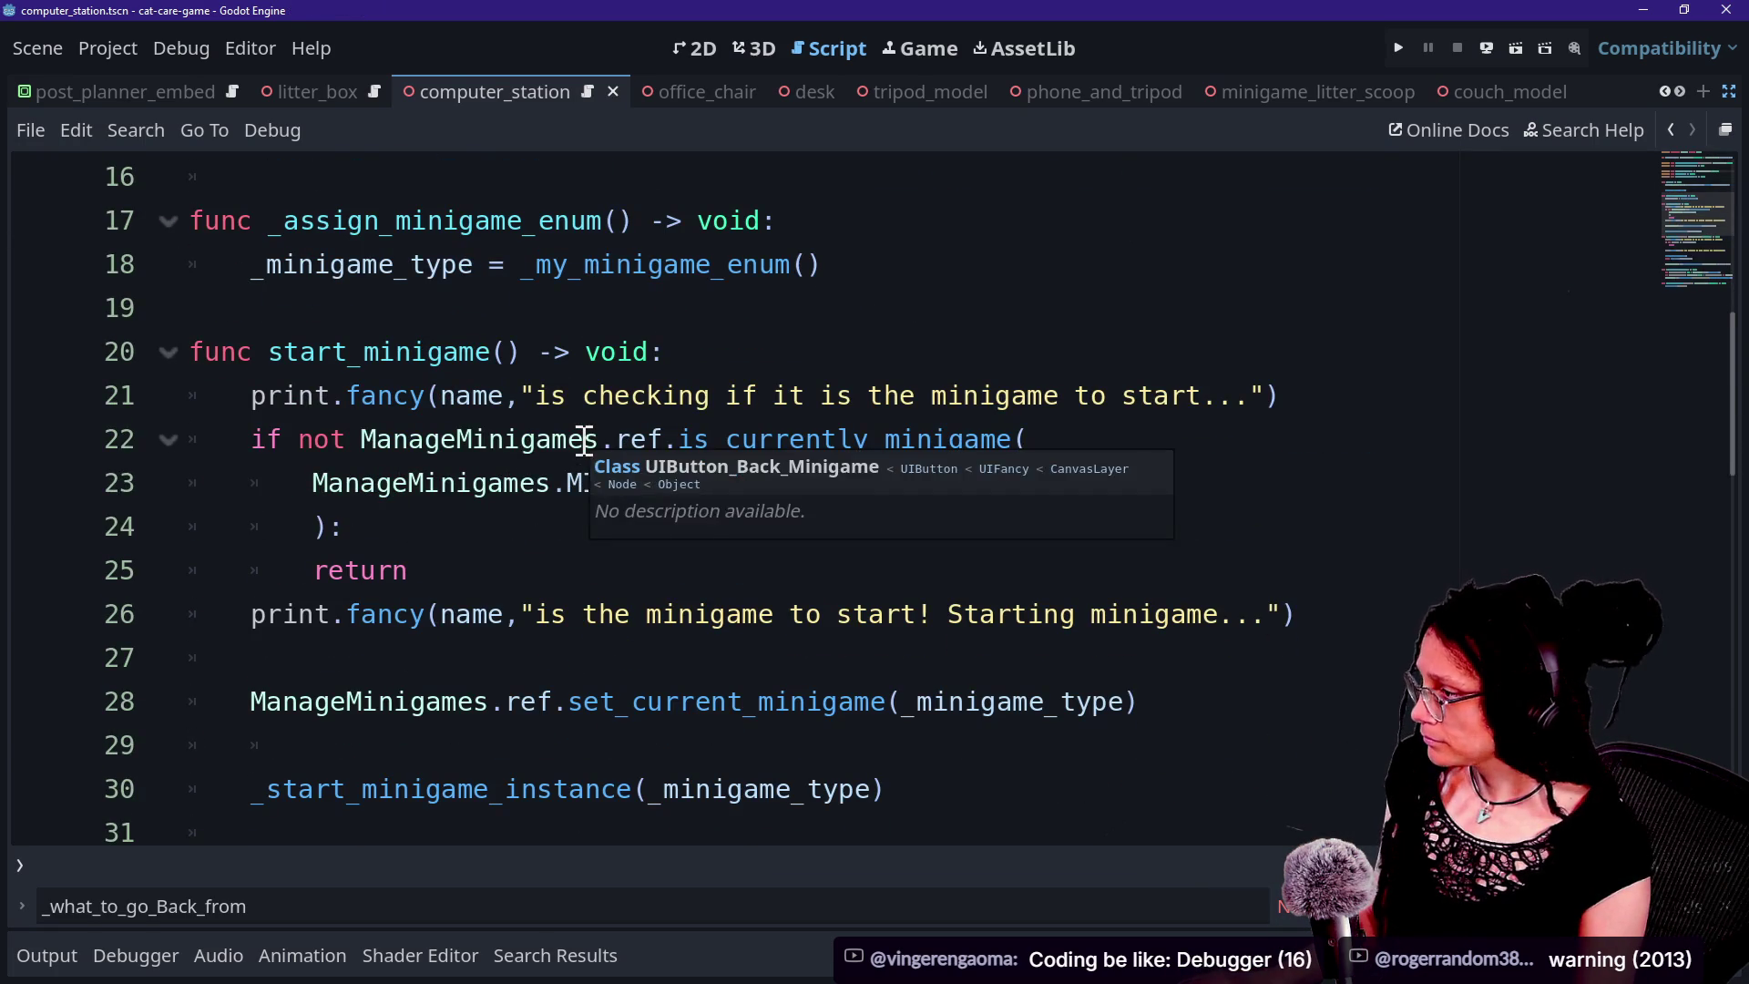
scroll(273, 474, "down", 4)
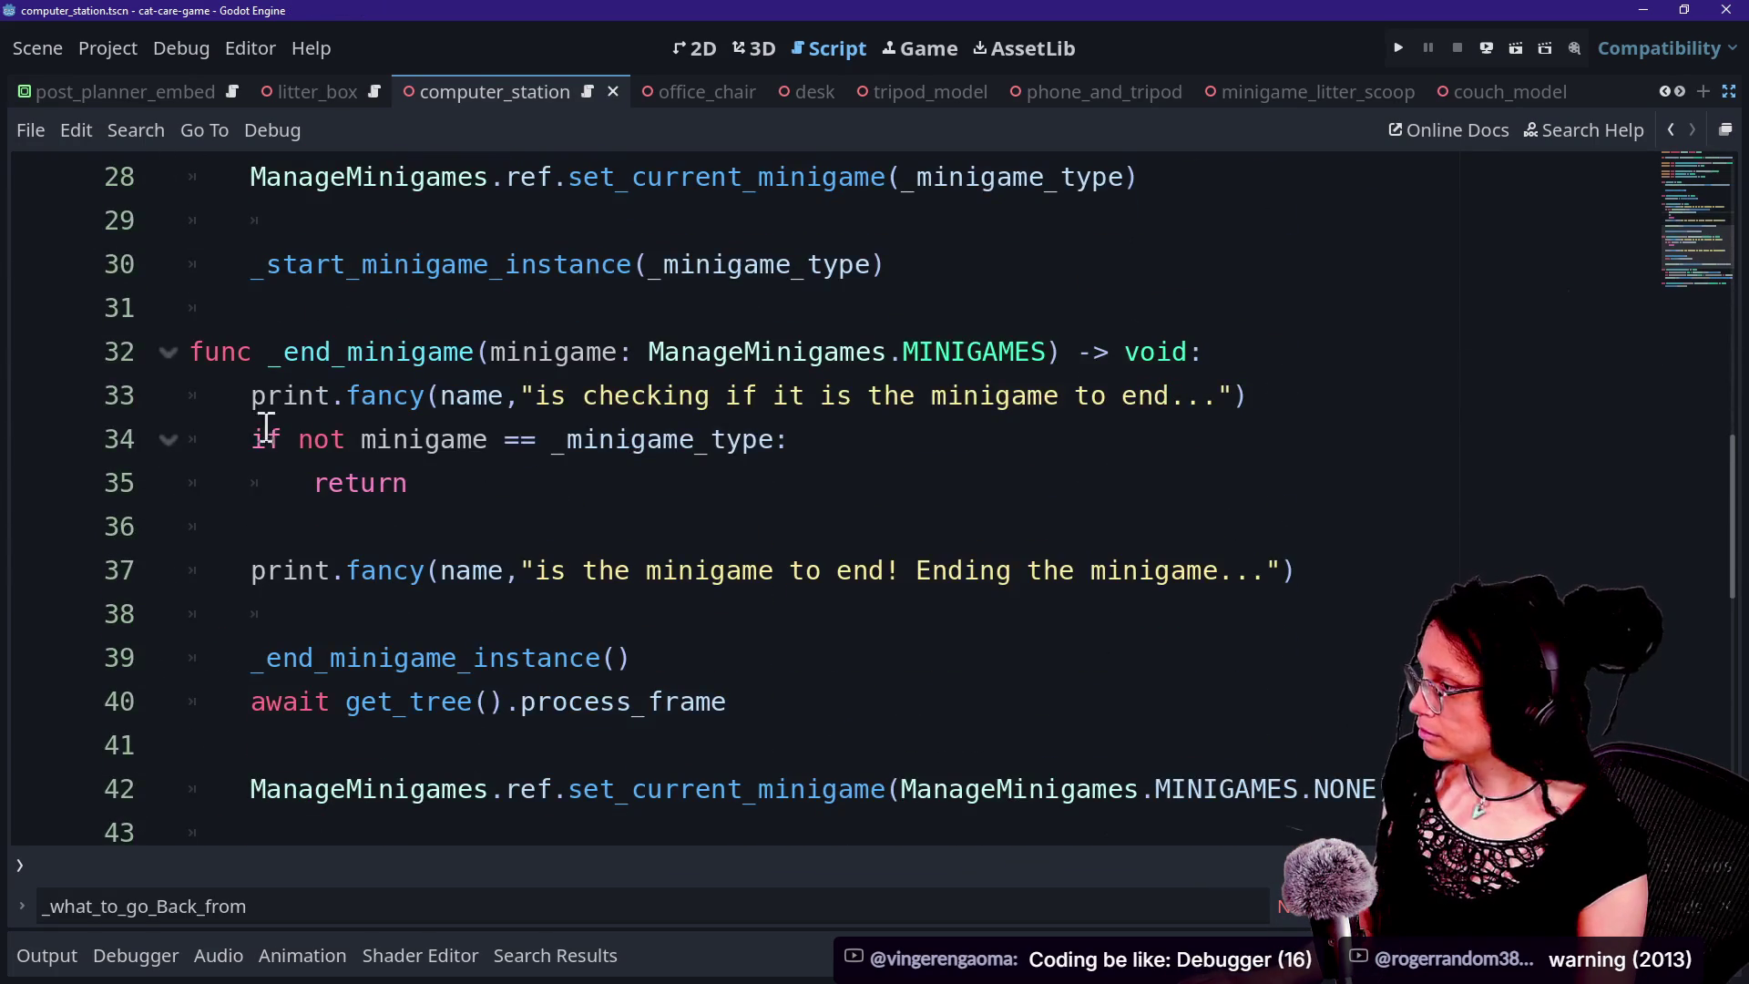
left_click_drag(235, 392, 577, 437)
left_click(210, 480)
mouse_move(330, 439)
left_mouse_down()
mouse_move(734, 484)
mouse_move(350, 464)
mouse_move(209, 529)
left_mouse_up()
left_click_drag(741, 507, 204, 426)
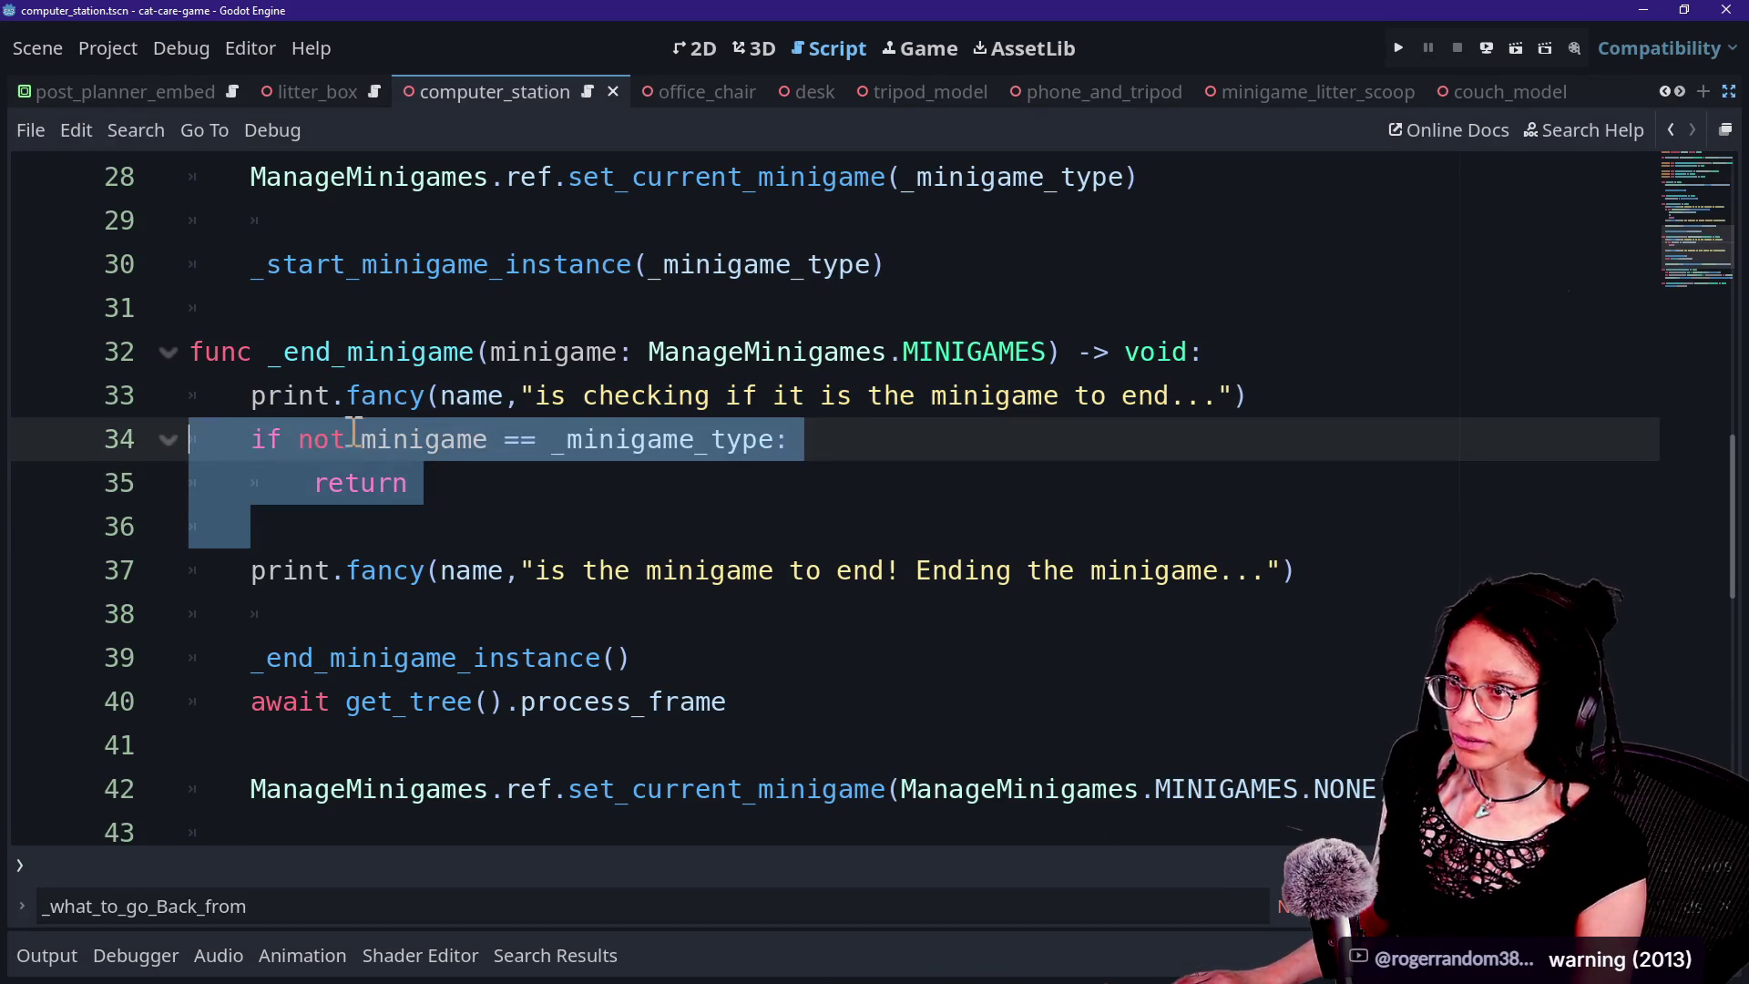
left_click(783, 438)
key("Return")
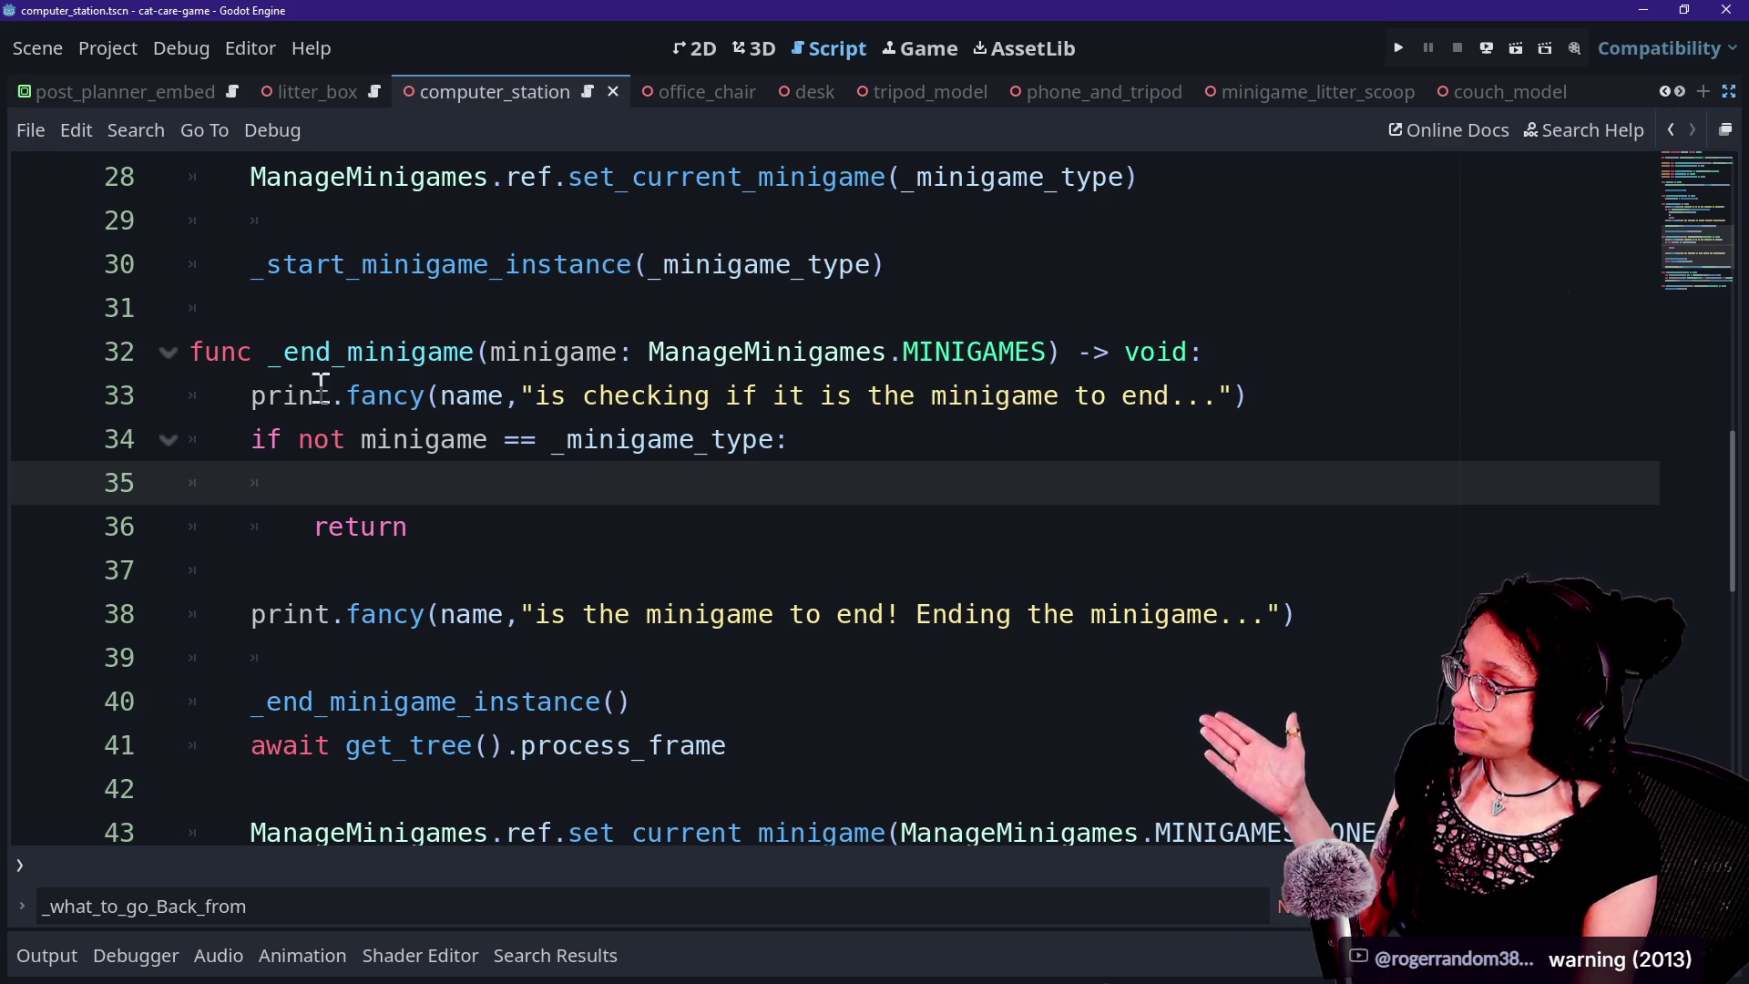
Review the check and the end-minigame lines 36–41, then return to blank line 35.
mouse_move(266, 439)
left_mouse_down()
mouse_move(472, 501)
mouse_move(460, 451)
left_mouse_up()
left_click(476, 531)
left_click(456, 446)
left_click(480, 533, "shift")
left_click(480, 533)
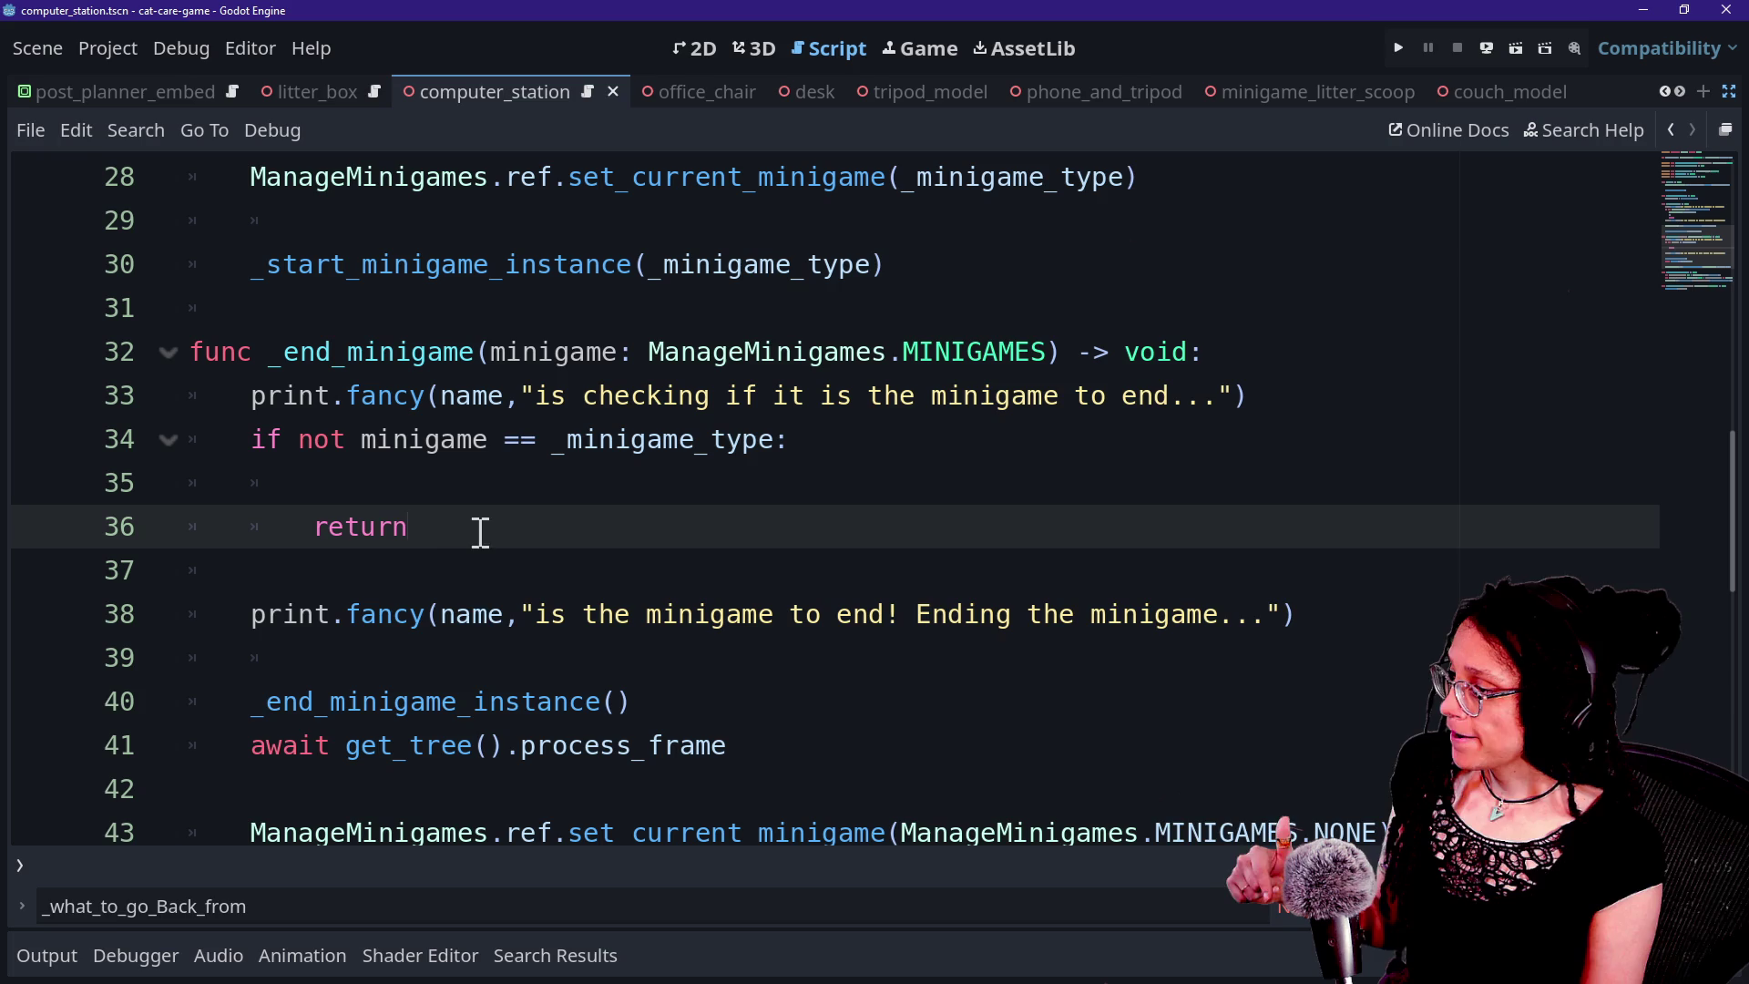
left_click_drag(442, 614, 489, 701)
left_click(490, 701)
left_click_drag(442, 623, 535, 753)
left_click(535, 753)
left_click(391, 528)
left_click_drag(391, 528, 483, 741)
left_click(483, 745)
left_click(426, 486)
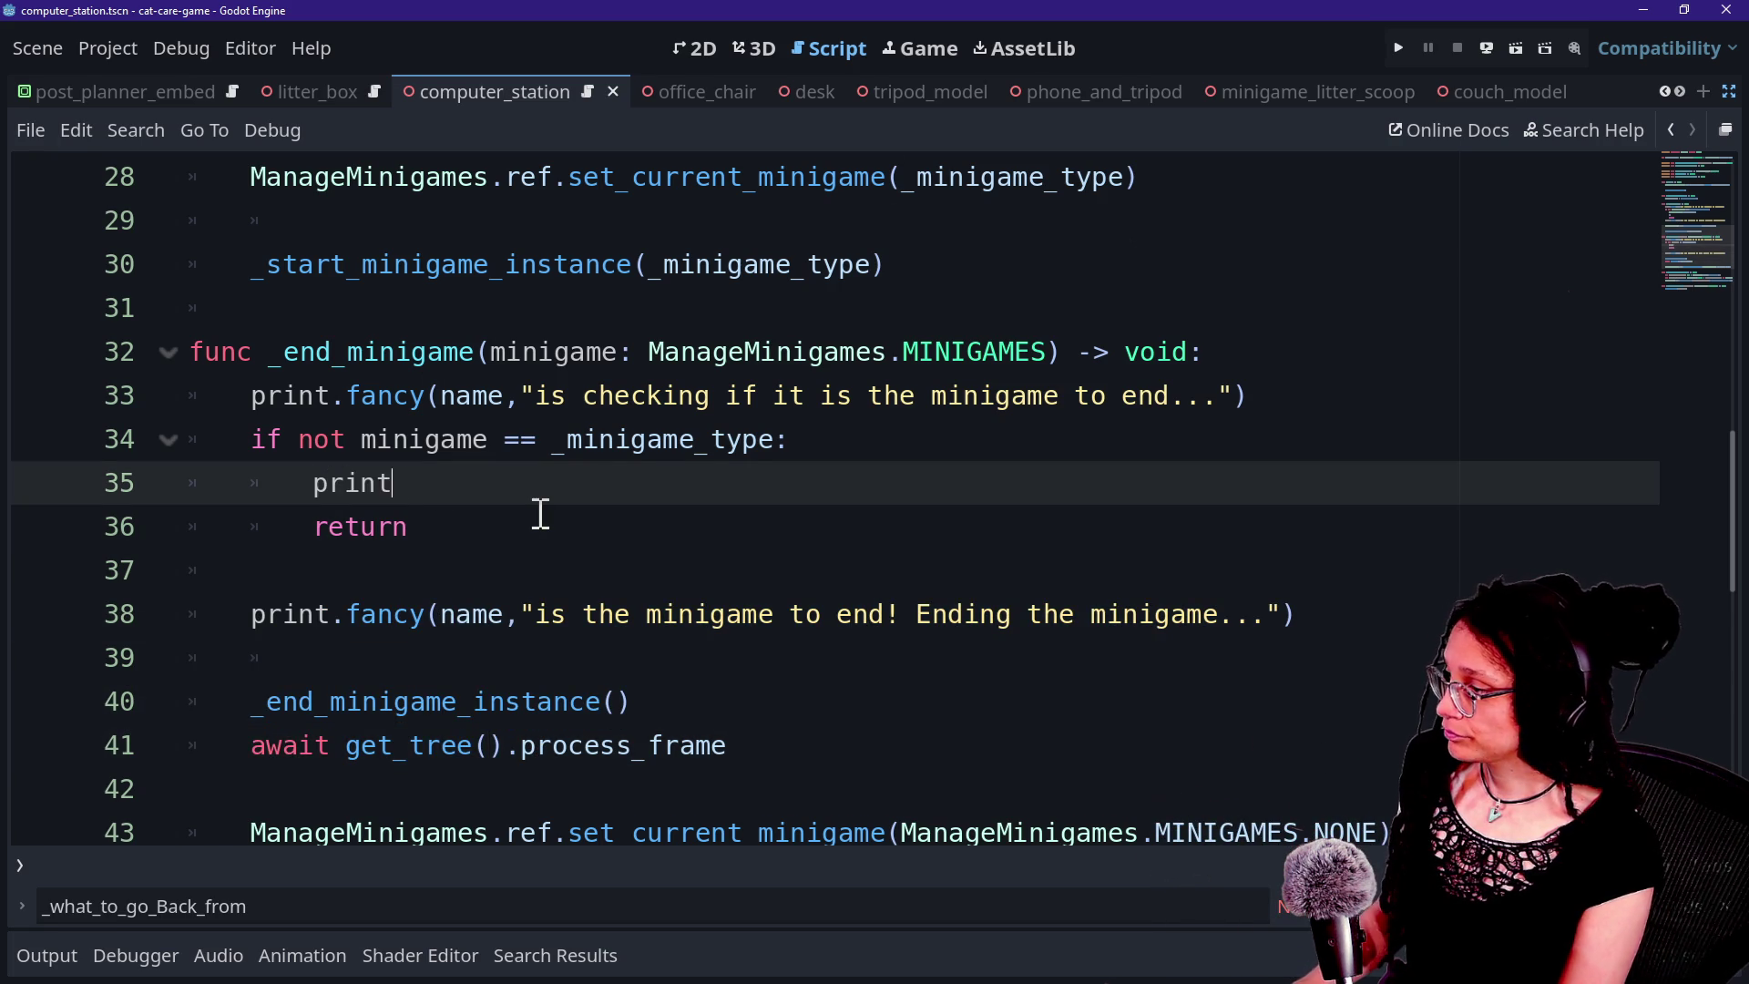
Begin a fancy print call with the PUSH_ERROR level on line 36.
type(".")
key("Return")
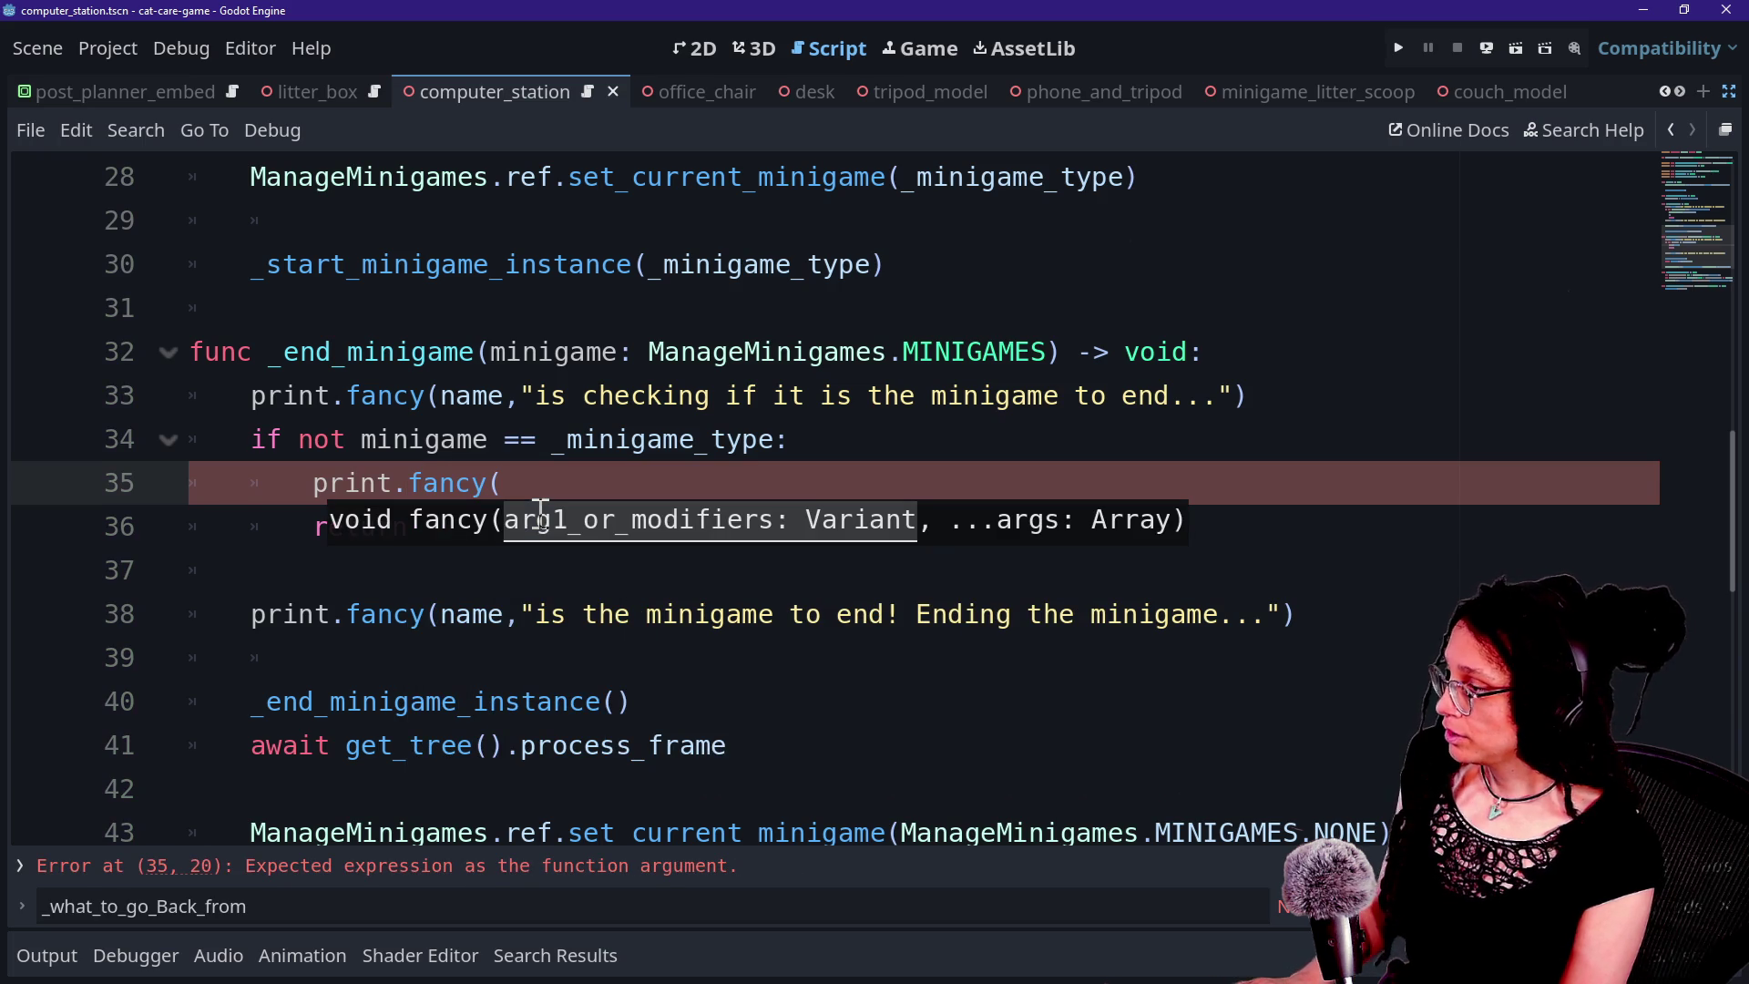
type("FFX")
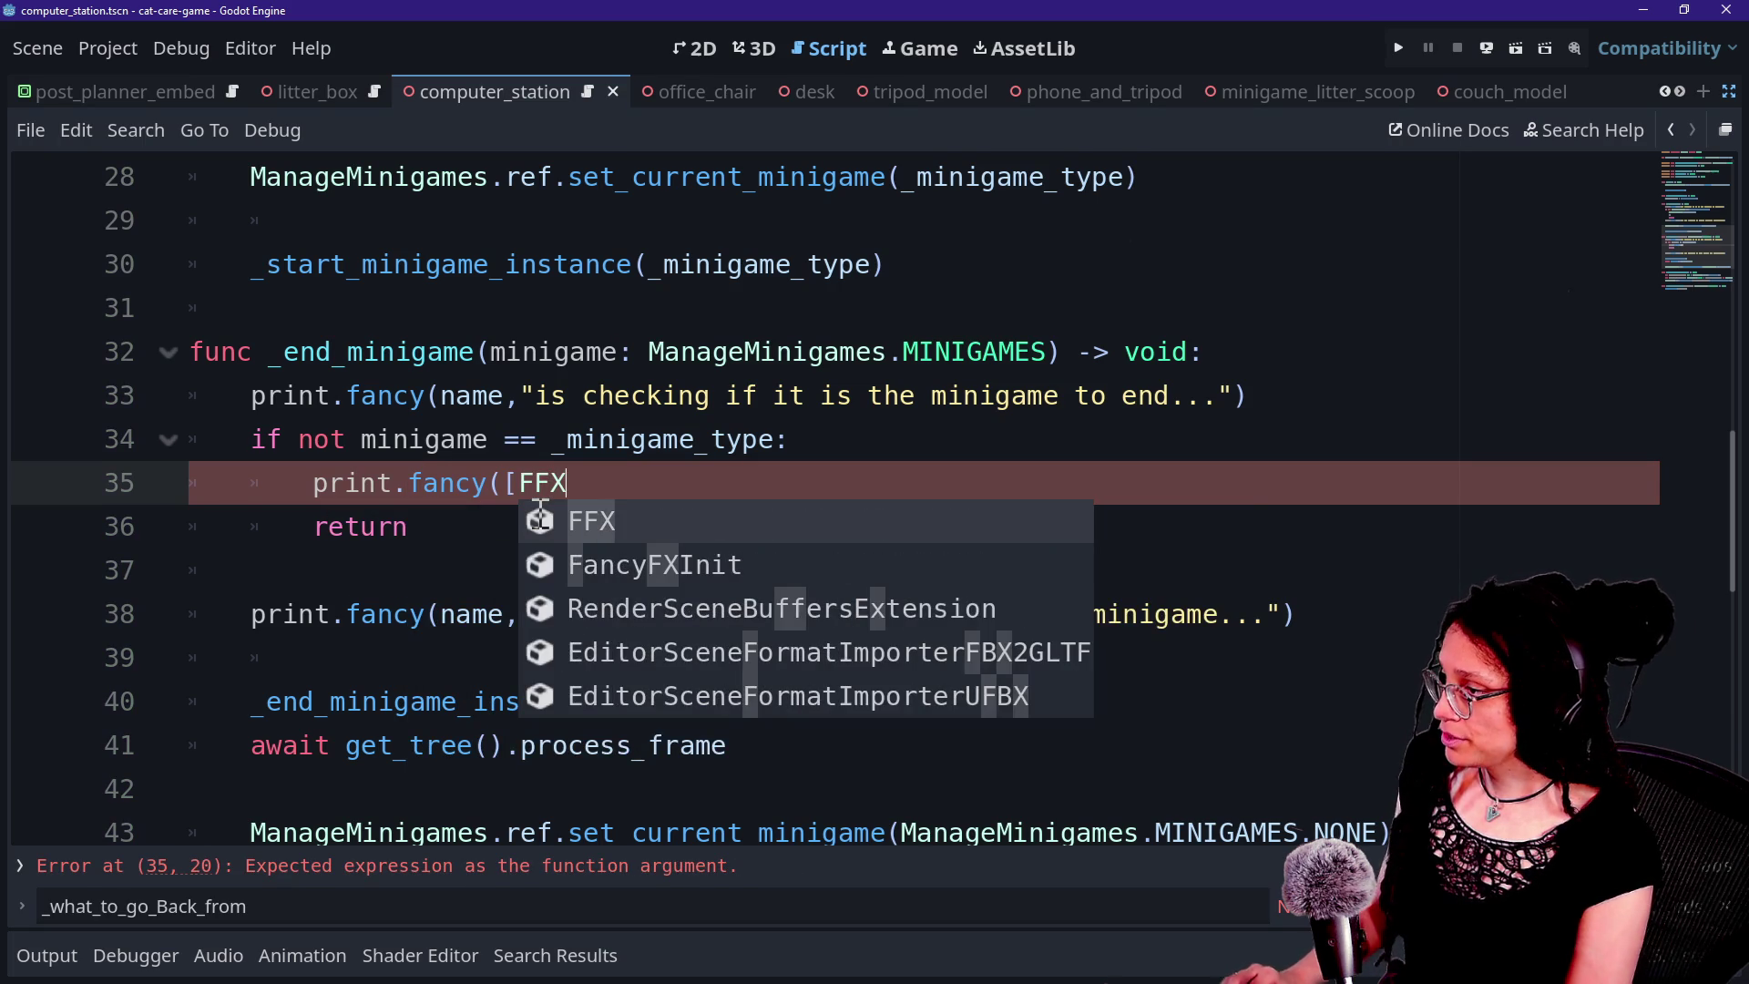
type(".PUS")
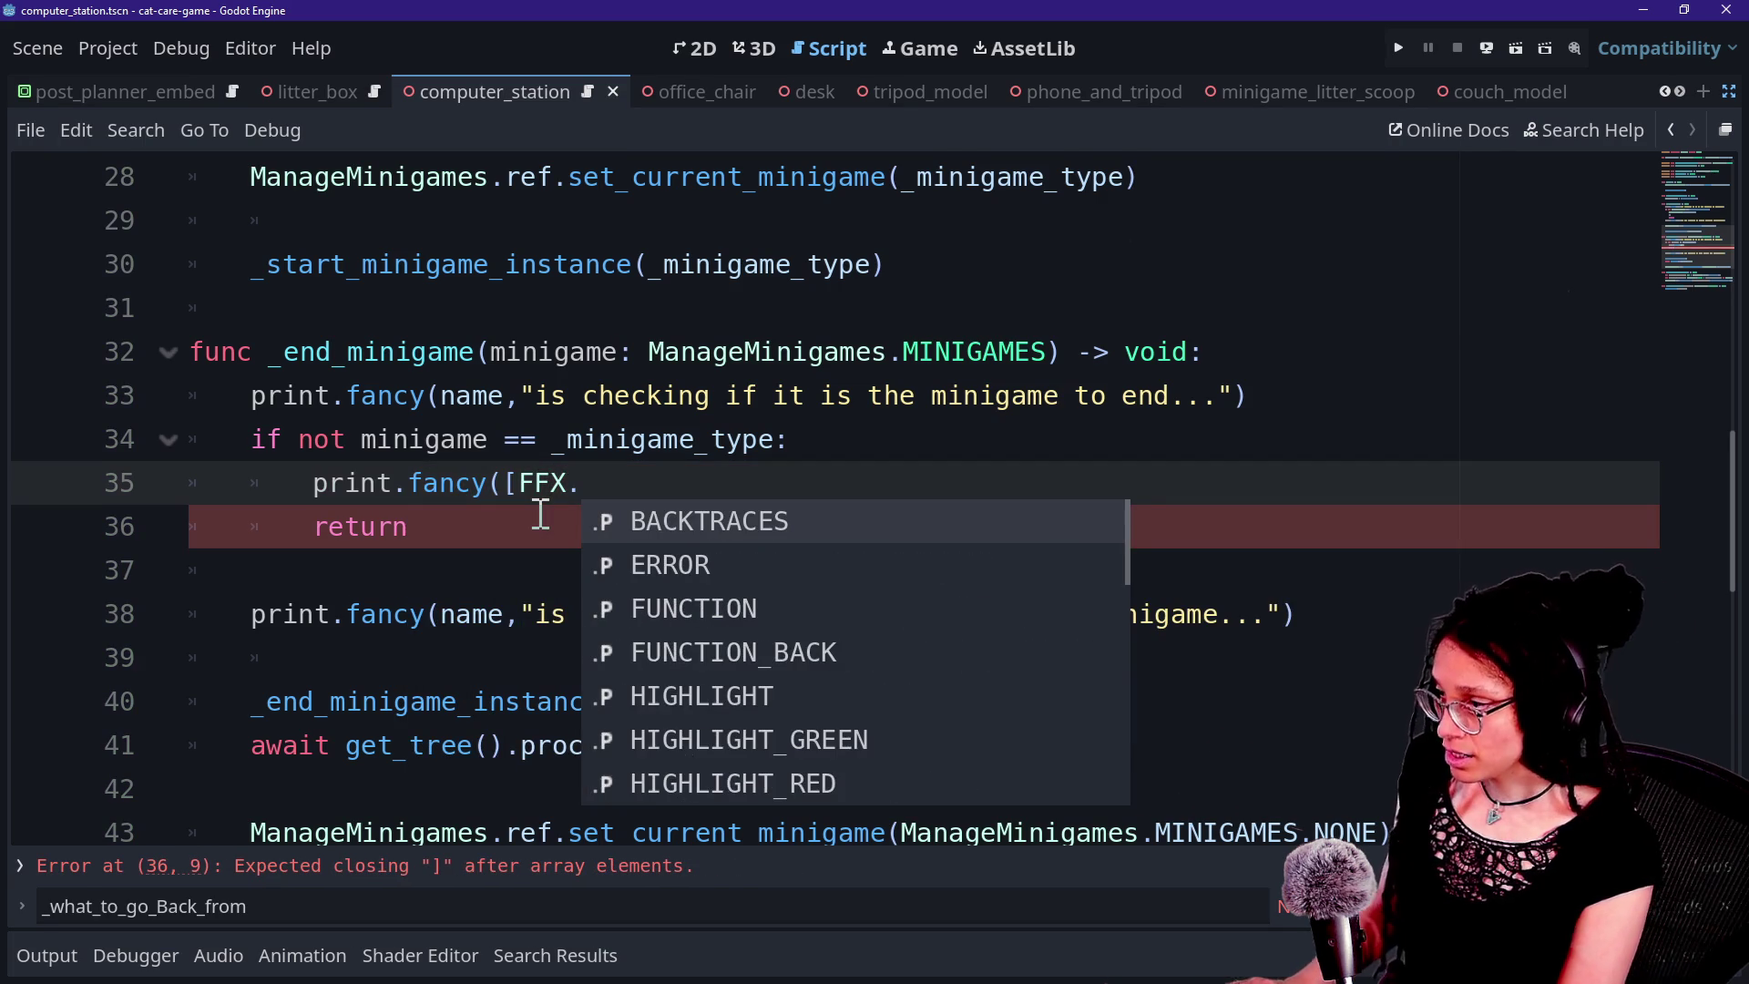
key("Return")
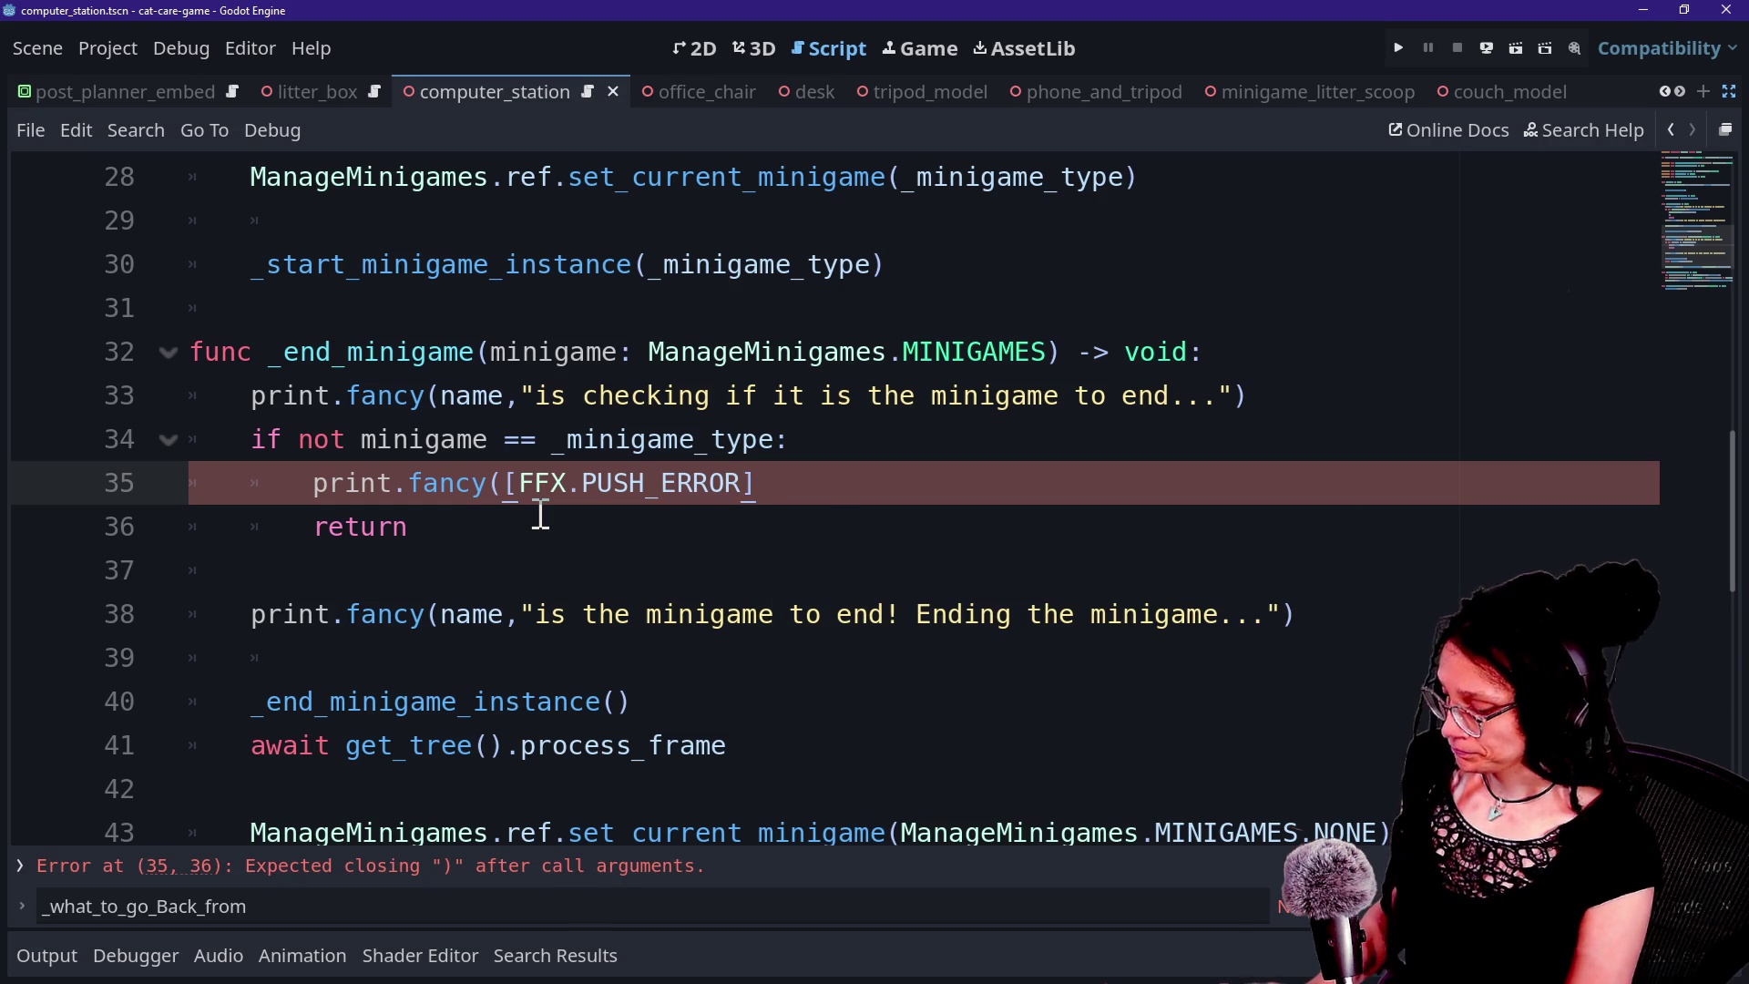
type(",")
key("Return")
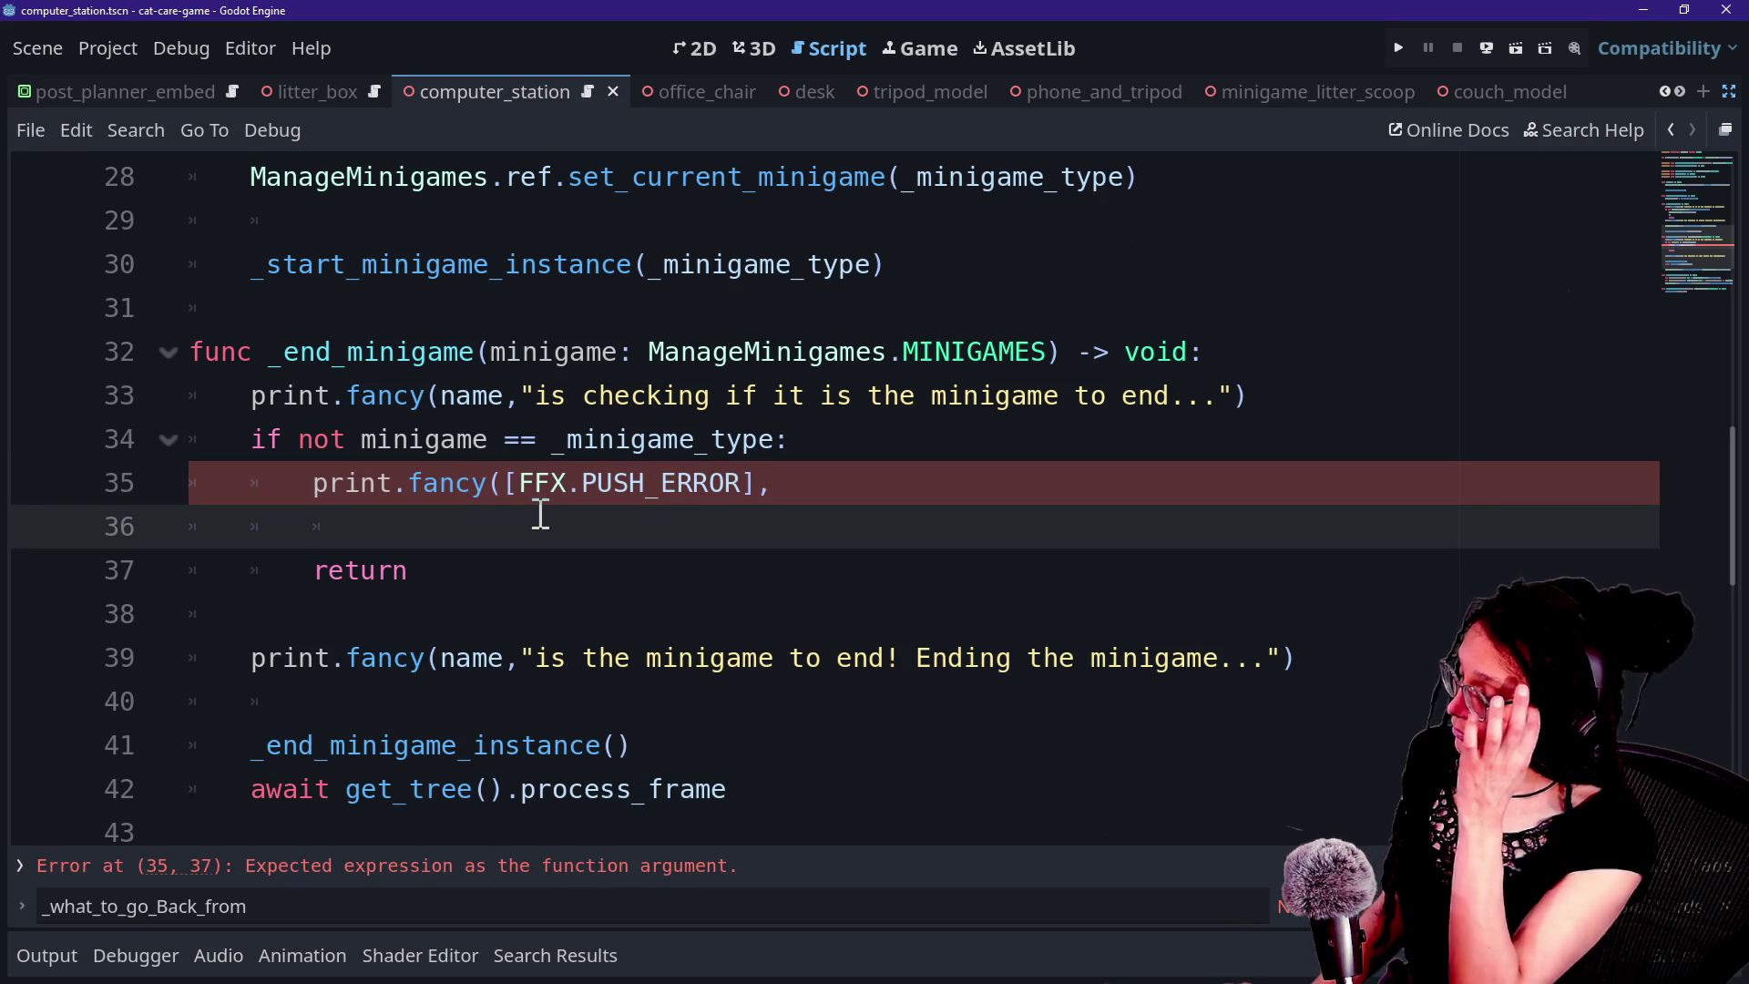
Write the message that 'Go Back' was pressed for a minigame without a minigame script yet.
type("\"A")
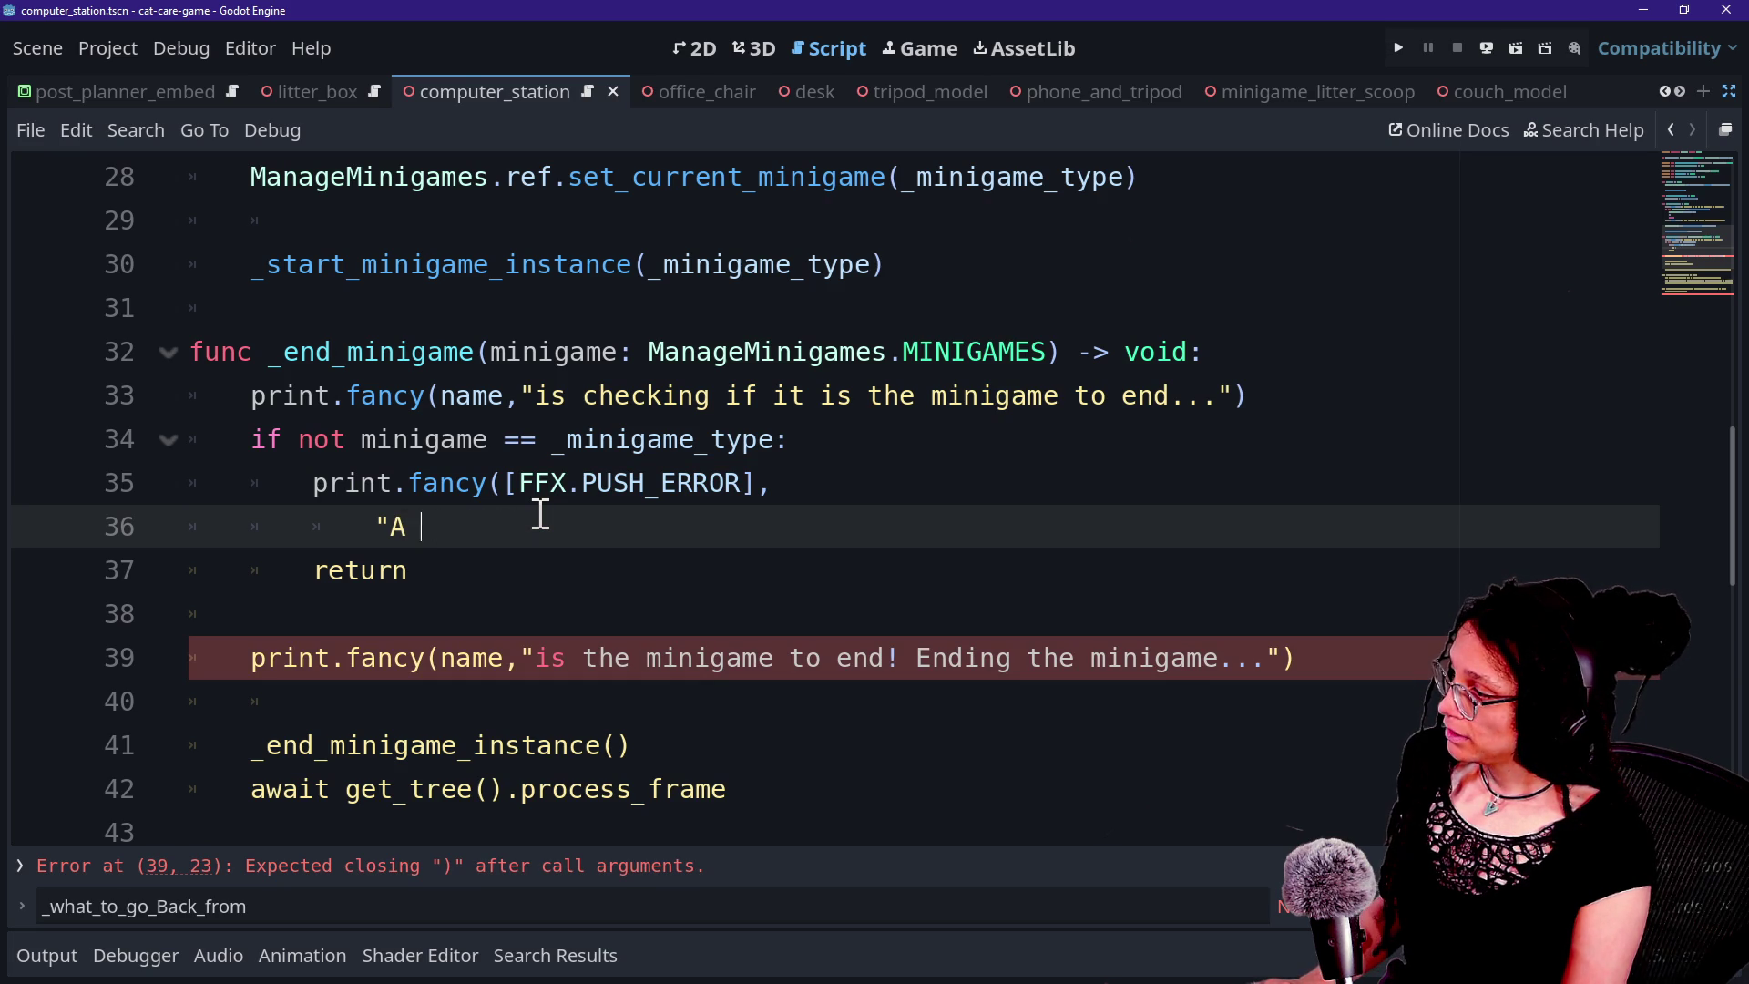
type("igame")
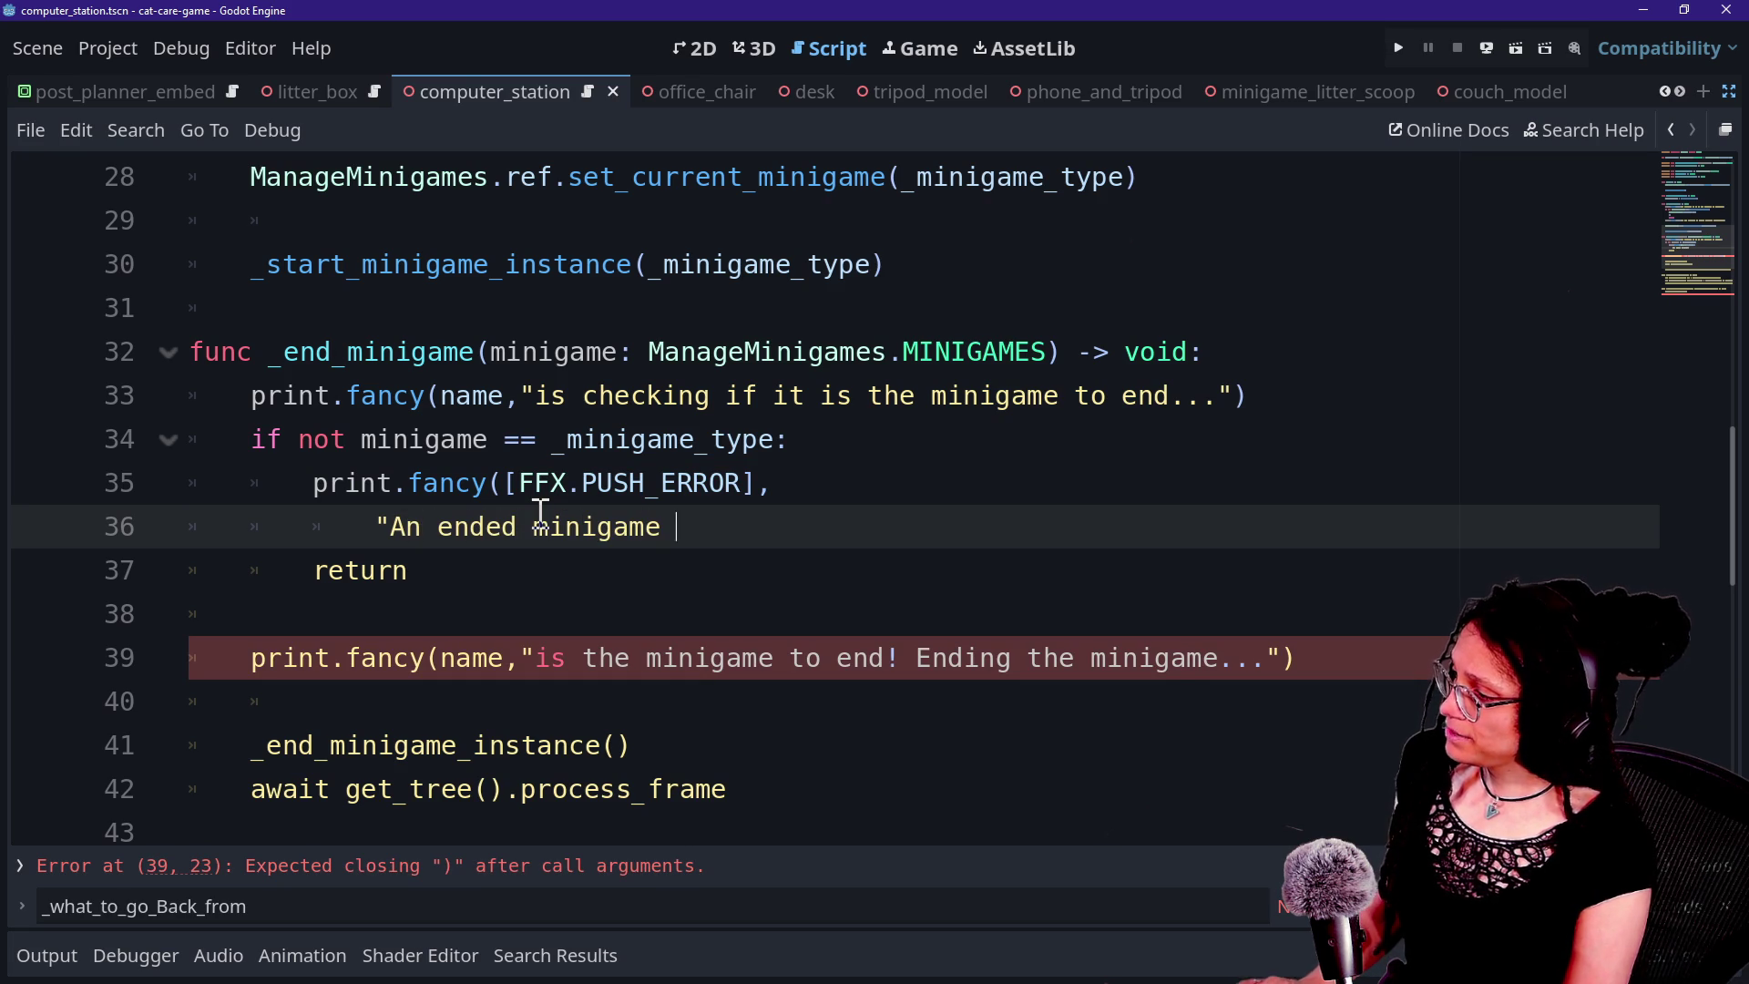
key("BackSpace")
key("BackSpace")
key("BackSpace")
type("\"The")
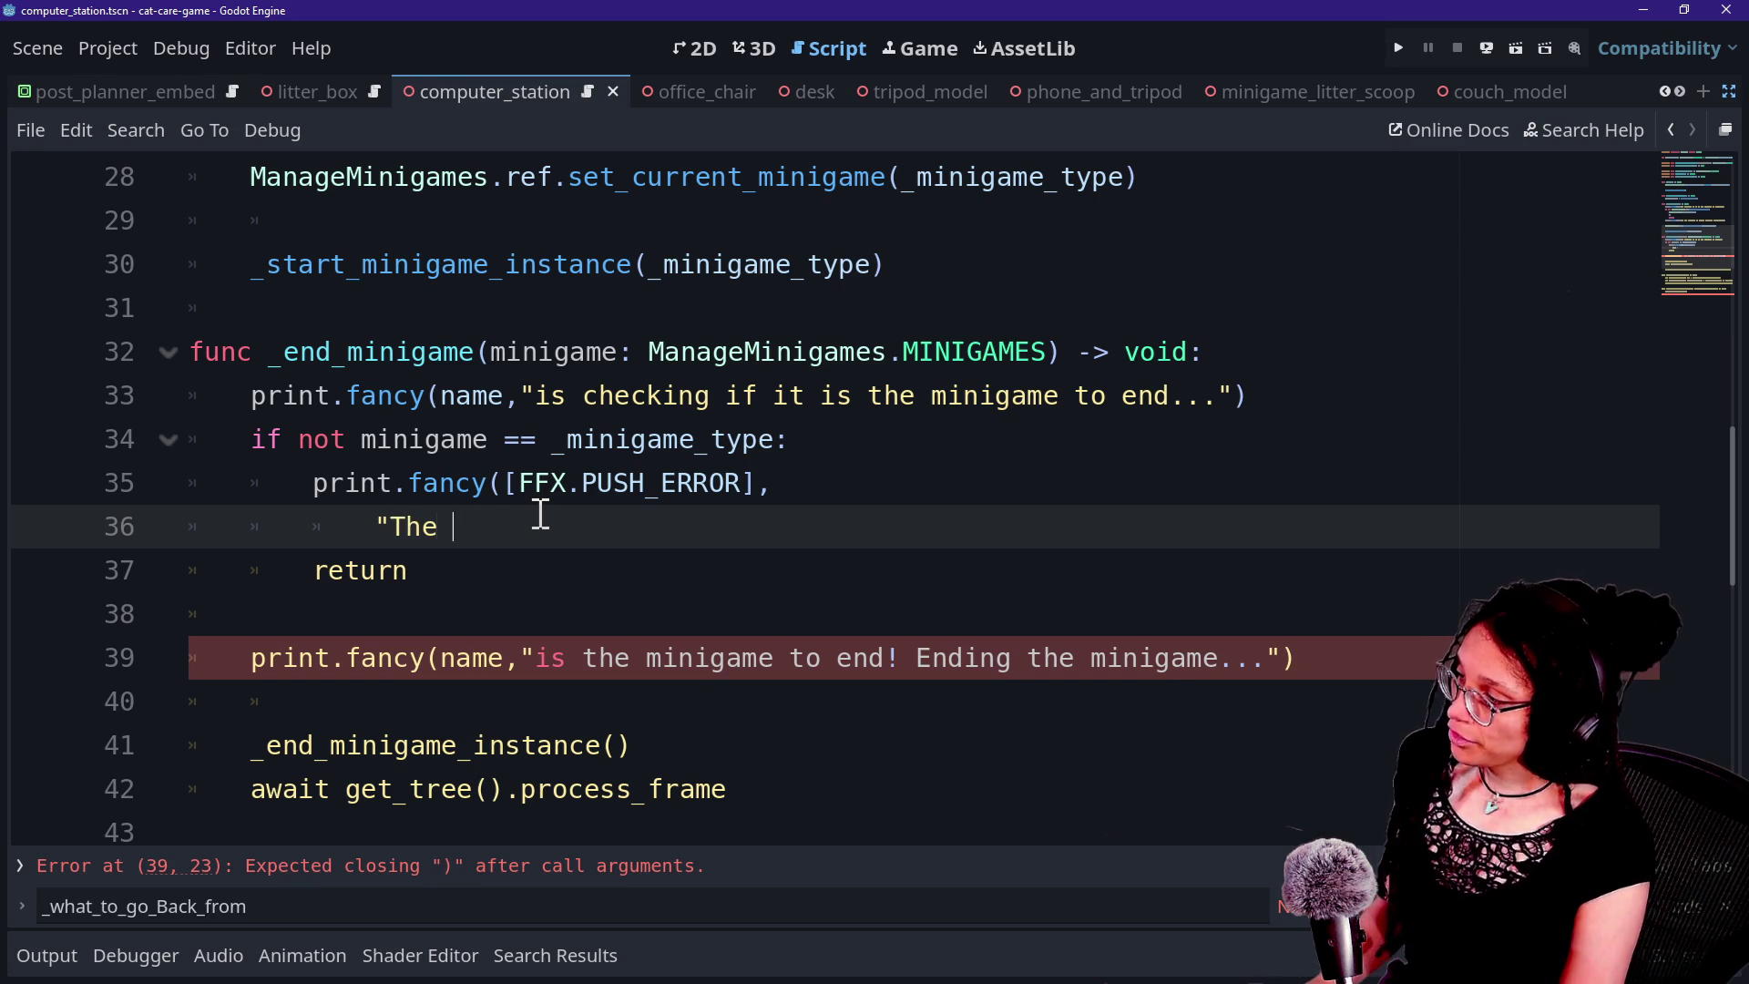
key("BackSpace")
key("BackSpace")
key("BackSpace")
type("G")
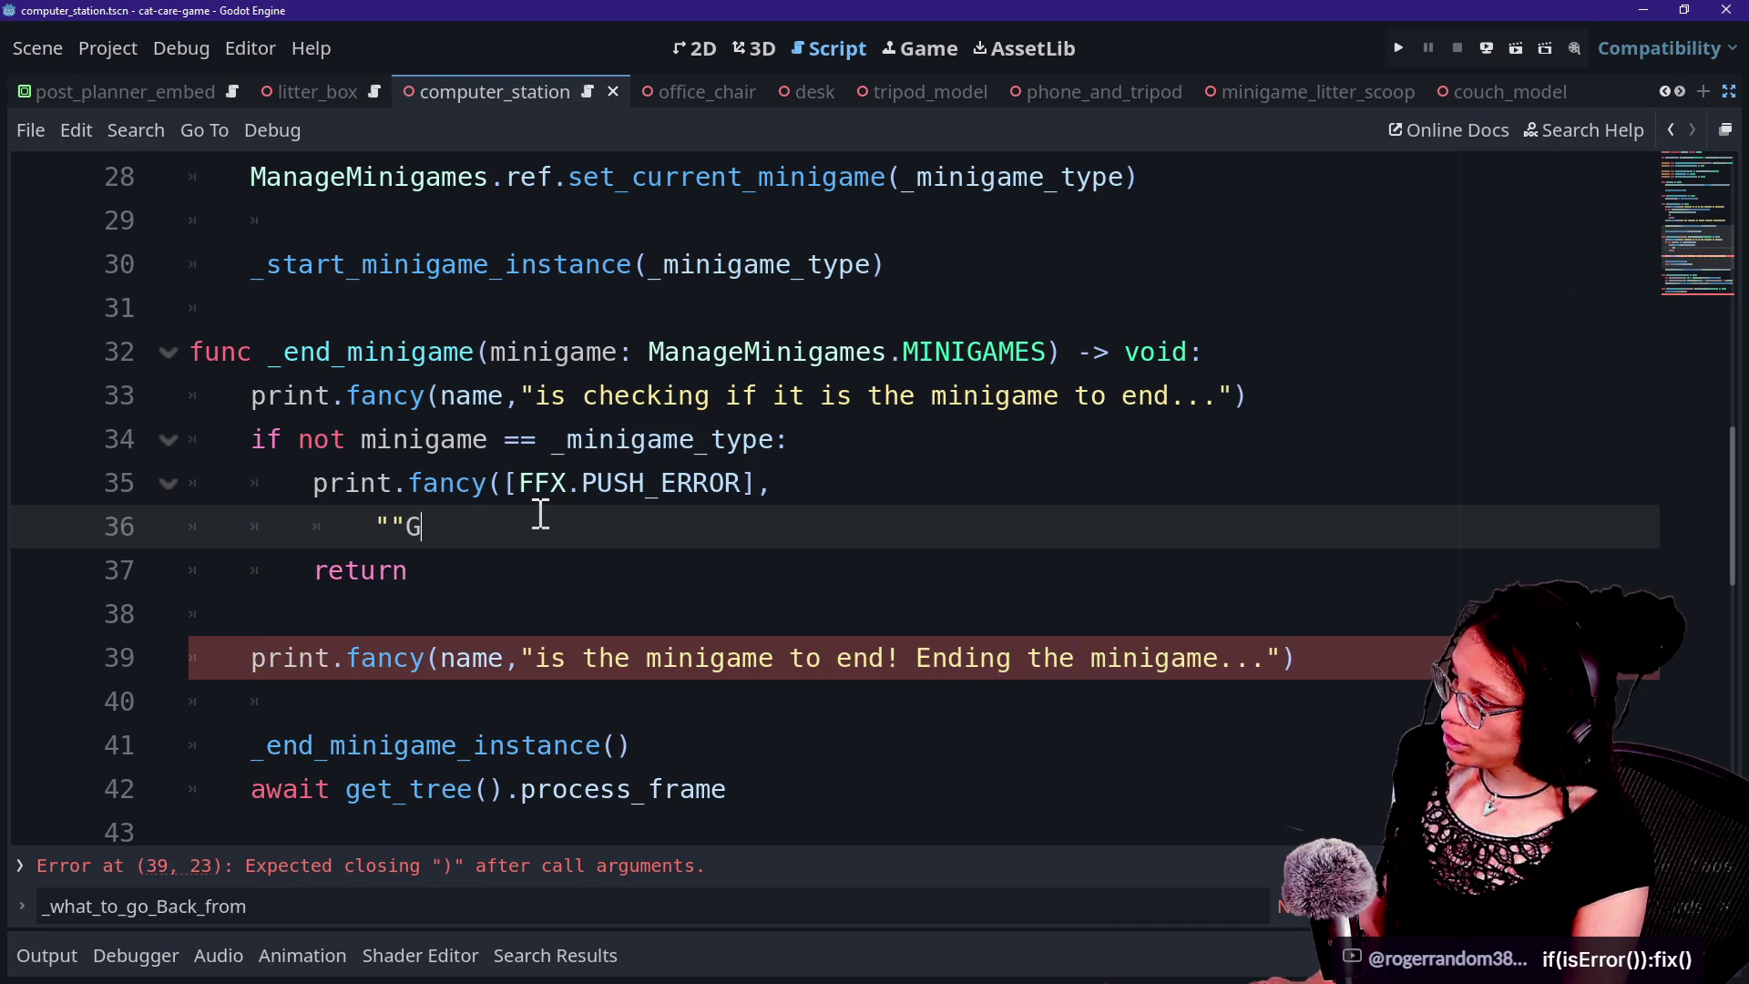
key("BackSpace")
type("\"")
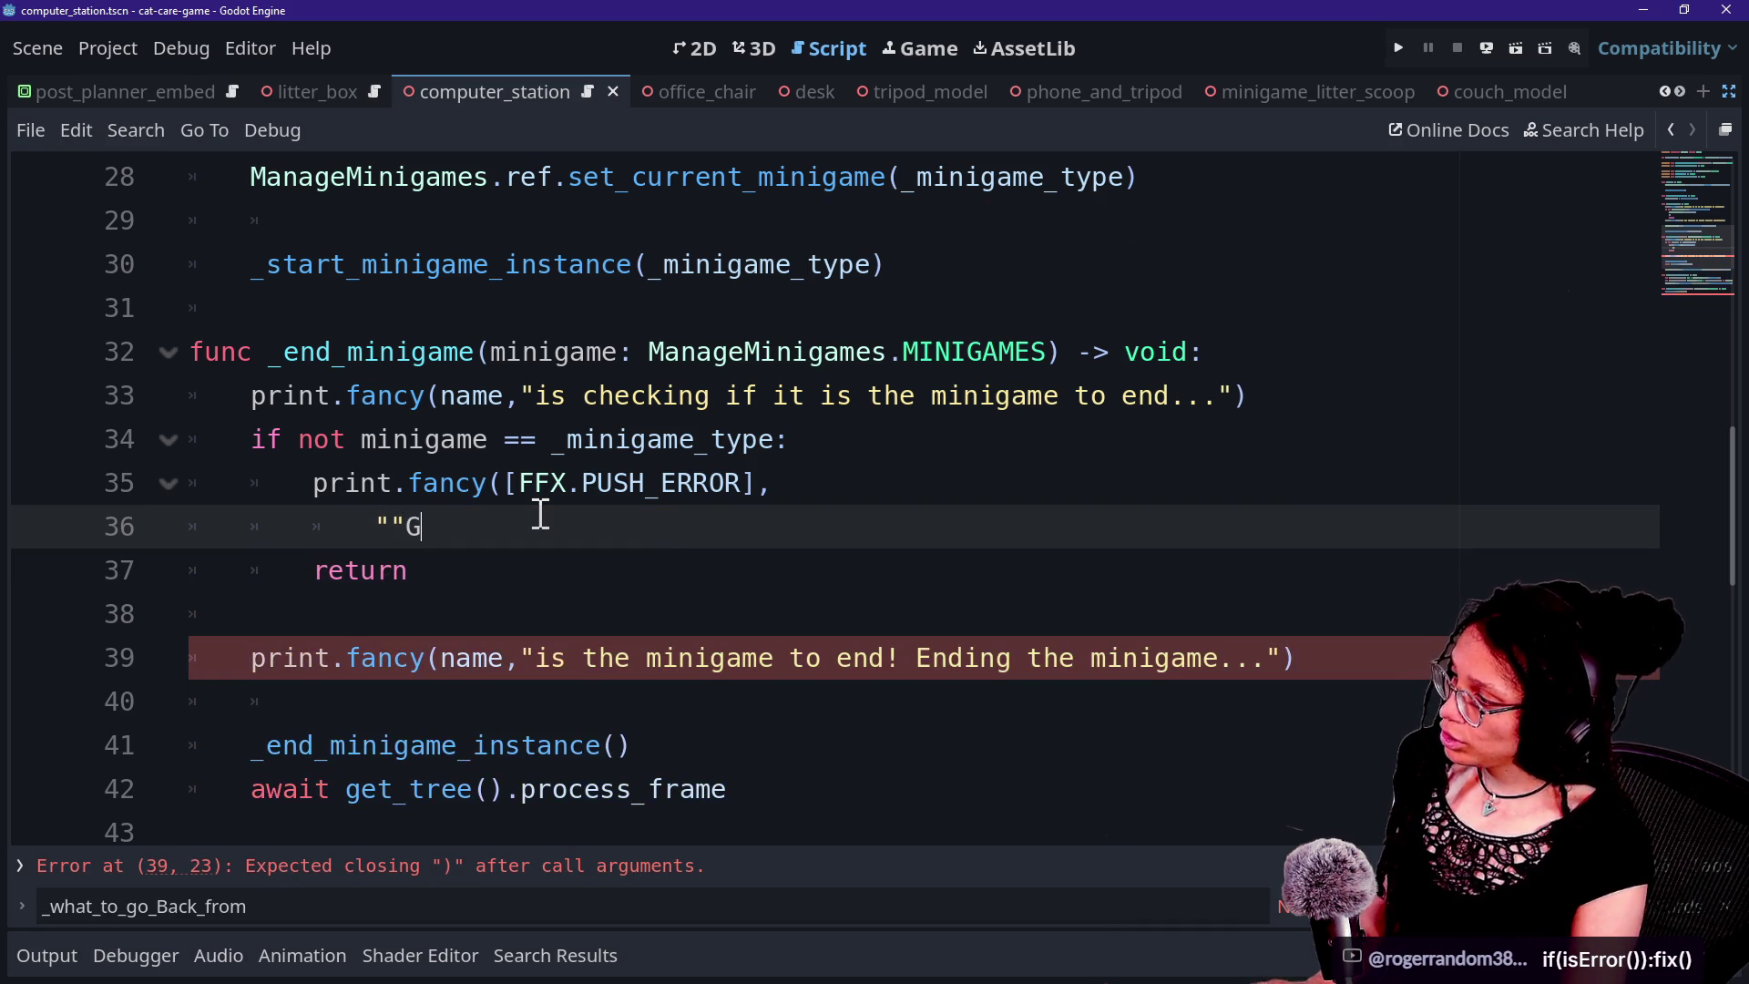
type("ck")
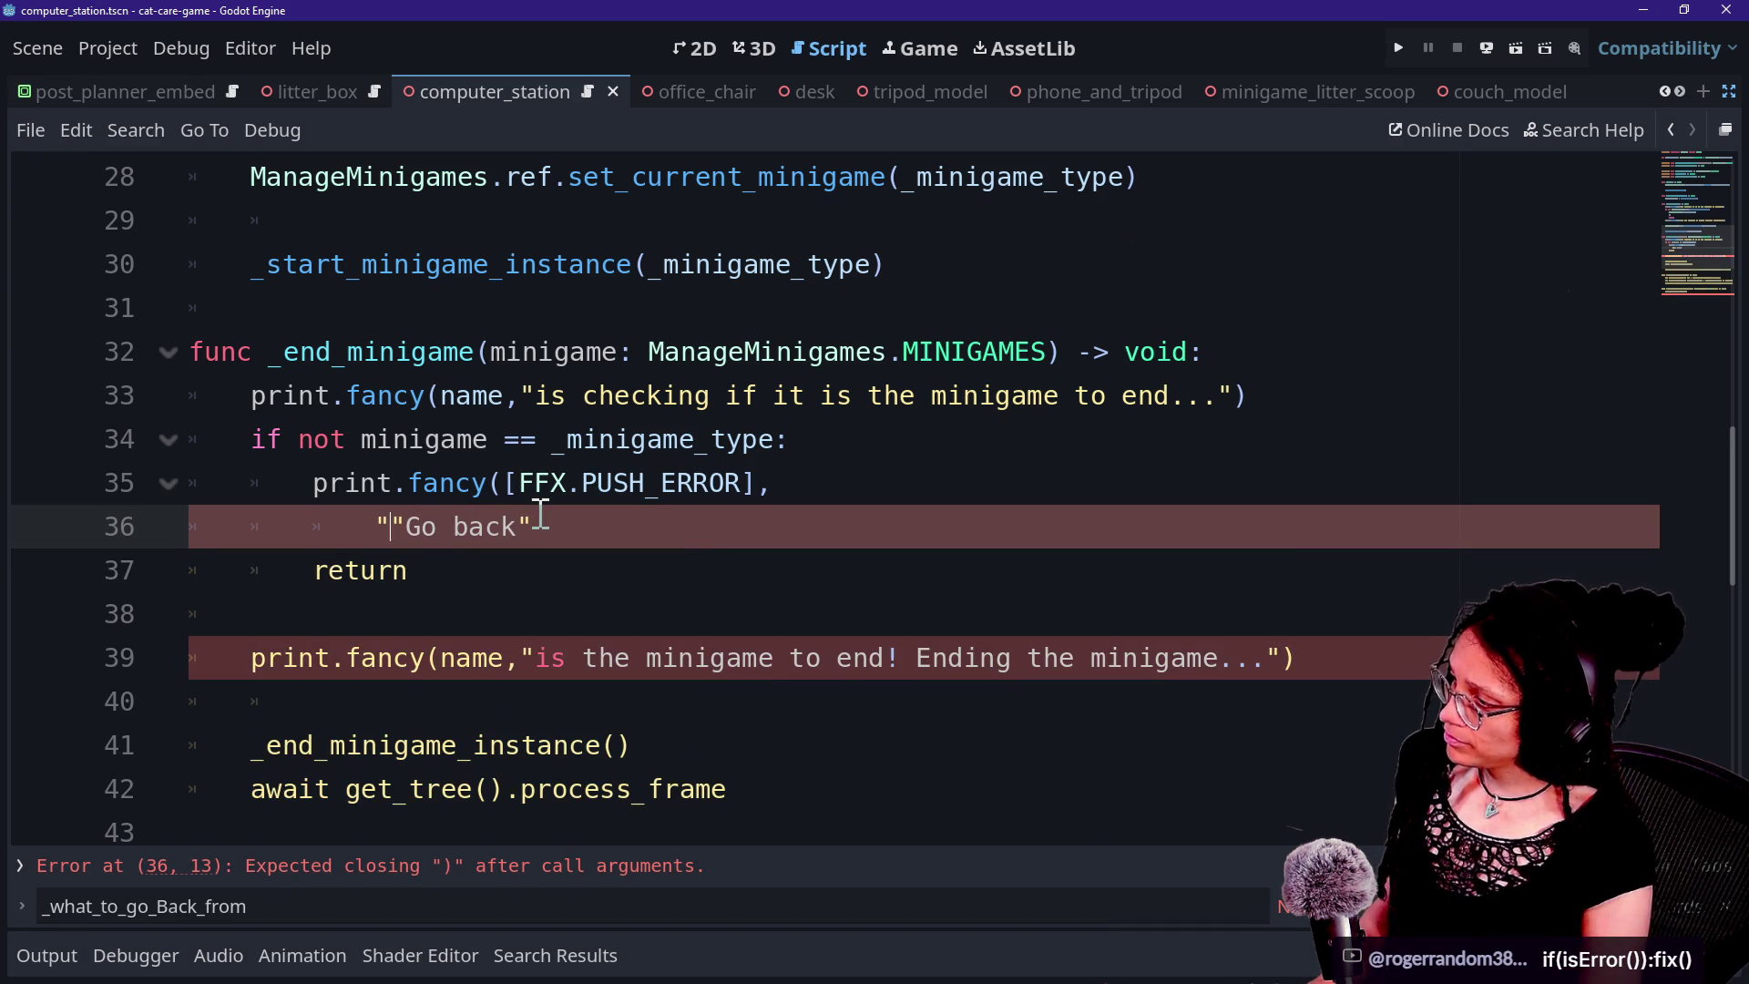
type("\\")
key("BackSpace")
key("Right")
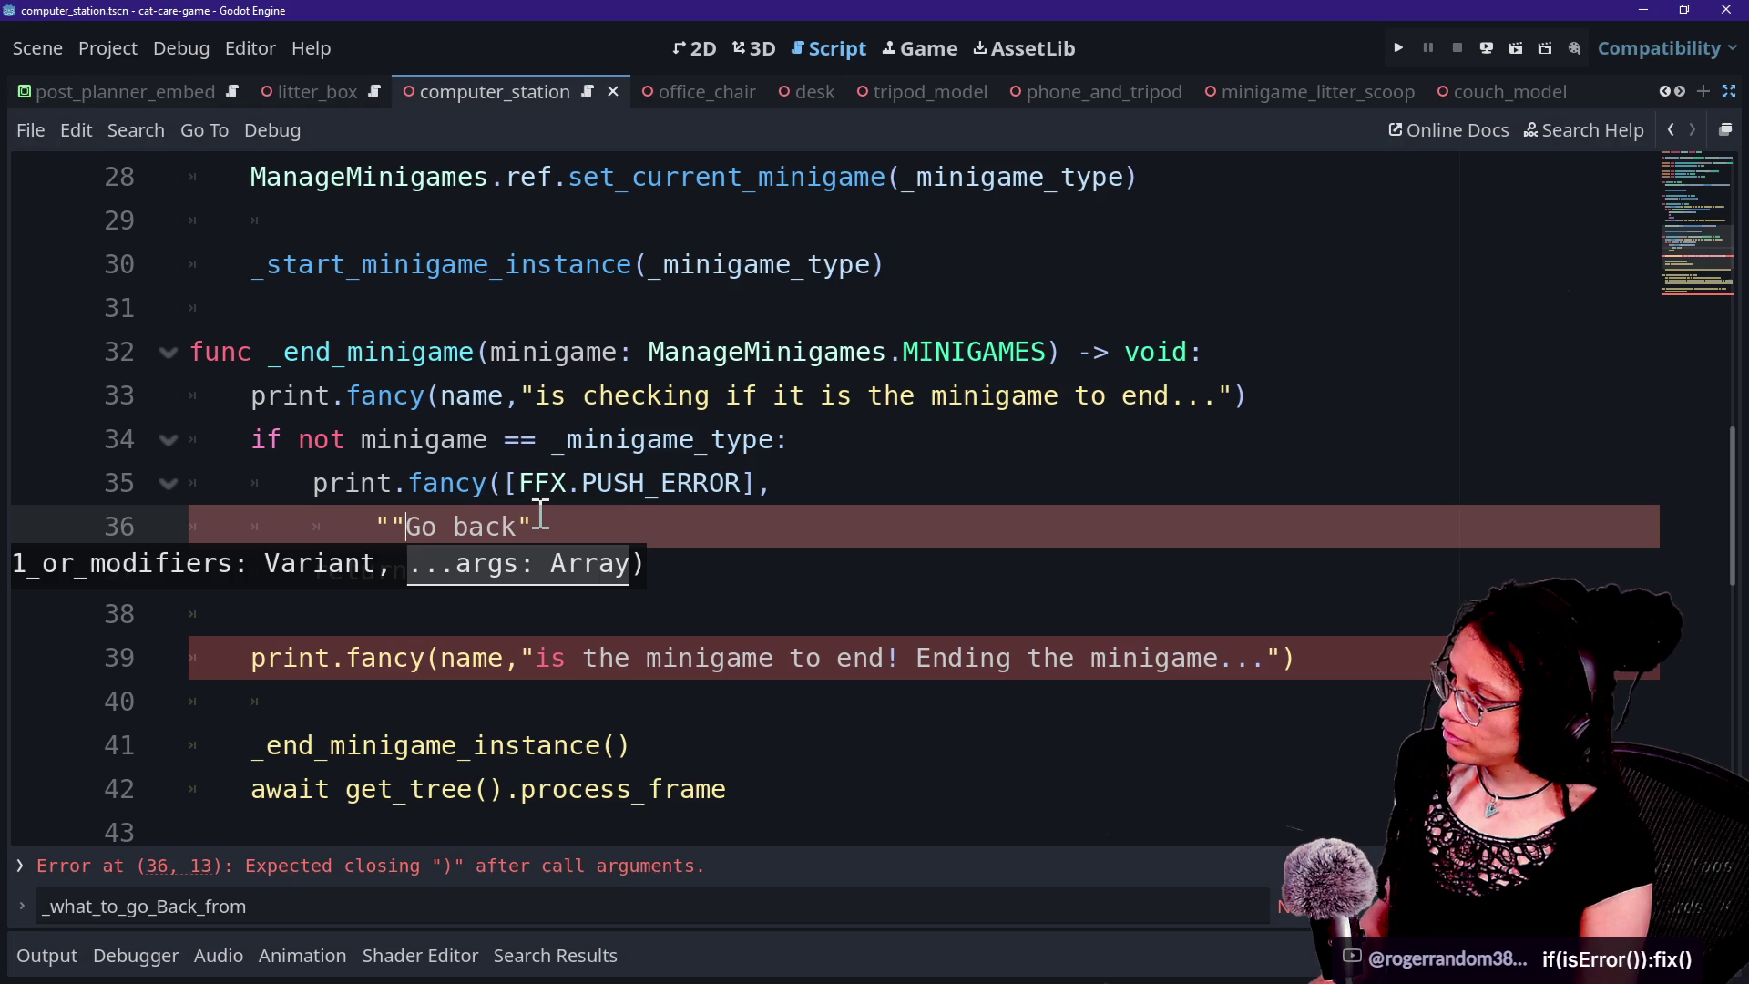
key("Delete")
key("BackSpace")
key("BackSpace")
key("BackSpace")
key("Delete")
key("Delete")
key("Delete")
key("Delete")
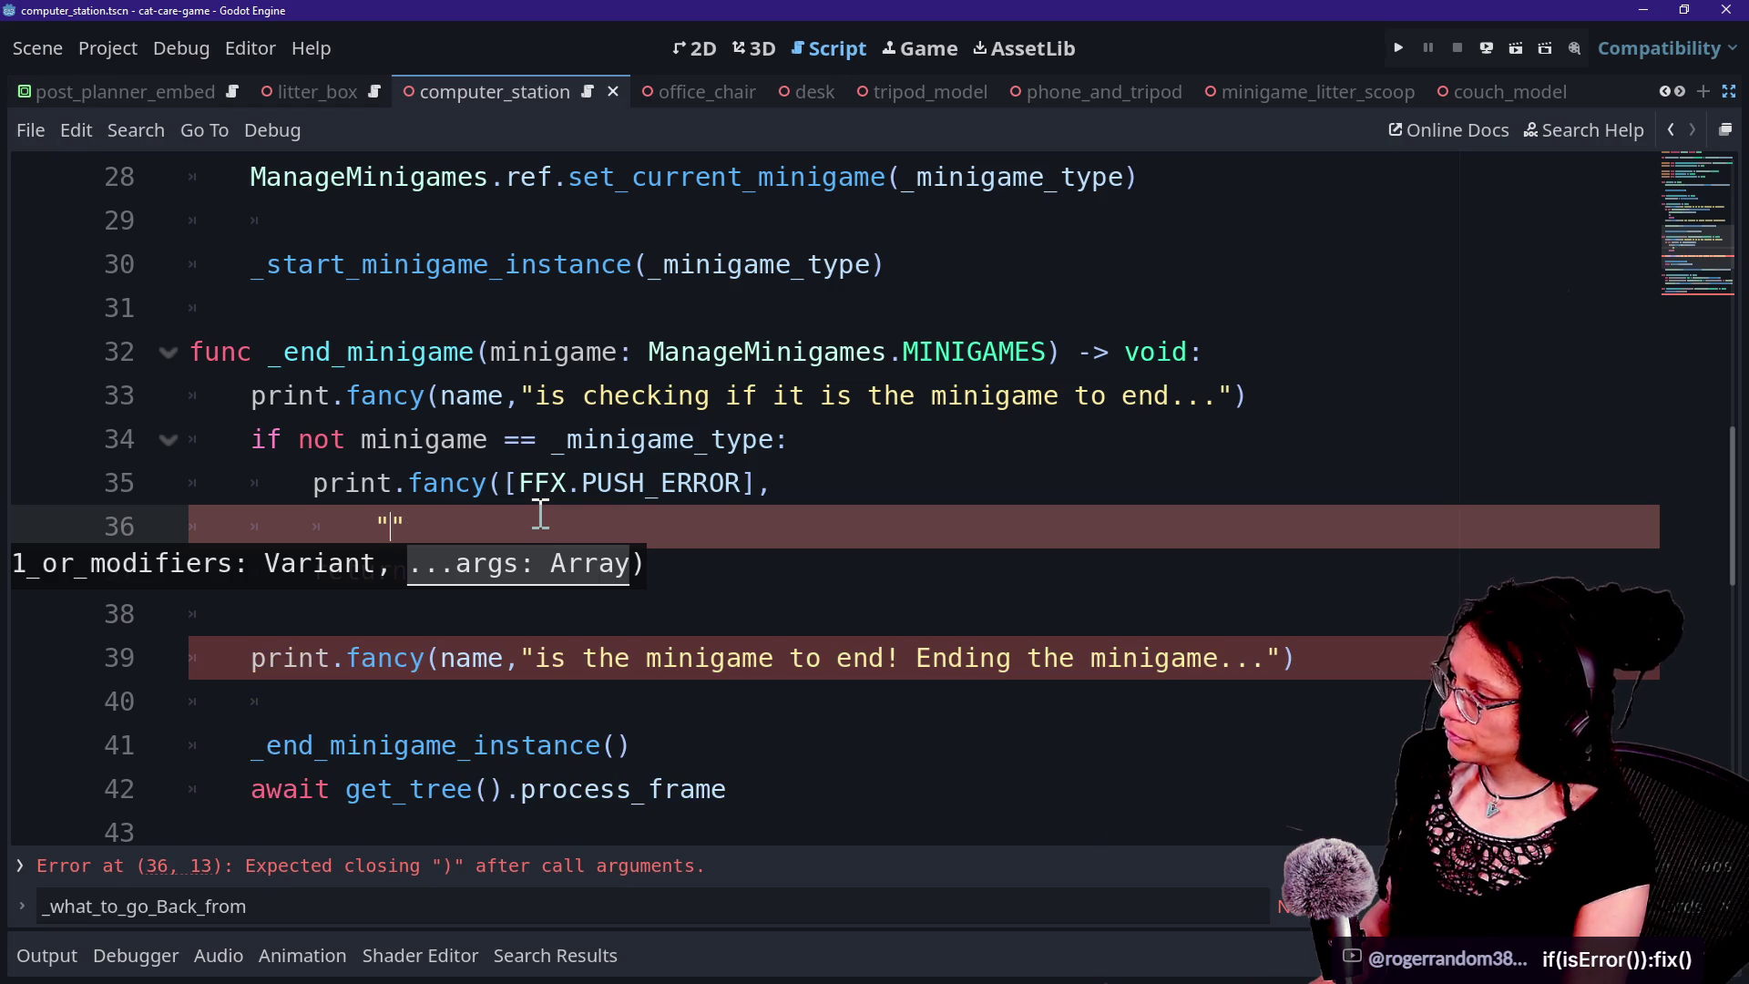
type("Go ")
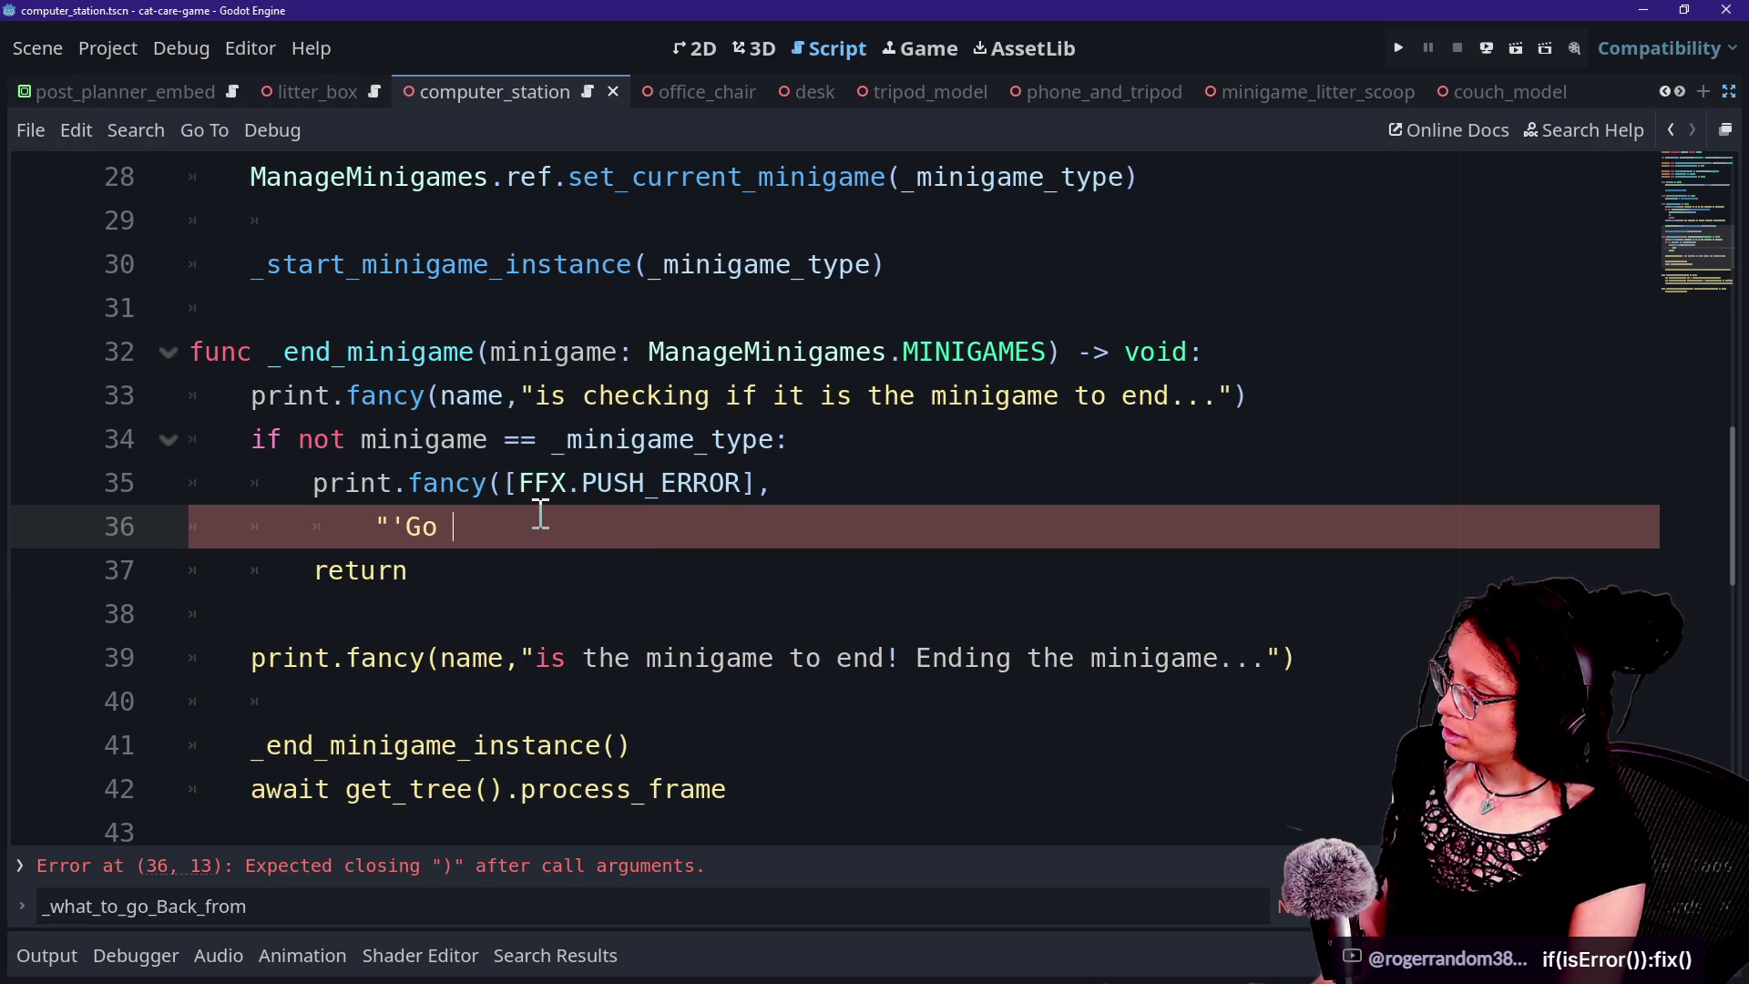
type("Back' was pressed")
key("BackSpace")
key("BackSpace")
key("BackSpace")
type("sed ")
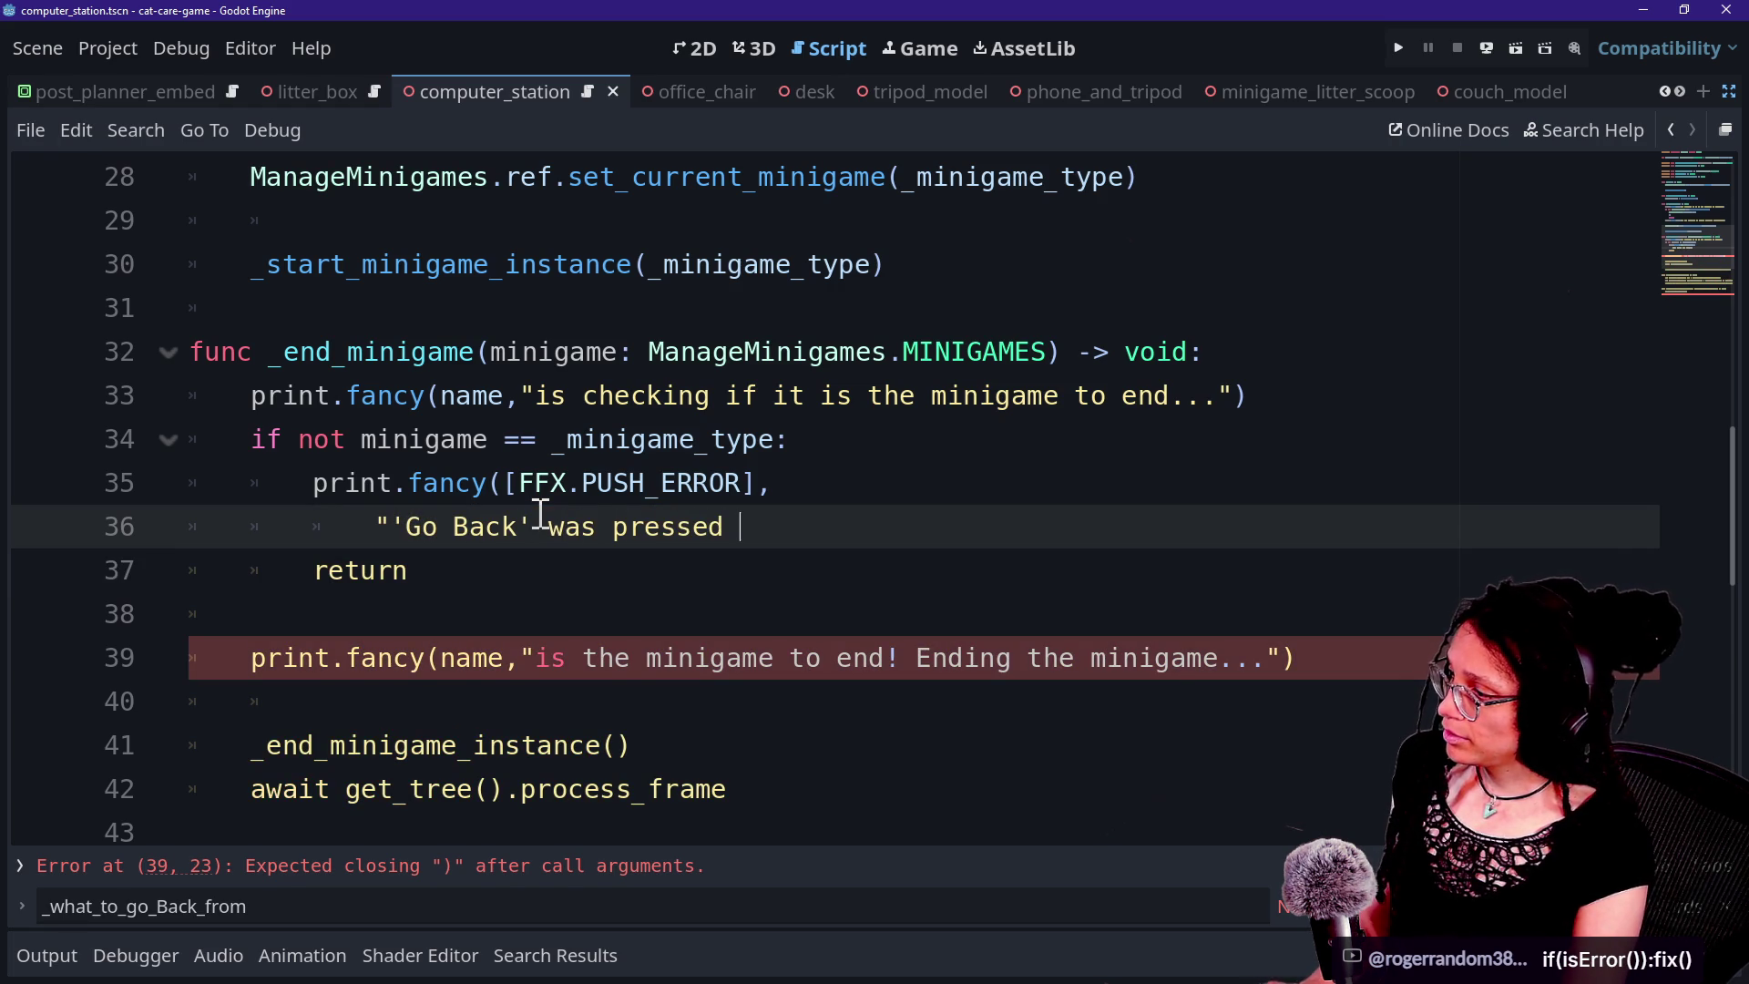
type("for a mi")
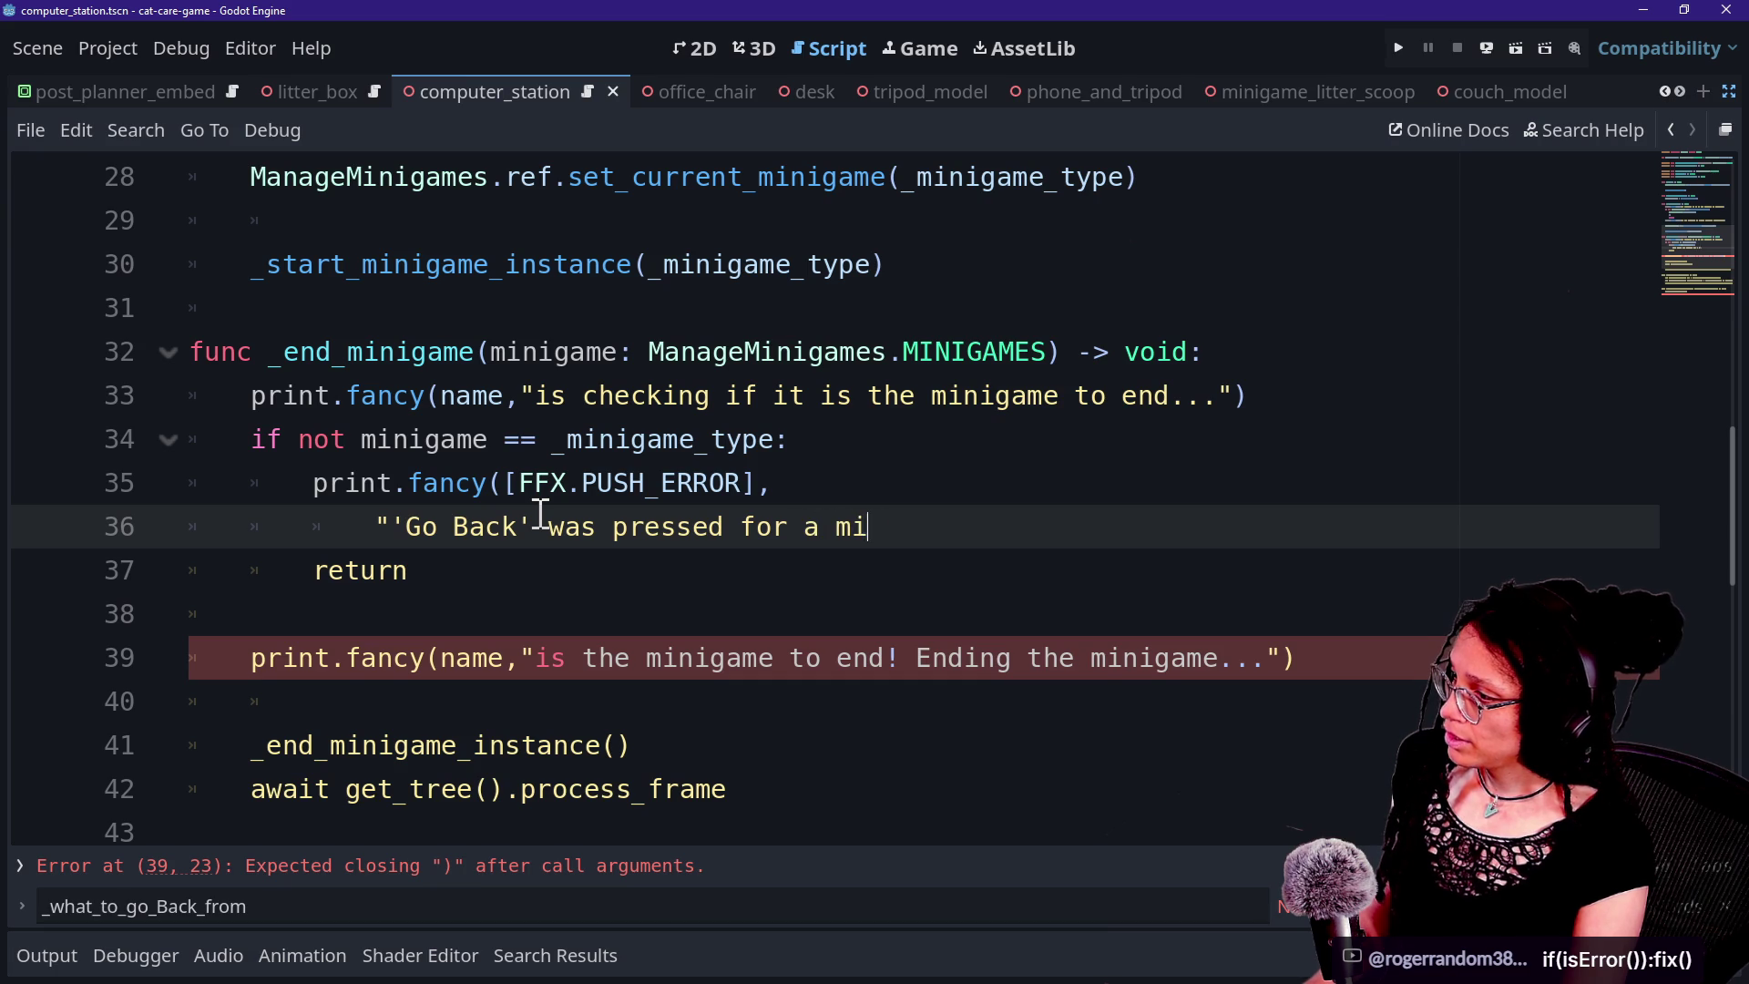
type("nigame that doesn't ahve")
key("BackSpace")
key("BackSpace")
key("BackSpace")
type("have a minigame")
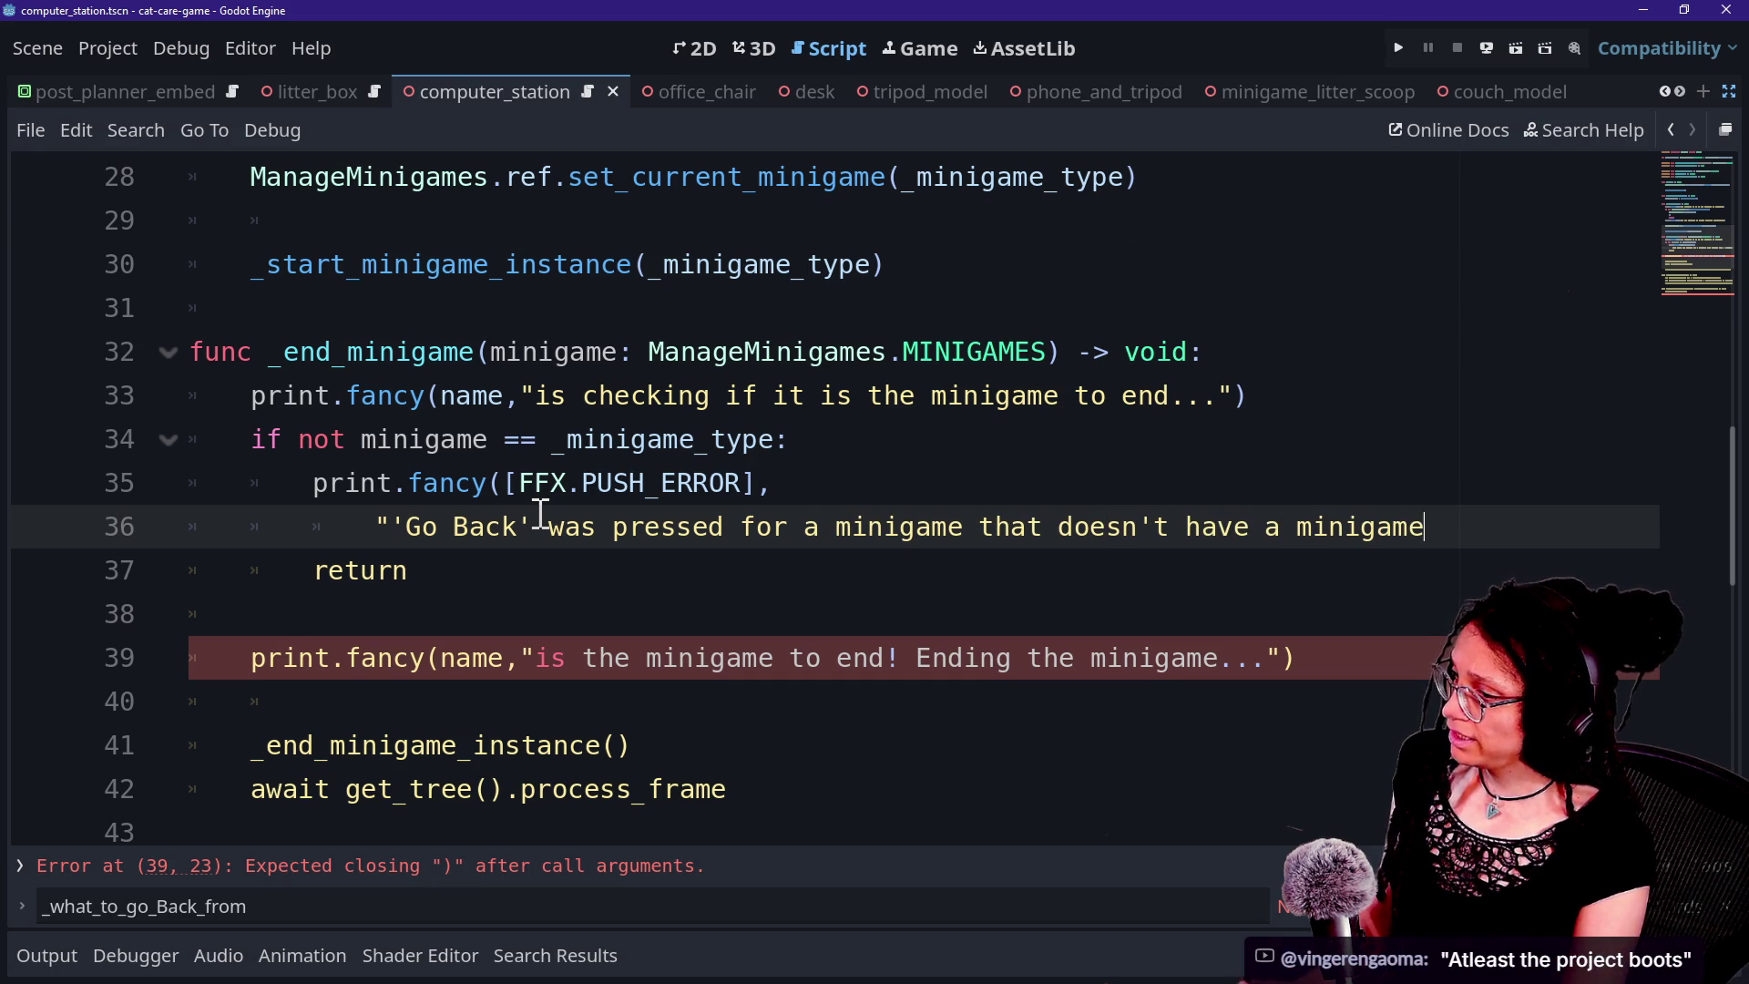
type(" script yet! ")
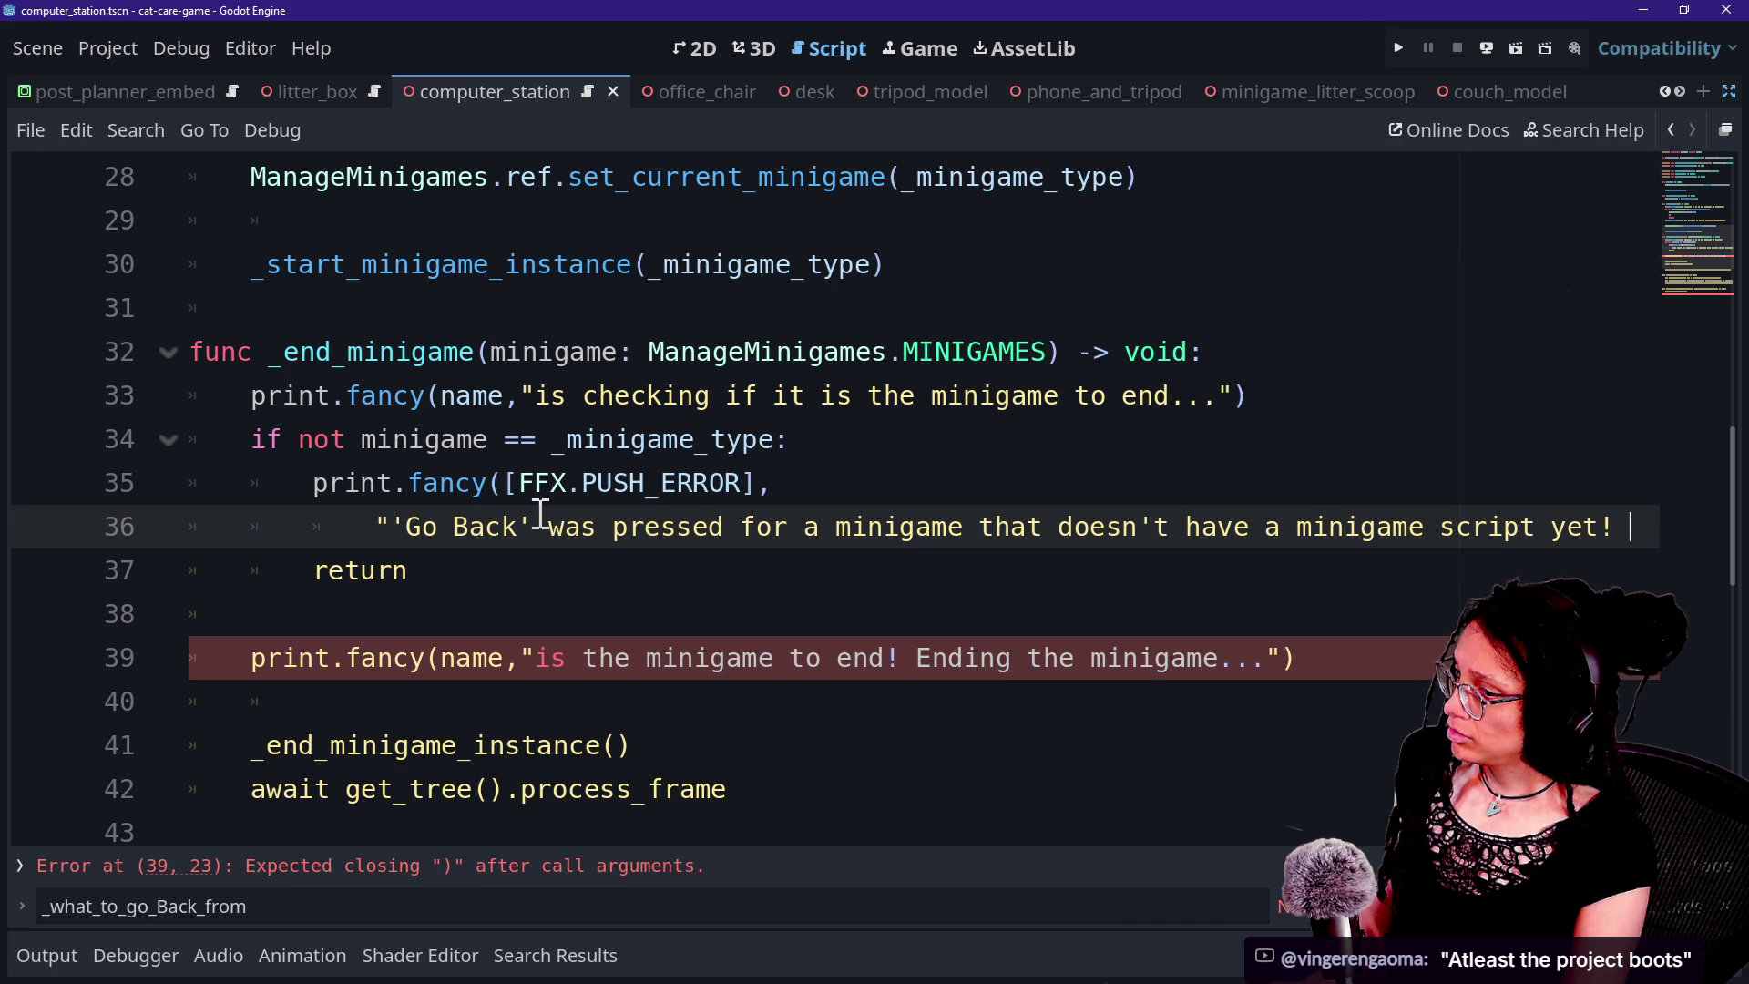
type("Specifically,")
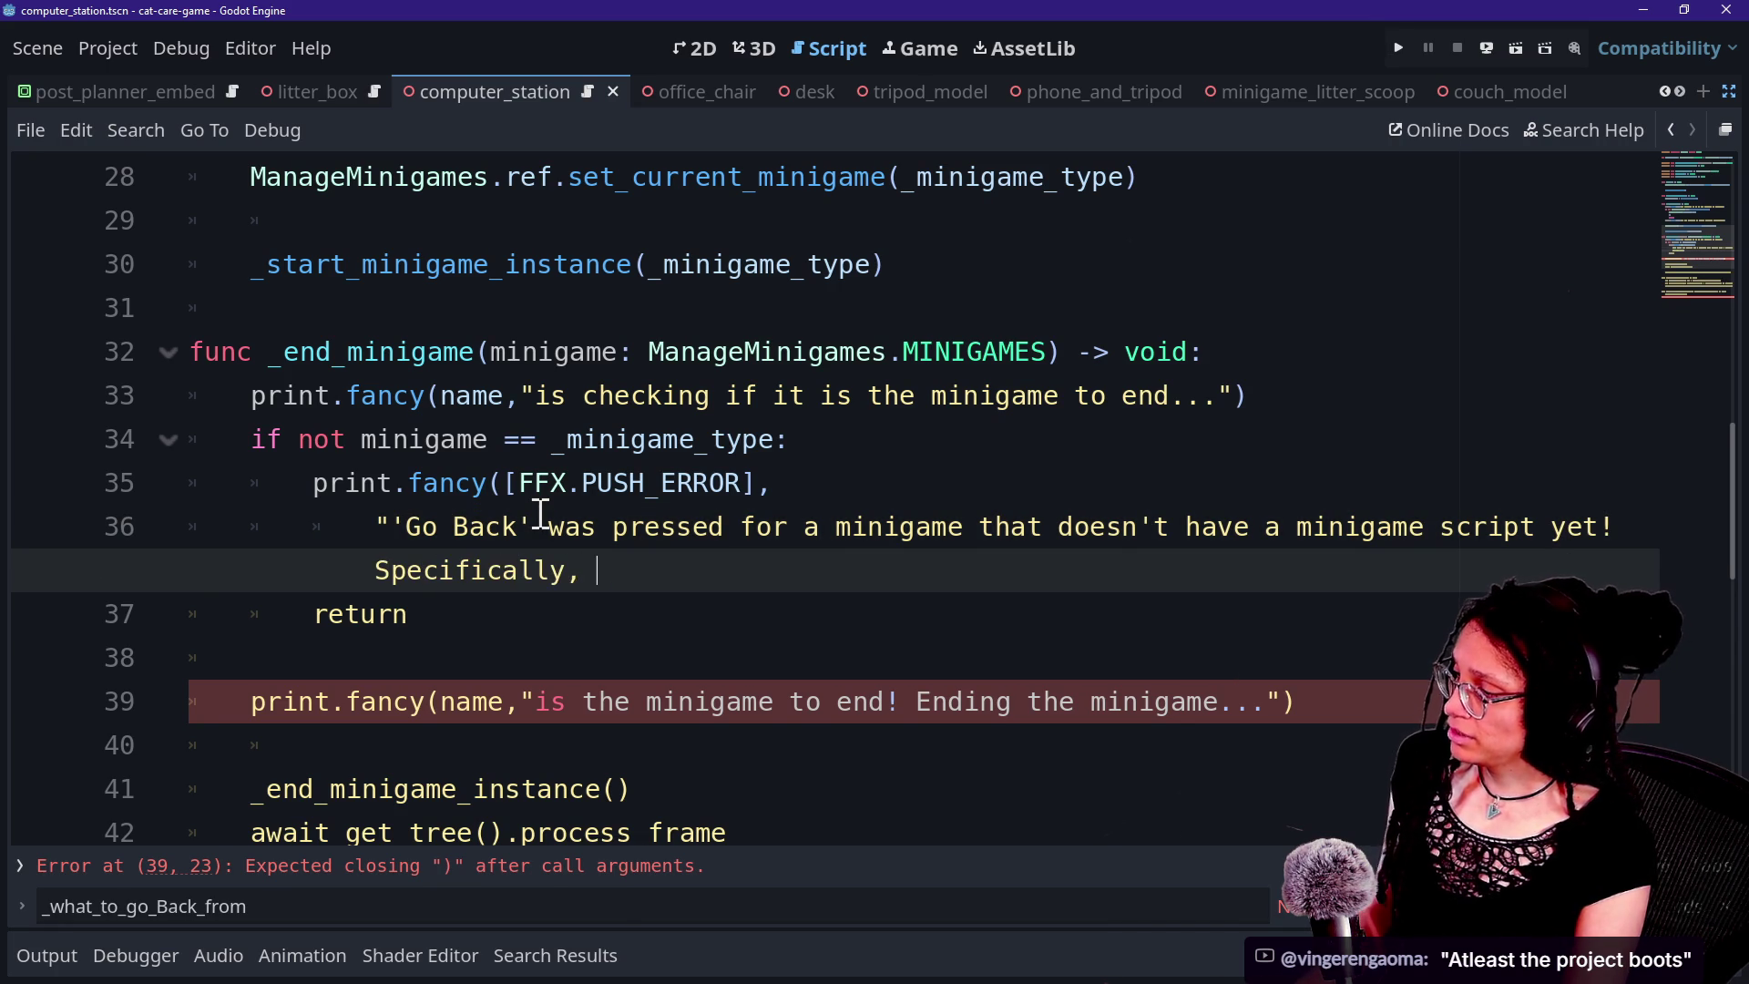
key("BackSpace")
Finish the error with ManageMinigames.MINIGAMES.find_key(minigame) and a closing "!".
type("\",M")
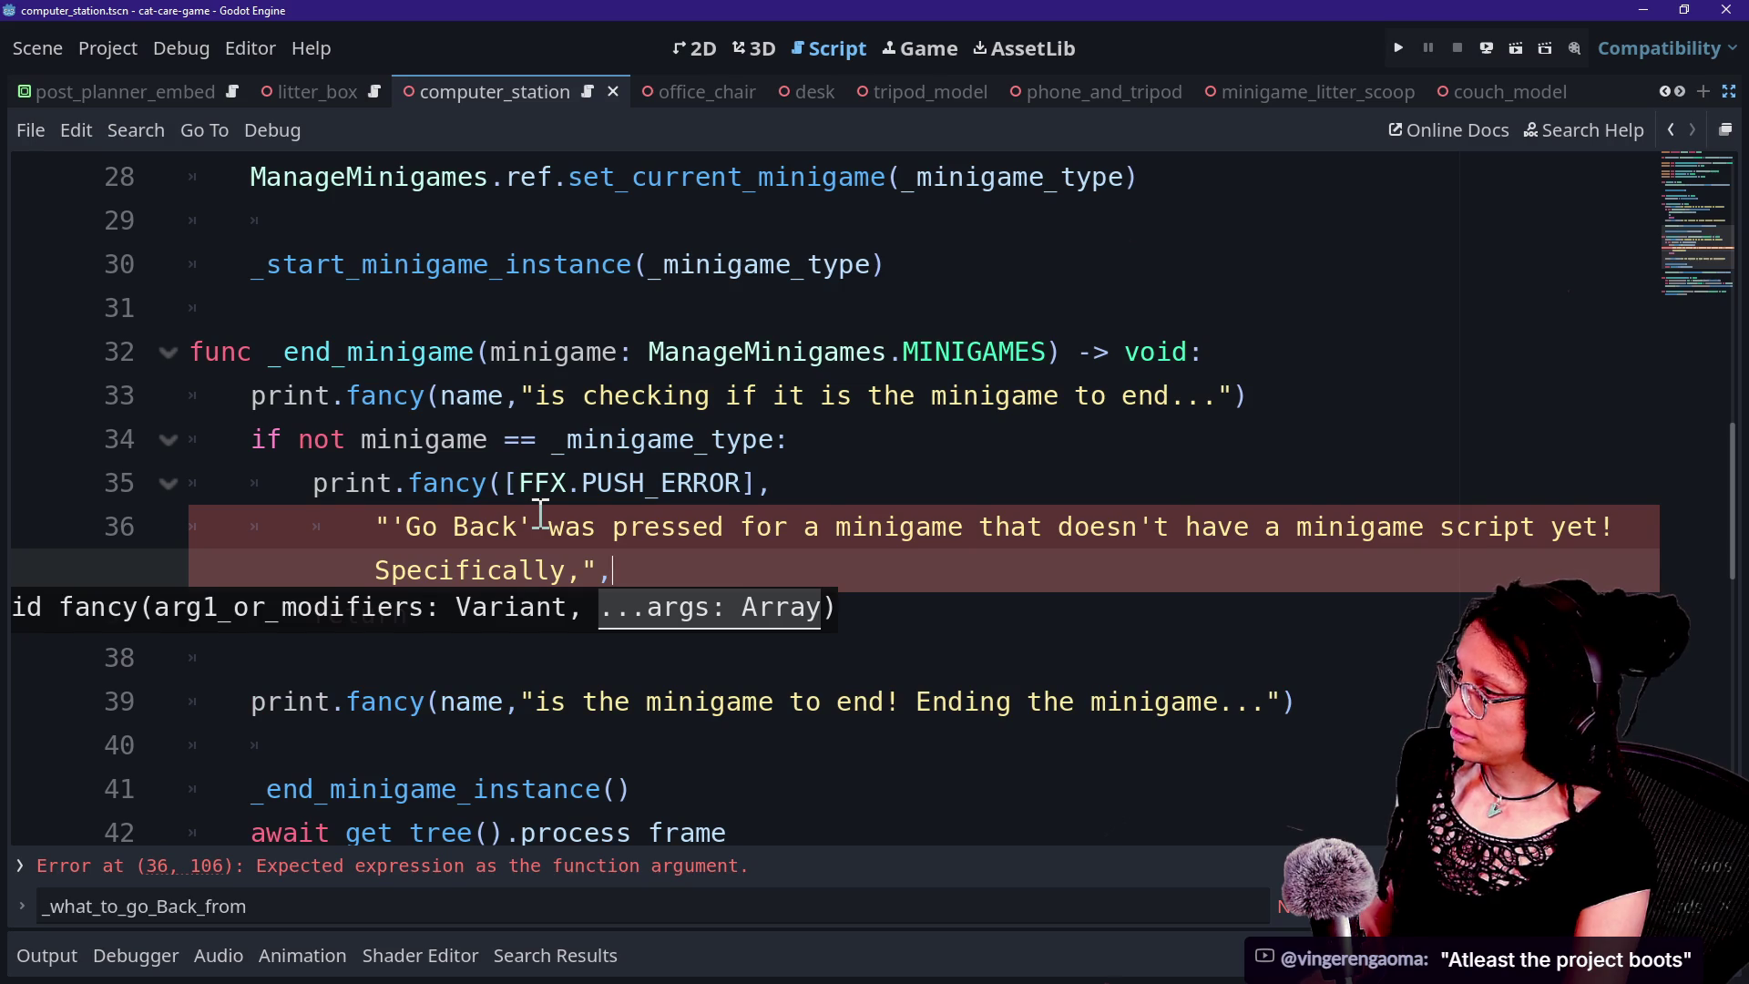
type("anageMingi")
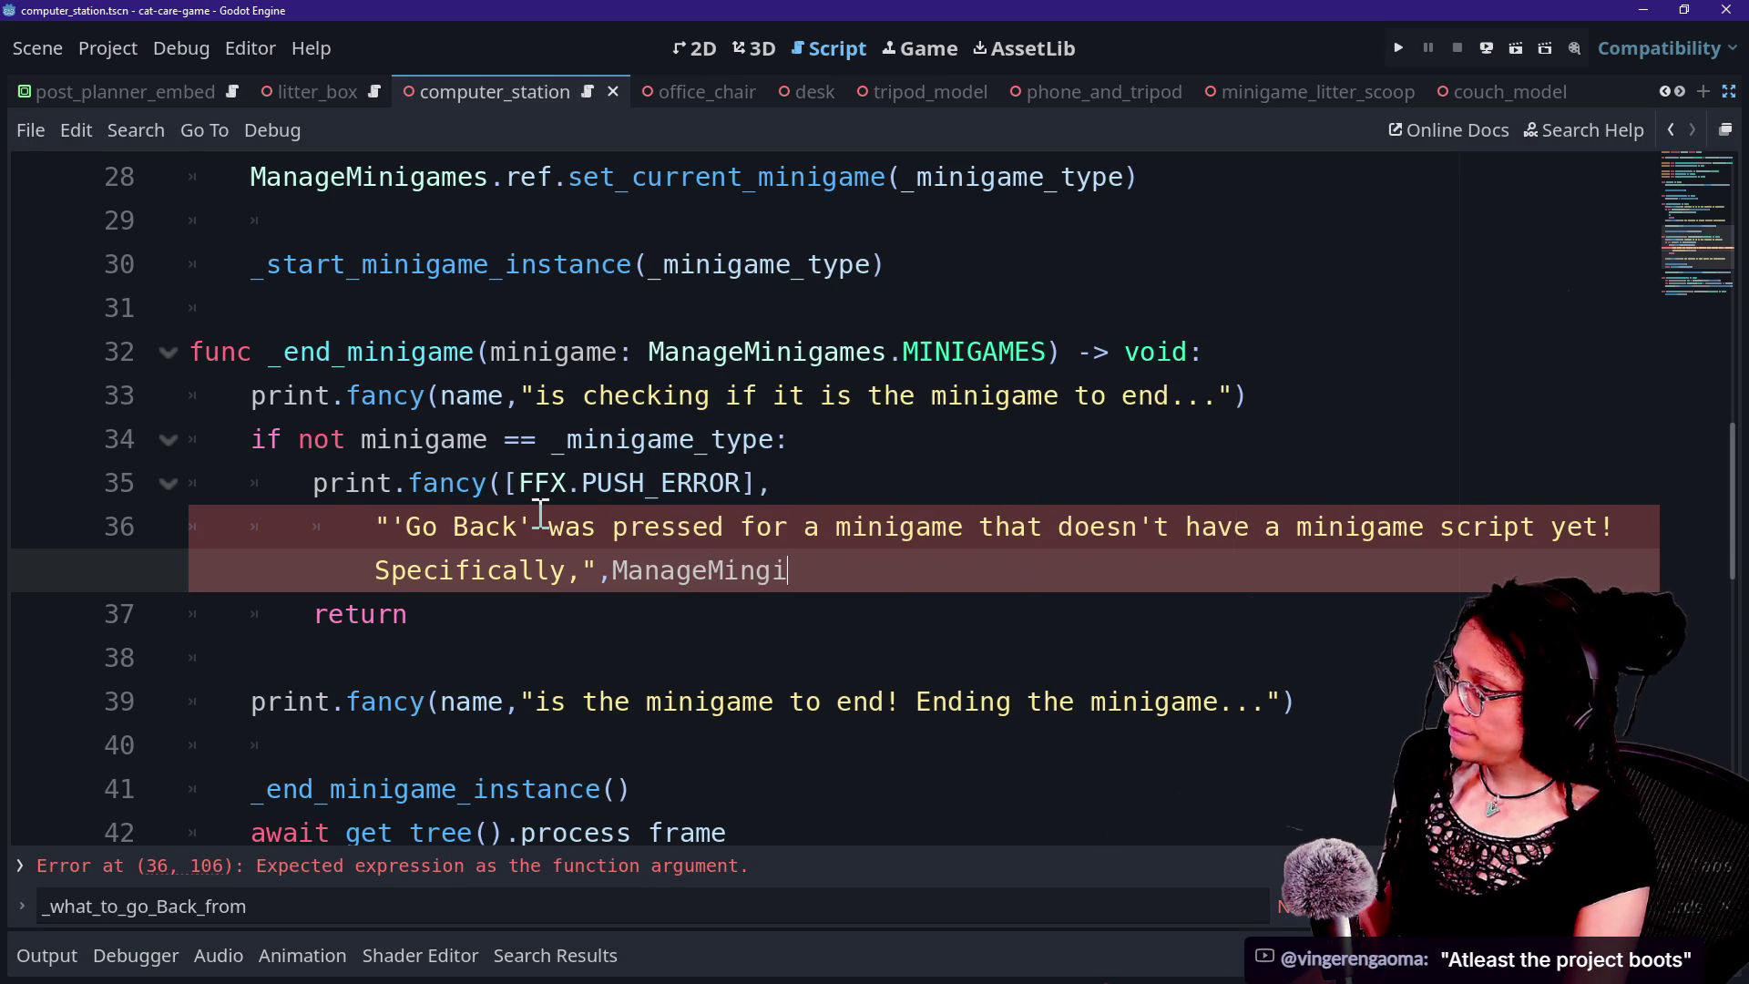
key("BackSpace")
key("BackSpace")
type("igames.")
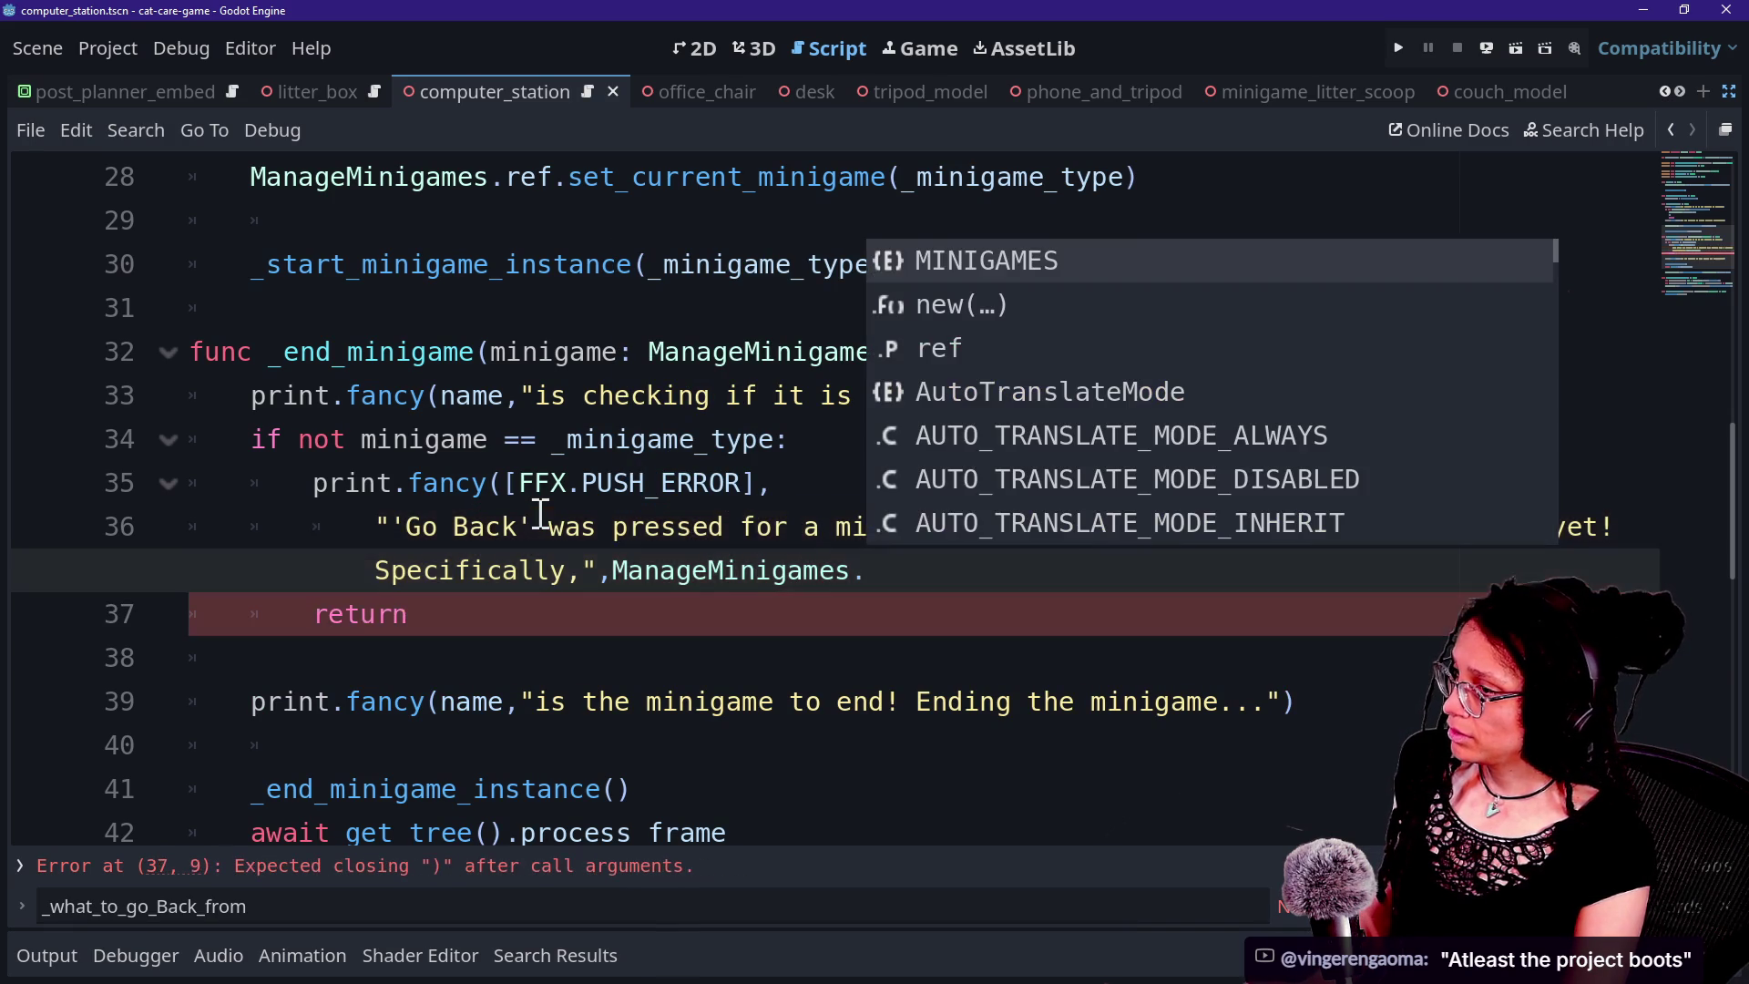
key("Return")
type(".")
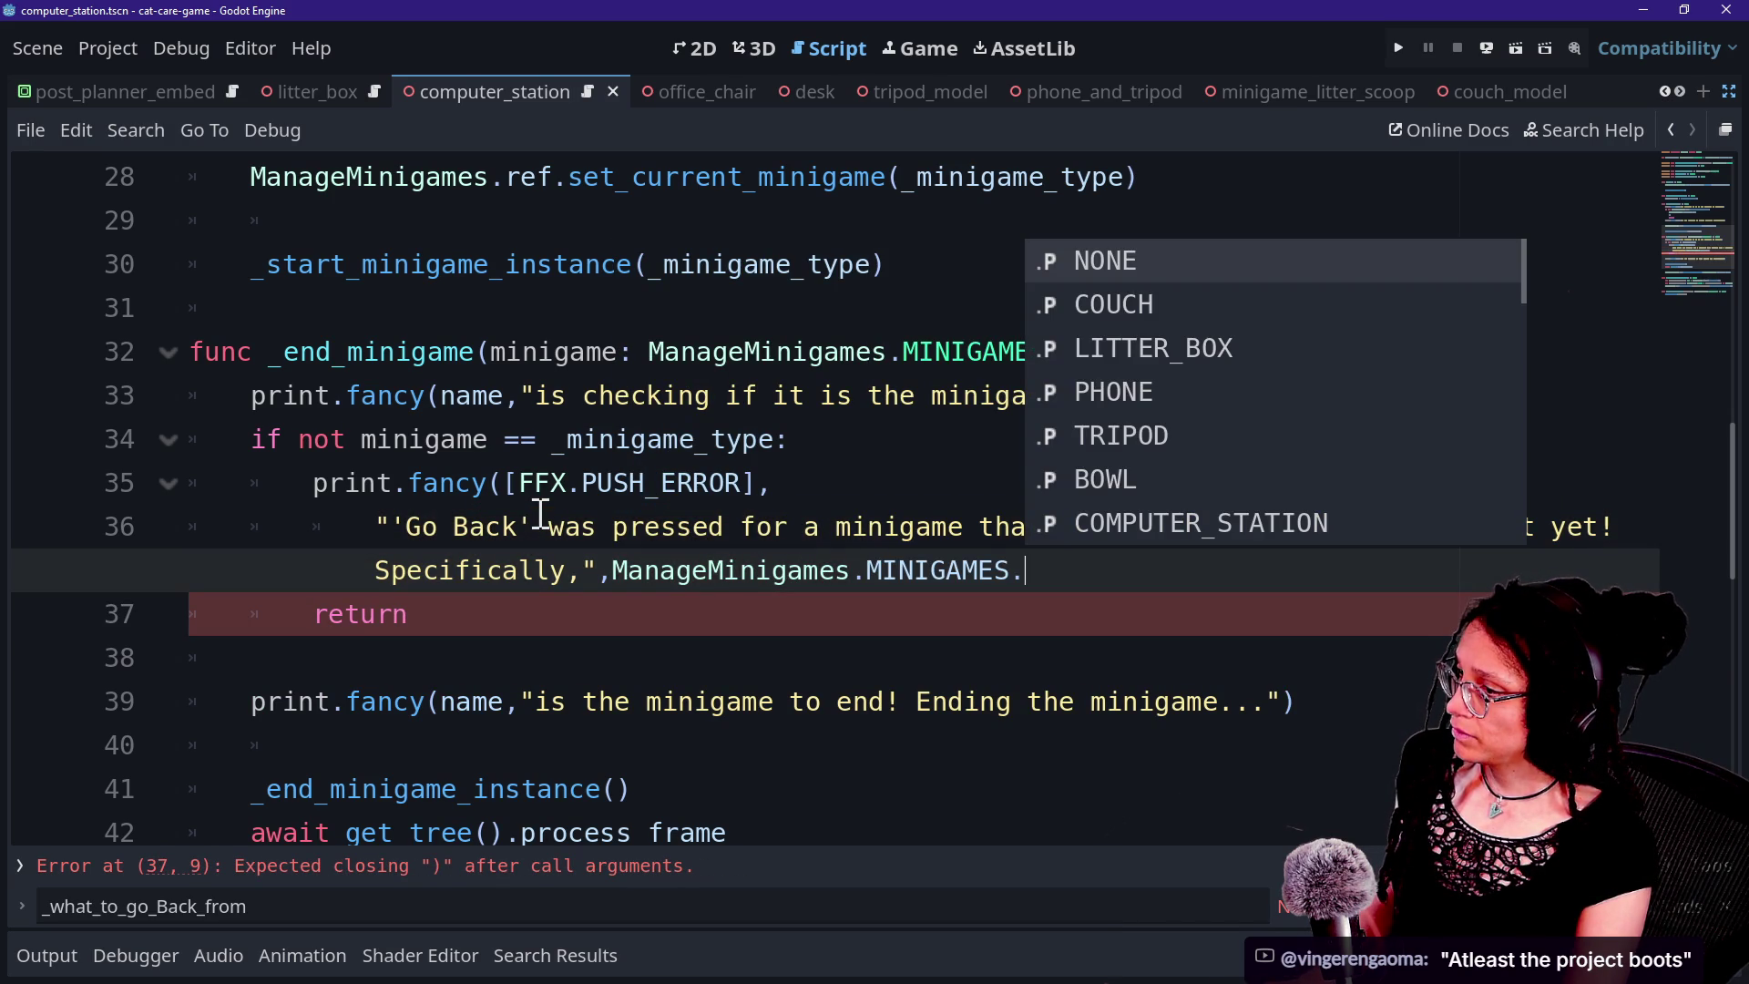
type("find")
key("Return")
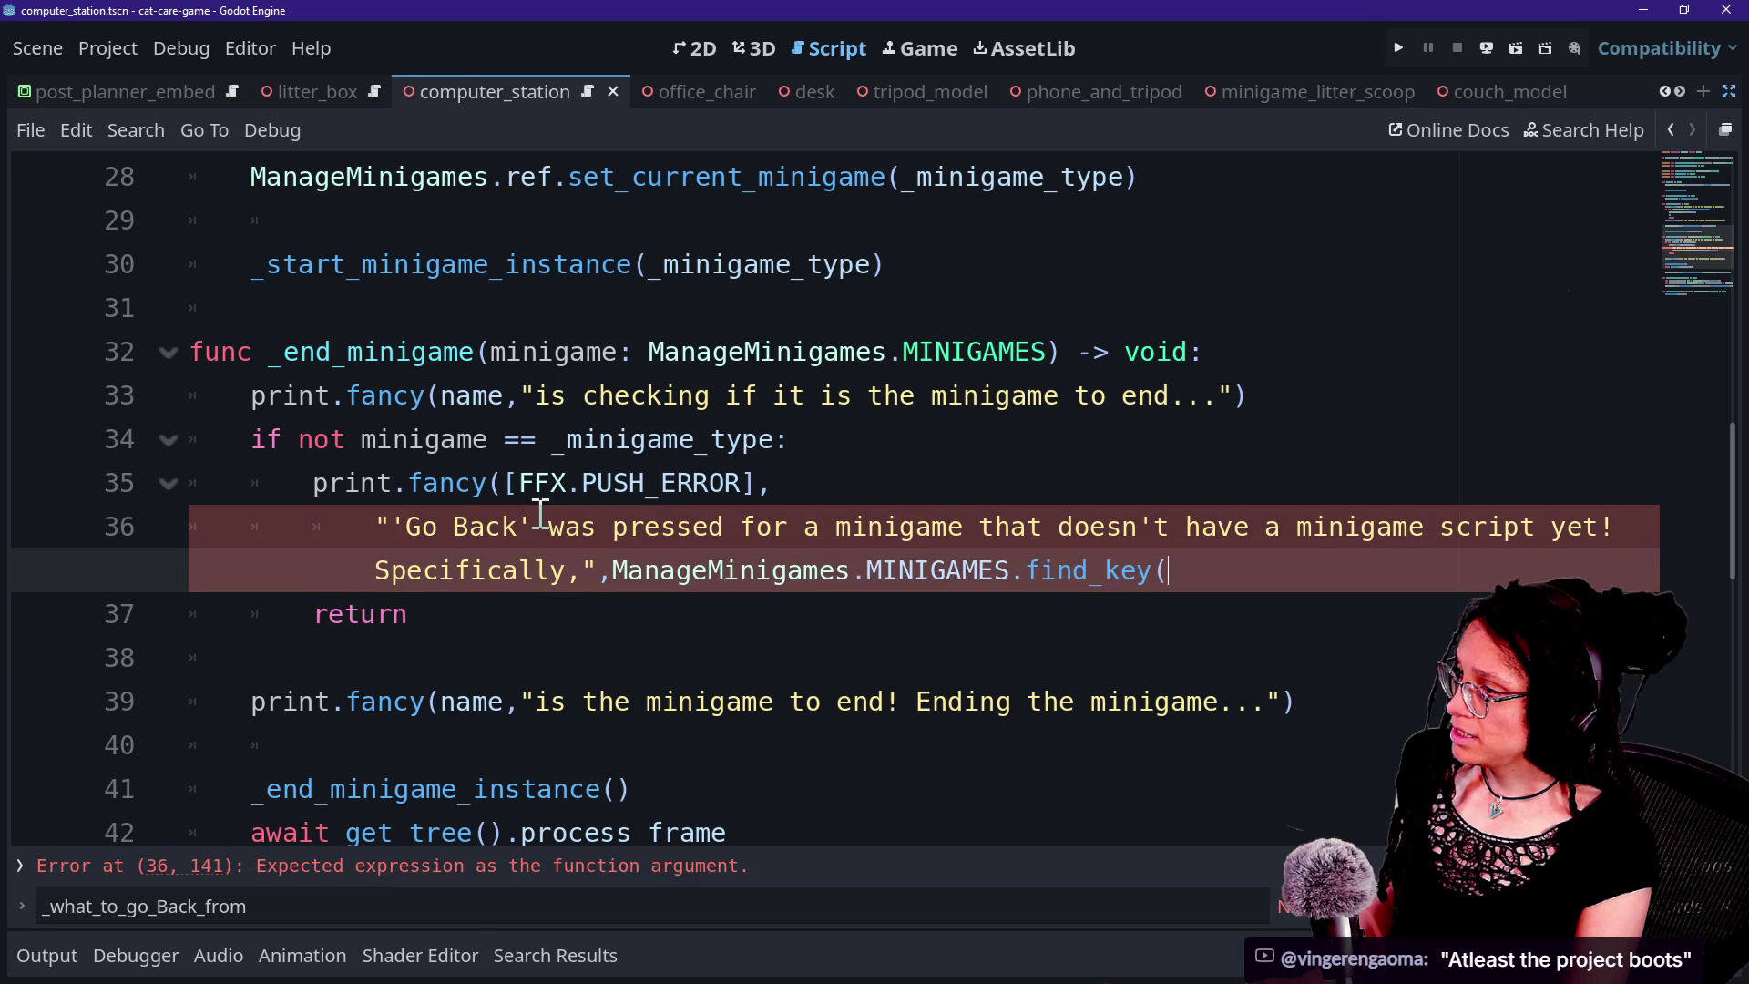
type("minigame")
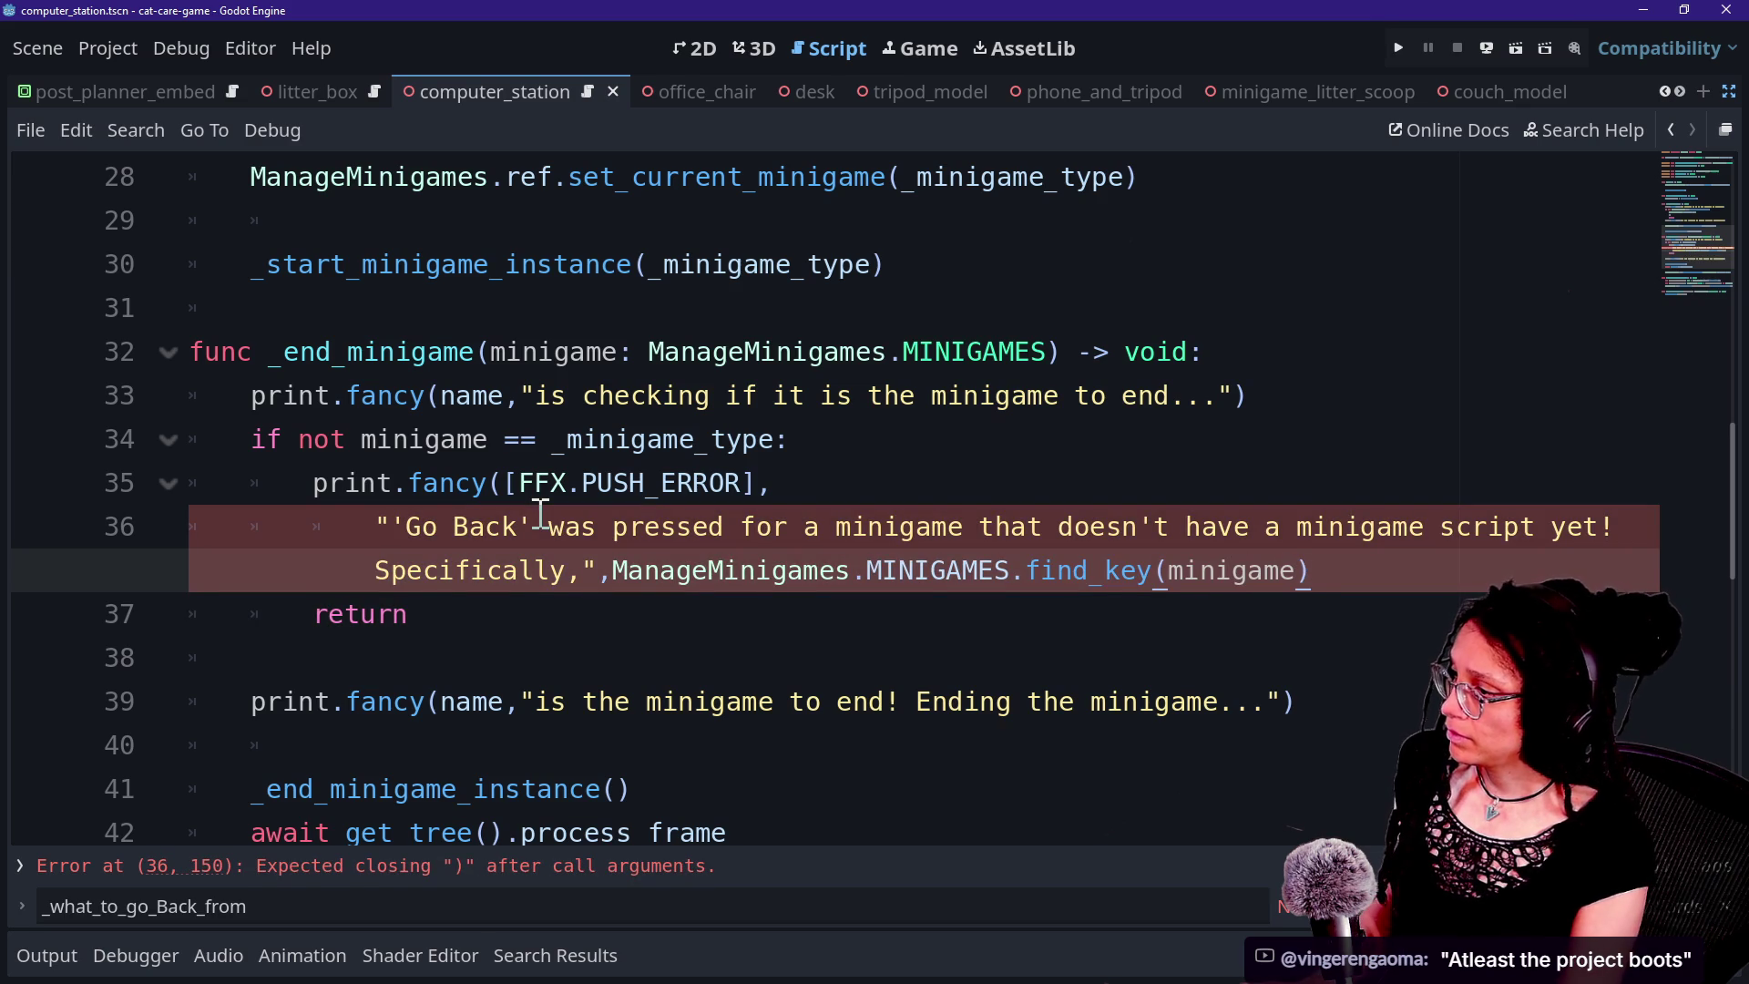
type(")")
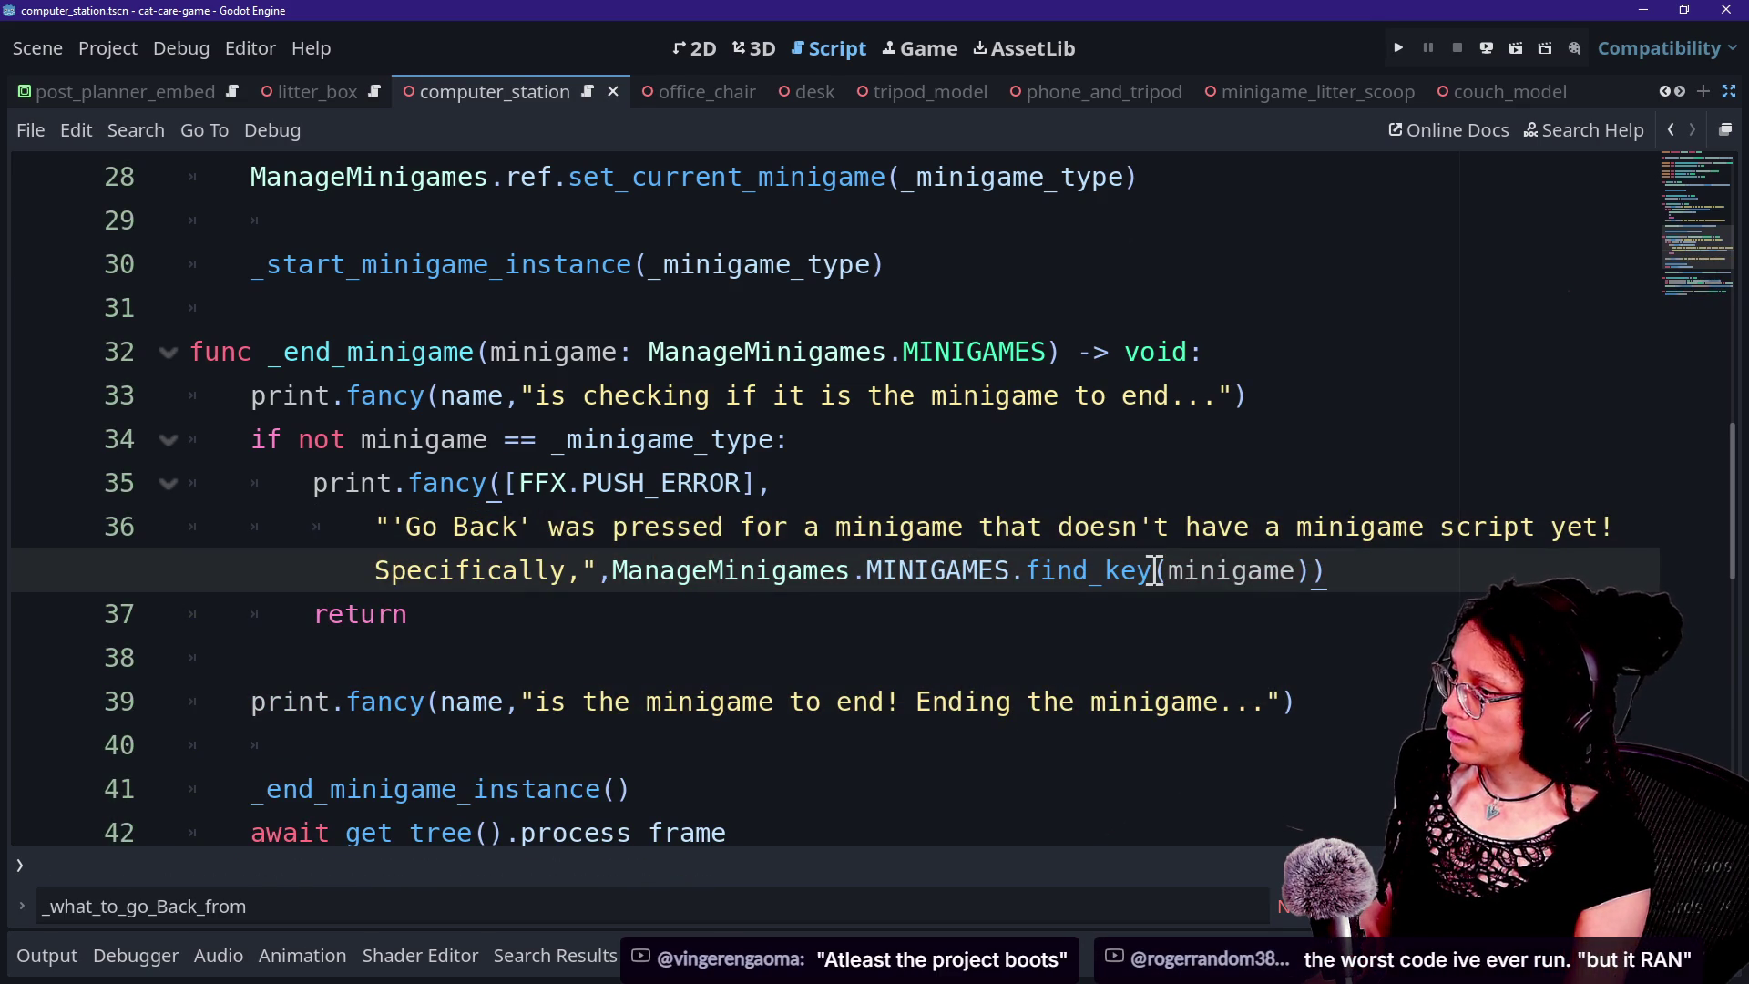
type(",\"!\"")
Save, then open minigame_computer_station.gd and bring the side docks back.
key("ctrl+s")
left_click(1061, 301)
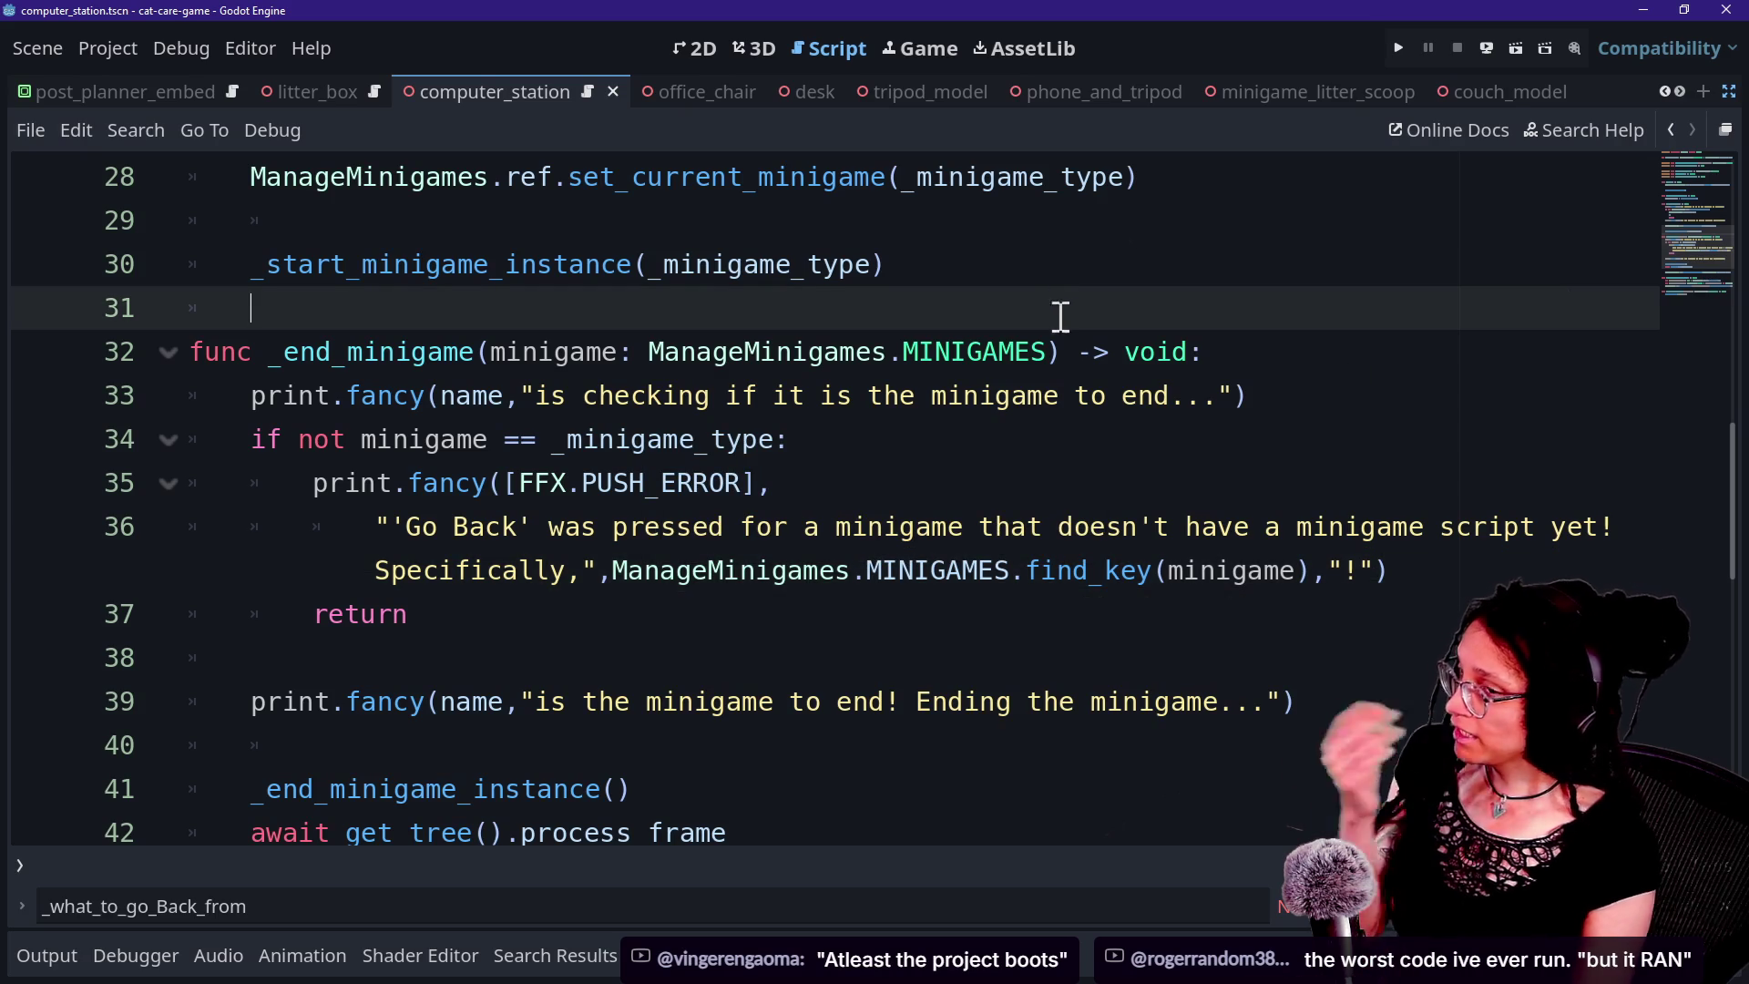
scroll(976, 345, "up", 3)
key("shift+alt+o")
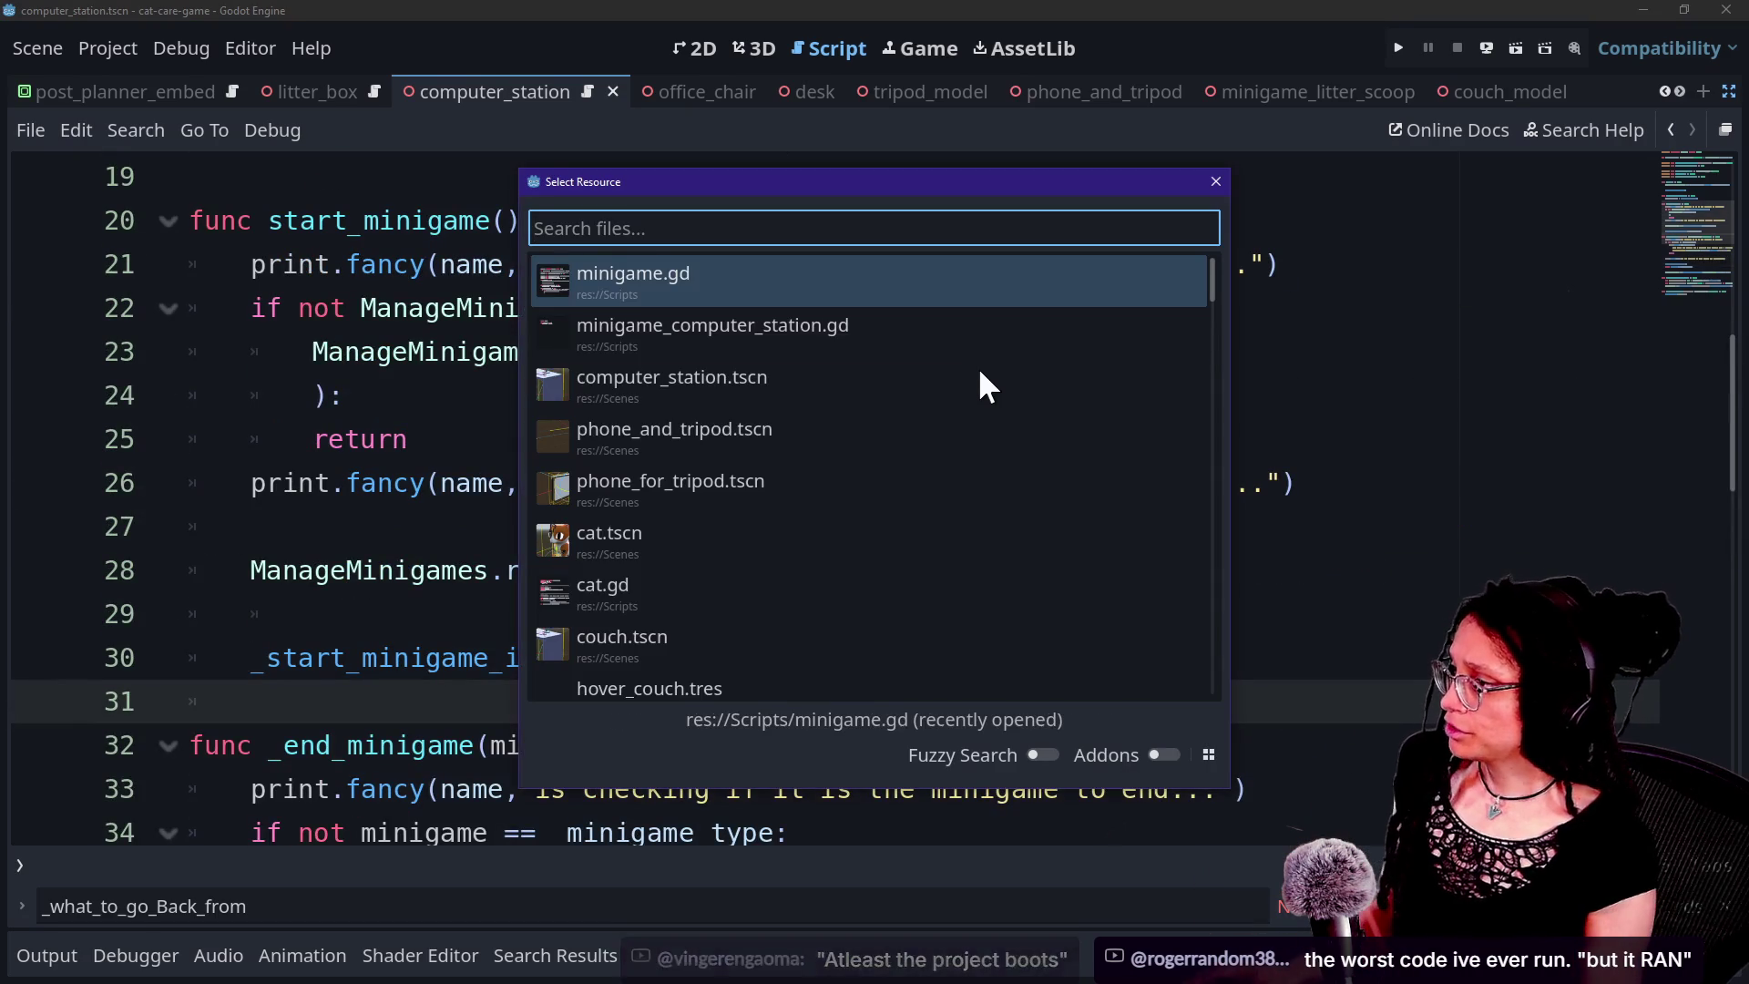
key("Down")
key("Escape")
left_click(1240, 438)
key("ctrl+s")
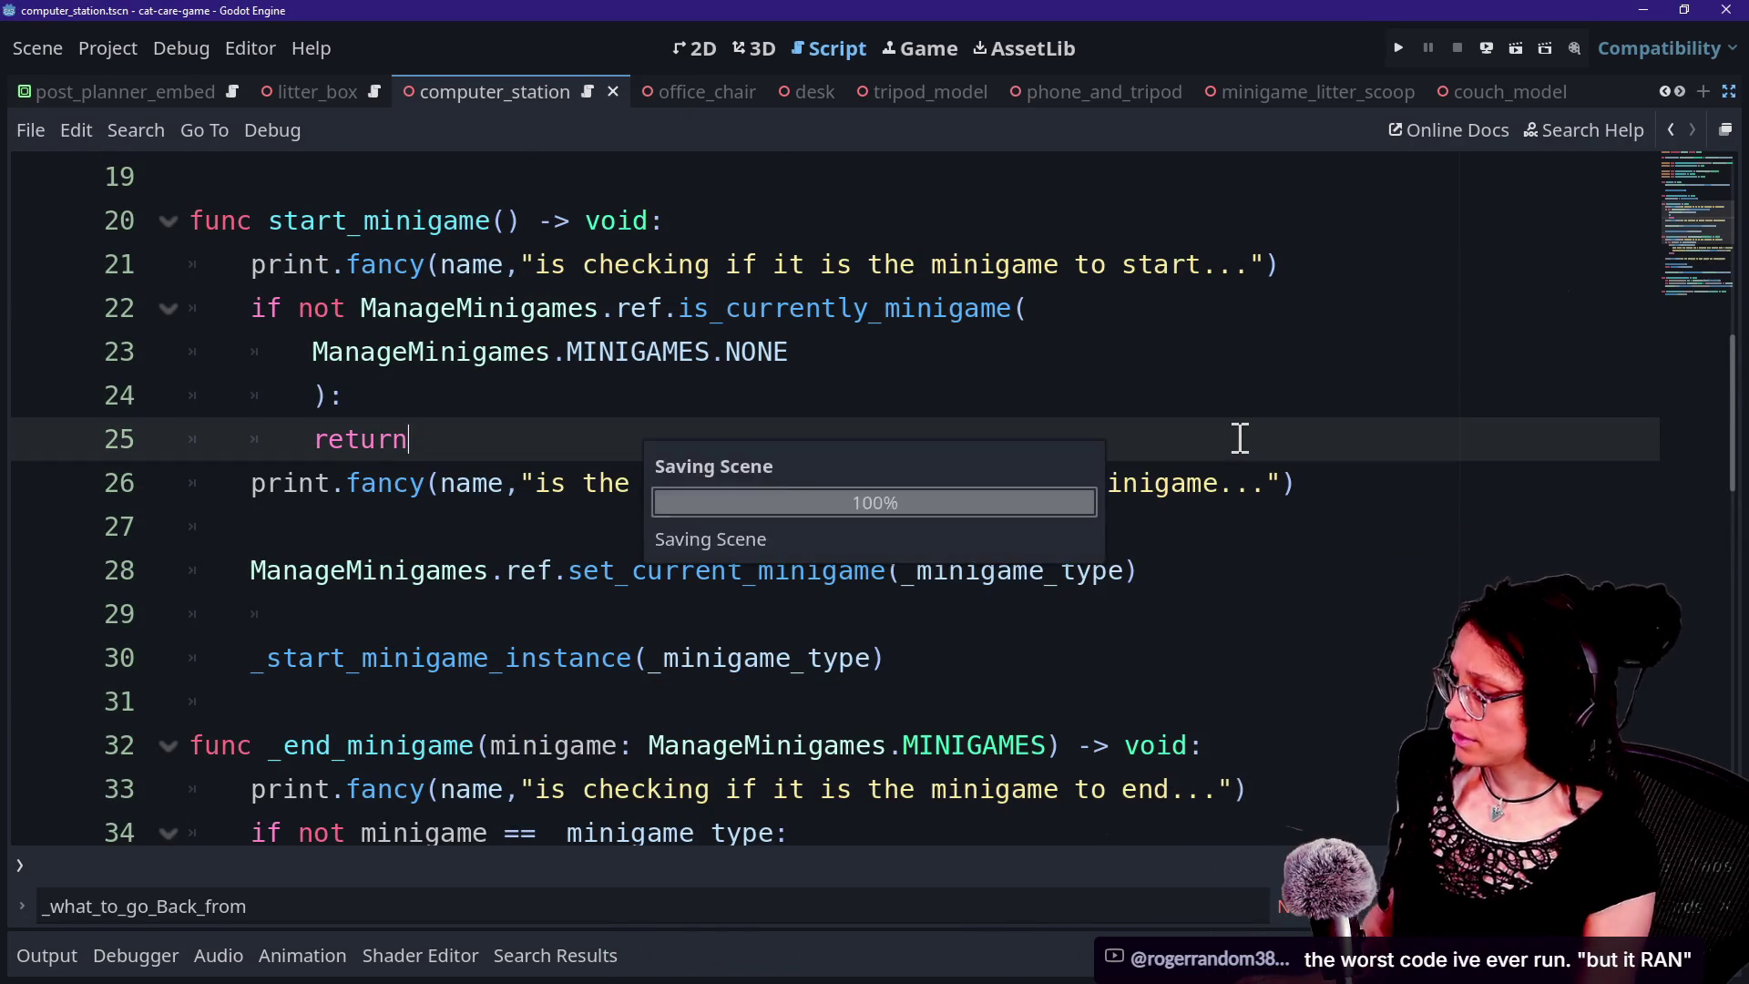
key("shift+alt+o")
key("Down")
key("Return")
key("ctrl+shift+F11")
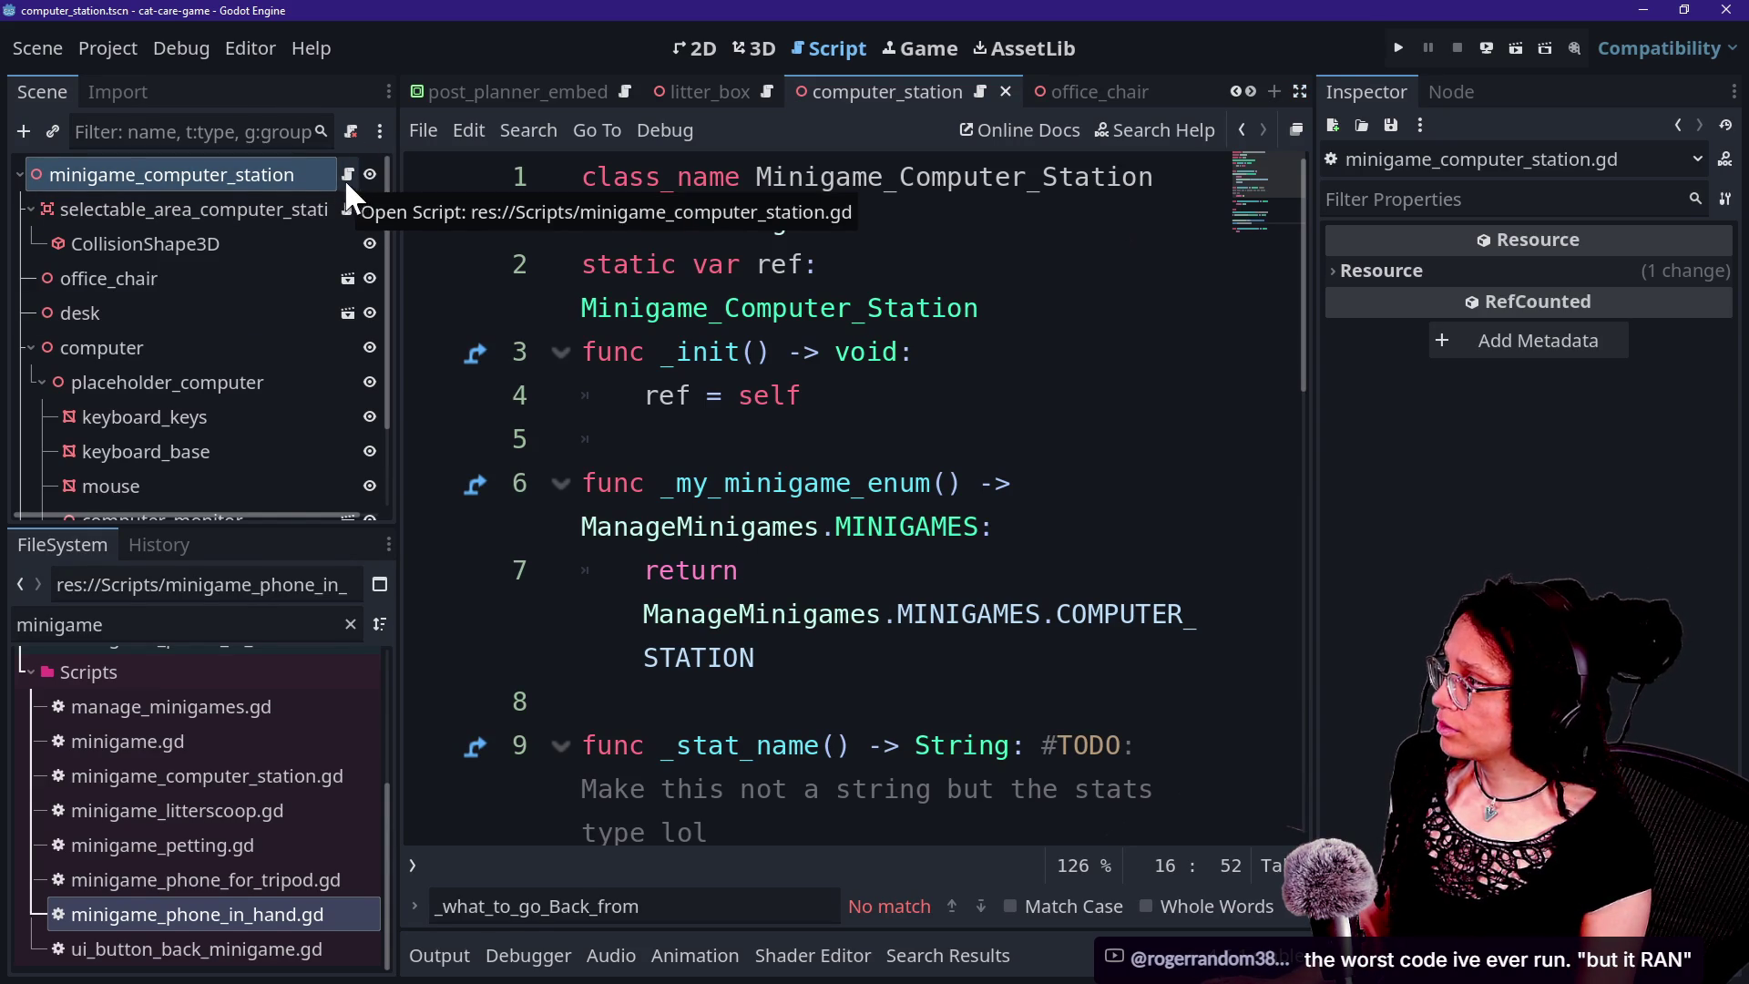
Detach the script from the minigame_computer_station root node and run the game.
right_click(310, 172)
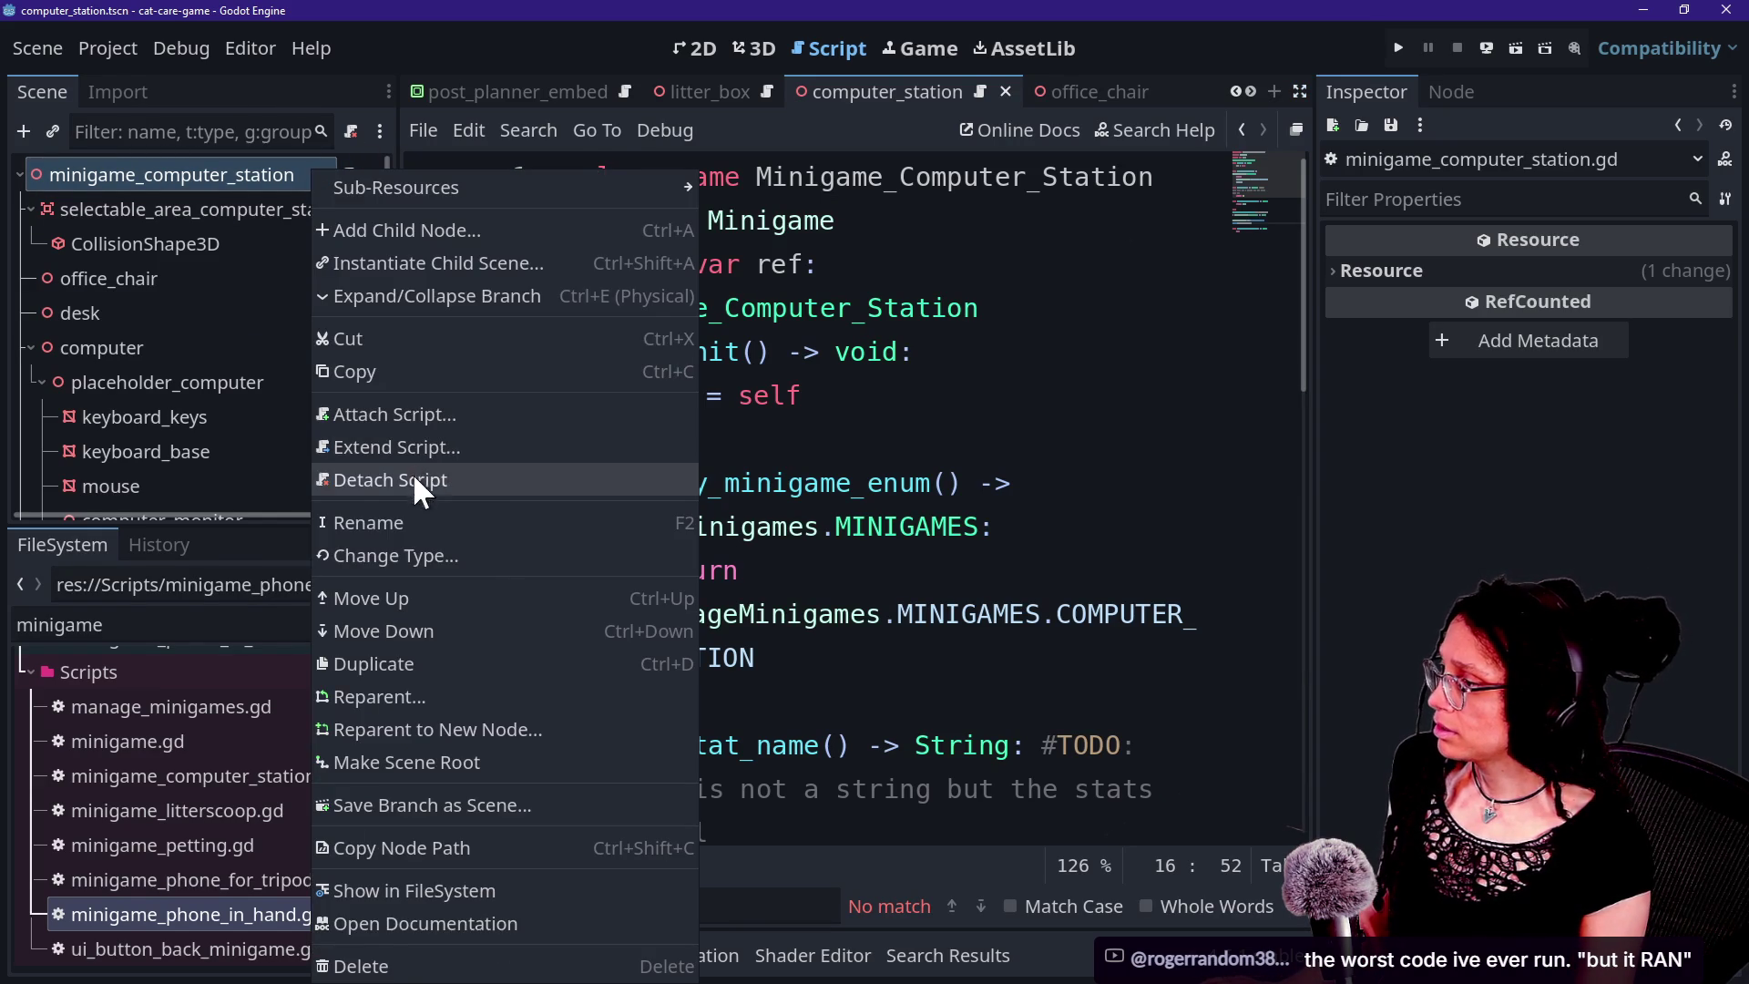
left_click(414, 478)
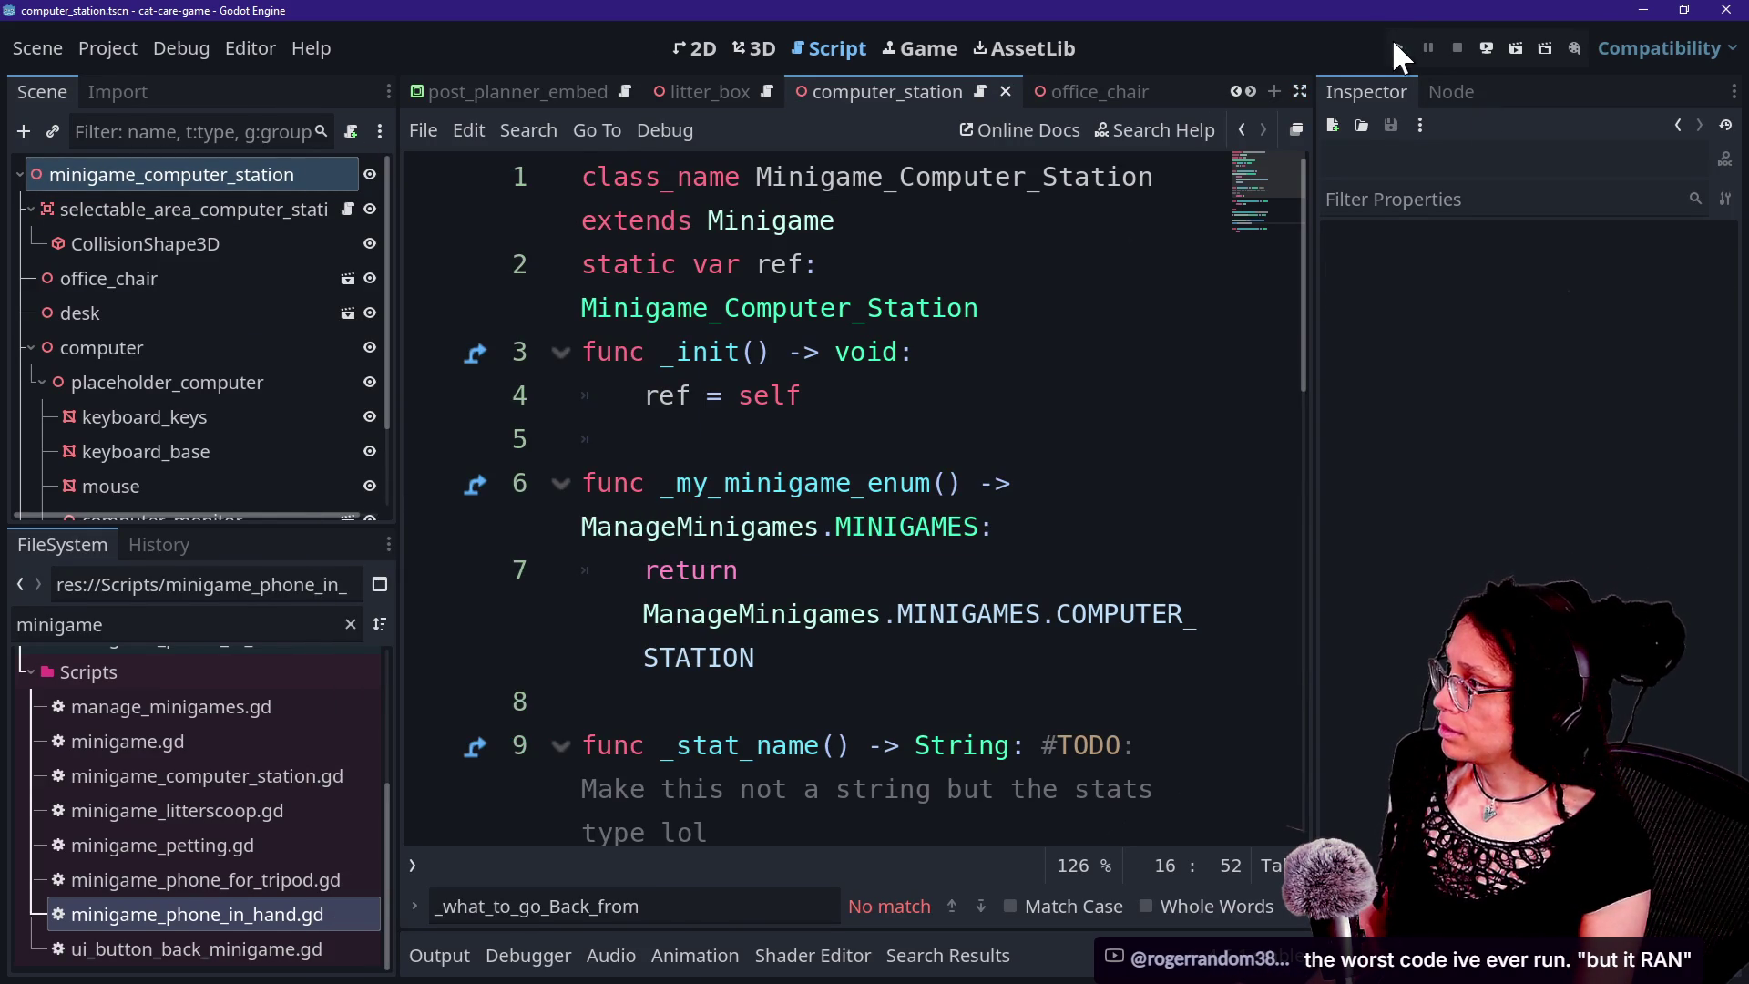
left_click(1391, 38)
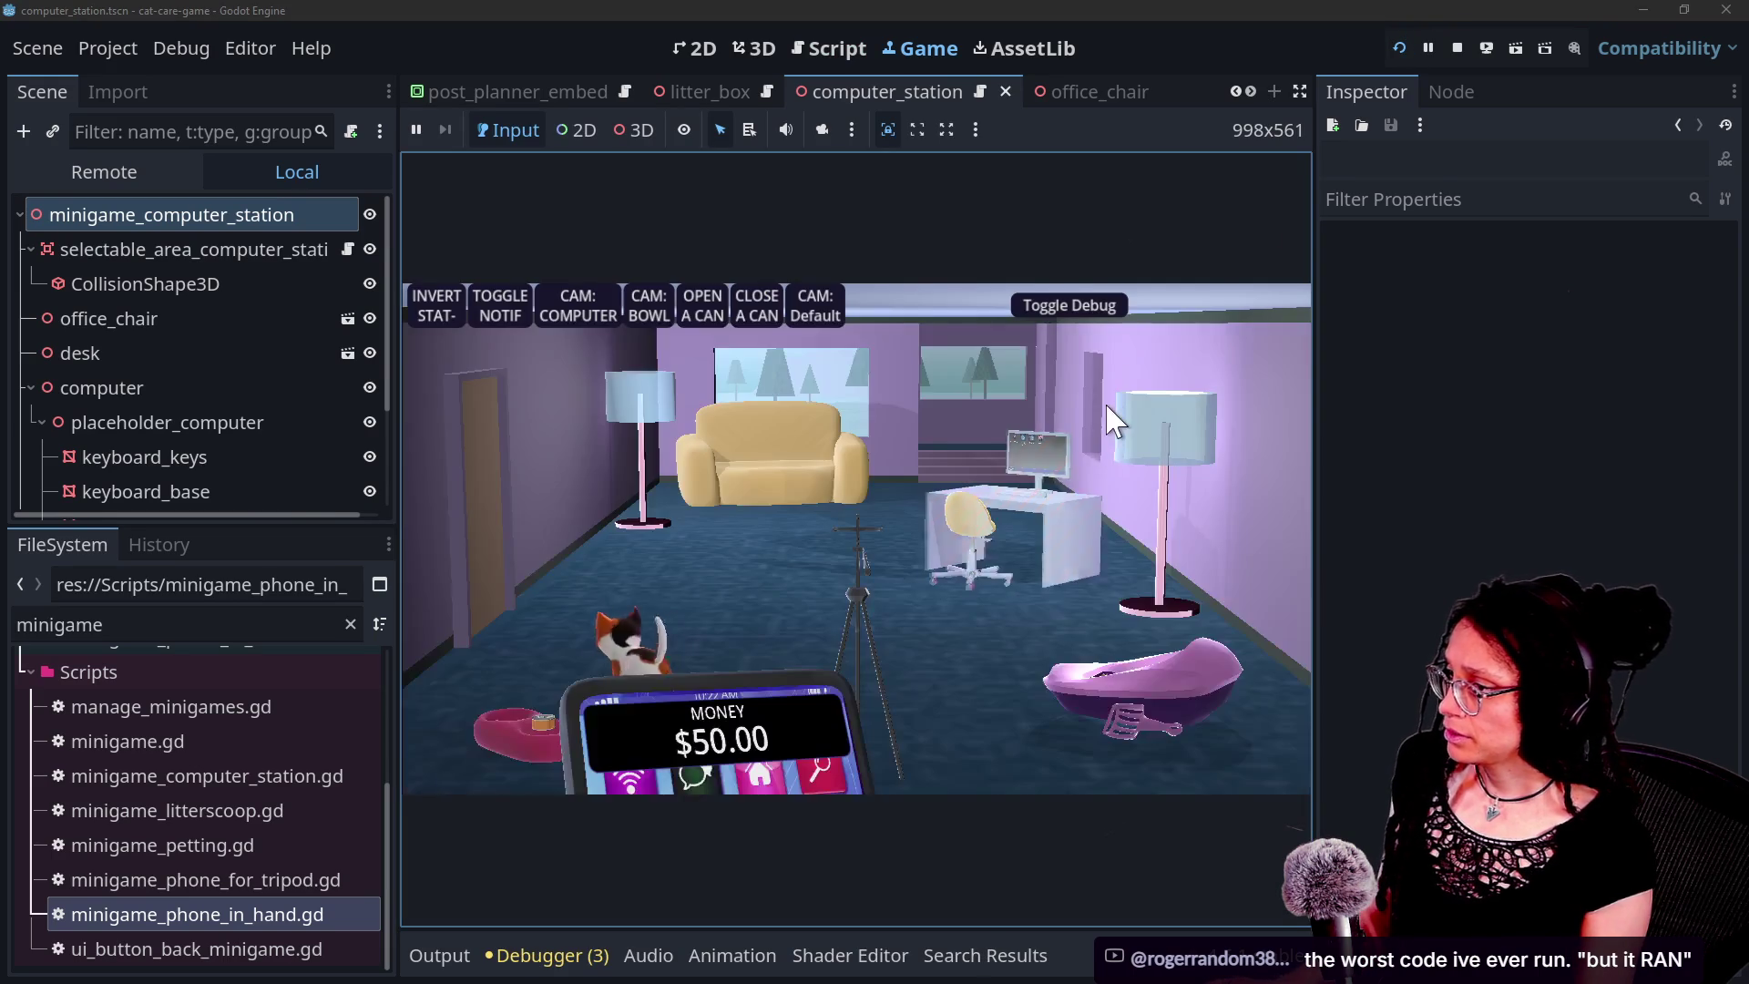
Enter the computer, press Go Back, and read the COMPUTER_STATION error in Debugger Errors.
left_click(941, 519)
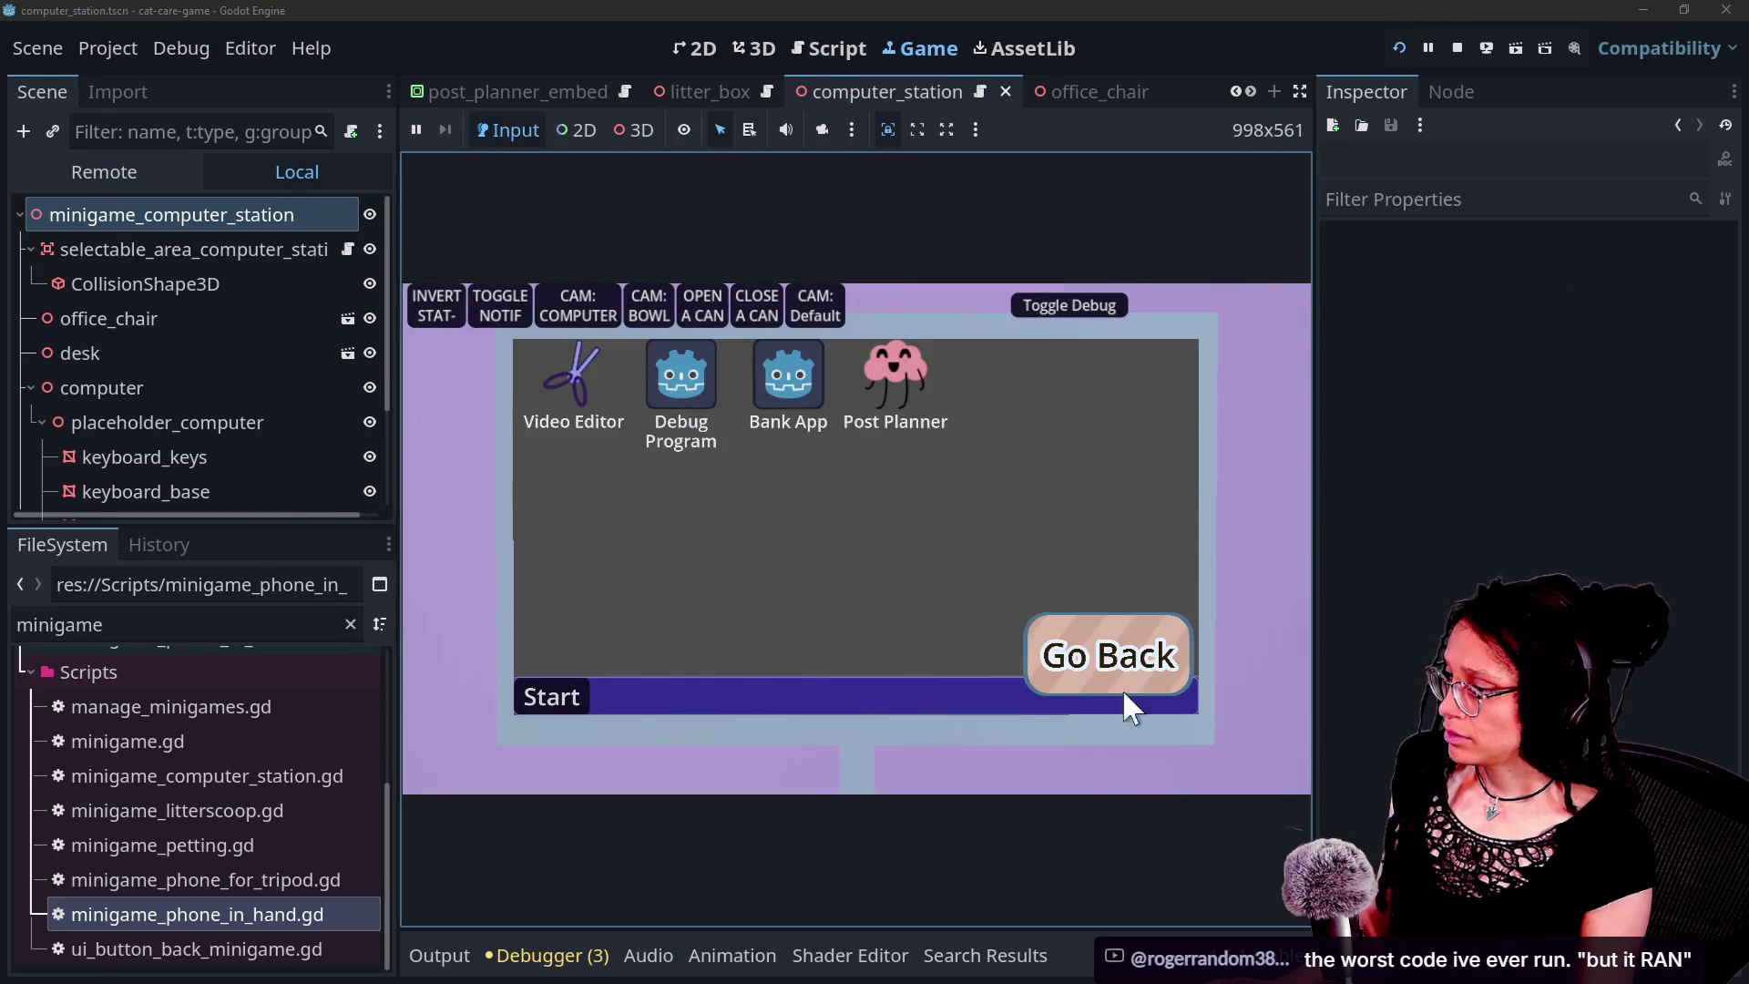
left_click(1130, 679)
left_click(572, 961)
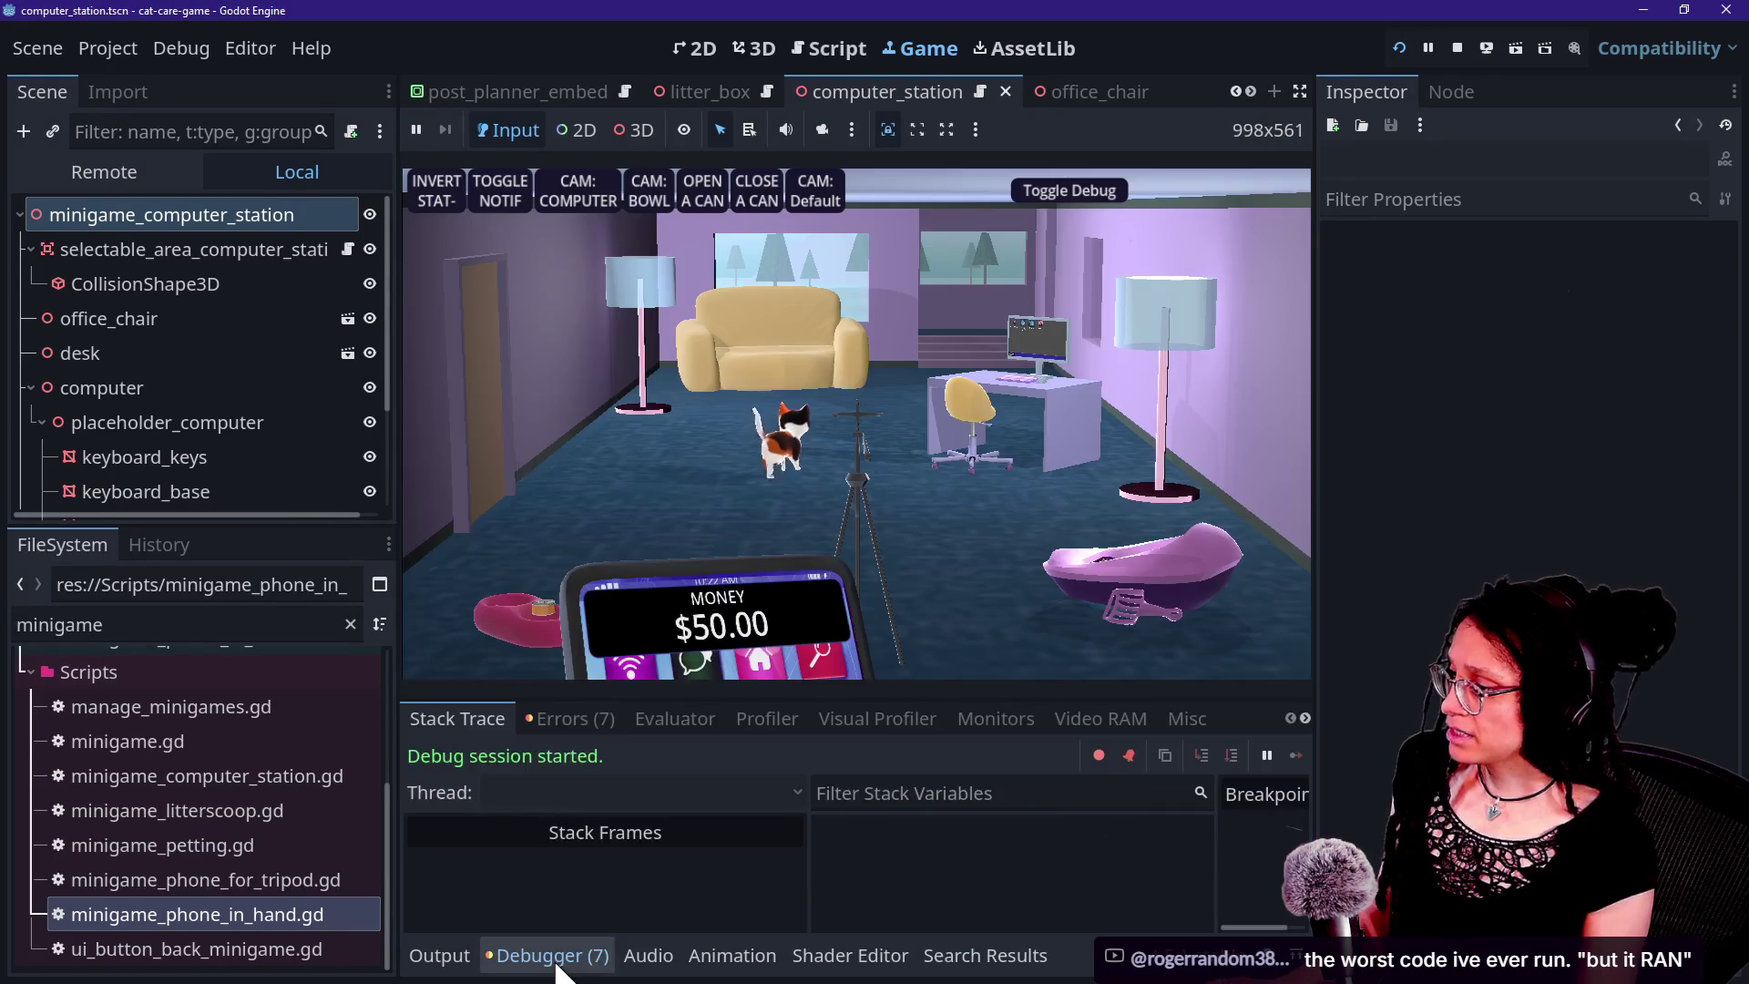
left_click(539, 714)
scroll(620, 844, "up", 1)
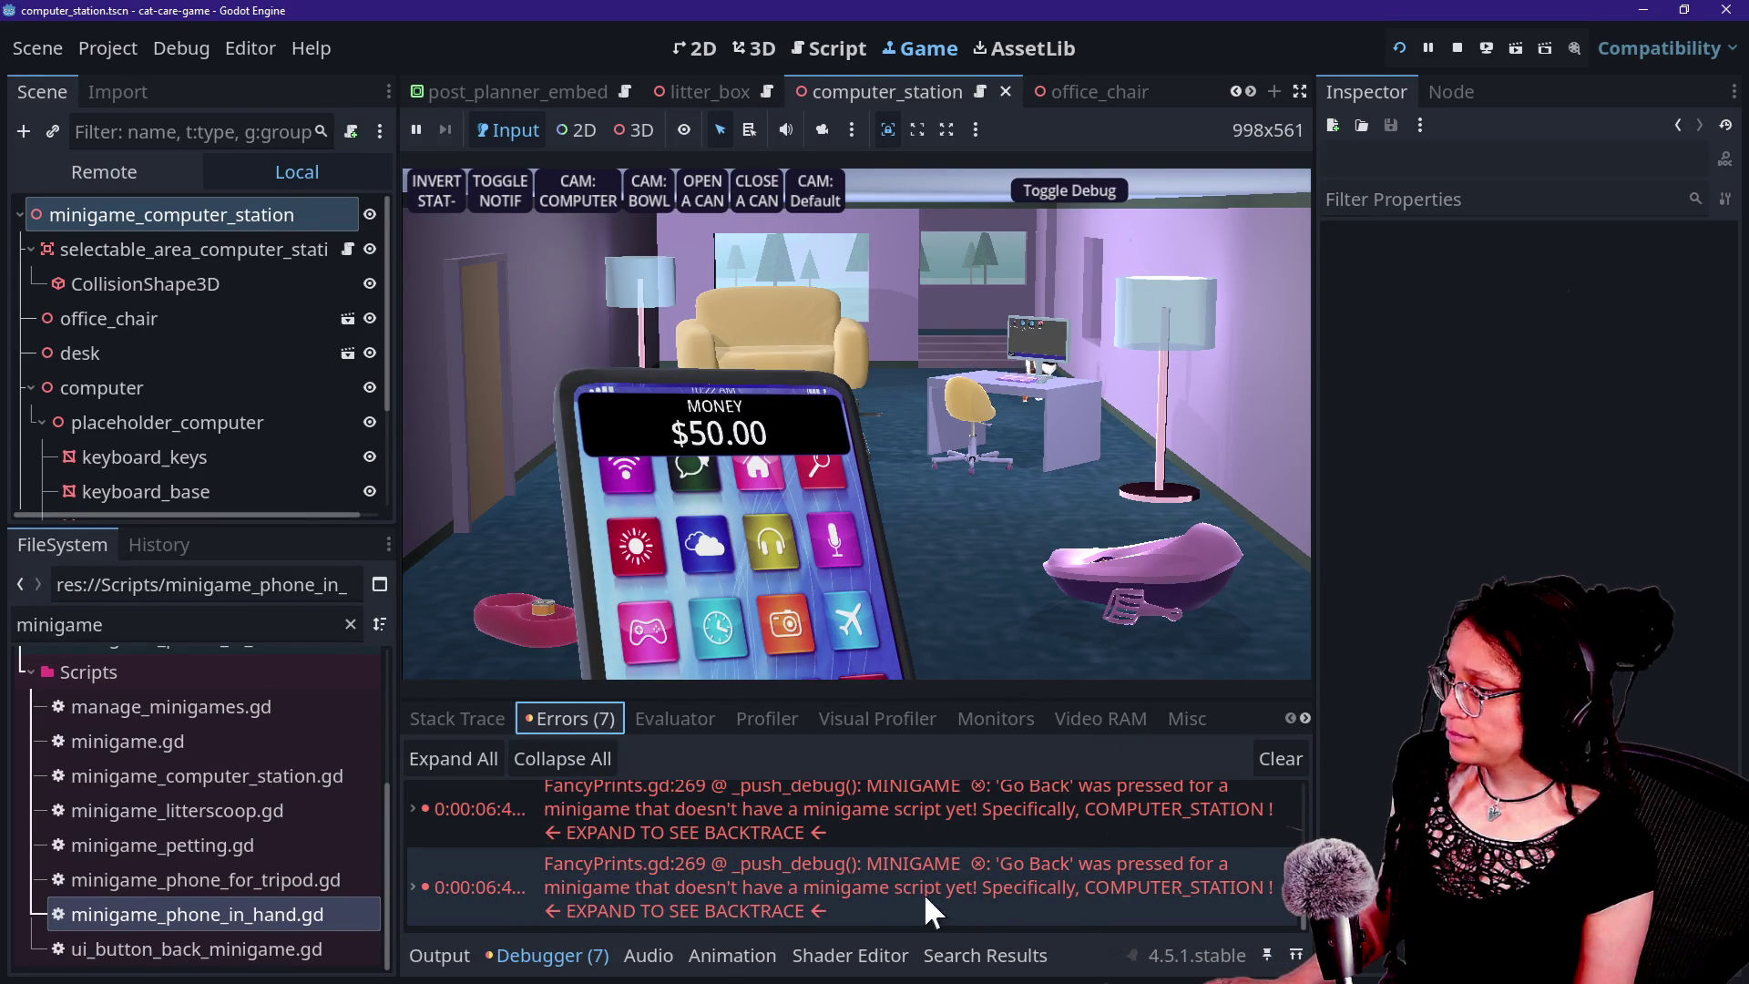
scroll(949, 890, "down", 1)
scroll(949, 889, "down", 1)
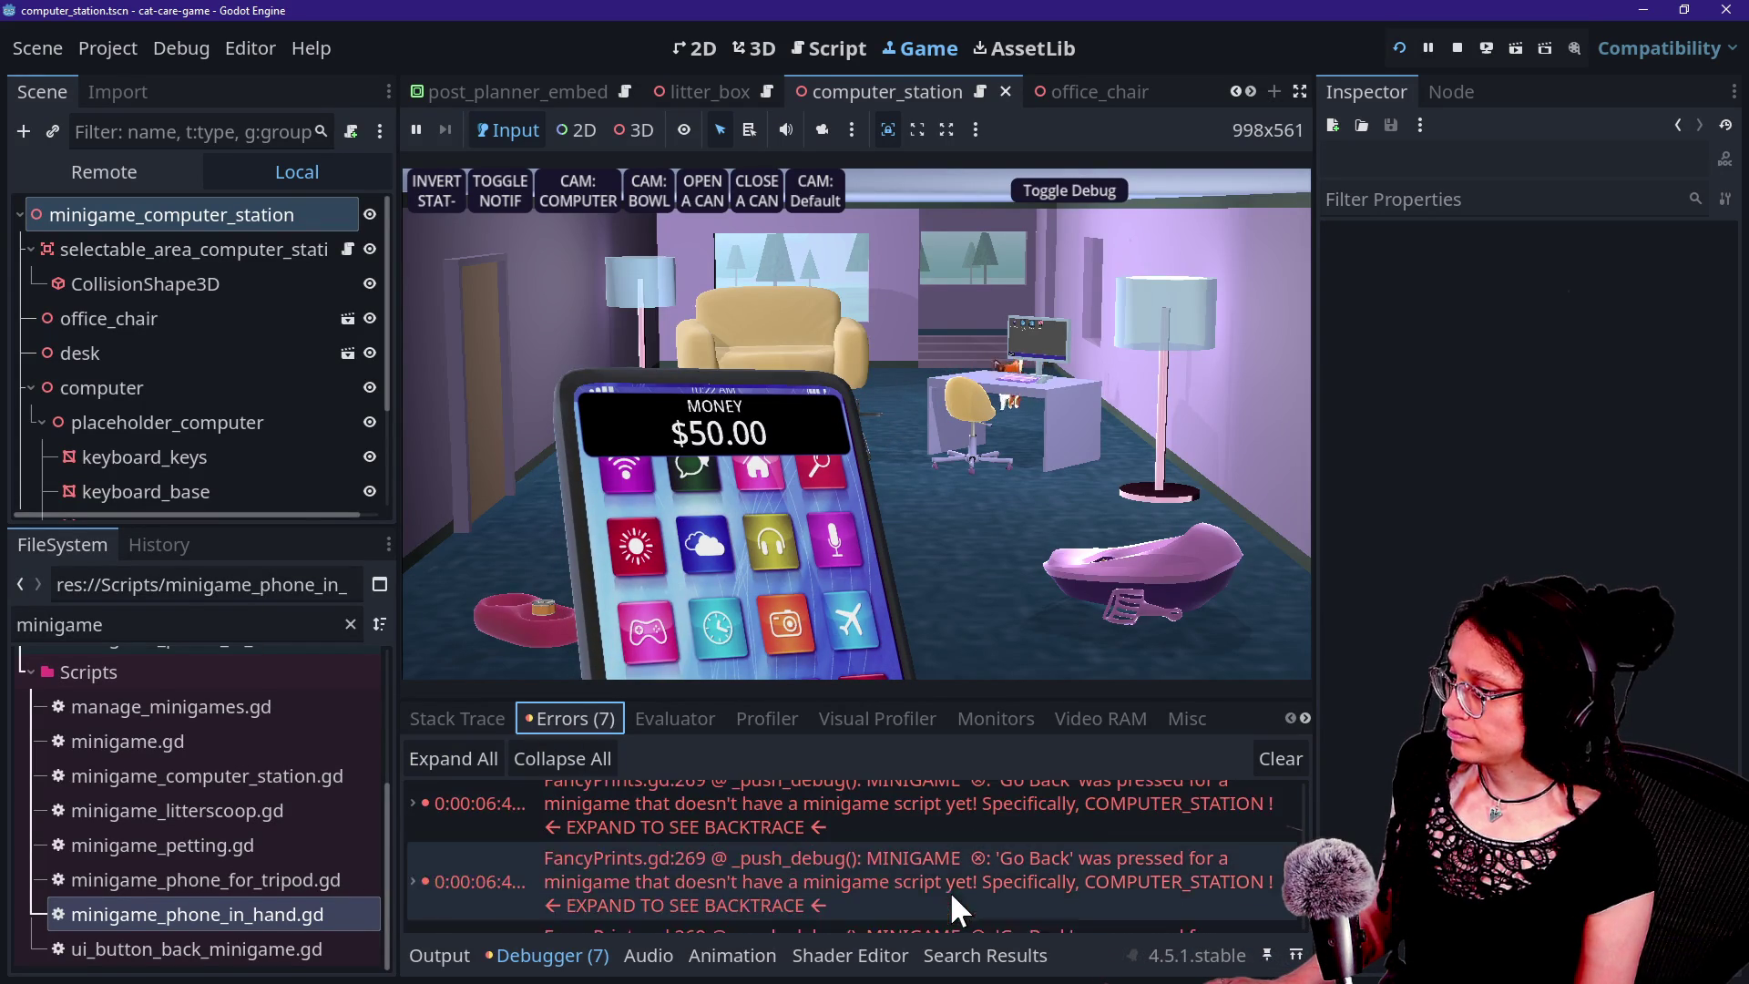
scroll(1192, 843, "up", 3)
scroll(1191, 843, "down", 4)
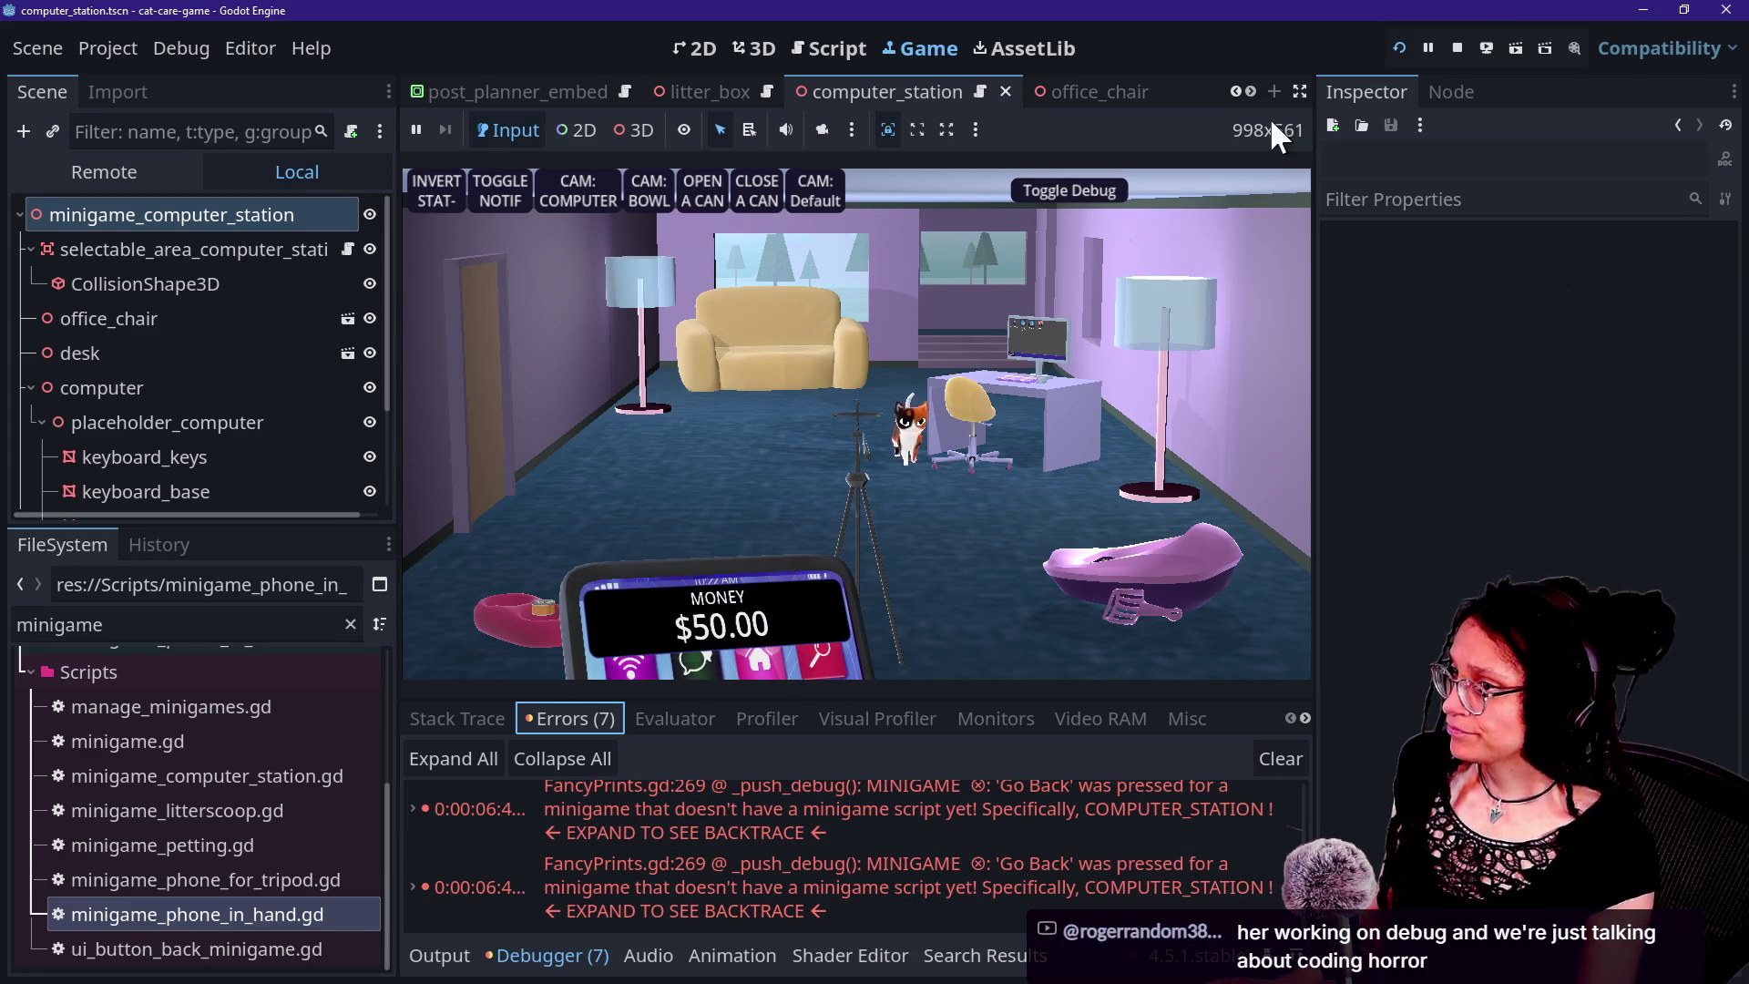
Stop the game, reselect the root node, and run the game again.
left_click(1457, 47)
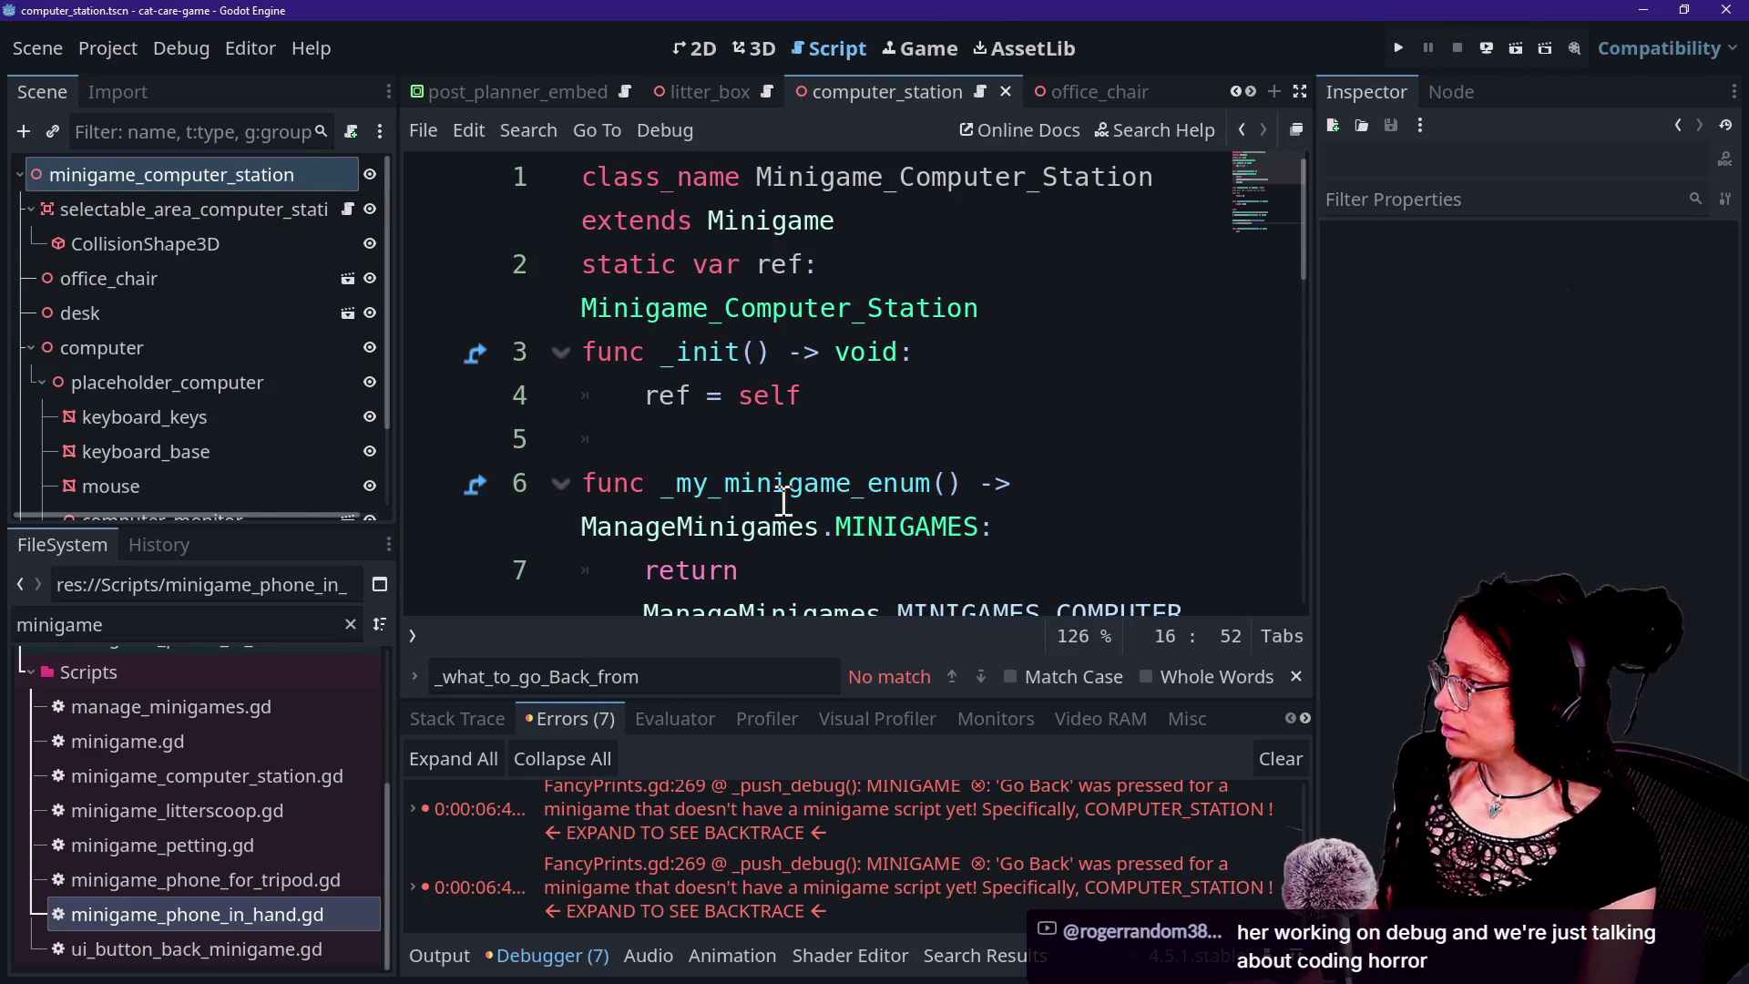
left_click(277, 177)
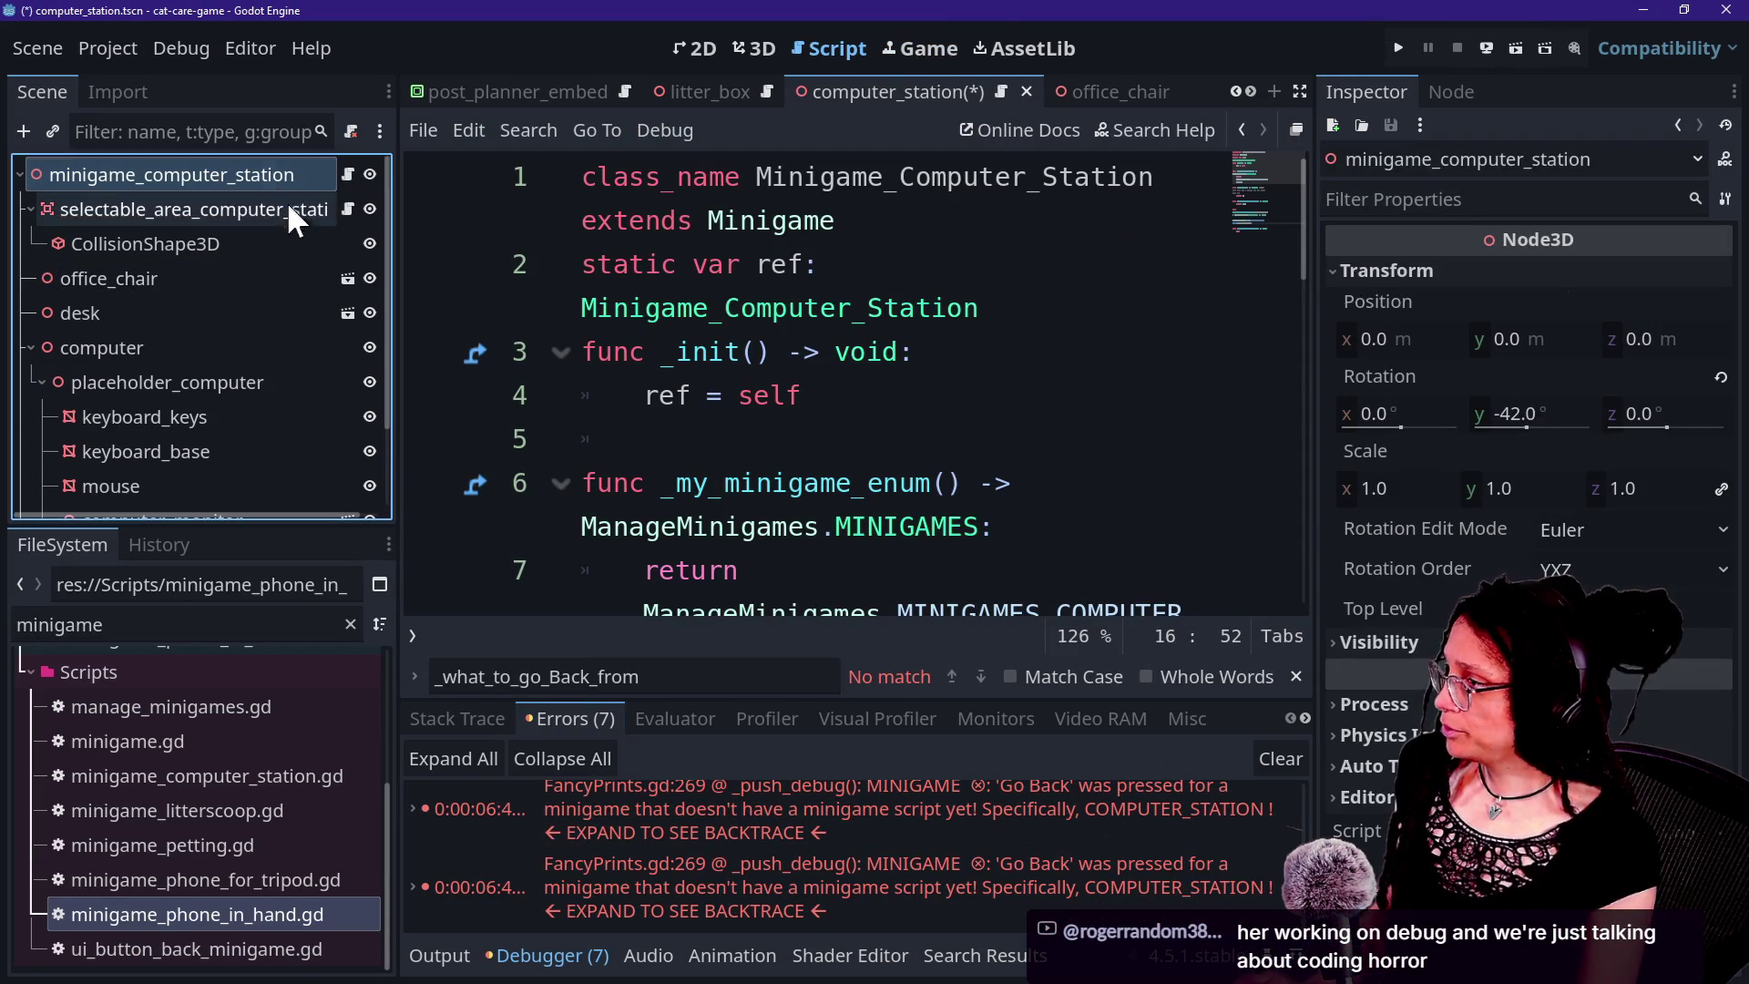
left_click(1398, 48)
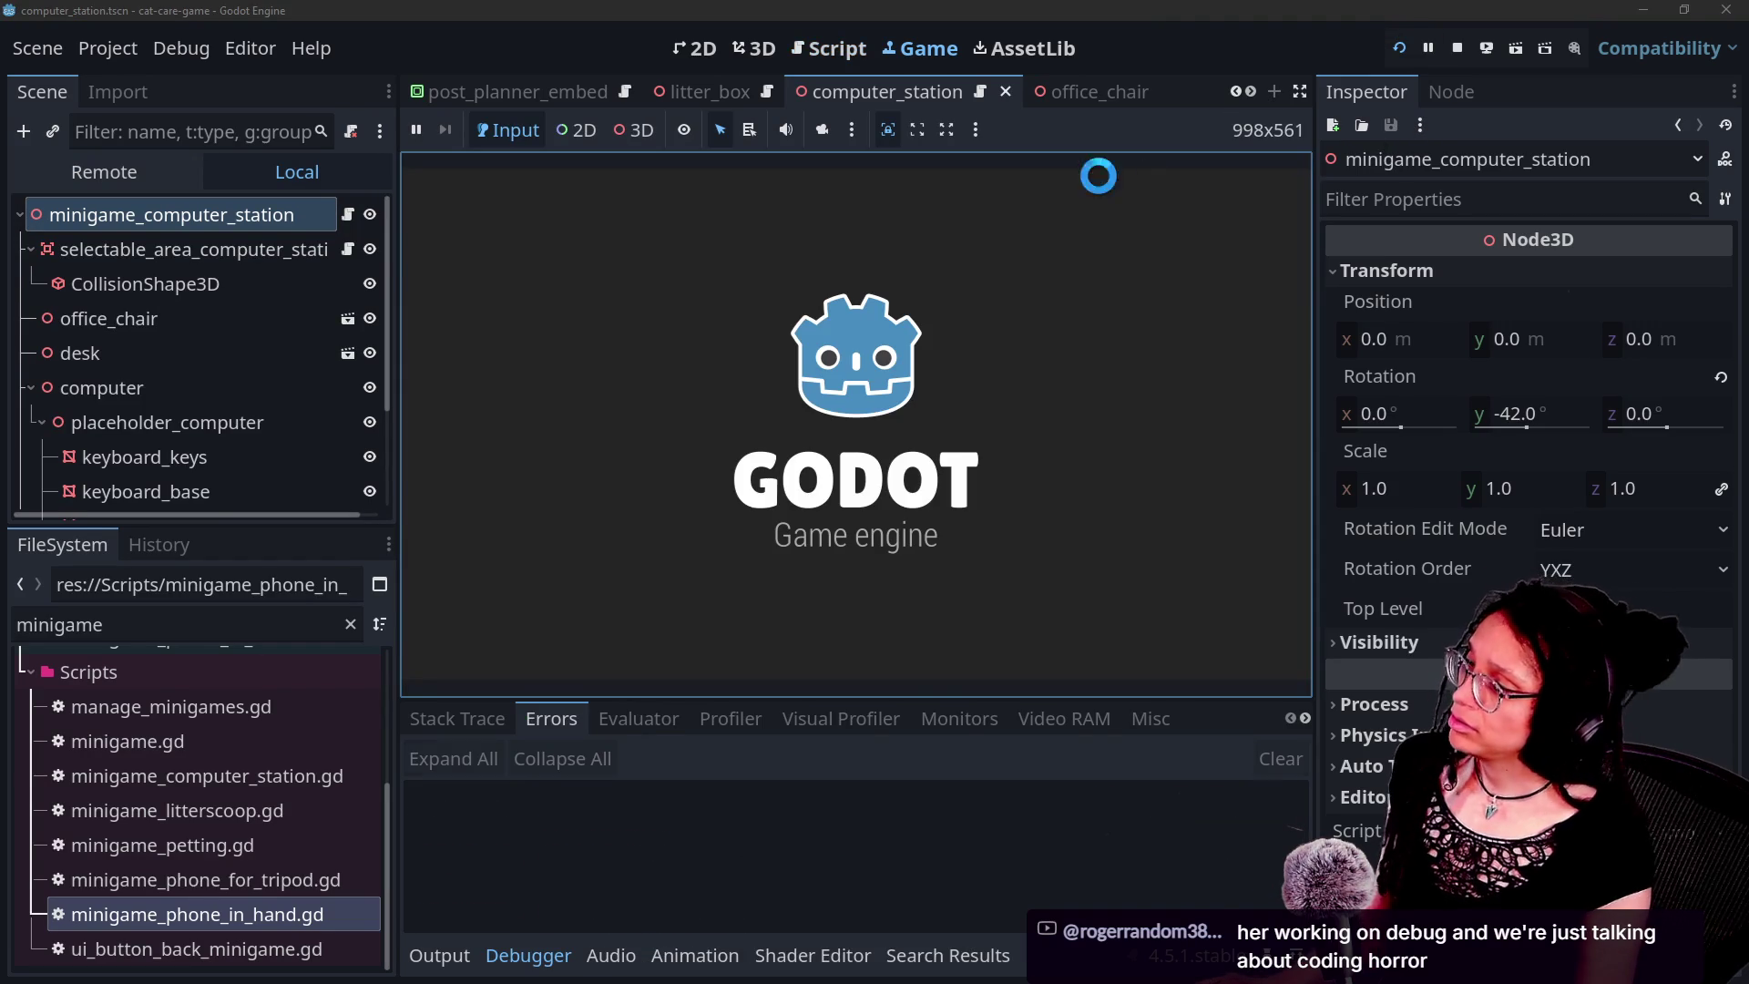
Enter and leave the computer minigame with Go Back several times, clearing the error log between tries.
left_click(1001, 440)
left_click(1080, 571)
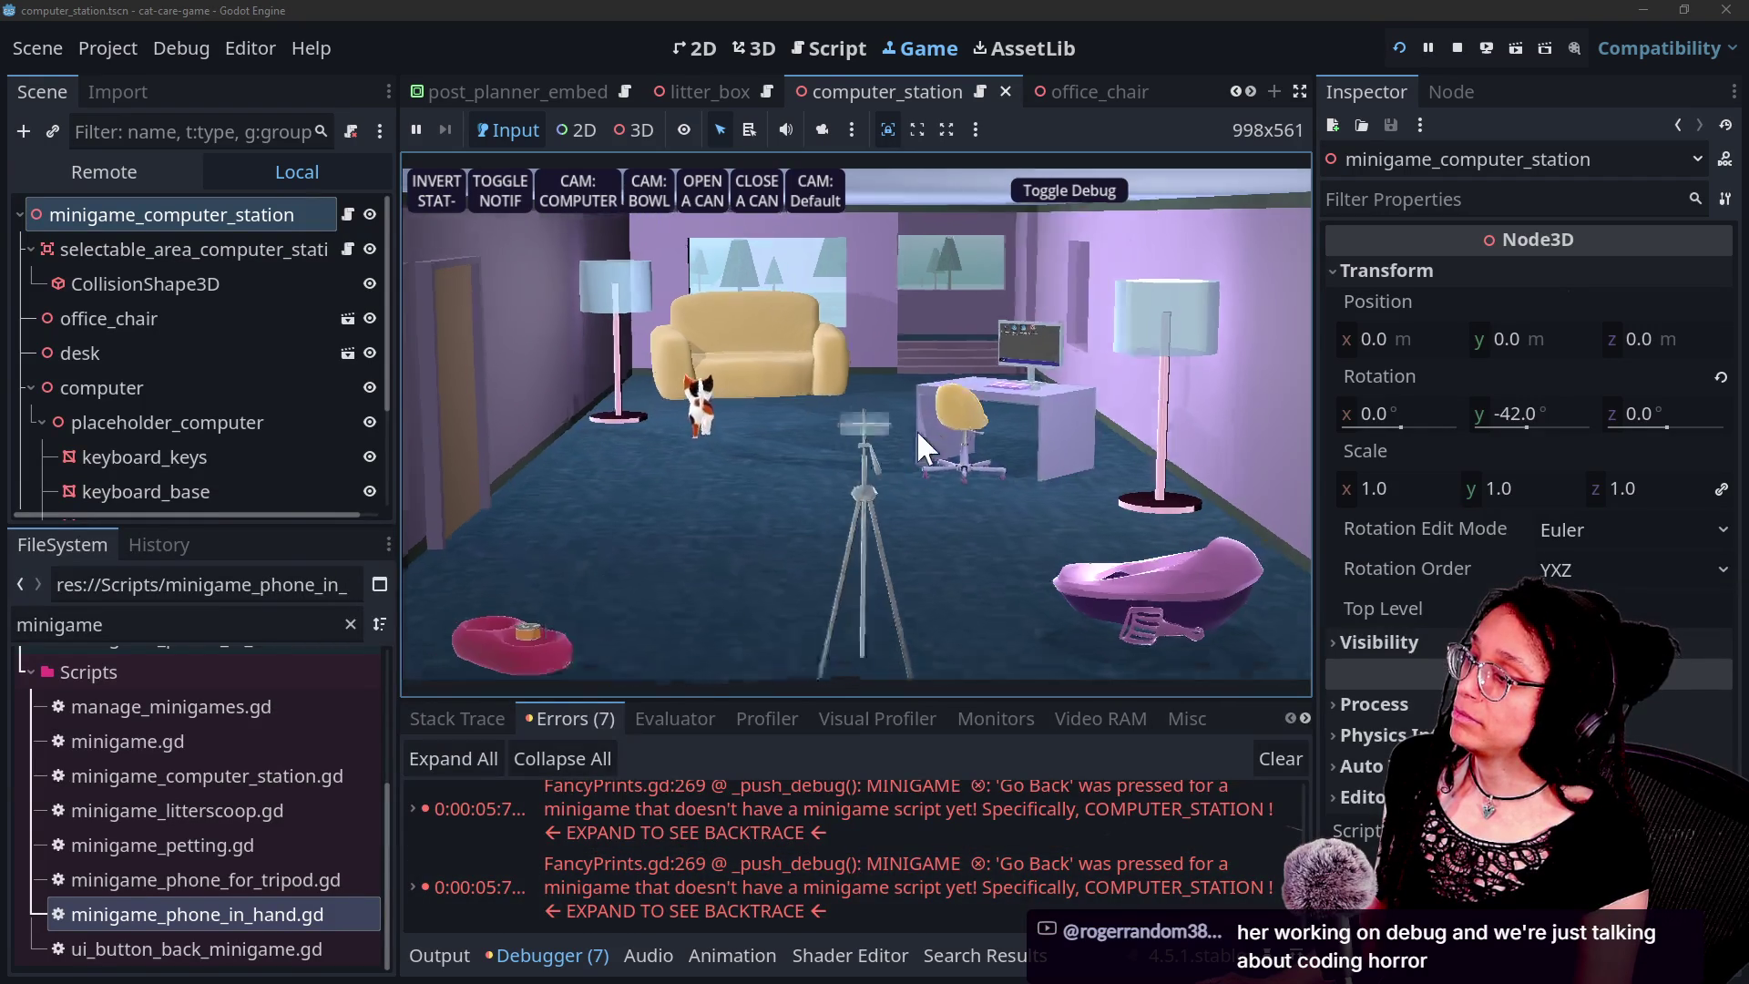
left_click(919, 428)
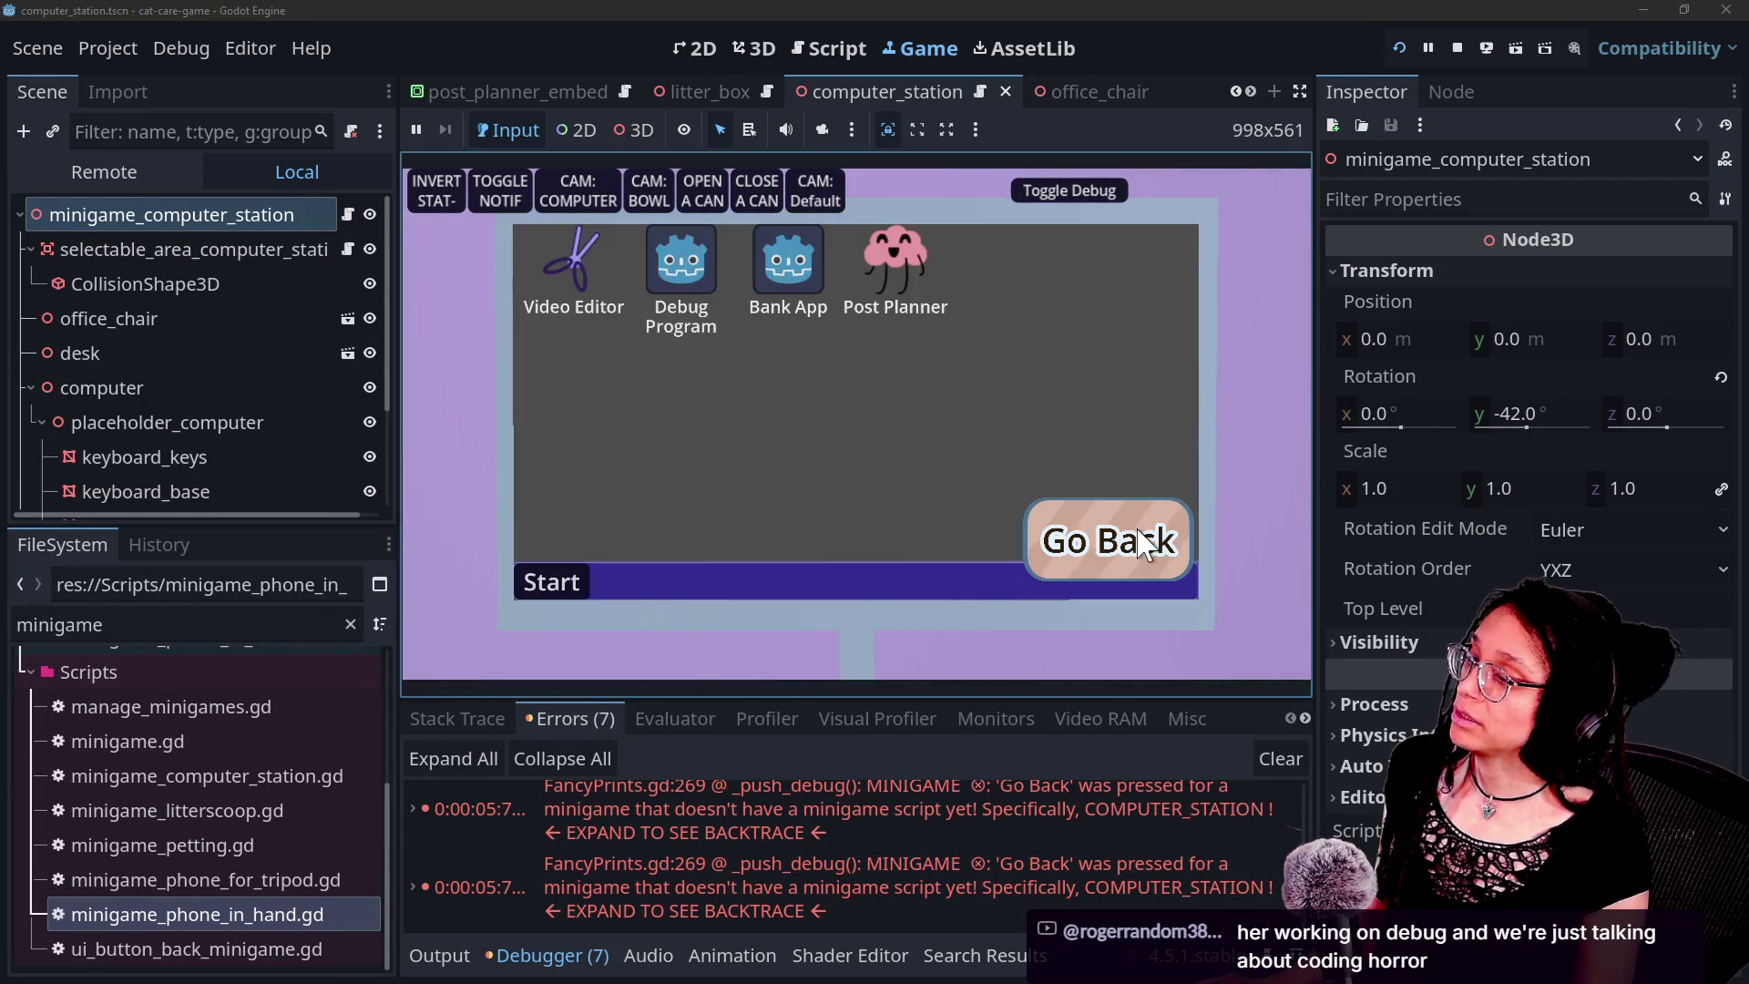
left_click(1140, 541)
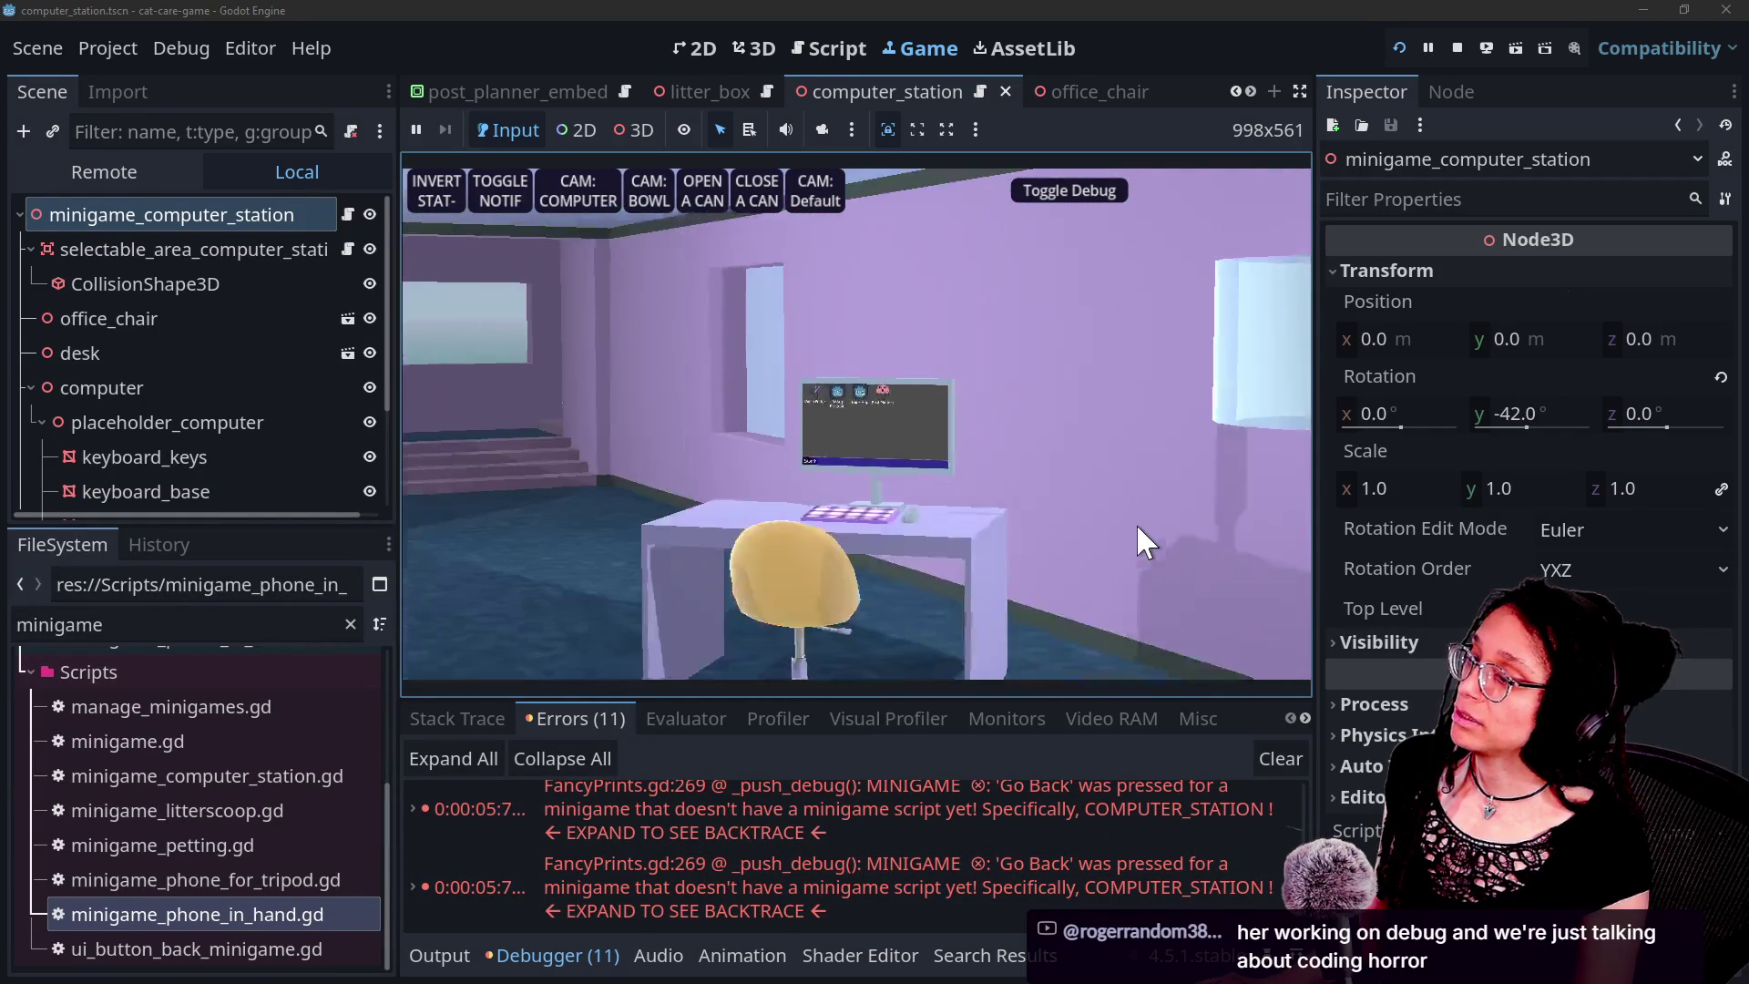
left_click(1280, 759)
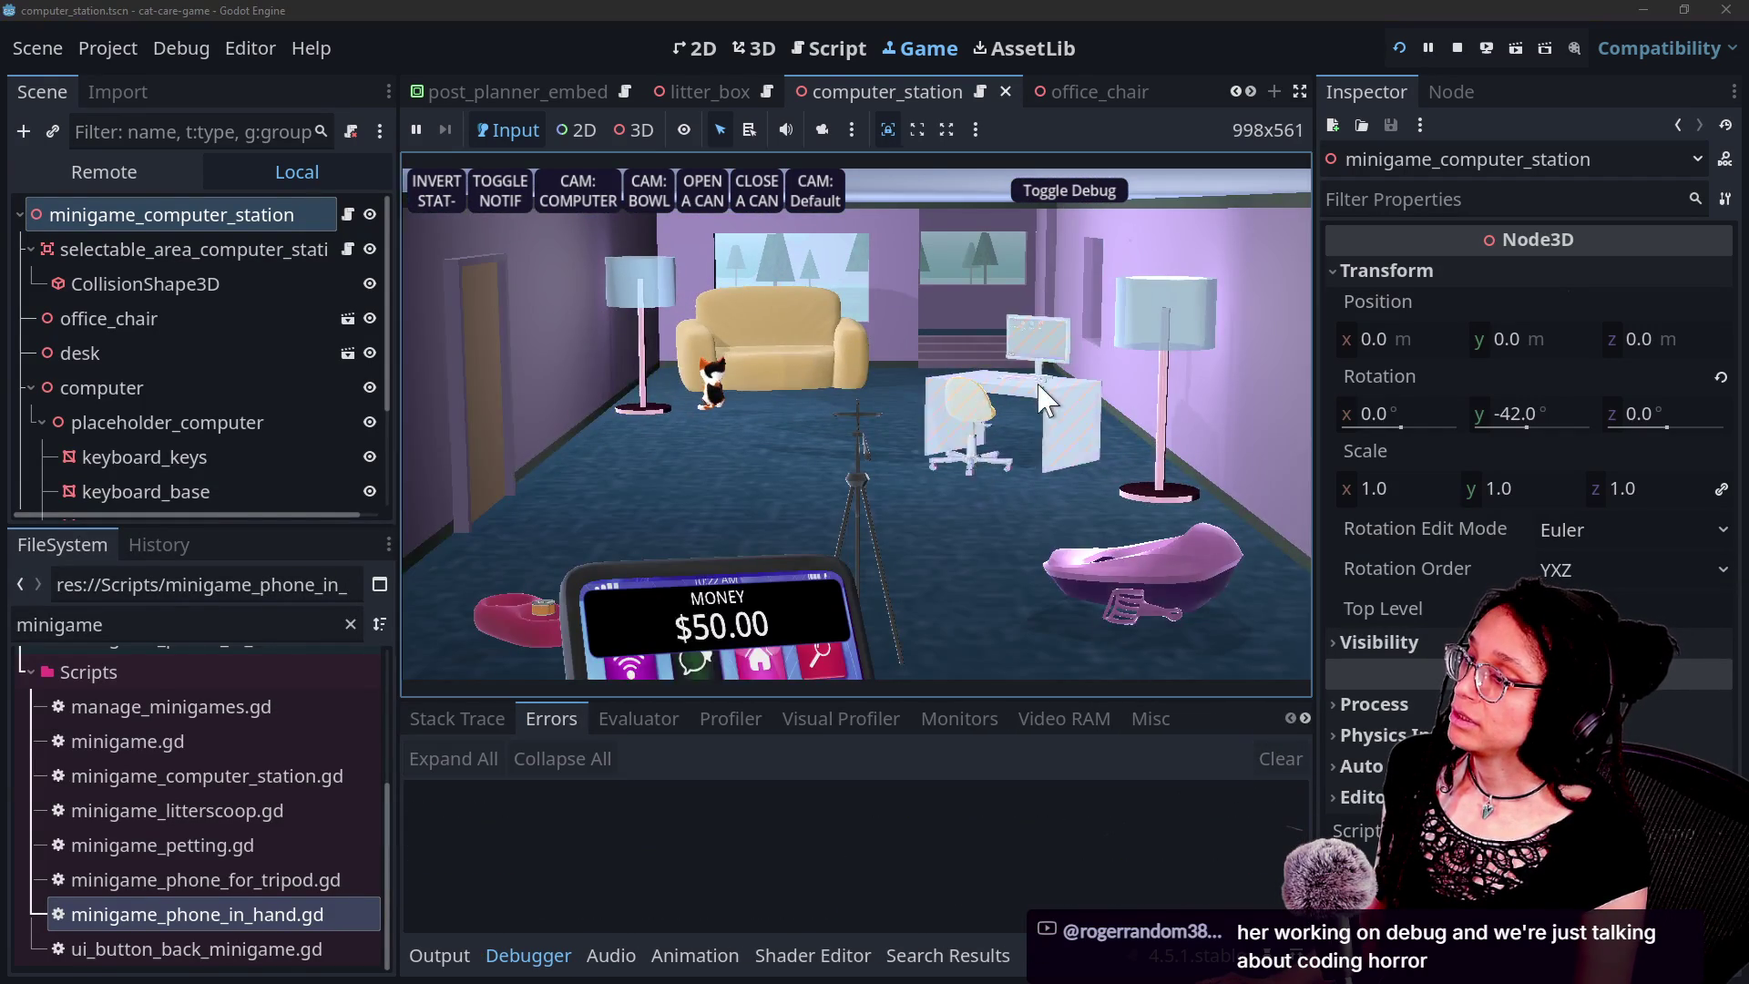
left_click(992, 423)
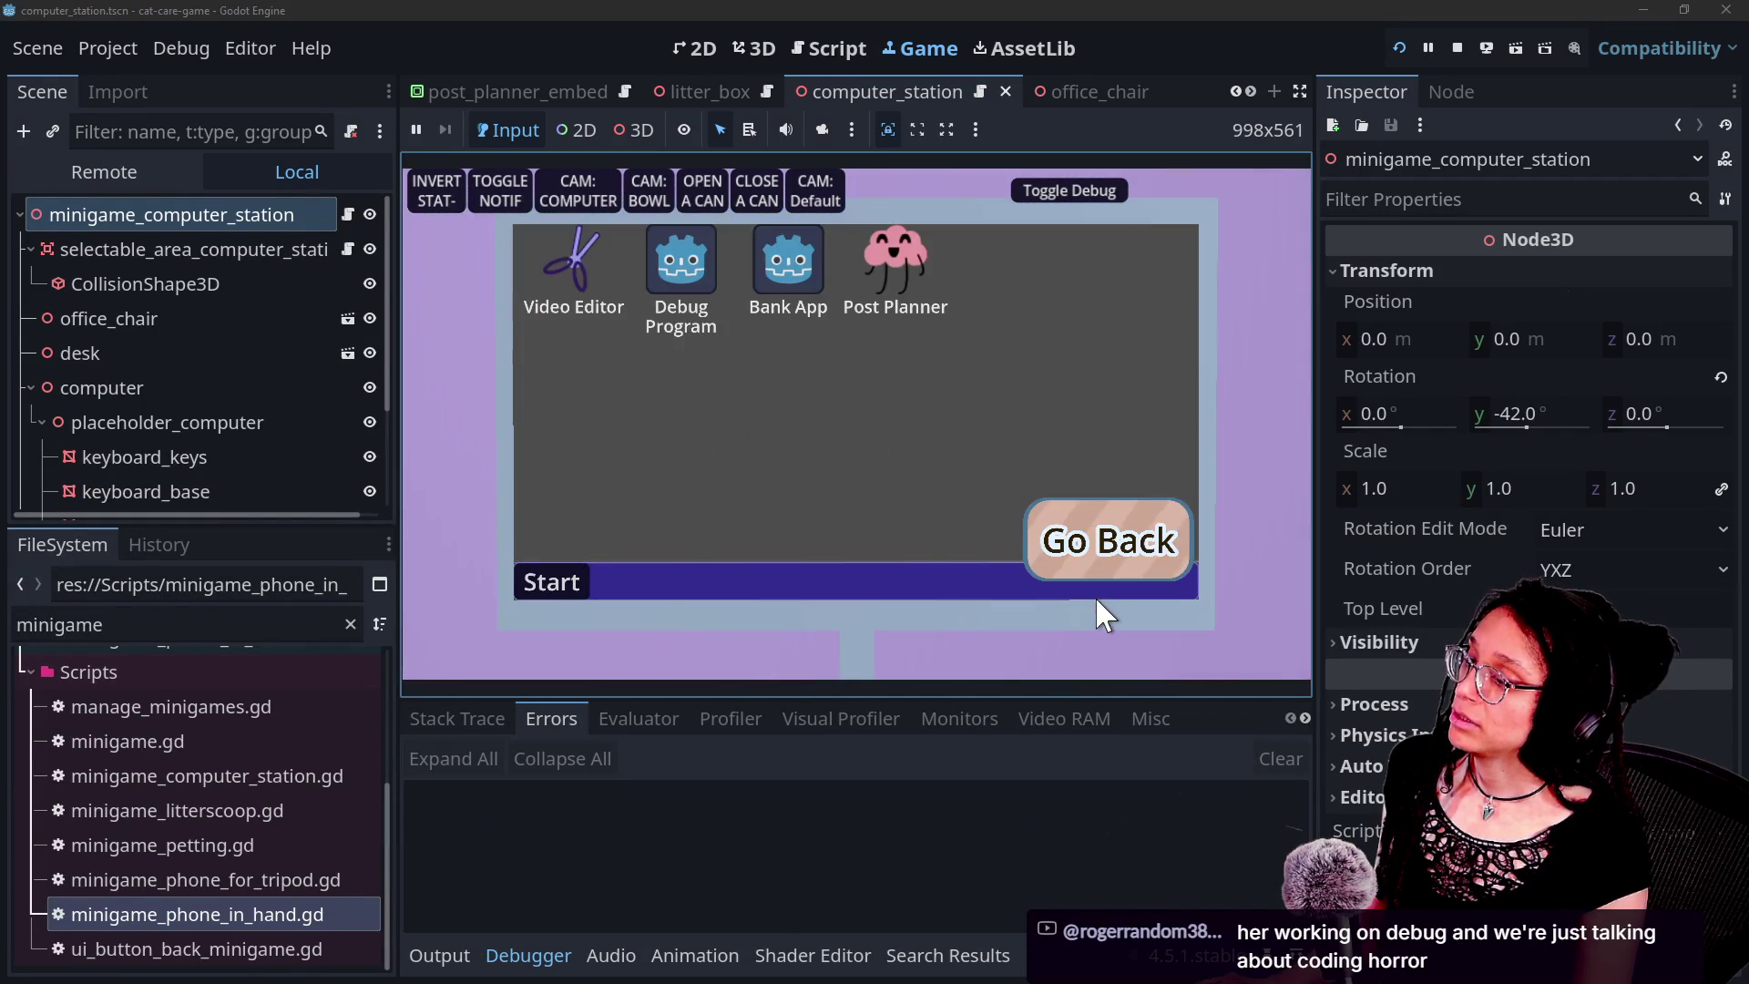
left_click(1086, 543)
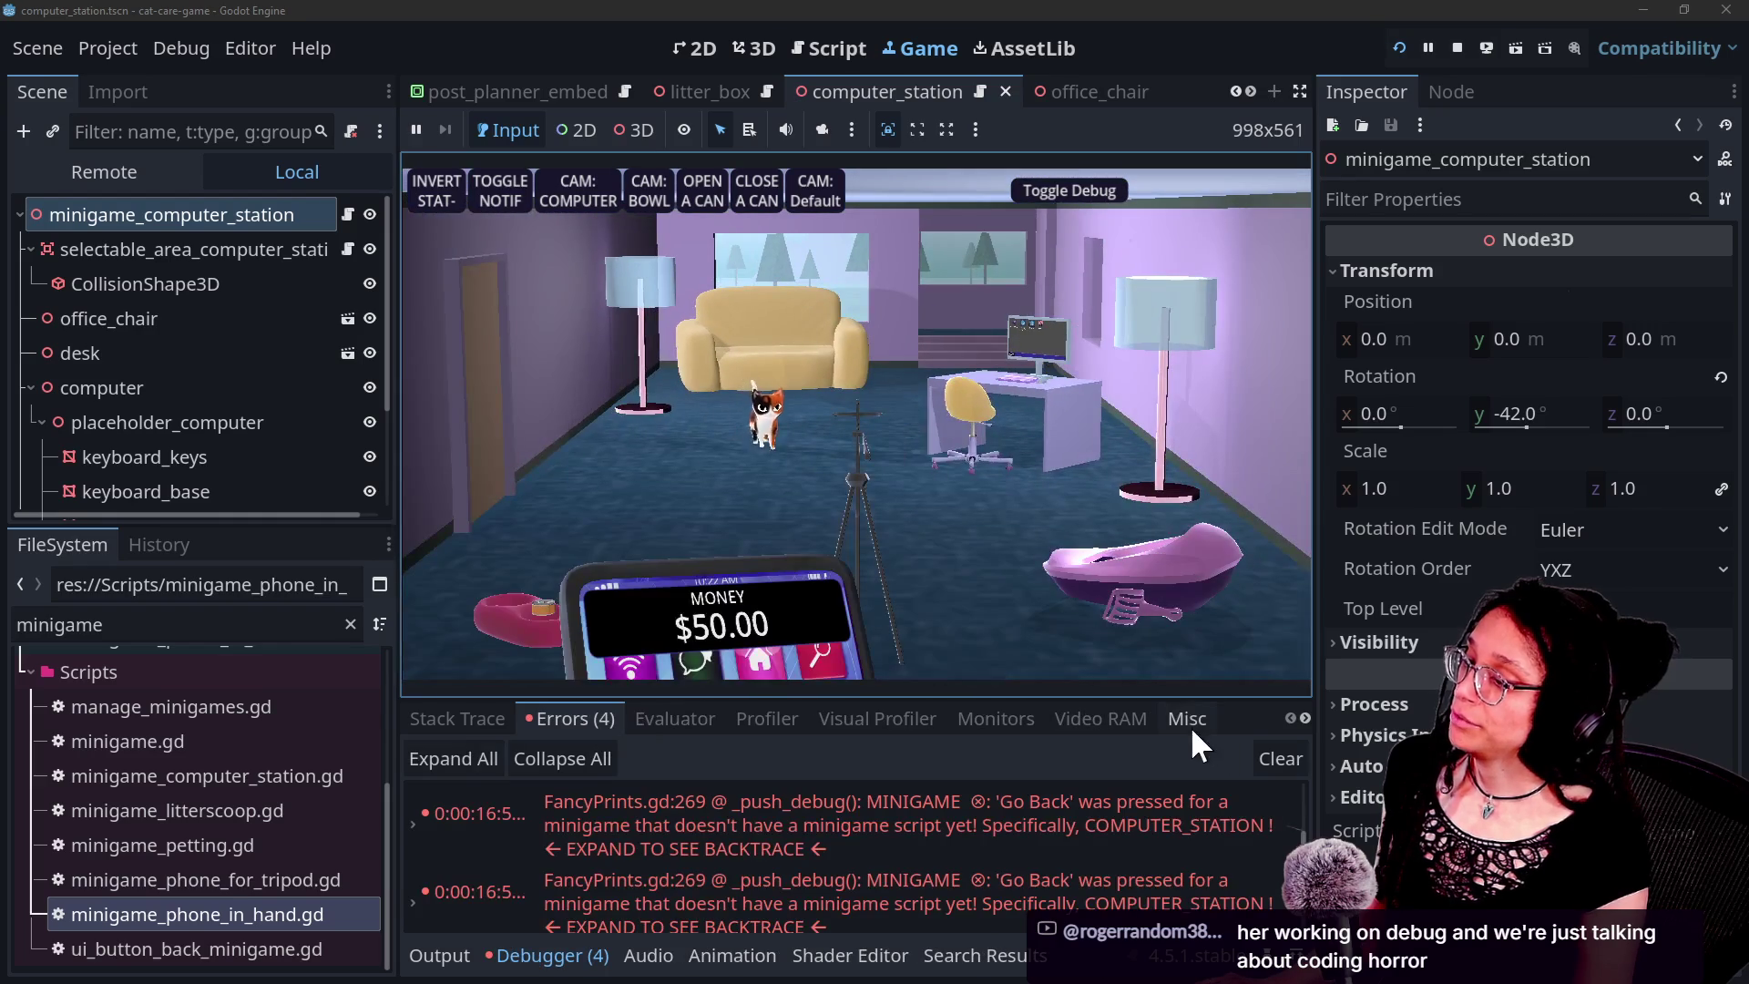
left_click(1281, 759)
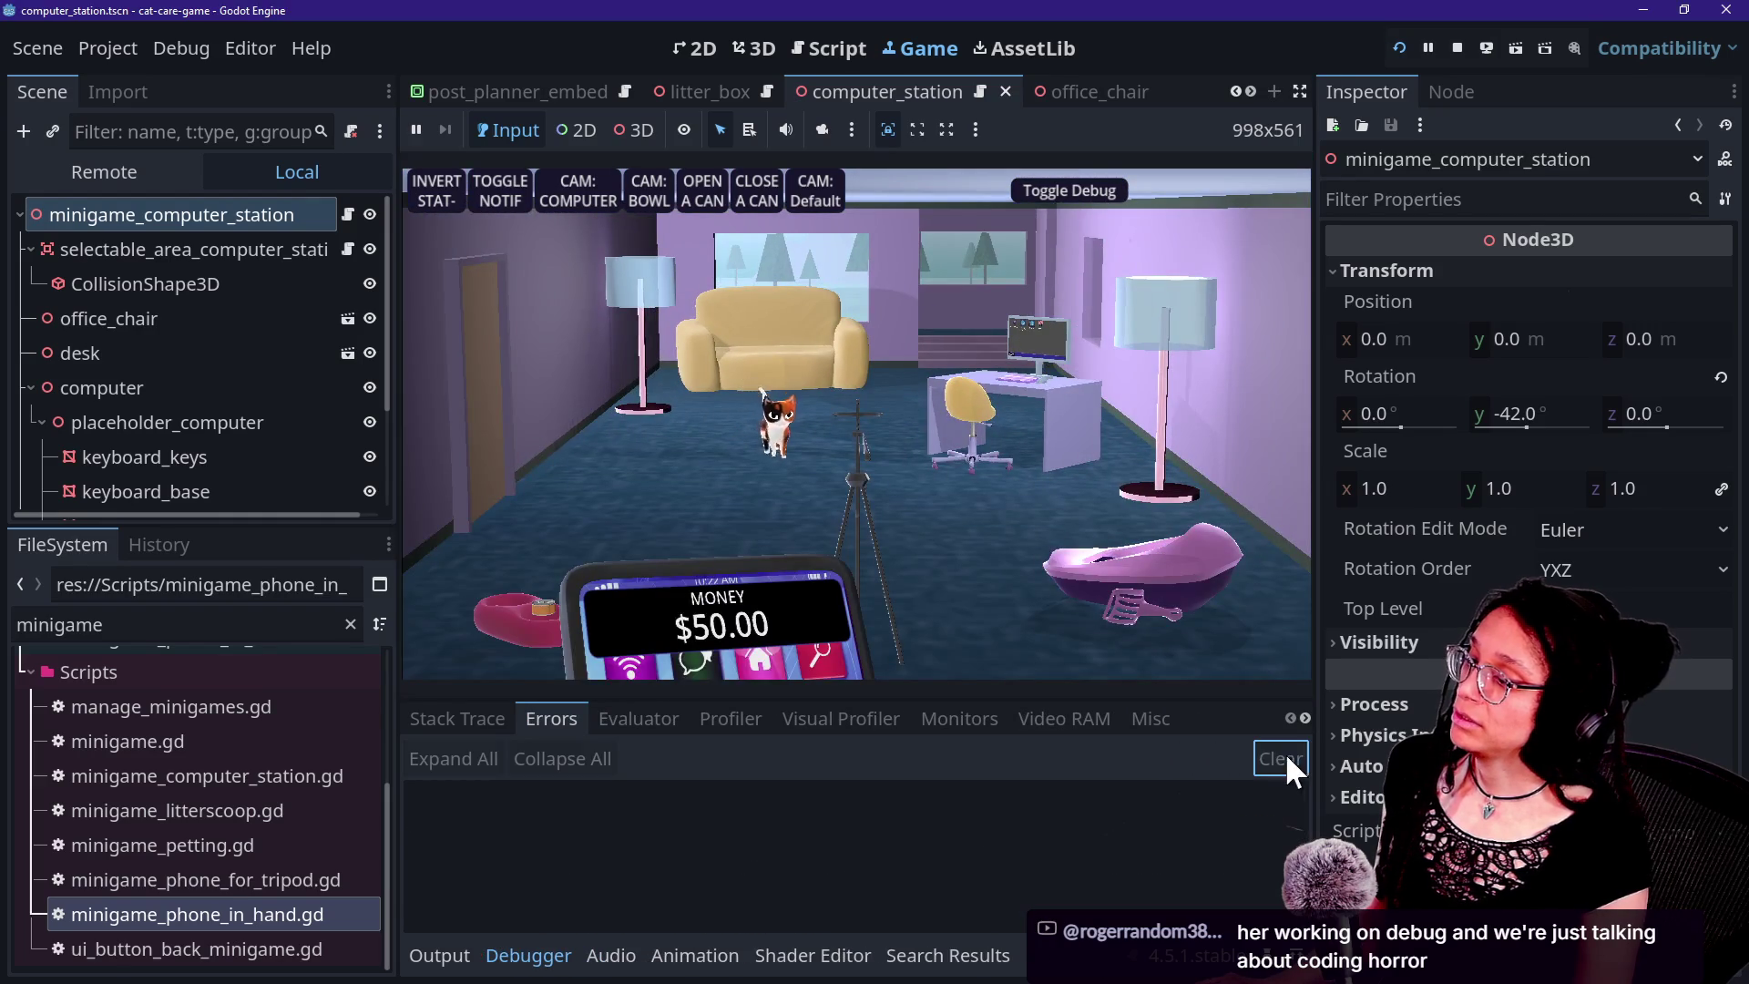
Go Back from the litter box, review its LITTER_BOX error and the Output log, then return to the script.
left_click(1143, 582)
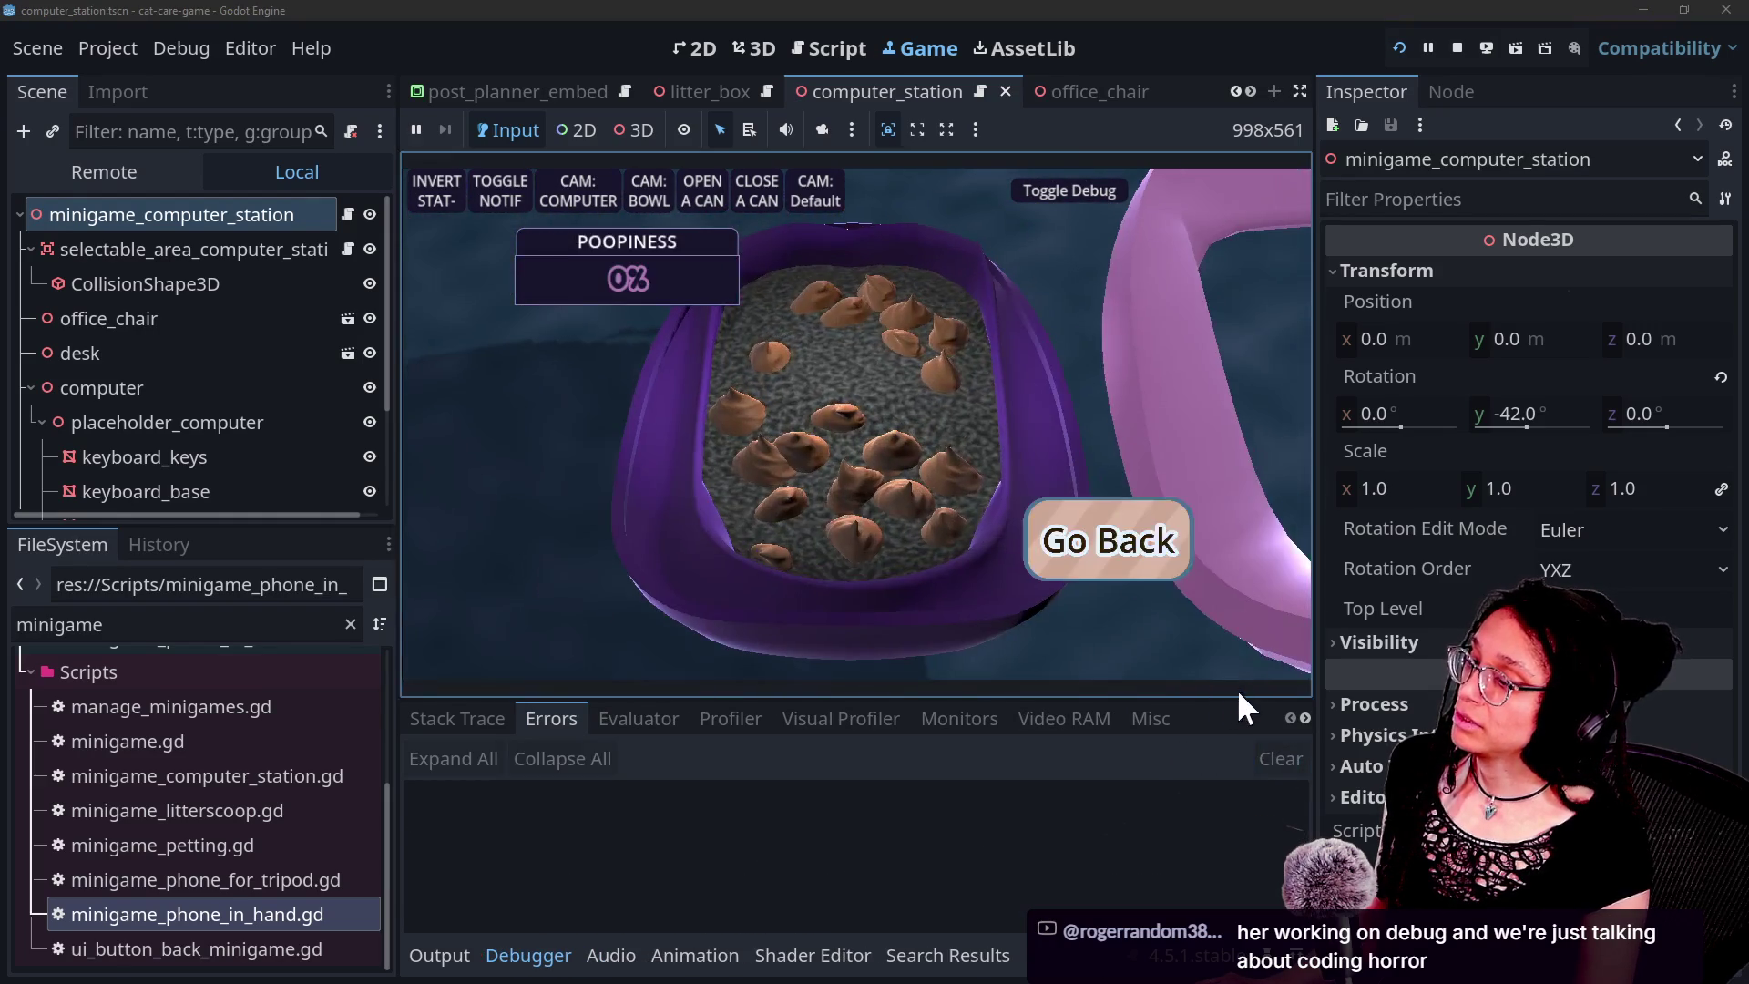
left_click(1136, 554)
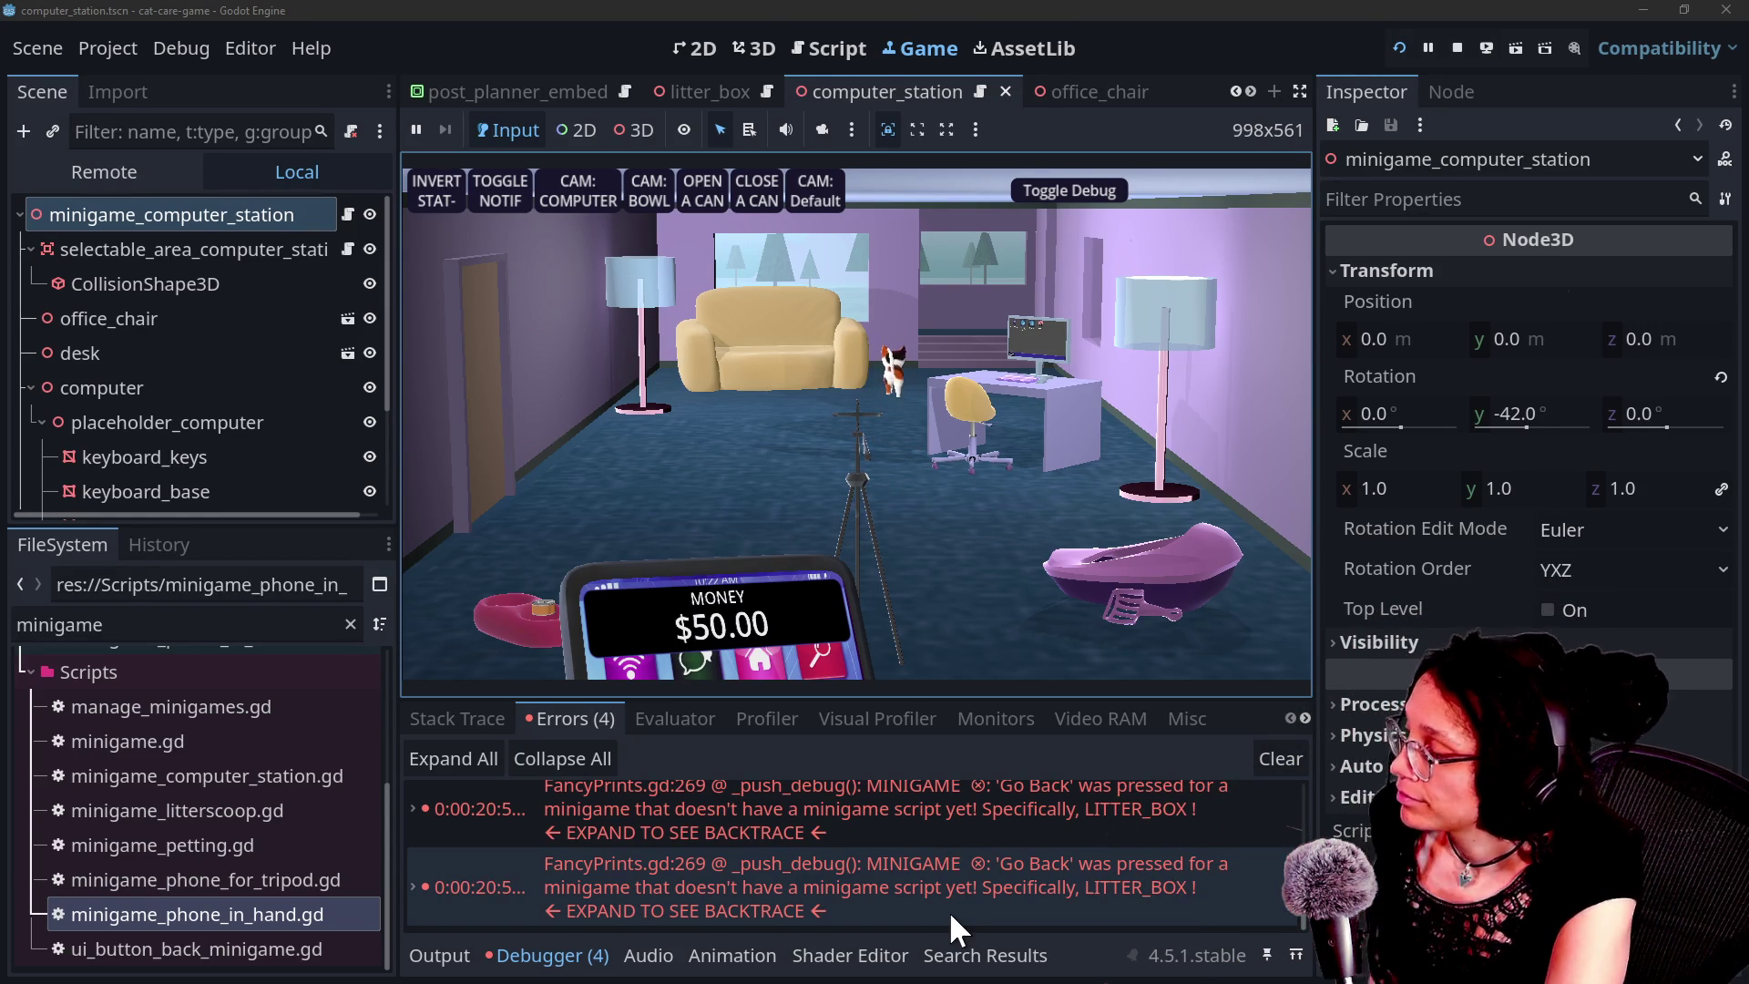
scroll(949, 910, "up", 1)
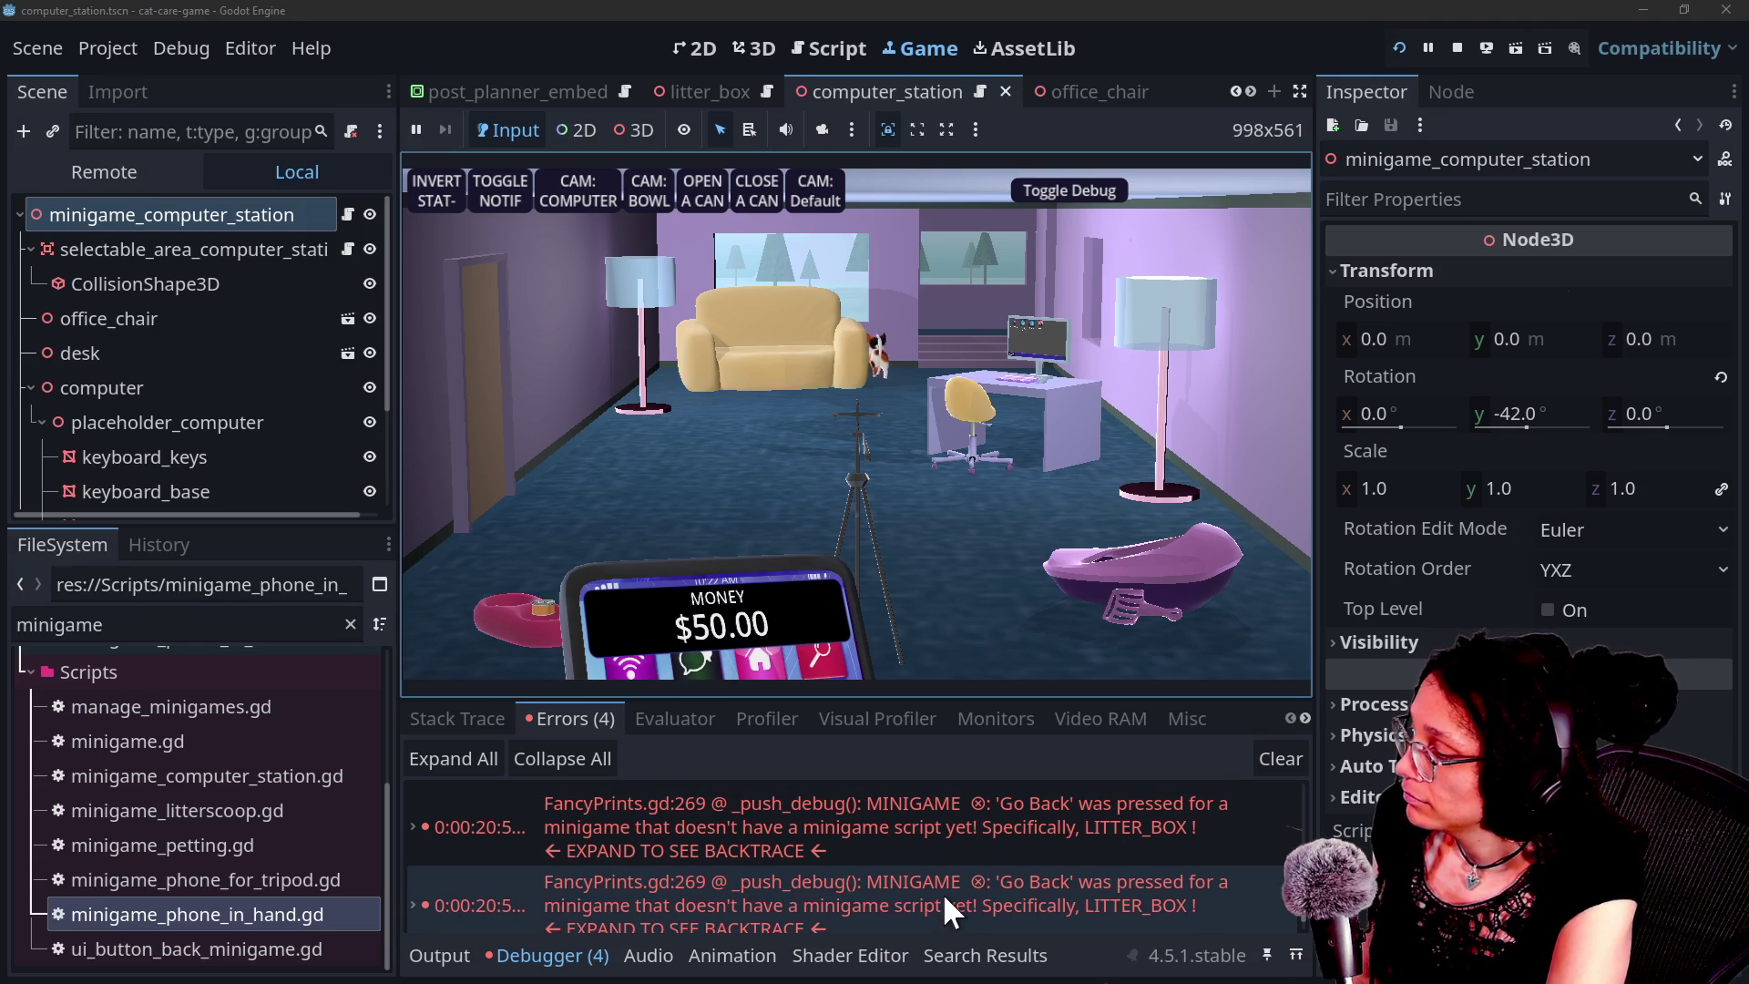
scroll(943, 897, "down", 1)
scroll(944, 897, "up", 1)
scroll(942, 893, "down", 1)
scroll(942, 892, "up", 1)
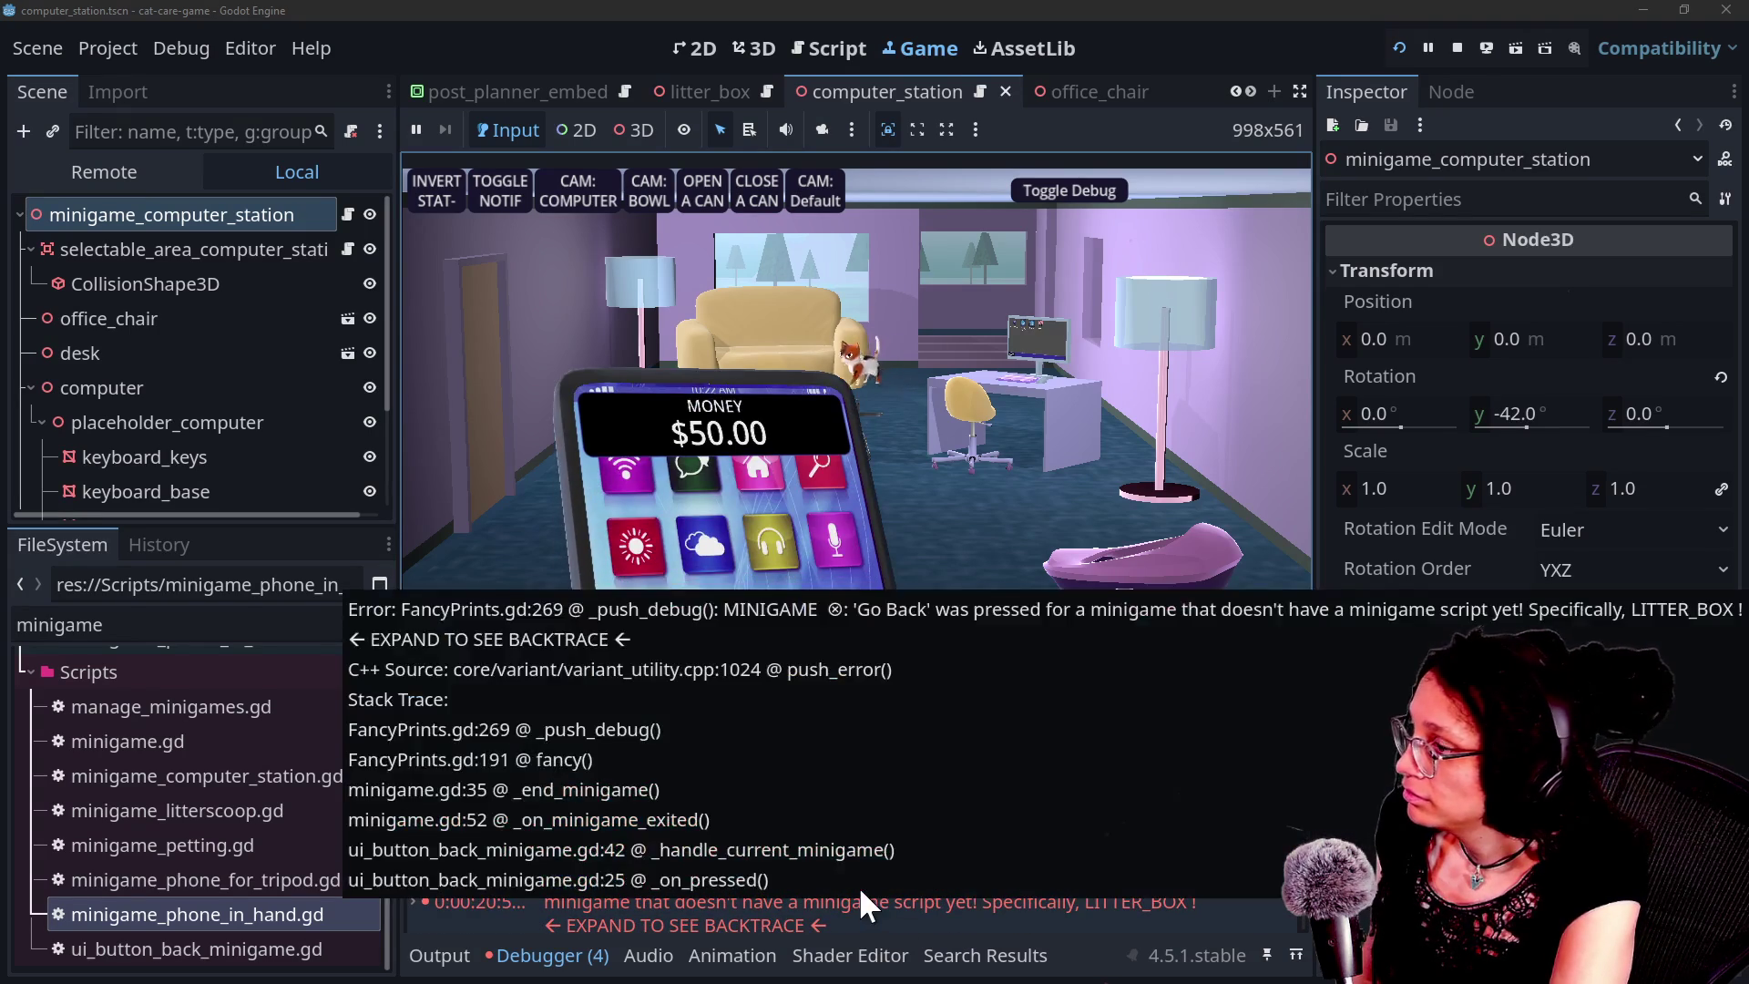
left_click(440, 955)
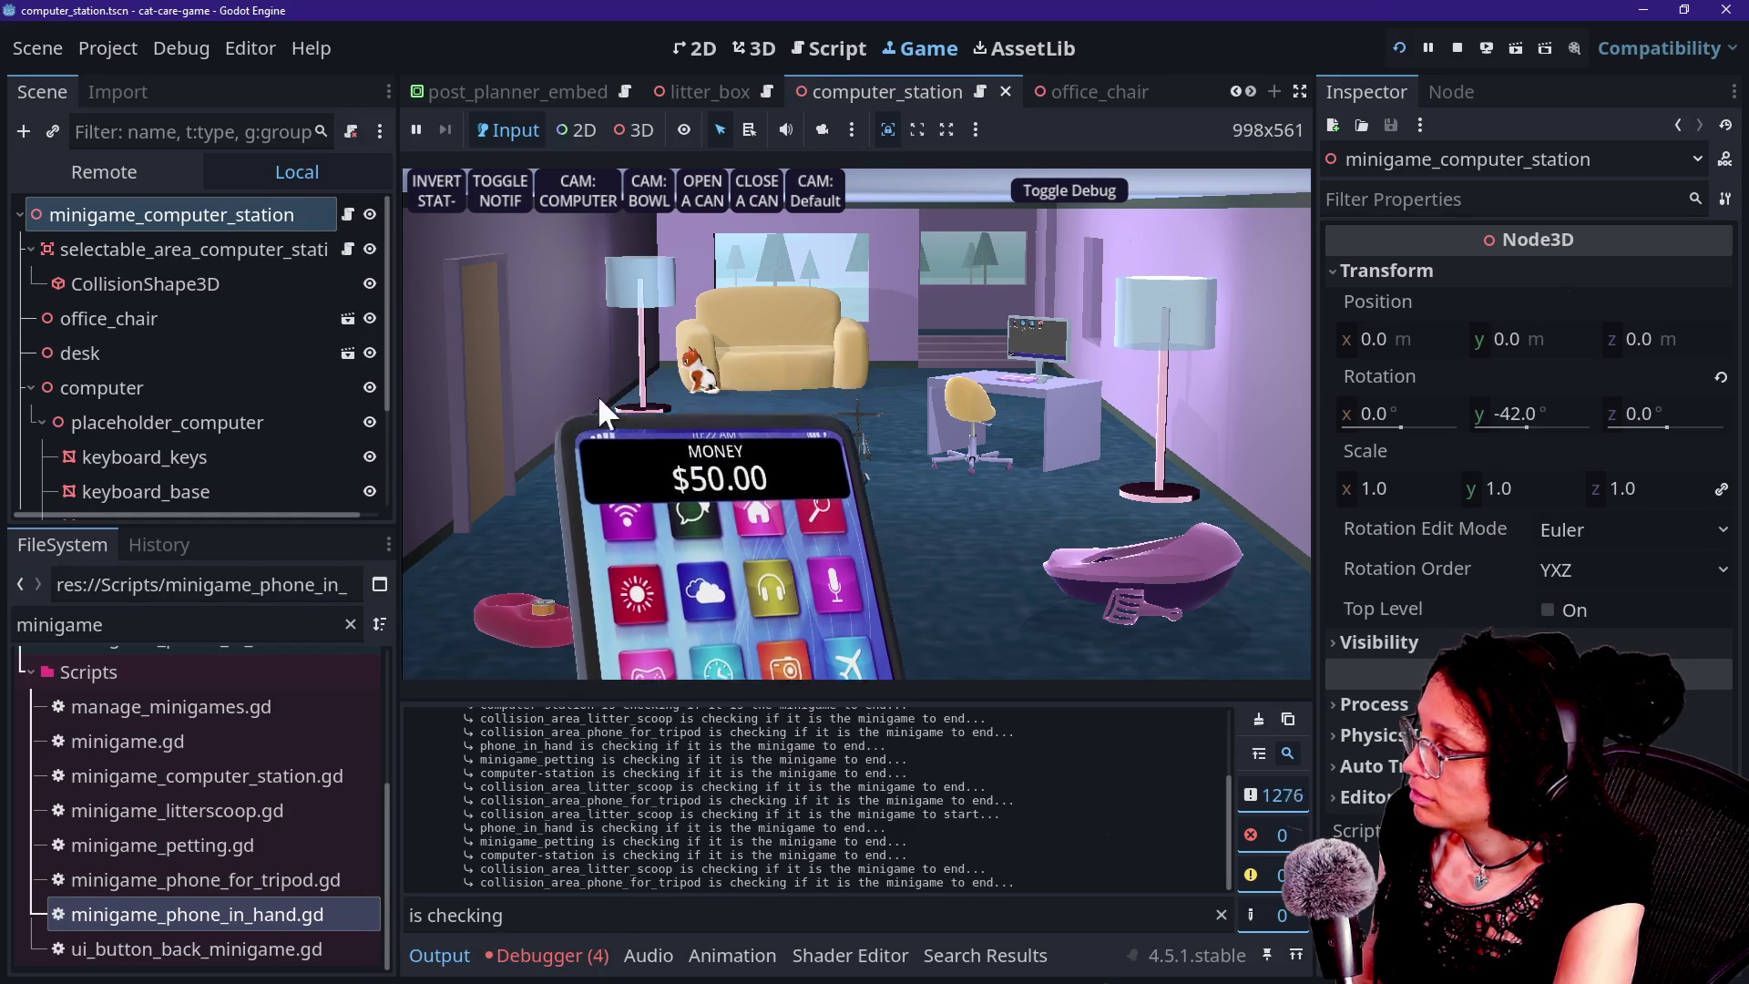
left_click(827, 50)
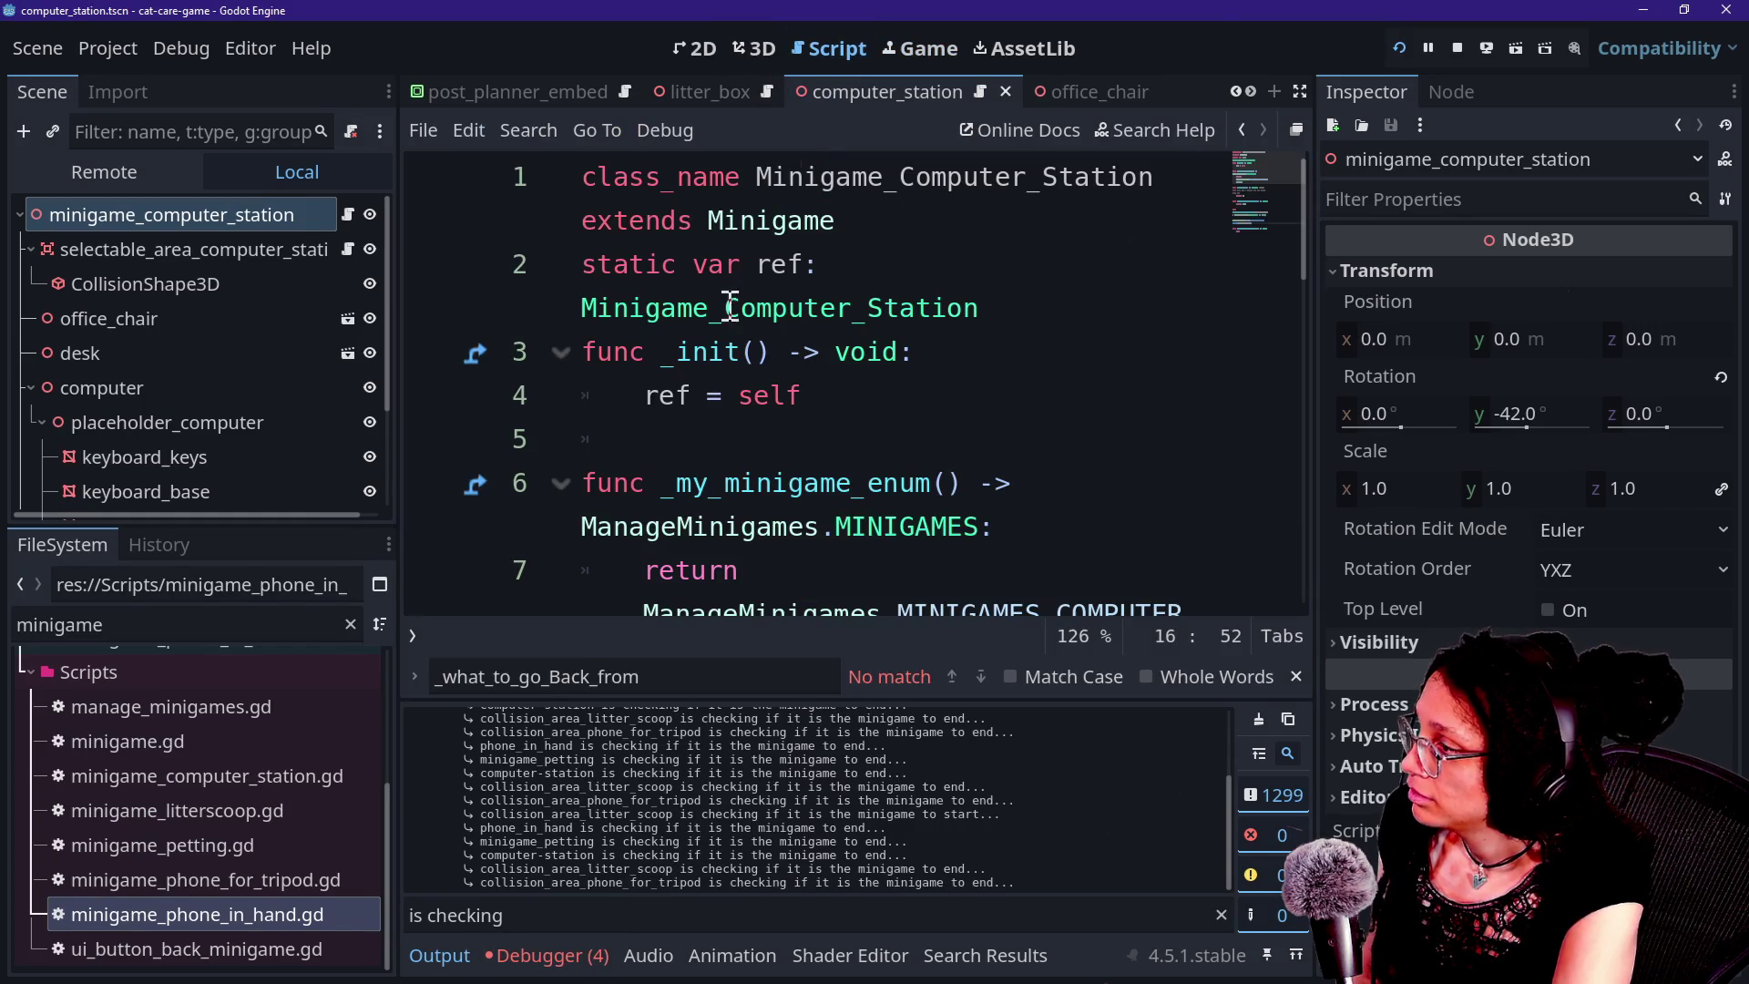
Open minigame.gd and read through start_minigame and _end_minigame down to the reset-to-NONE line.
left_click(690, 397)
key("ctrl+shift+F11")
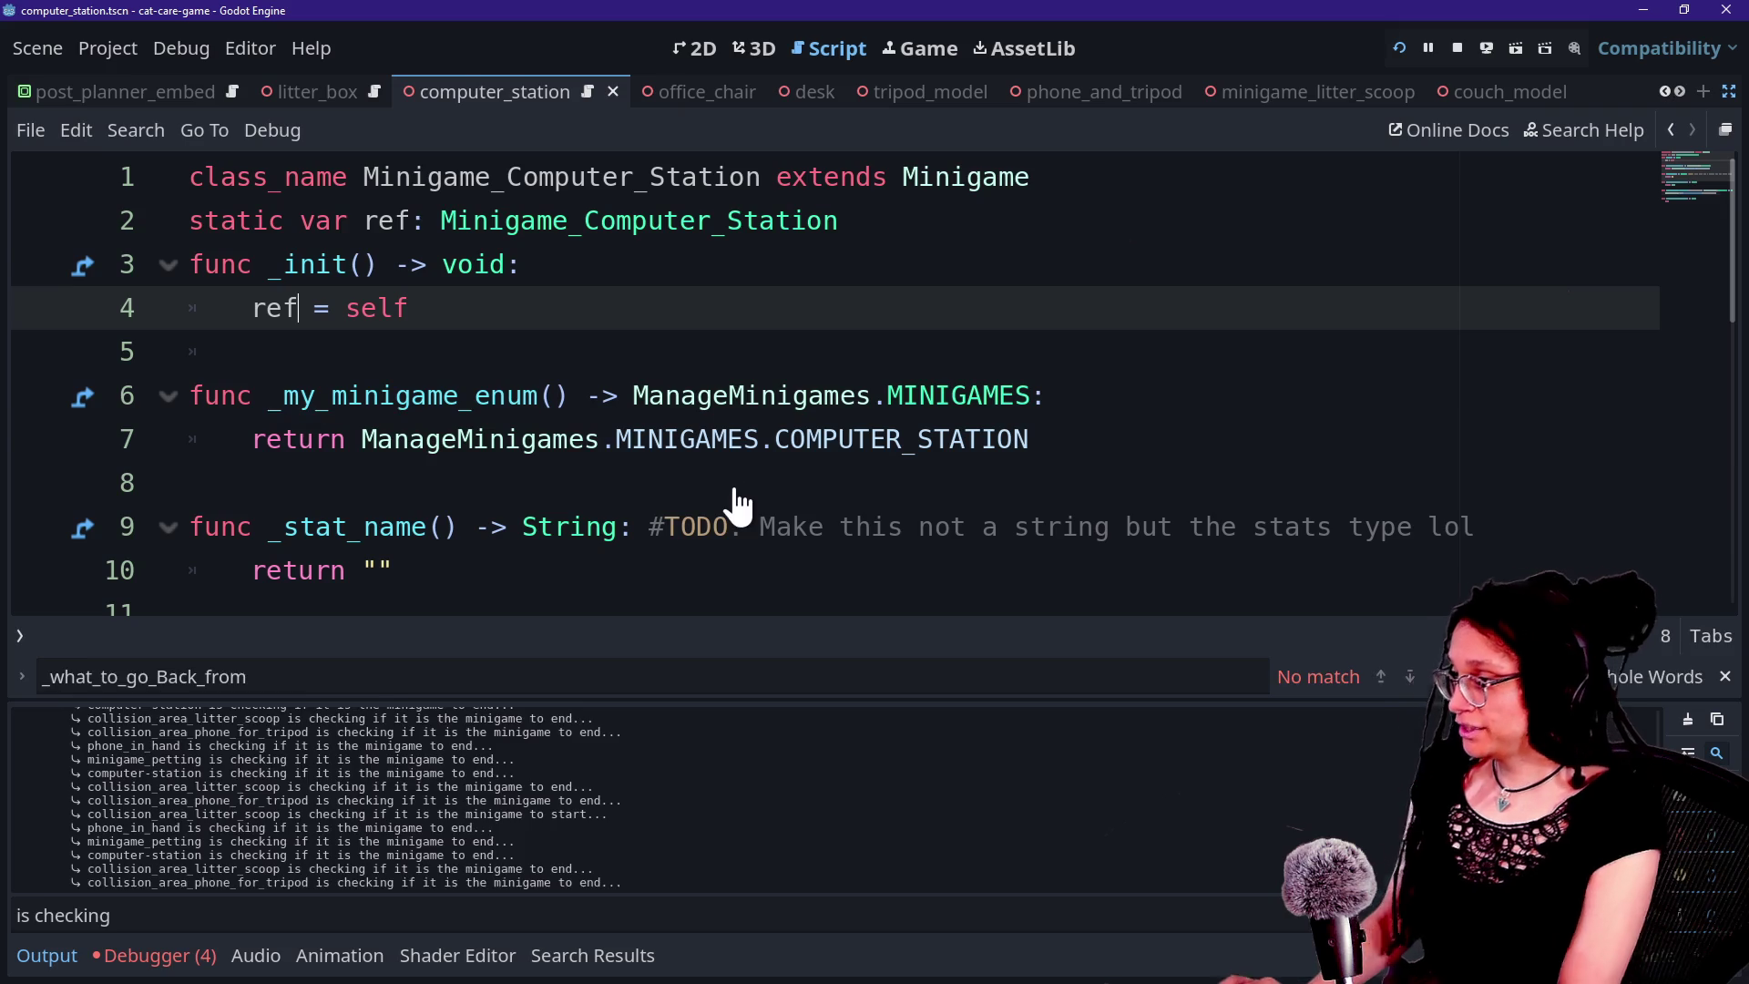
scroll(733, 501, "down", 1)
scroll(783, 573, "down", 4)
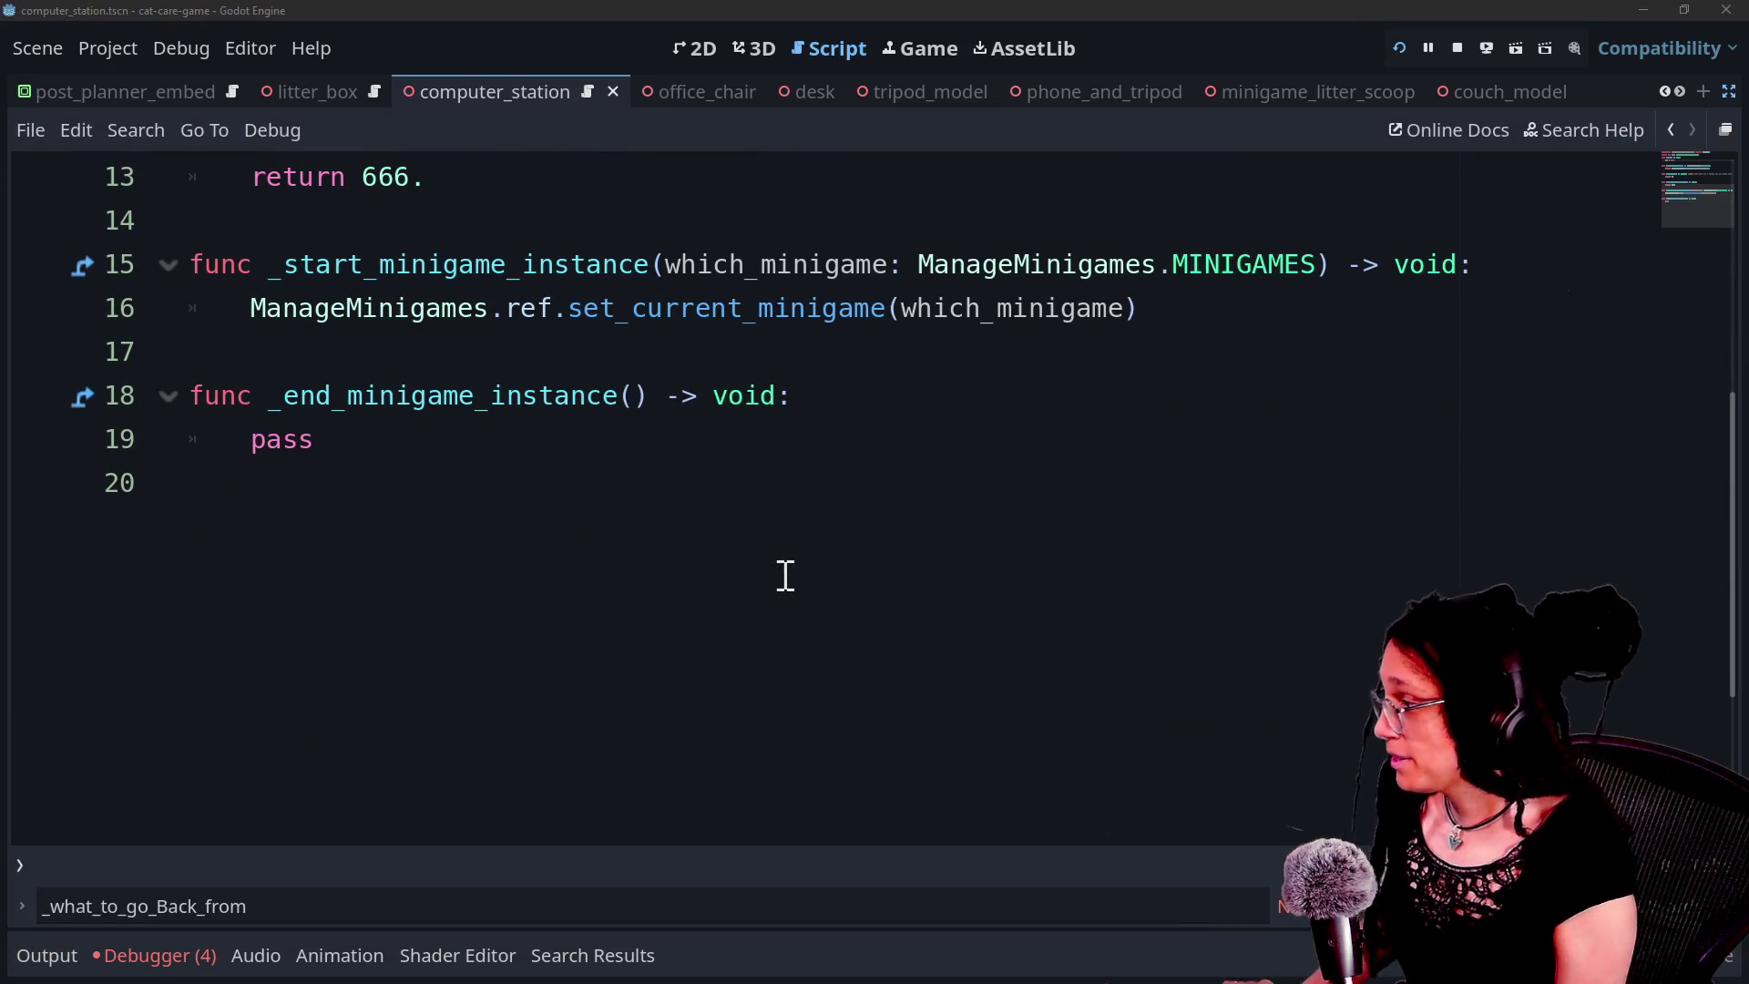
key("alt+shift+o")
key("Down")
key("Return")
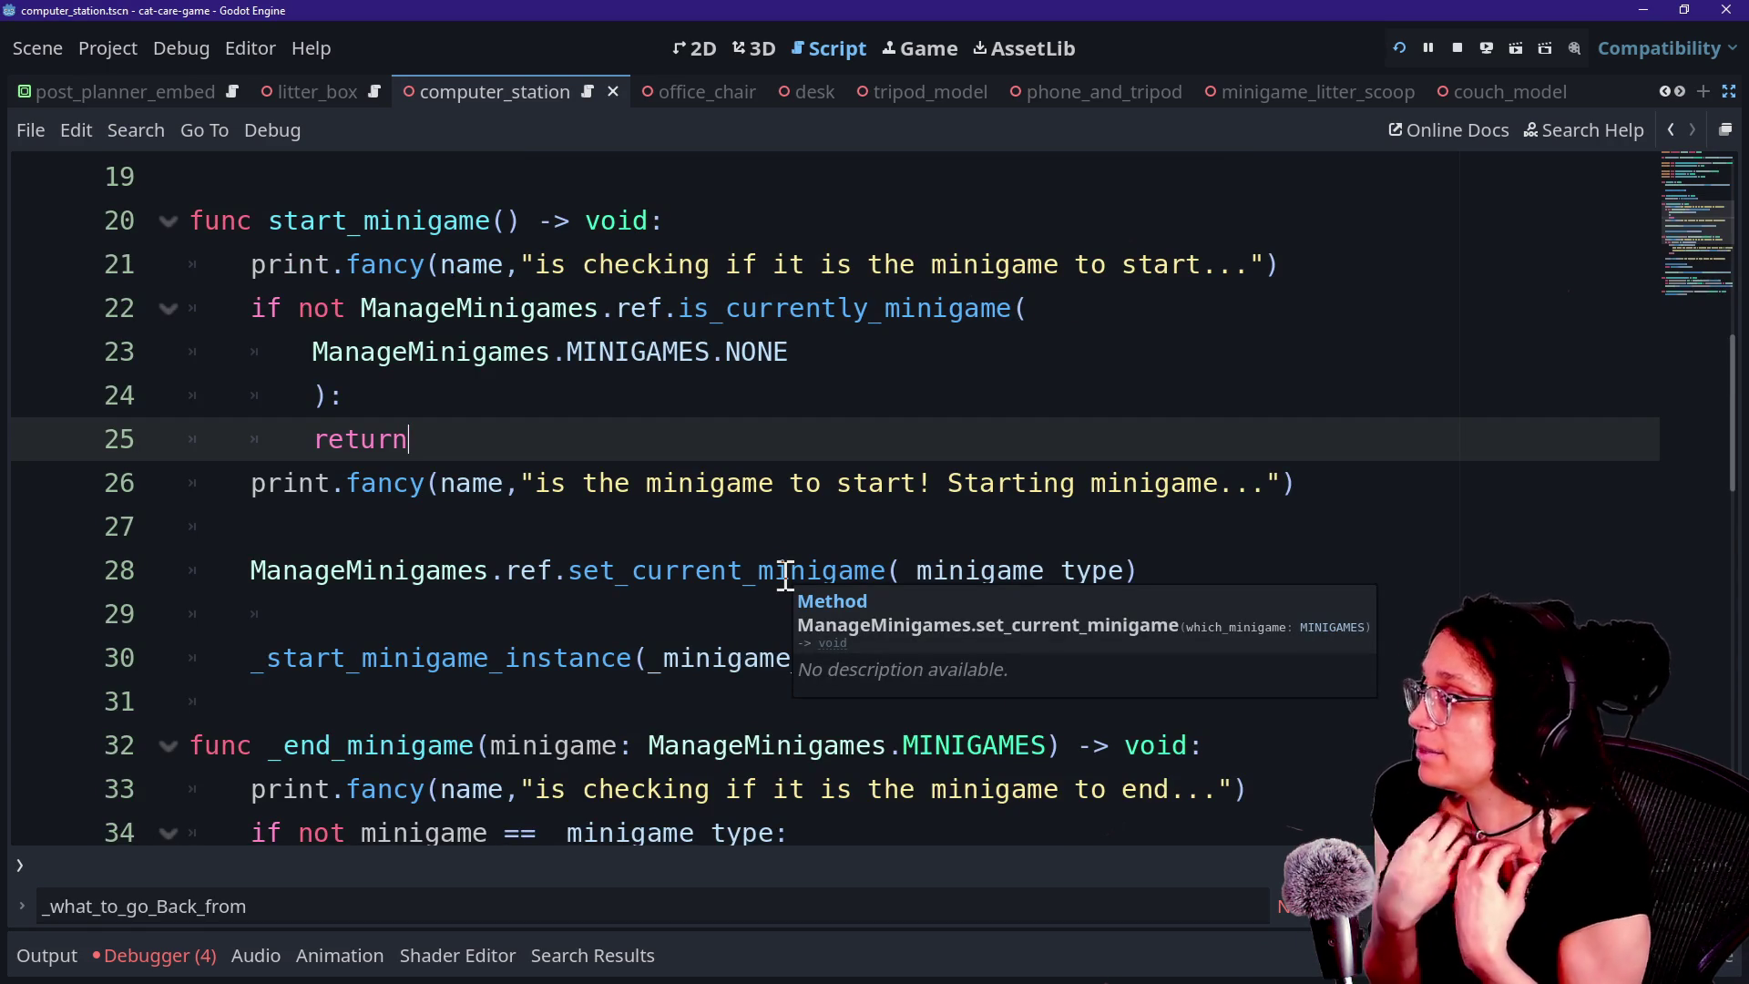
key("Down")
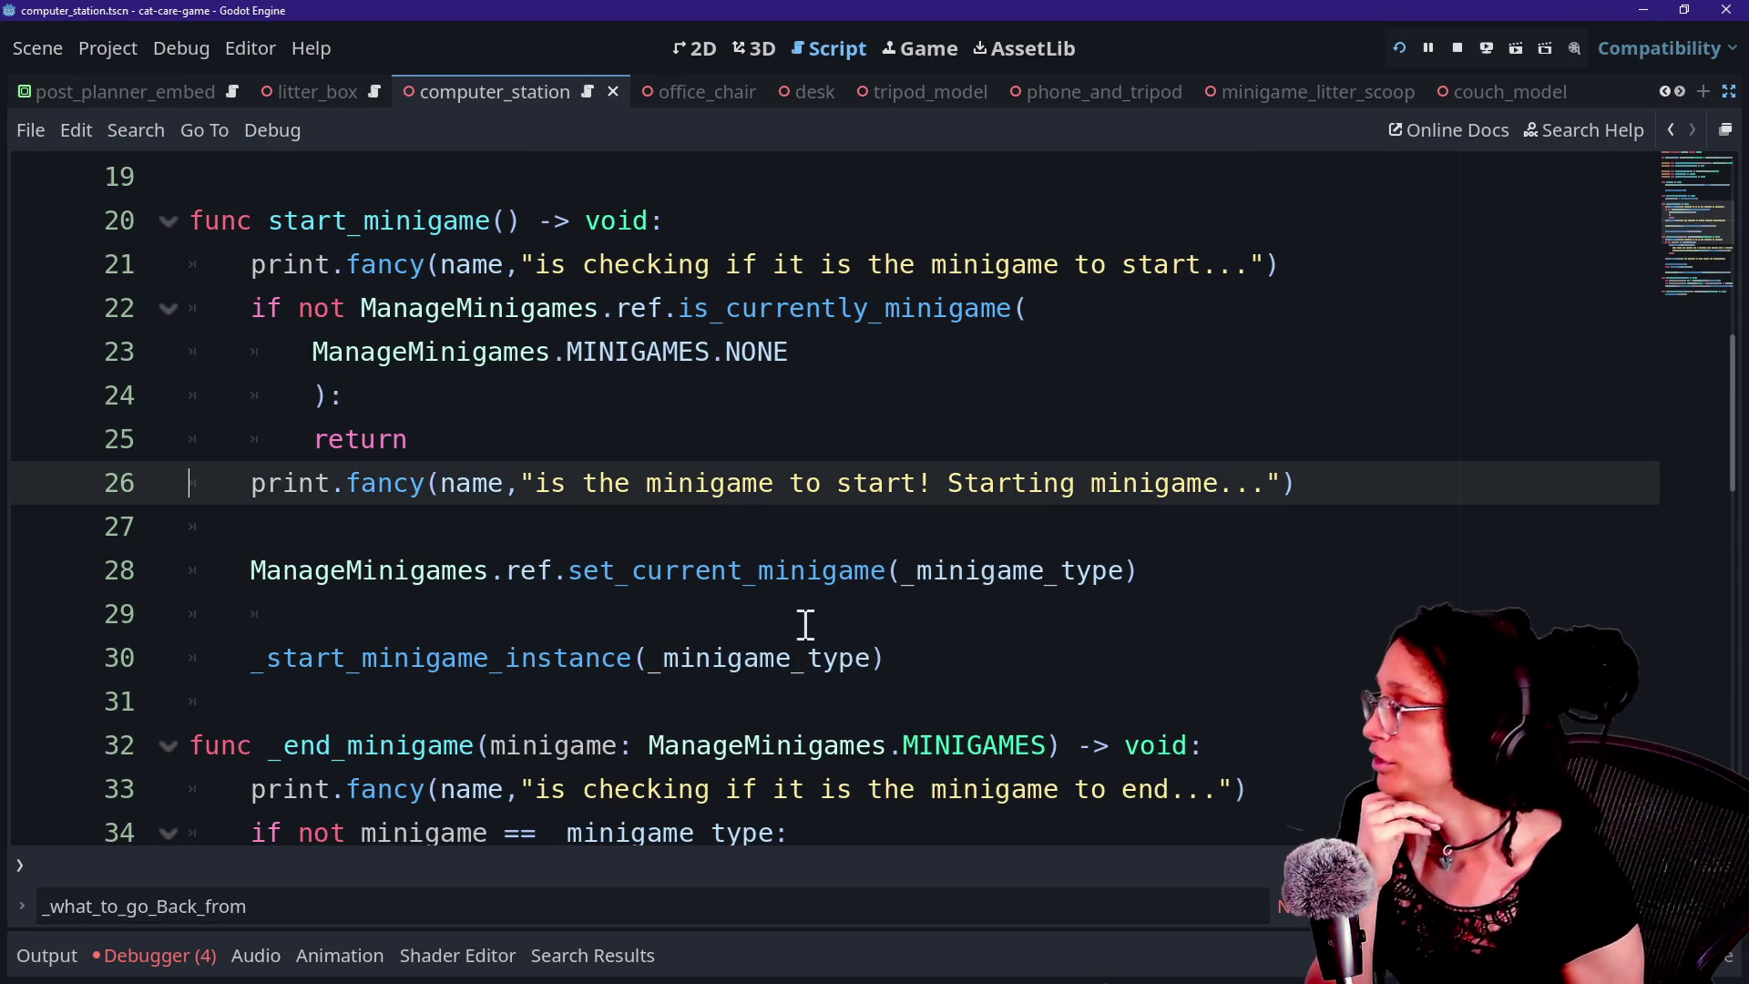
key("Down")
key("Down")
key("Down")
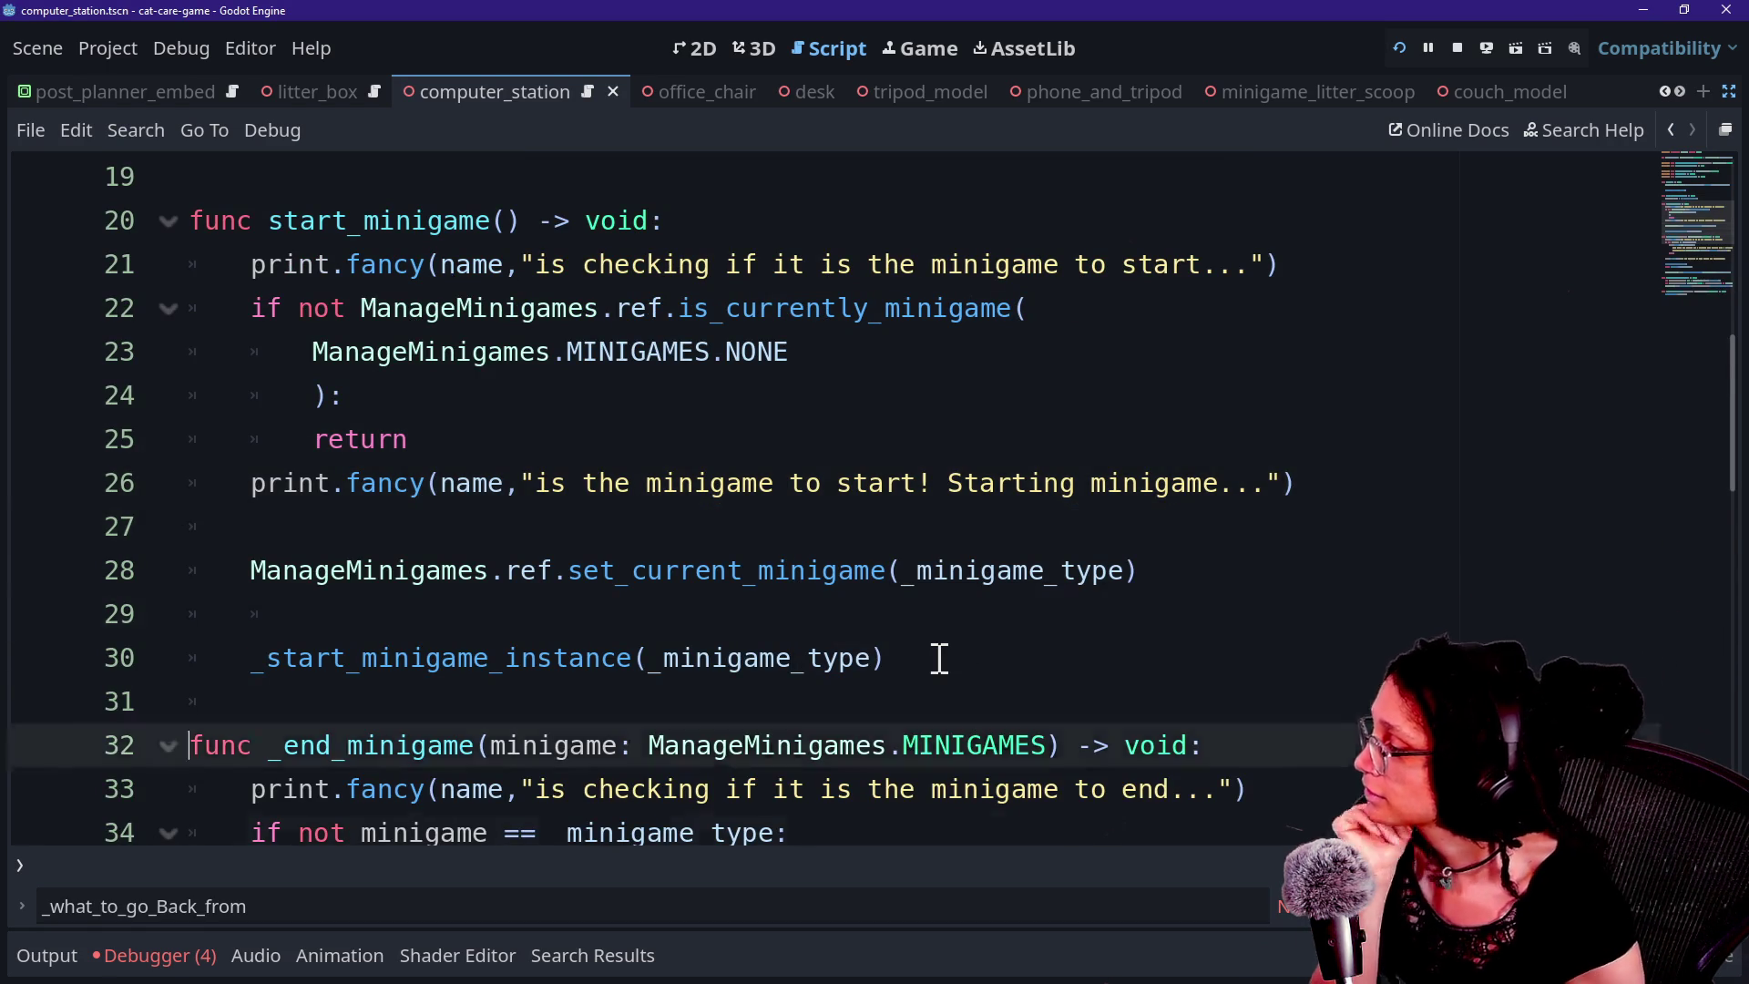
key("Down")
key("Down")
key("Down")
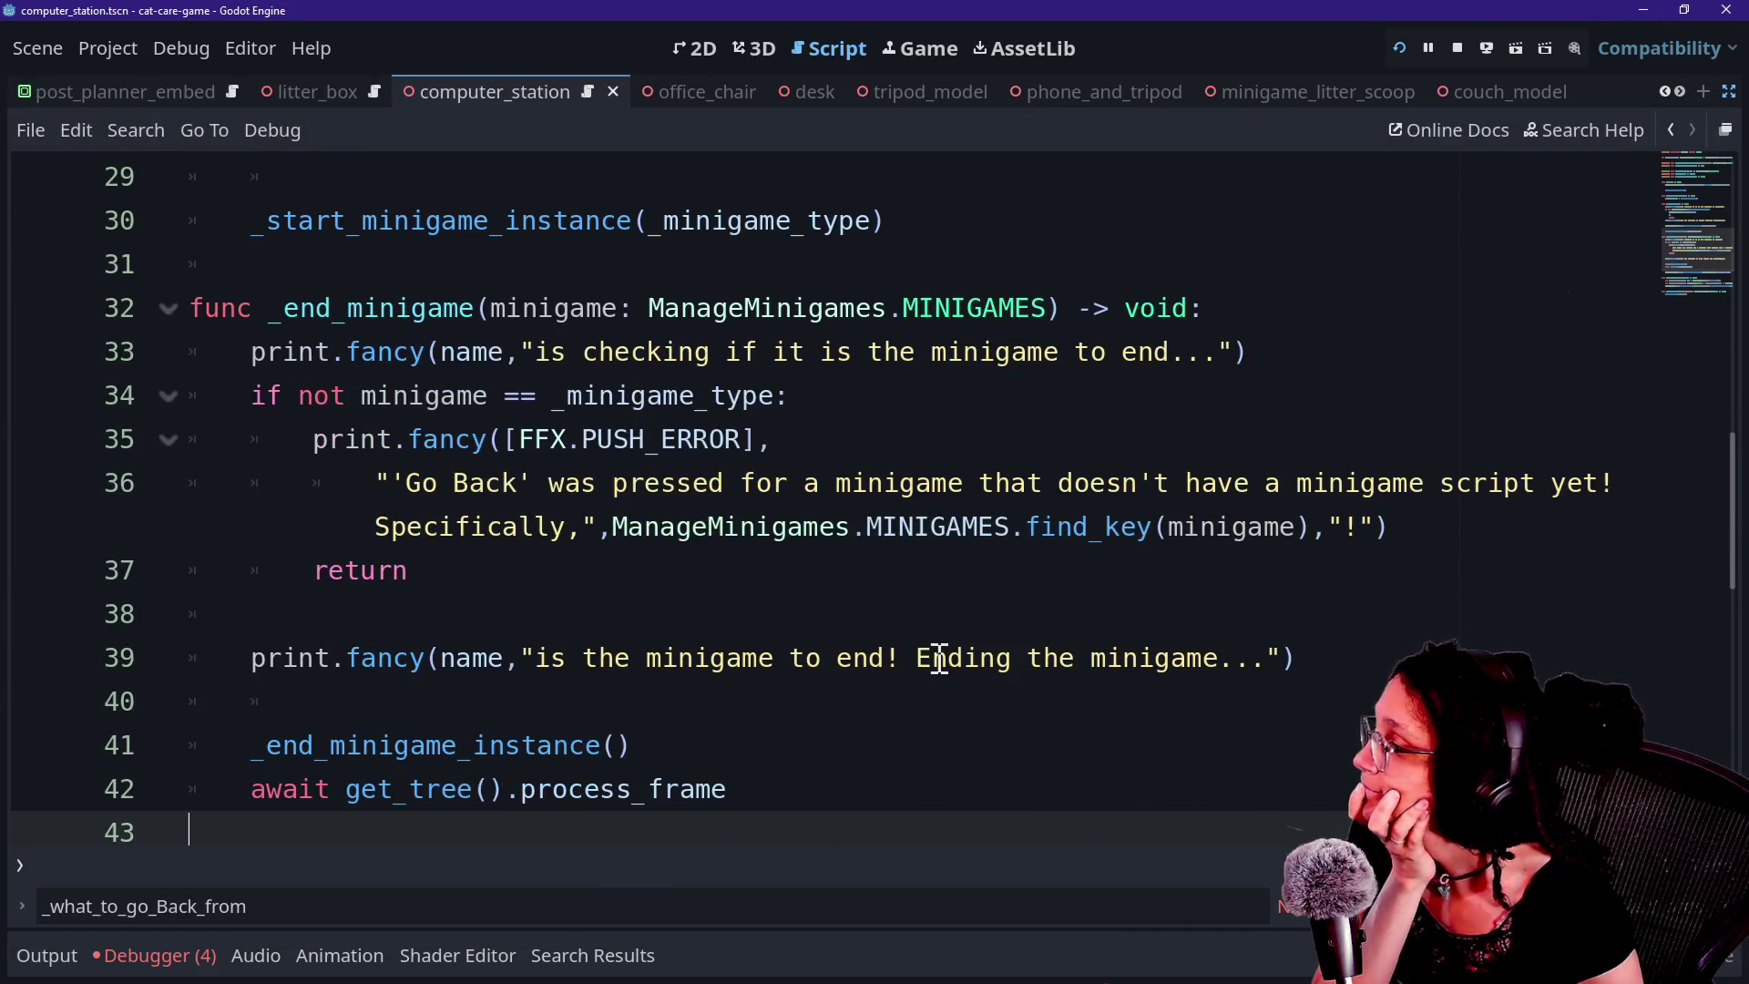
key("Down")
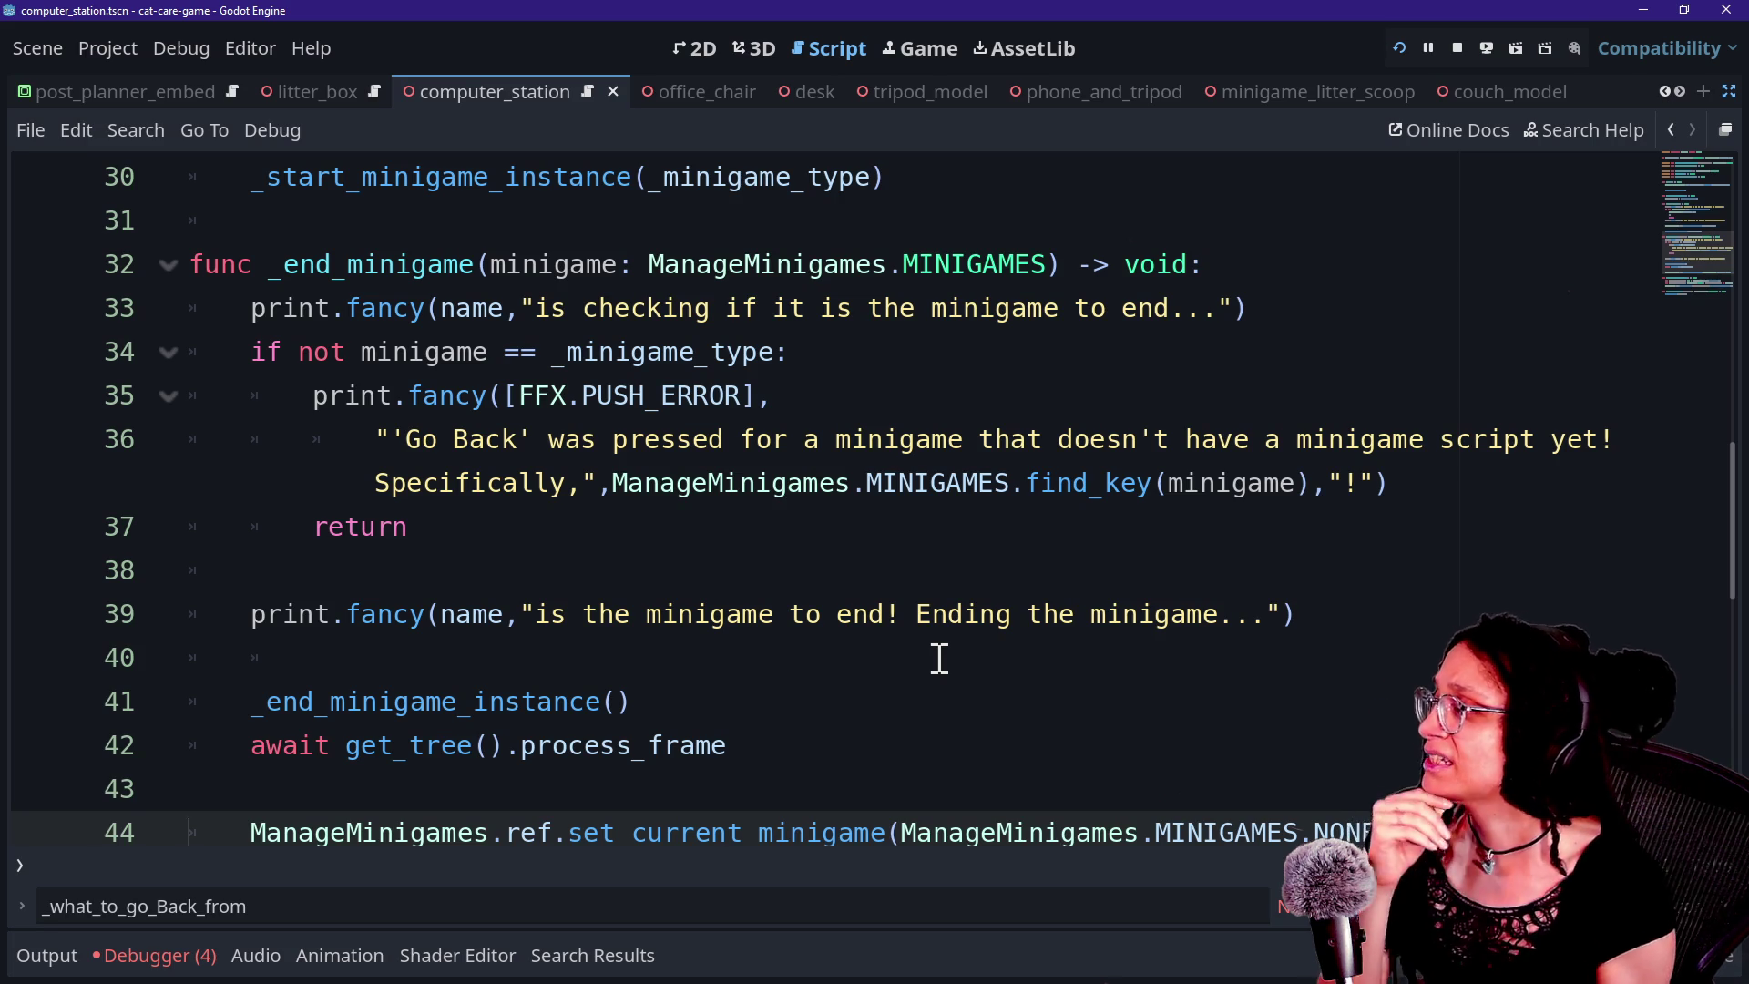
scroll(768, 379, "up", 7)
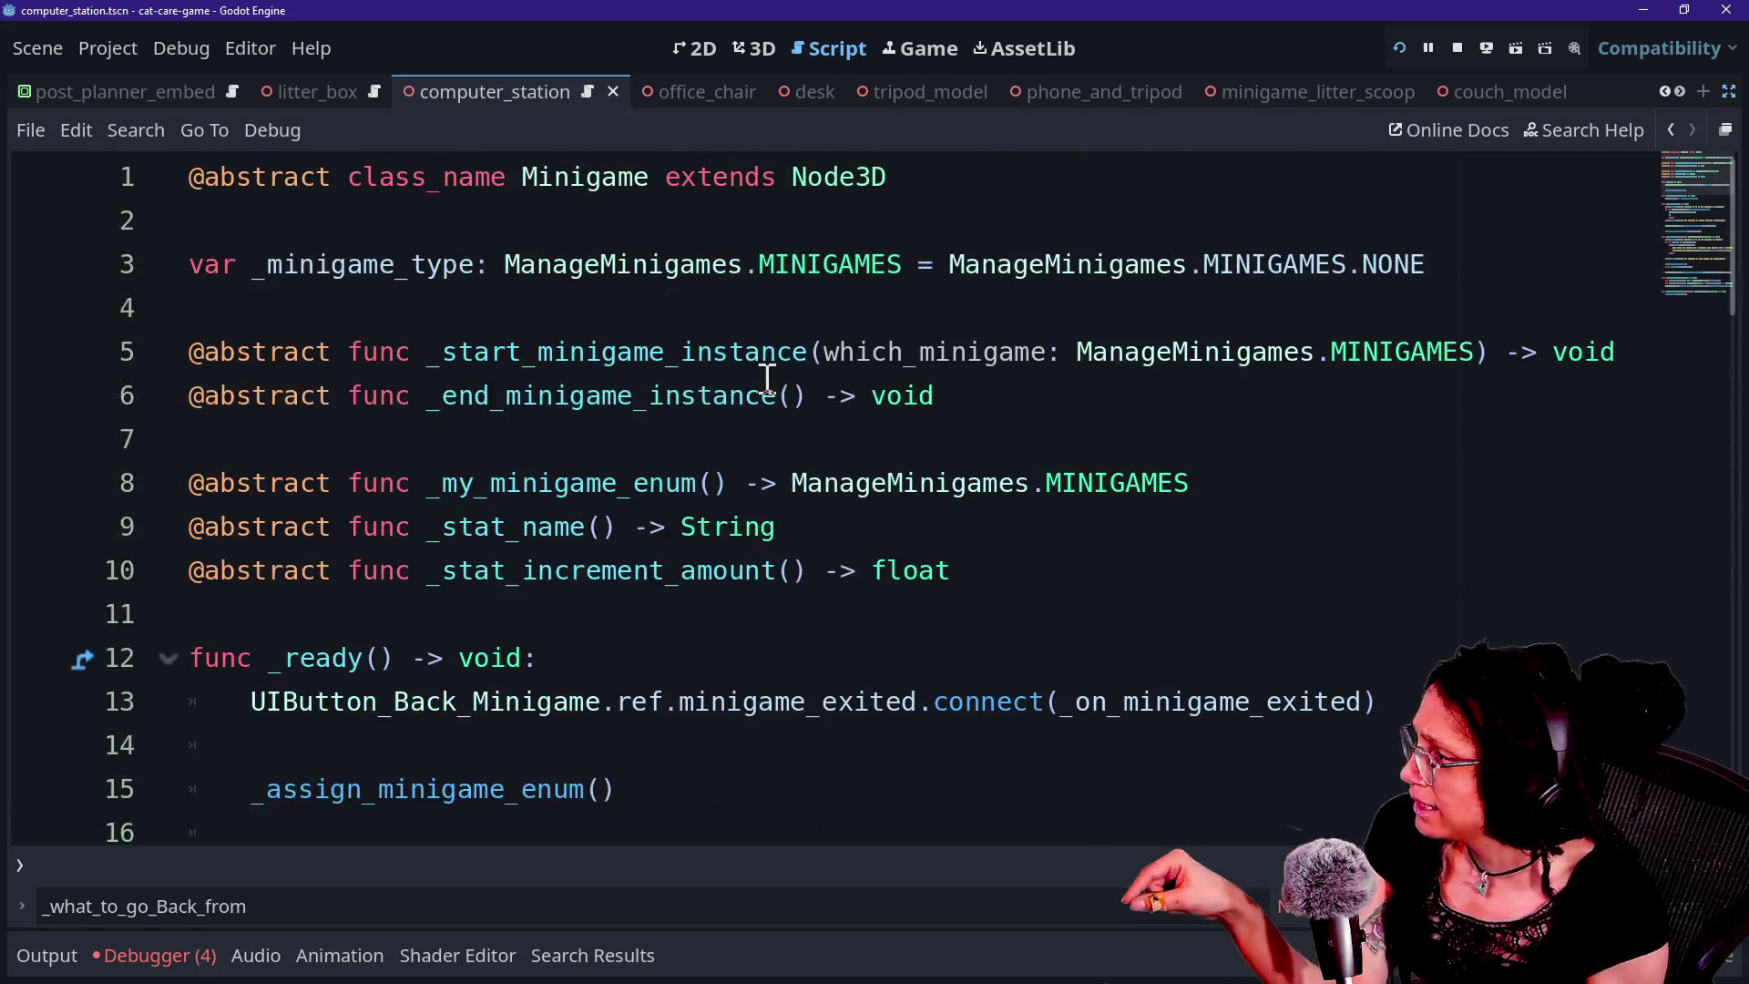
Add a new 'if' line under the minigame type check in _end_minigame.
scroll(768, 380, "down", 4)
scroll(768, 380, "up", 4)
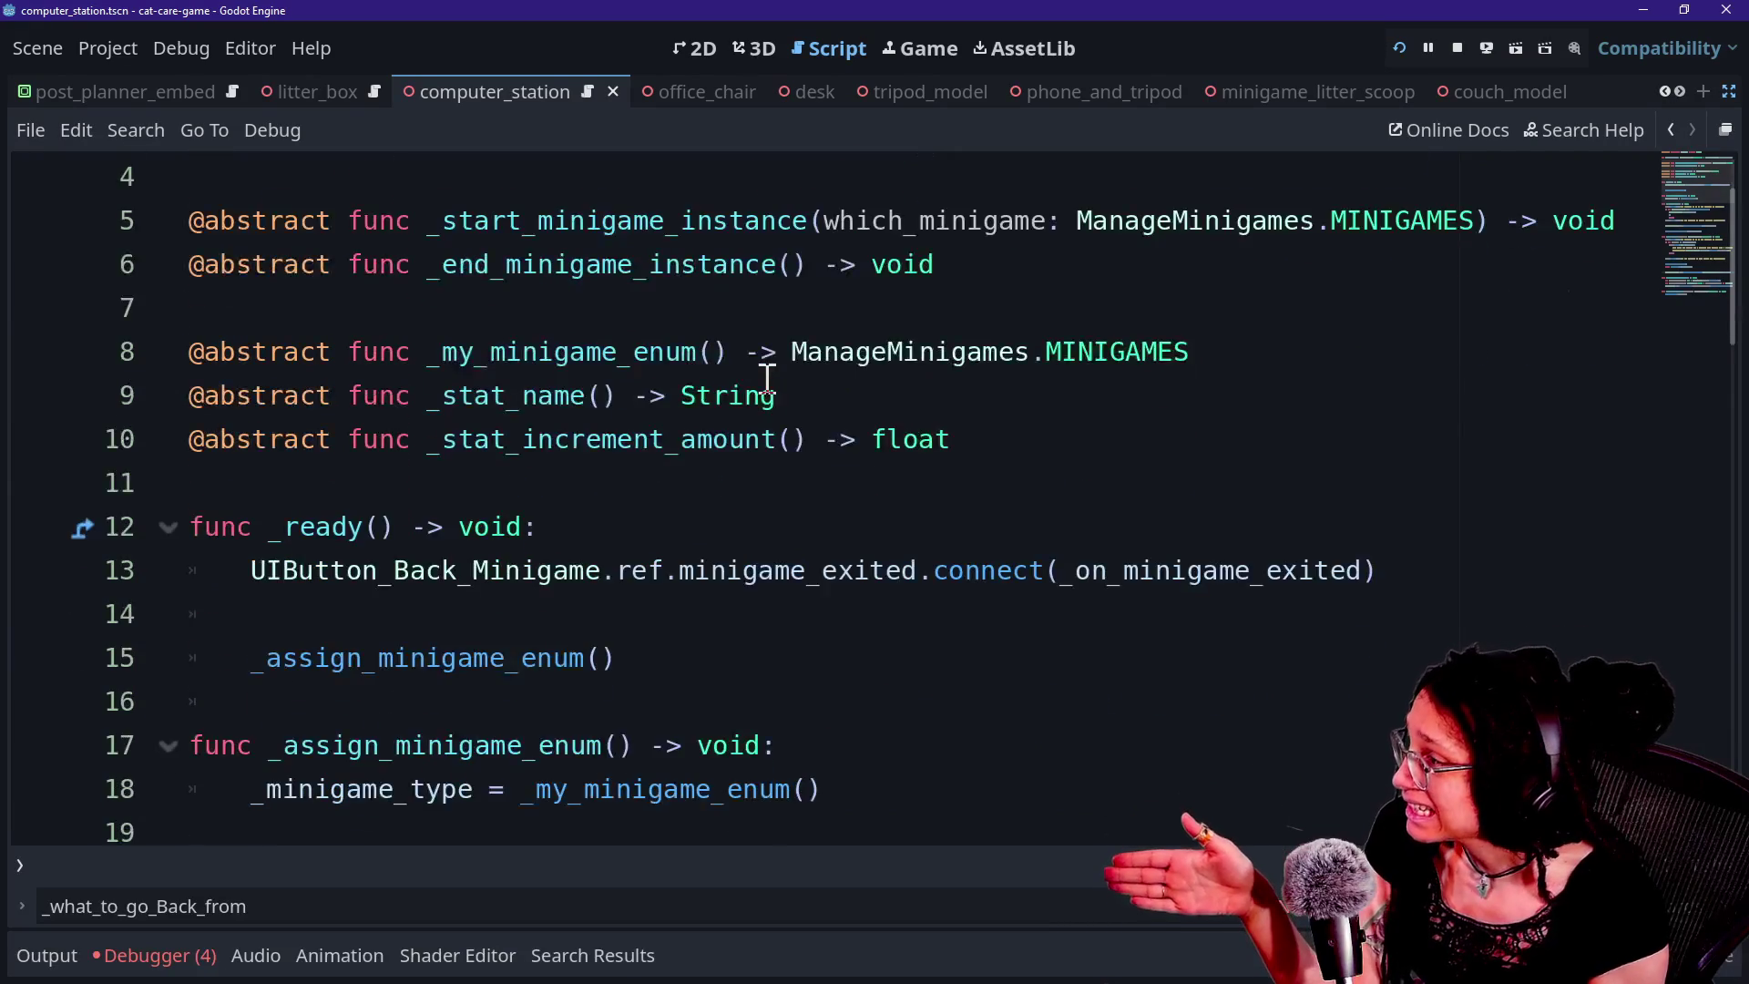
scroll(768, 377, "down", 7)
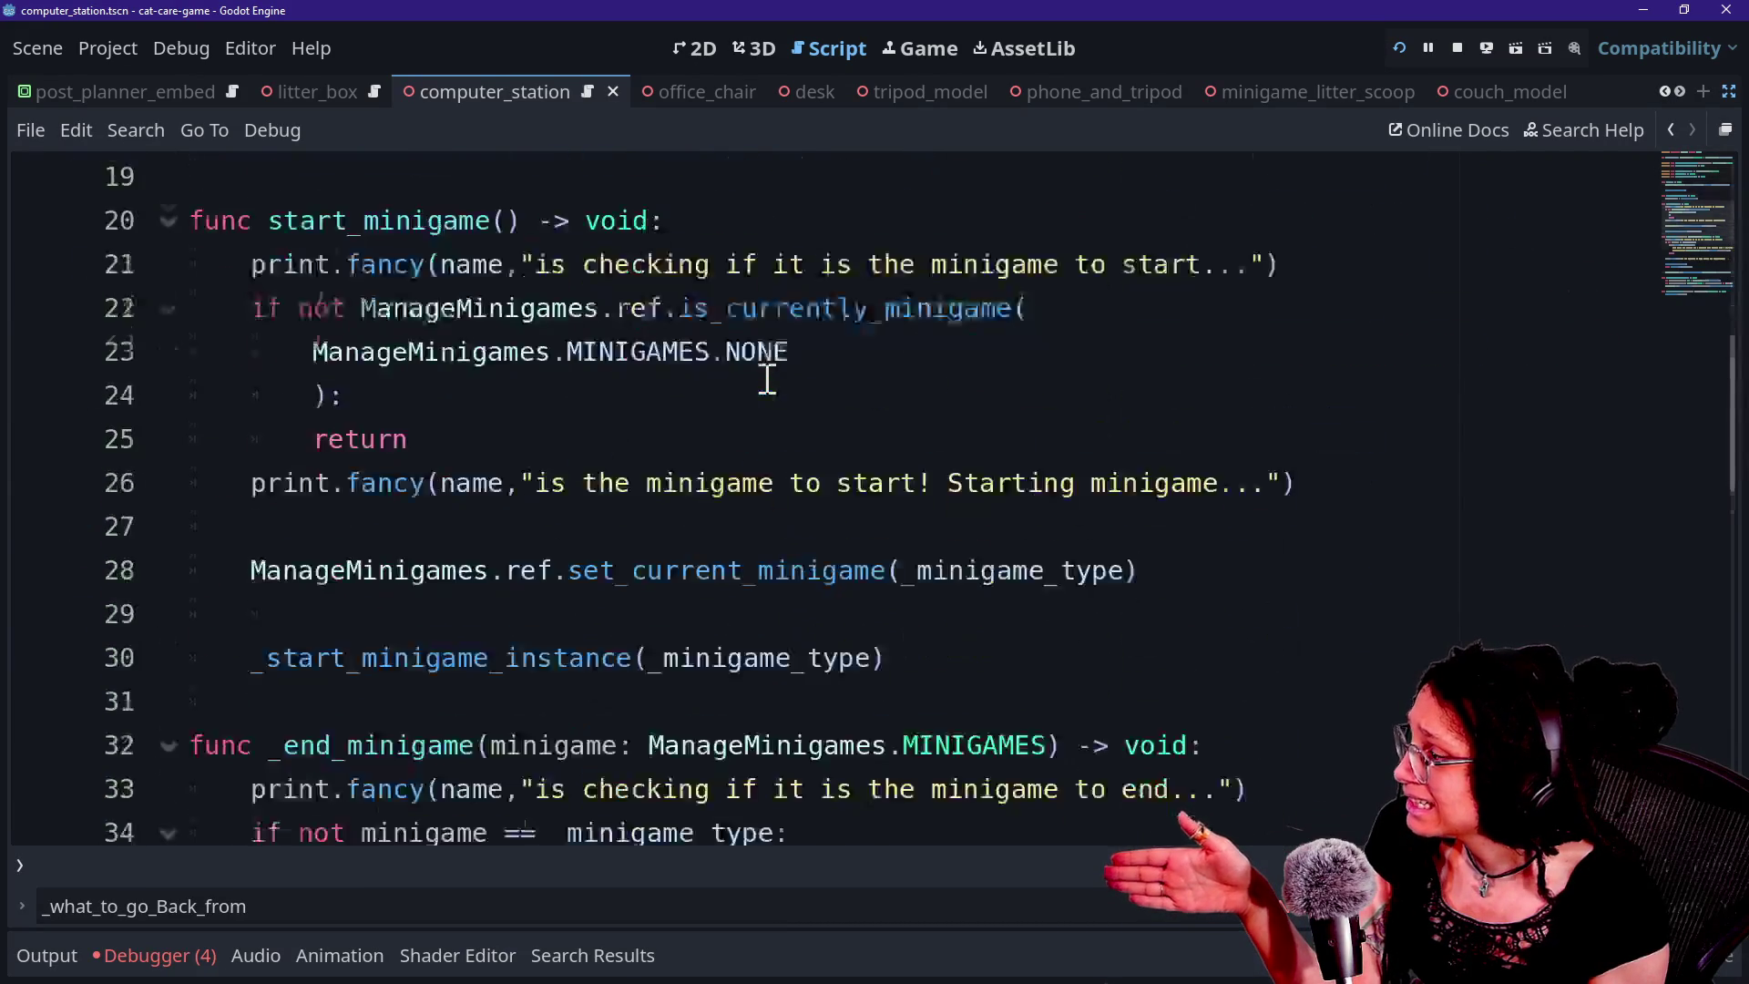
scroll(768, 377, "down", 1)
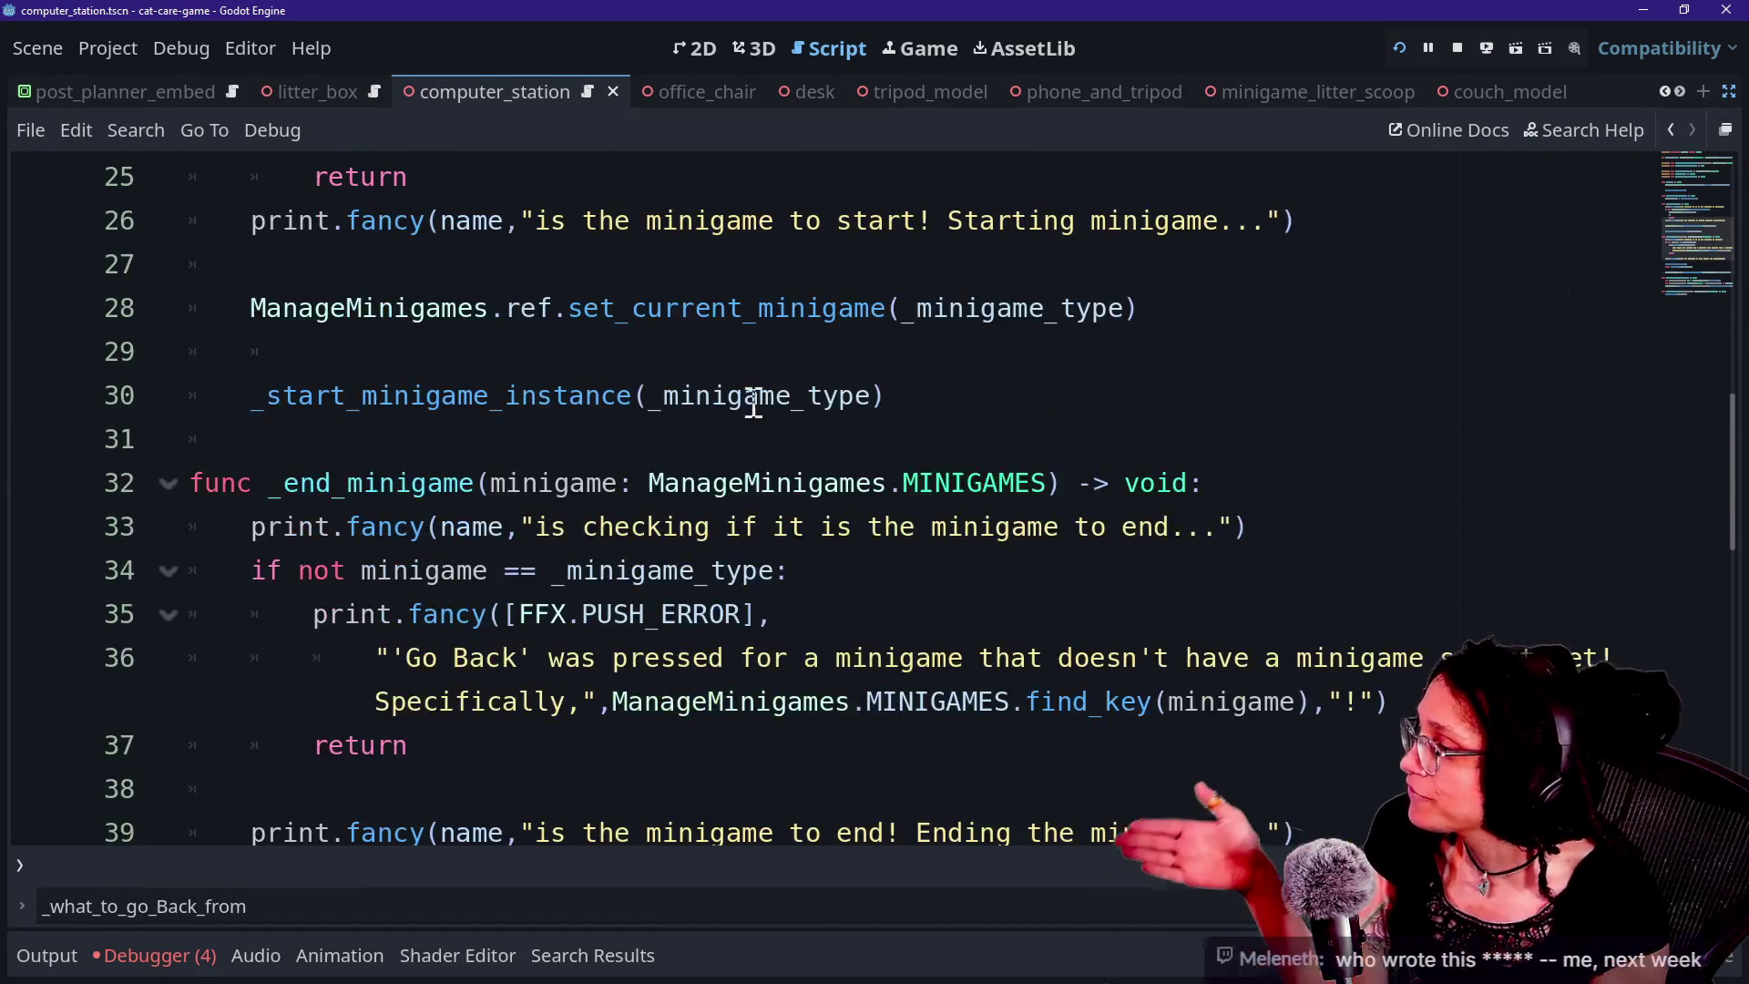
left_click_drag(480, 556, 487, 615)
left_click(487, 615)
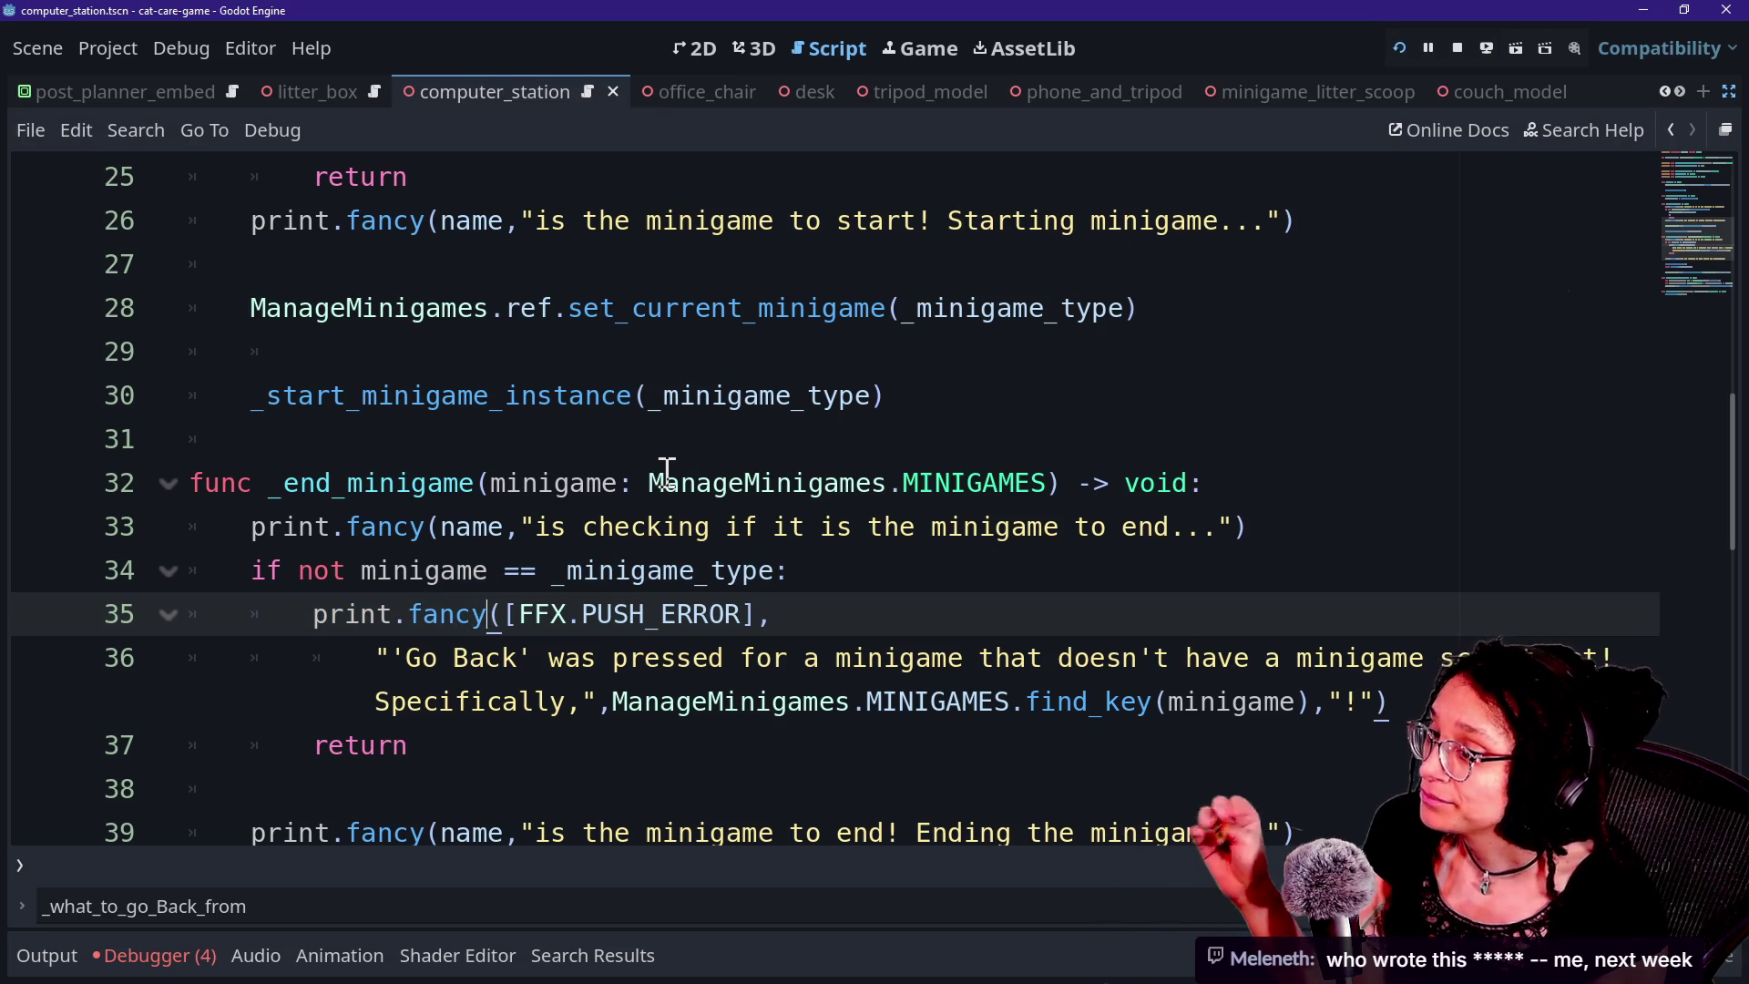
left_click(667, 478)
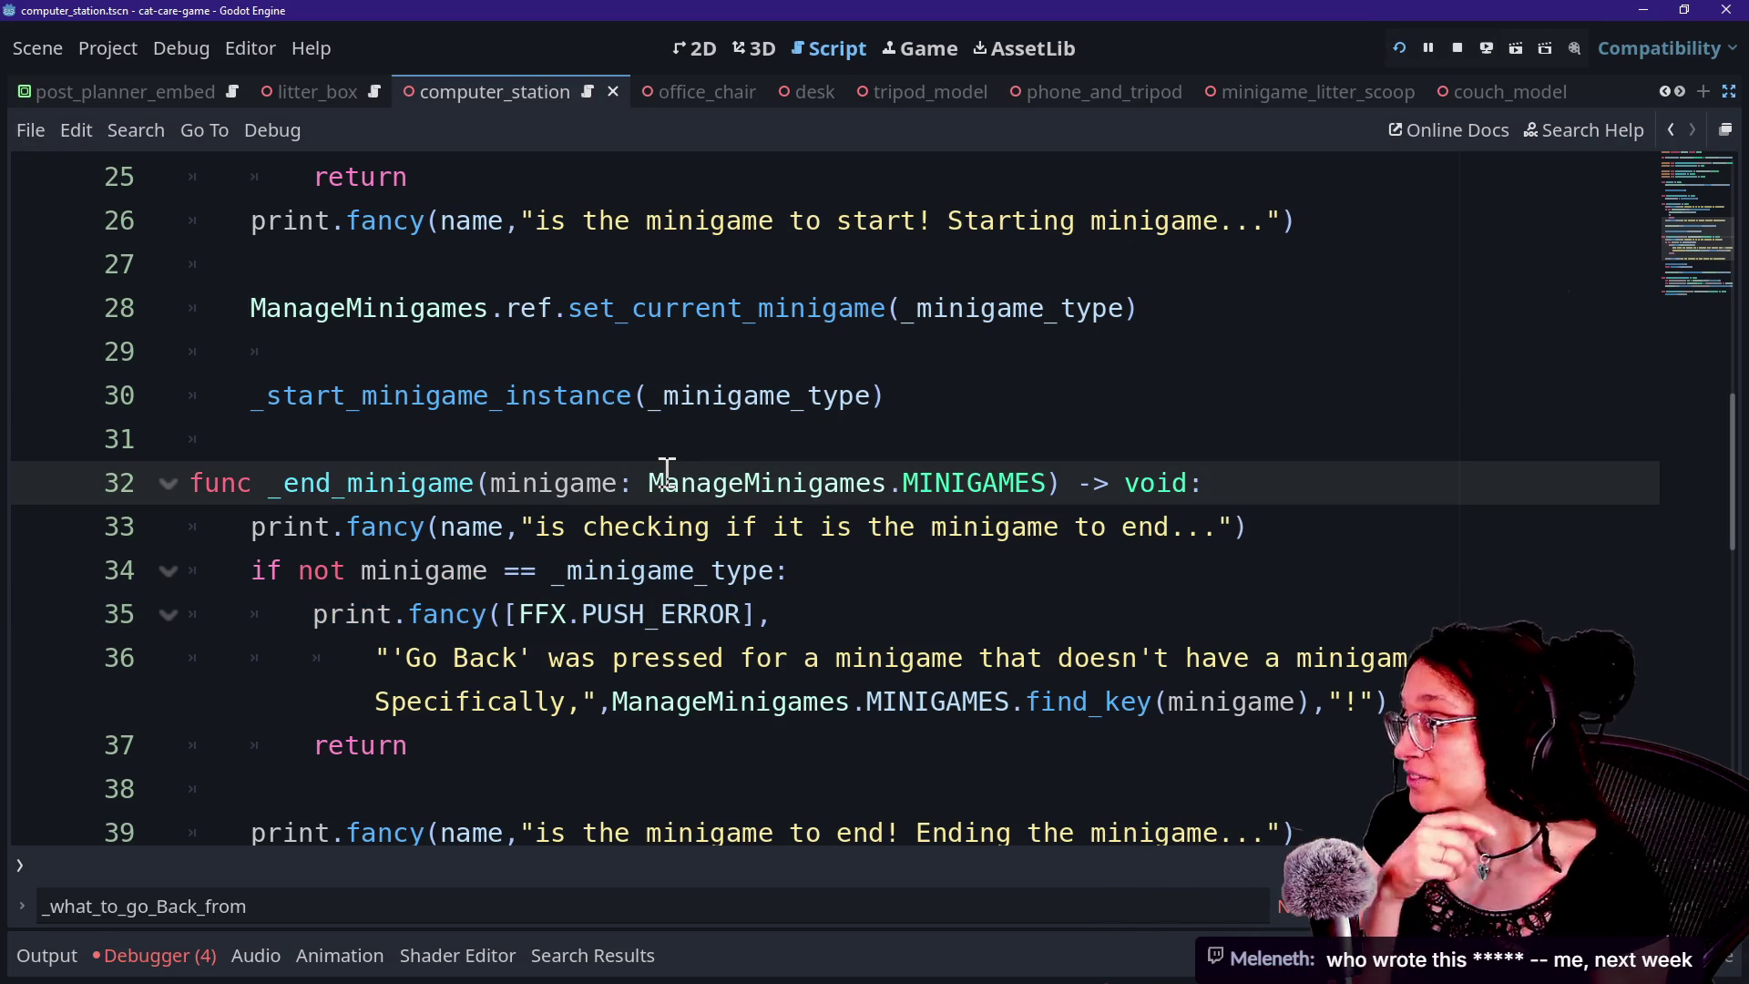
key("Down")
key("Down")
key("Down")
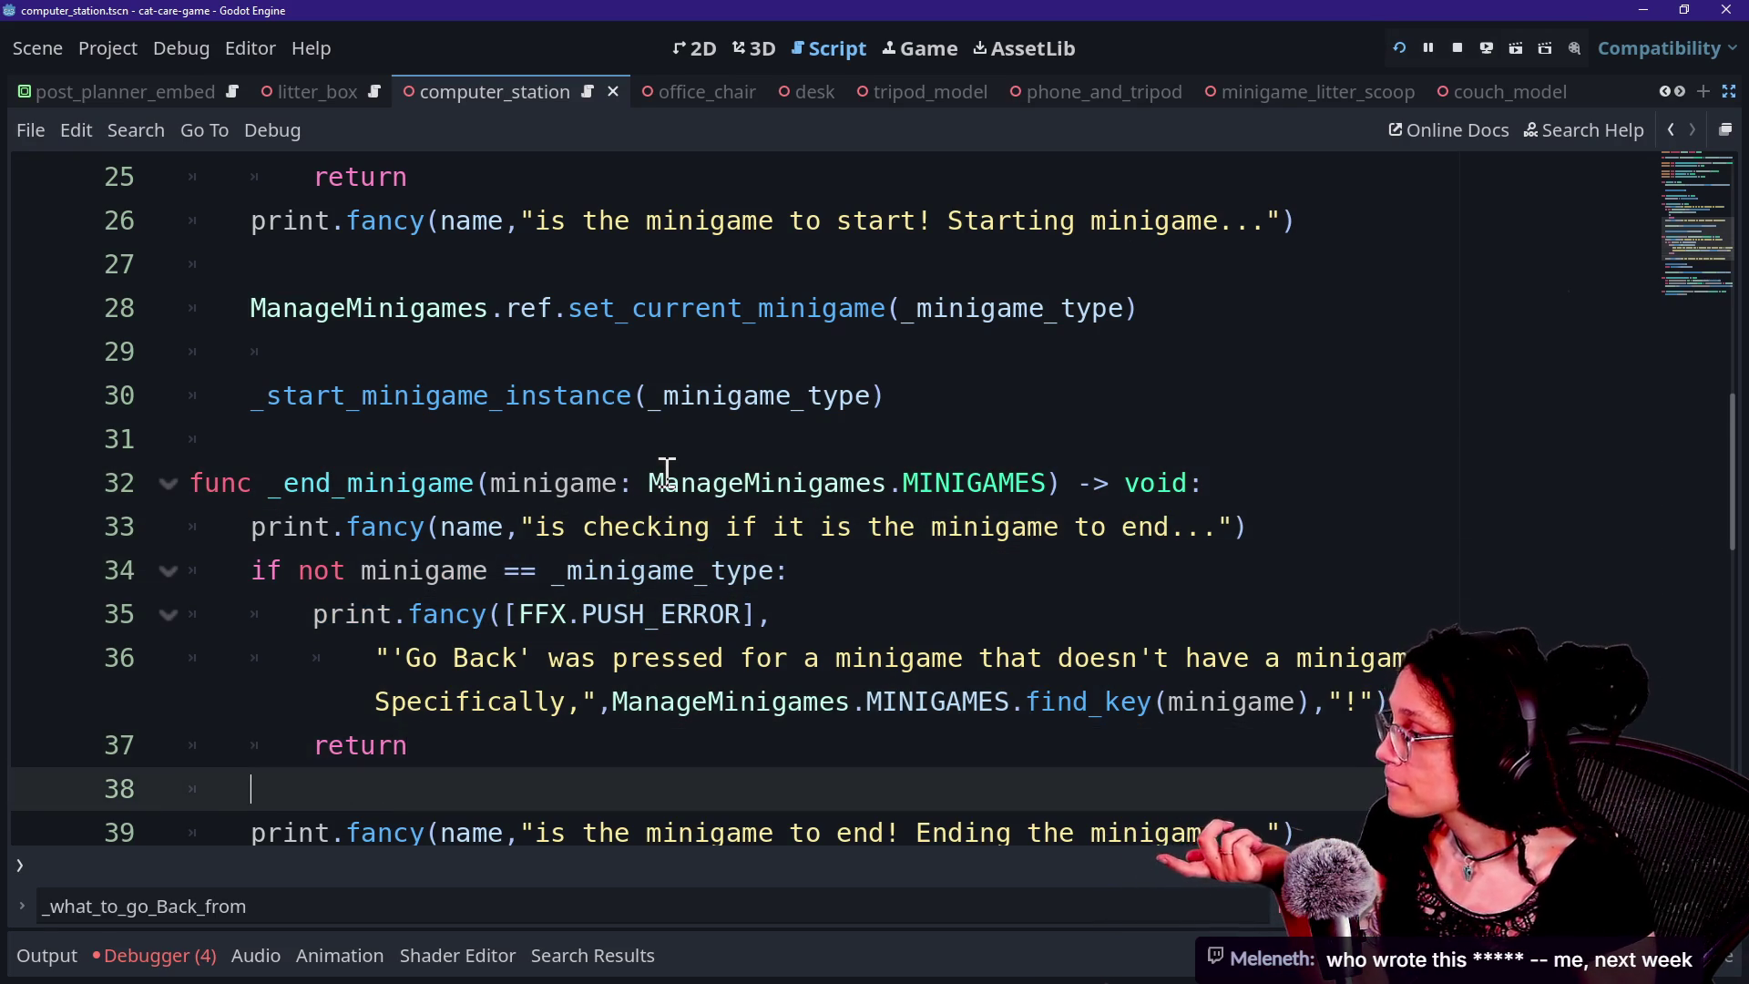
key("Down")
key("Down")
key("Down")
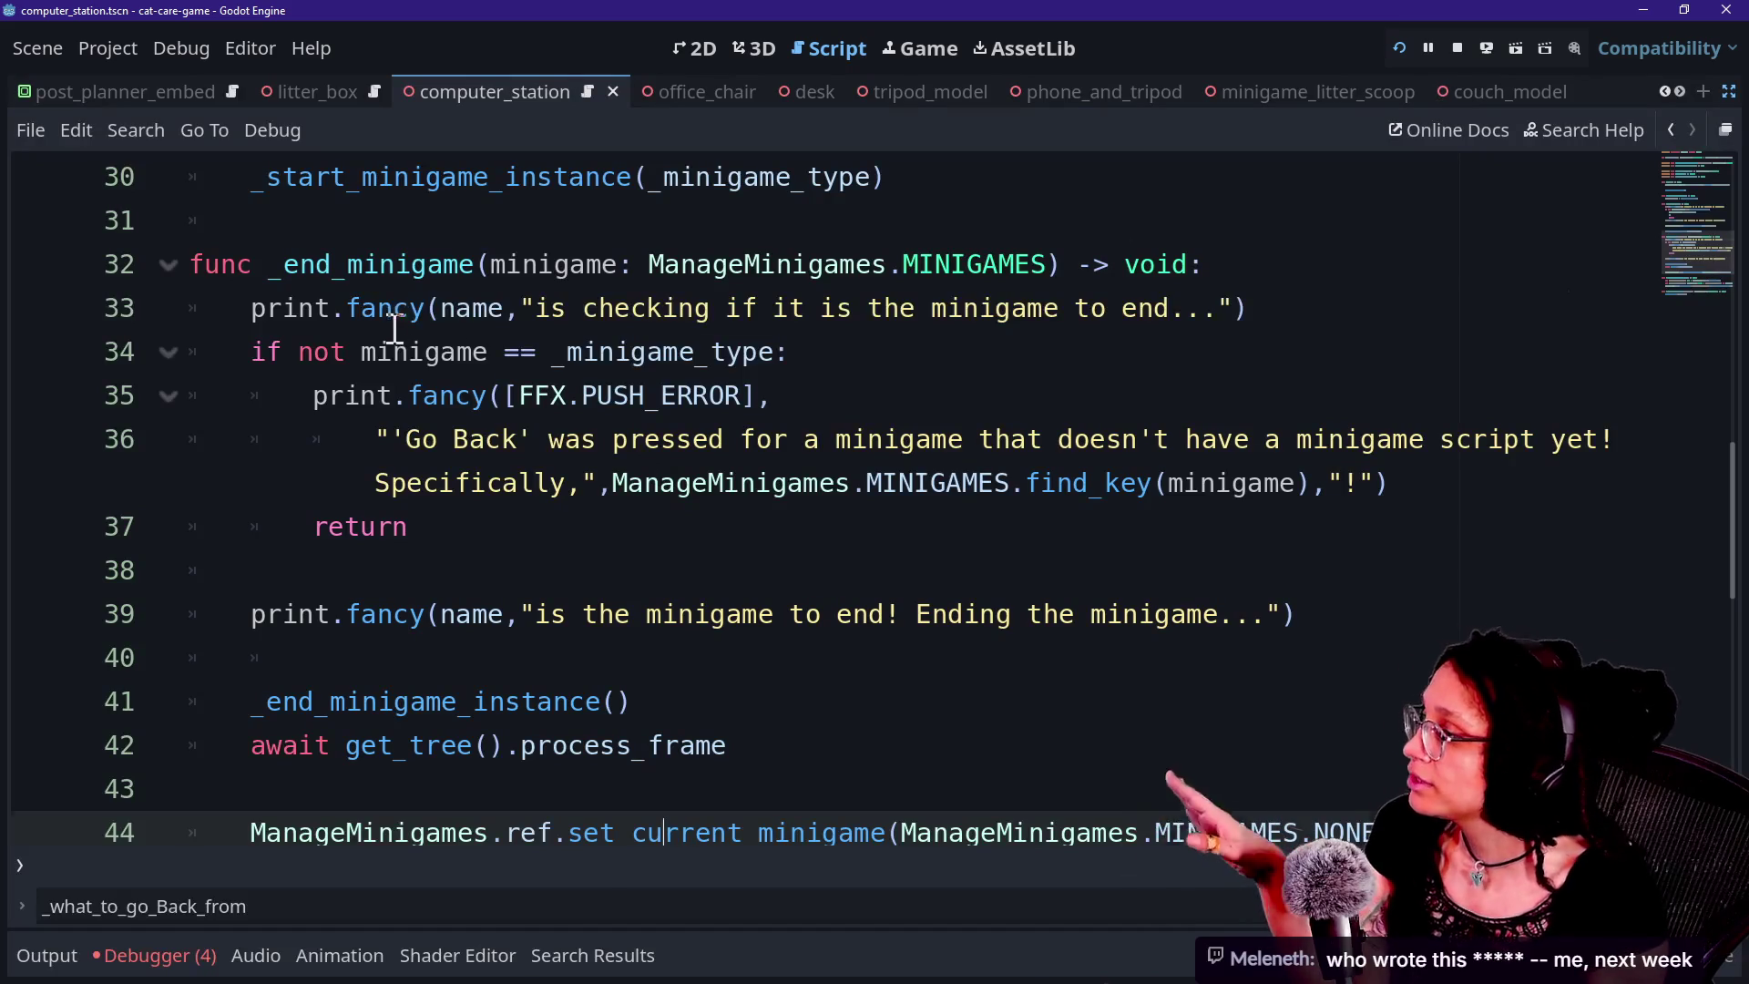
left_click_drag(393, 309, 587, 430)
left_click(1102, 430)
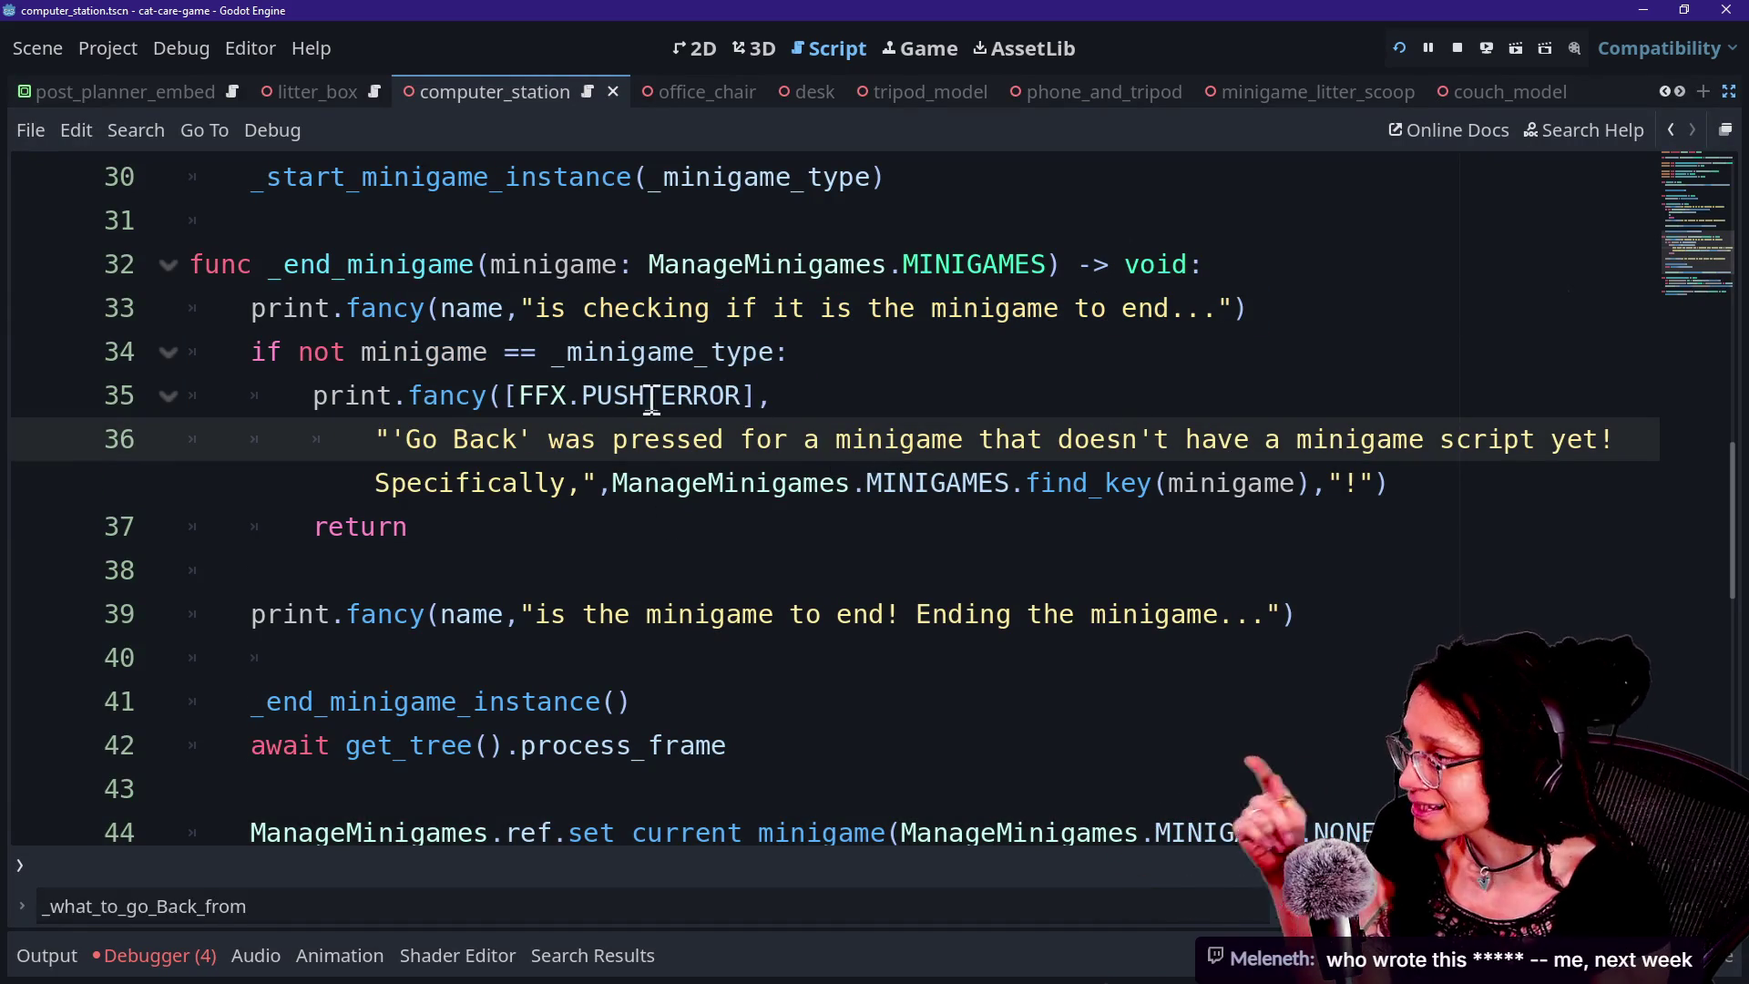
left_click(860, 353)
key("Return")
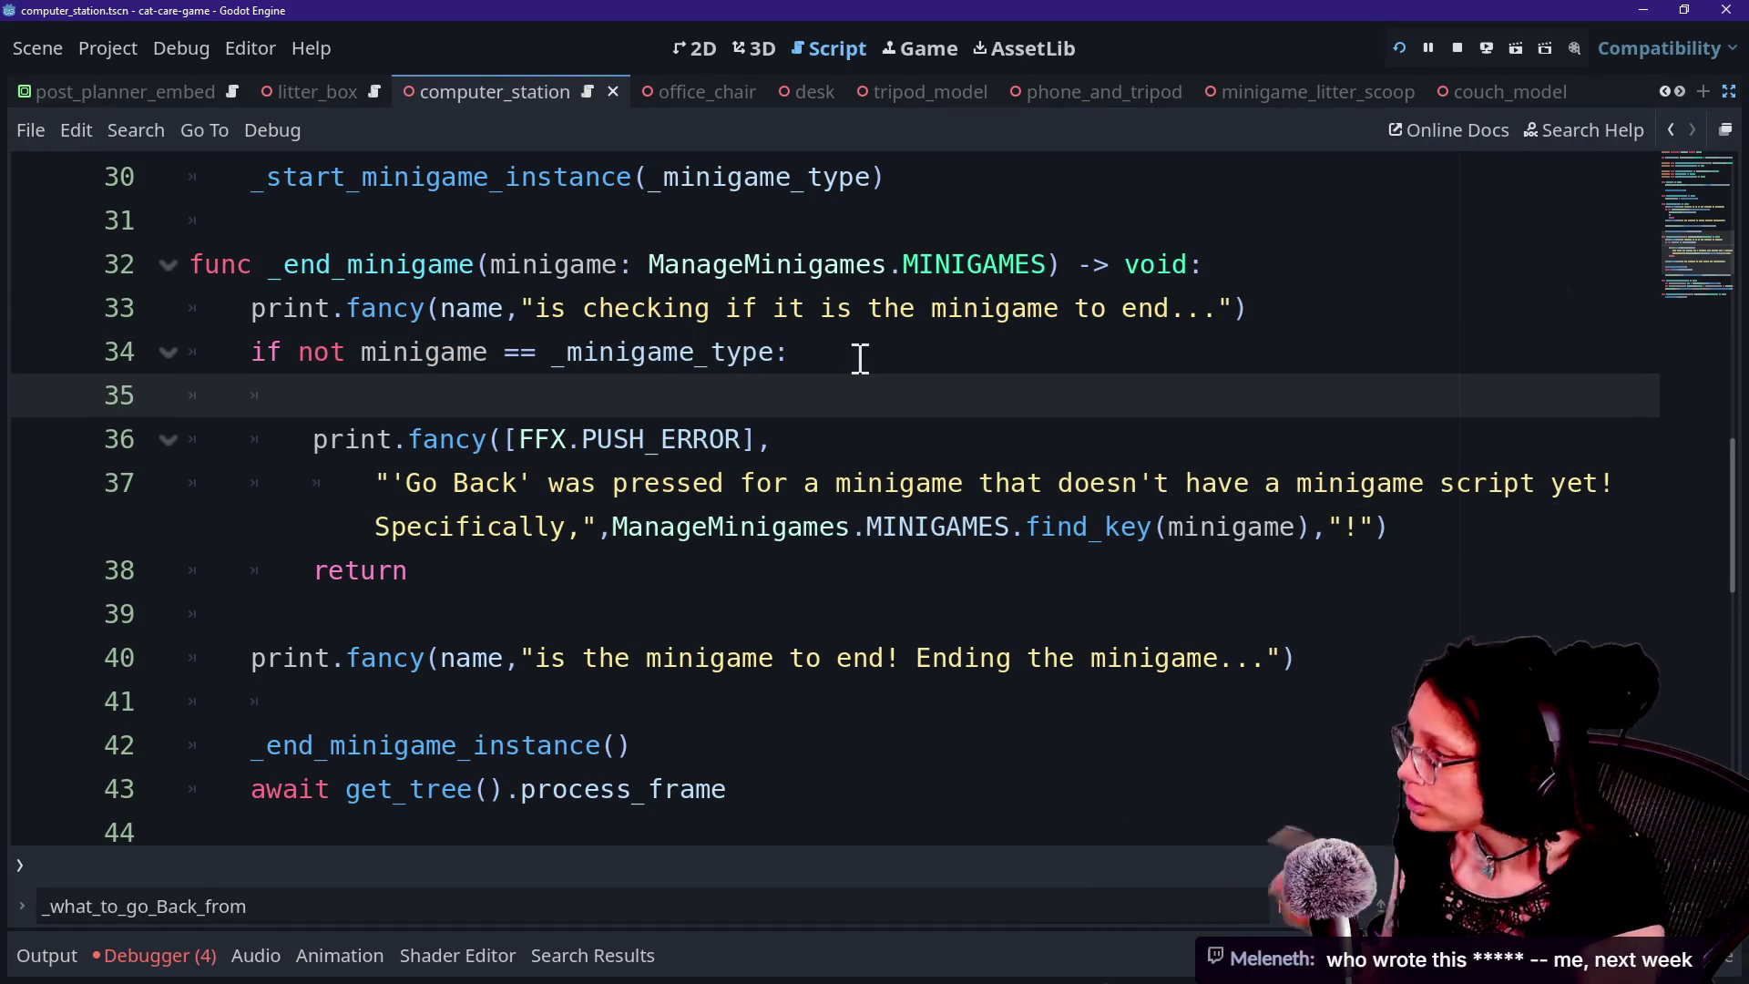
type("kd")
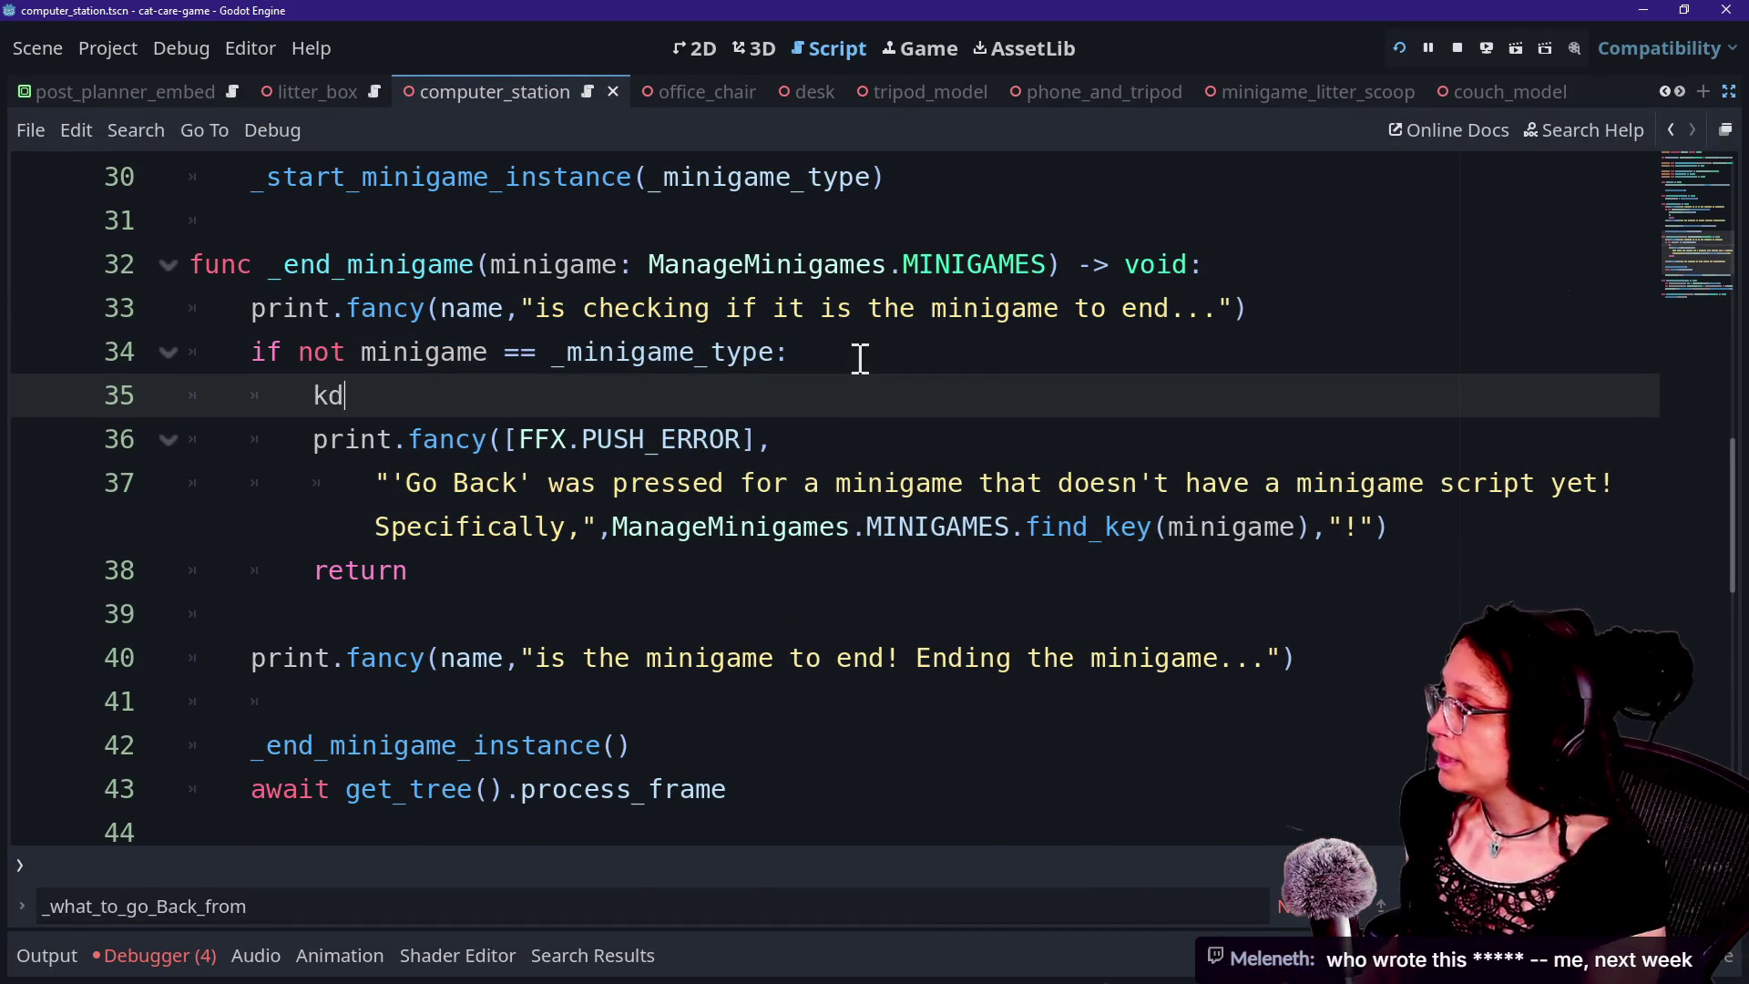
key("BackSpace")
key("BackSpace")
type("if")
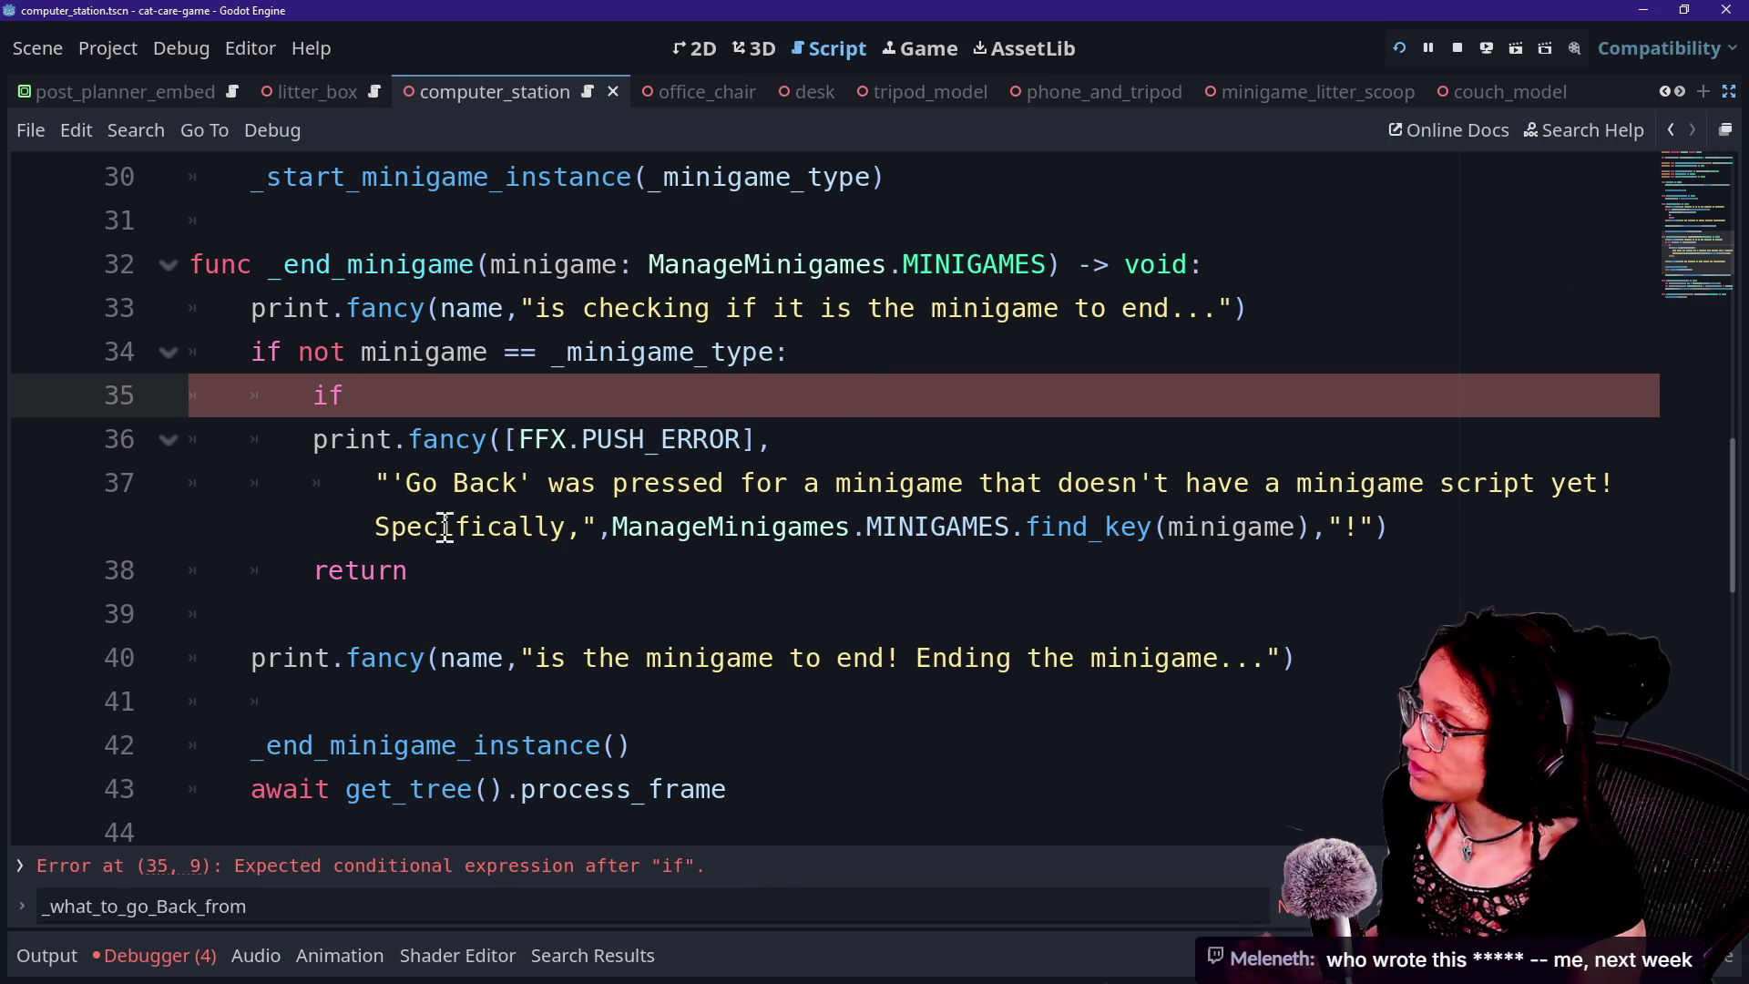
Reword the error to say the minigame may not exist, or maybe doesn't have a script, and save.
left_click_drag(1059, 484, 1304, 473)
left_click(1272, 471)
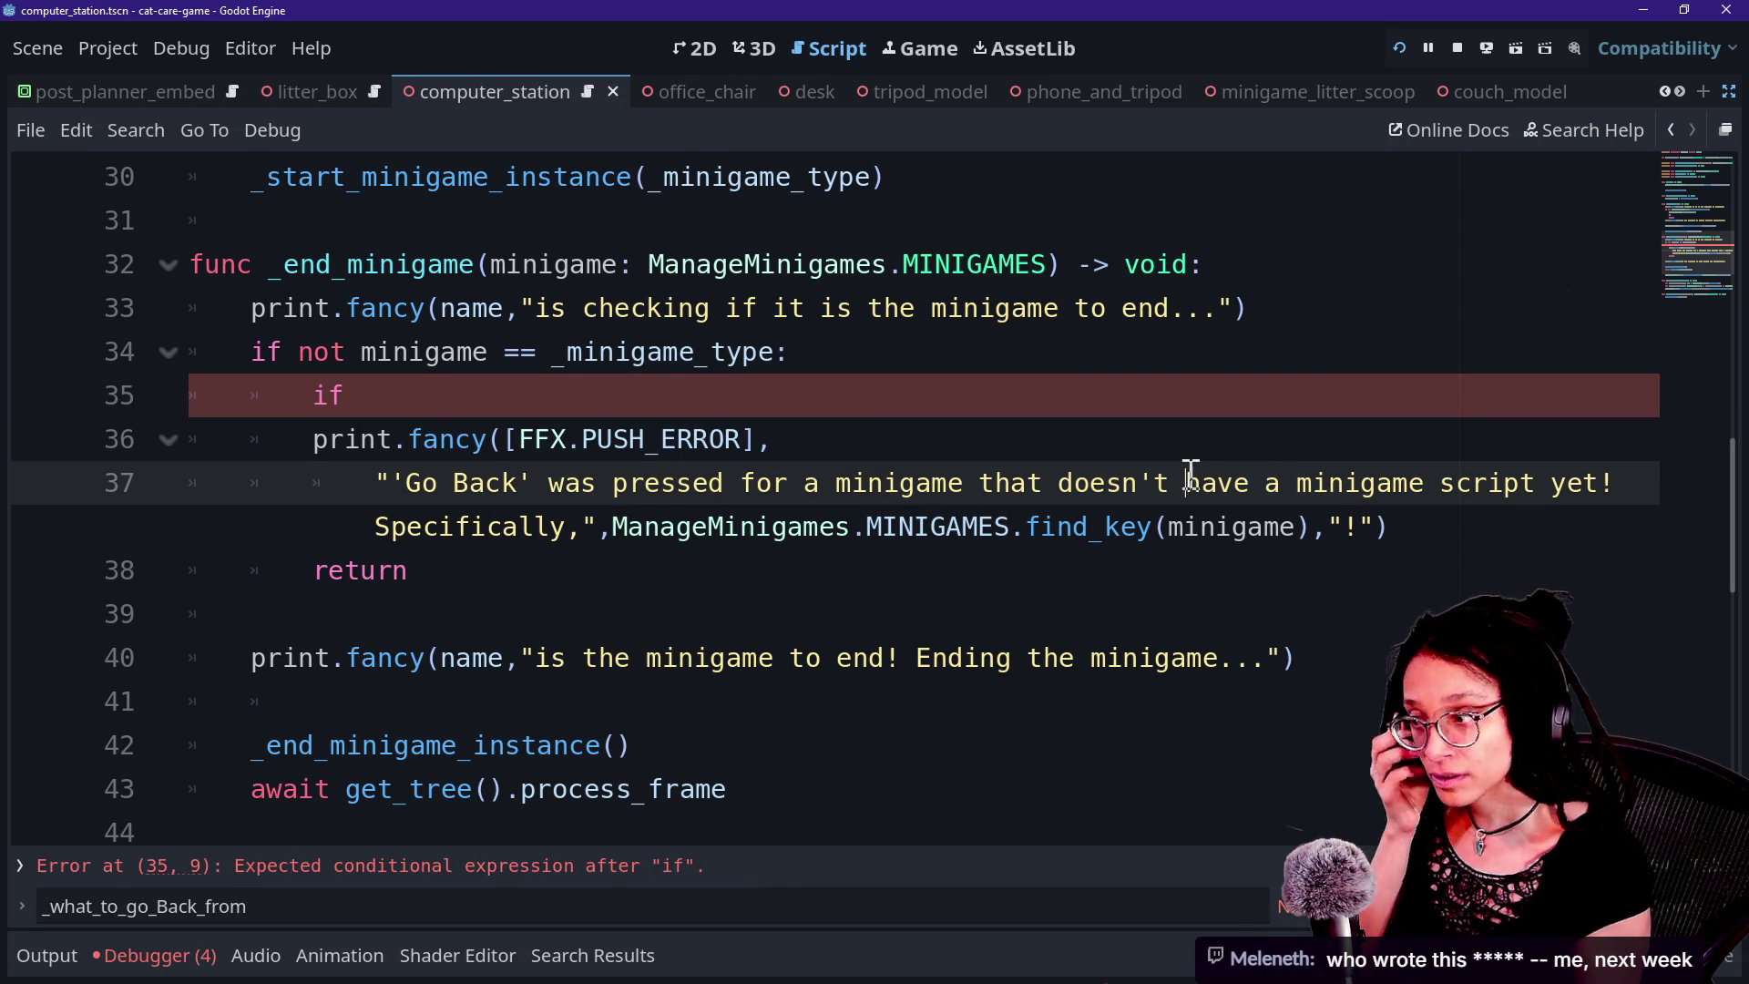
type("exist or")
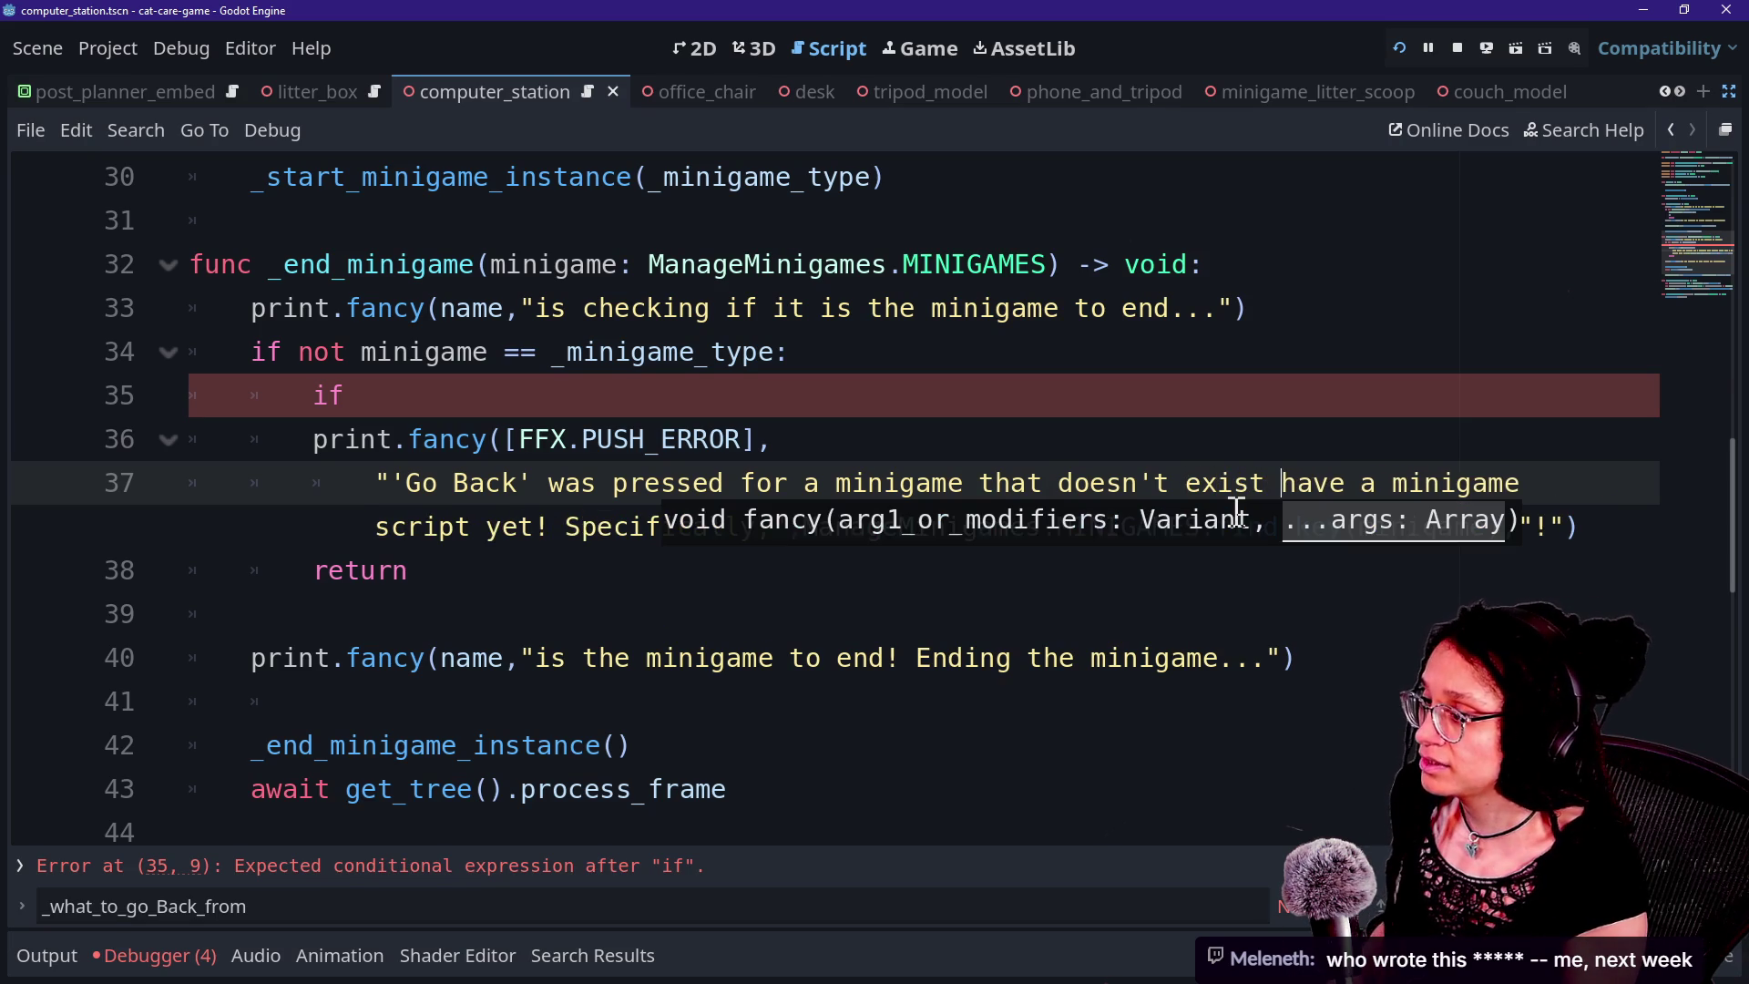
left_click(774, 483)
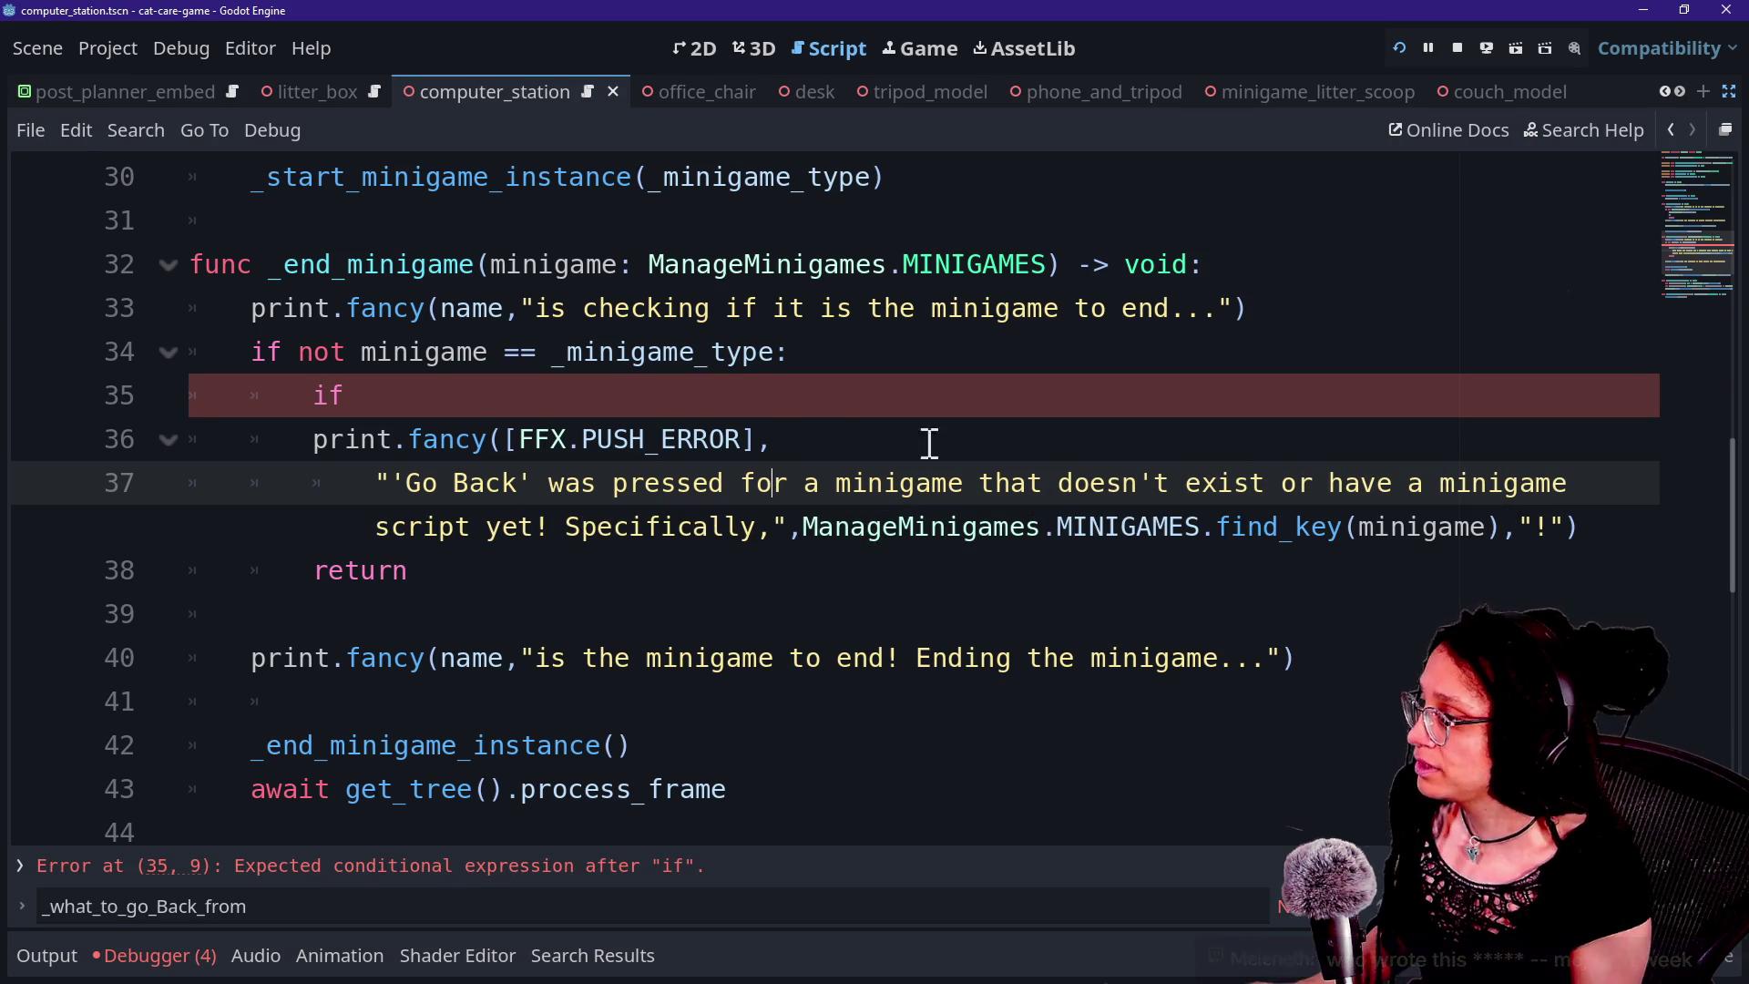
left_click(660, 439)
key("shift+Up")
left_click(1266, 483)
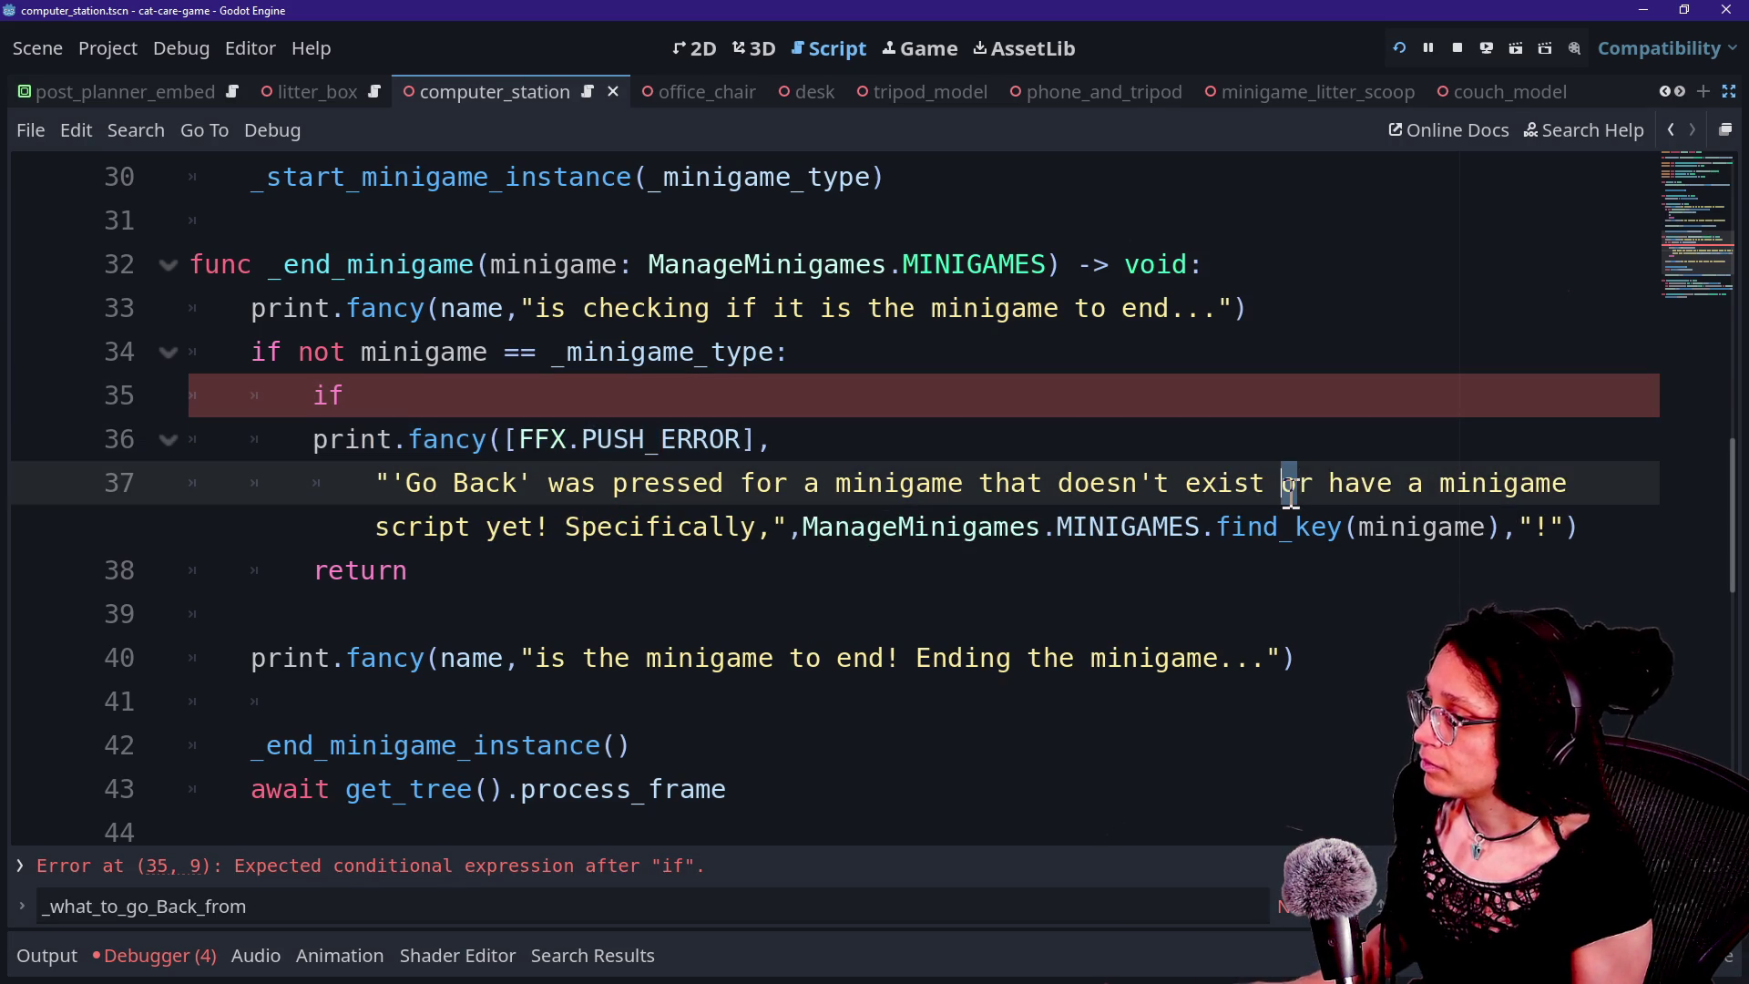
type(", or")
key("BackSpace")
type("maybe ")
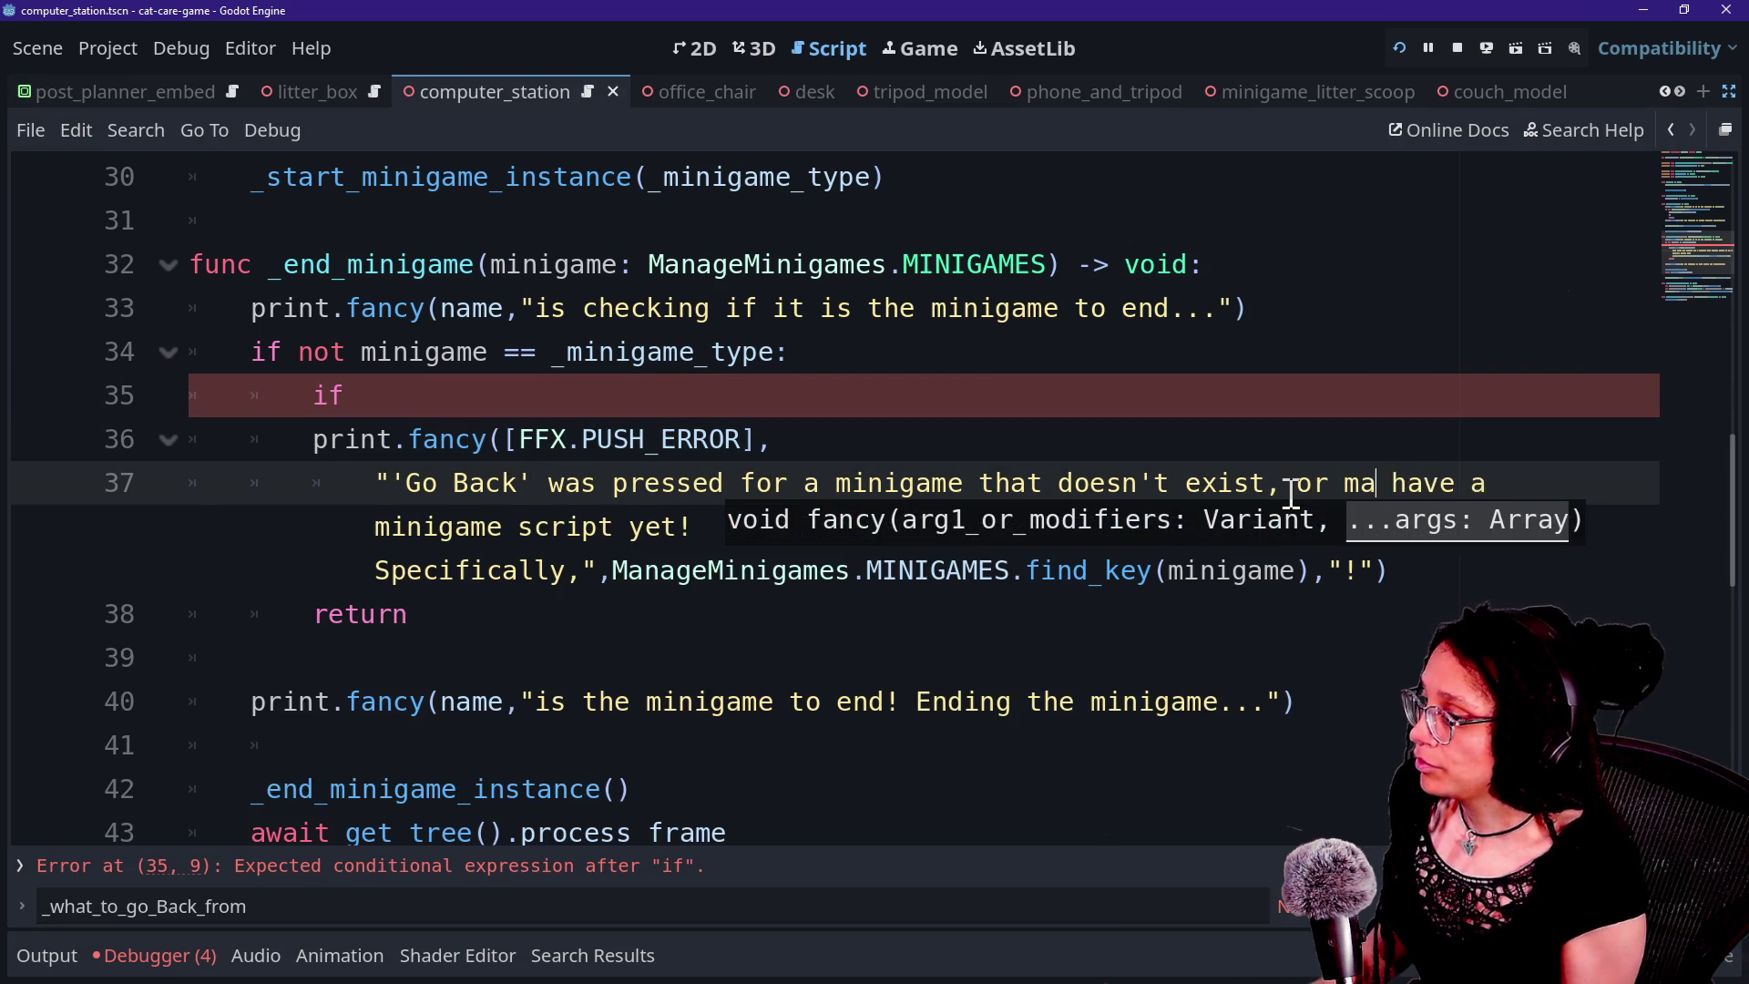
type("doesn't")
key("Delete")
type("h")
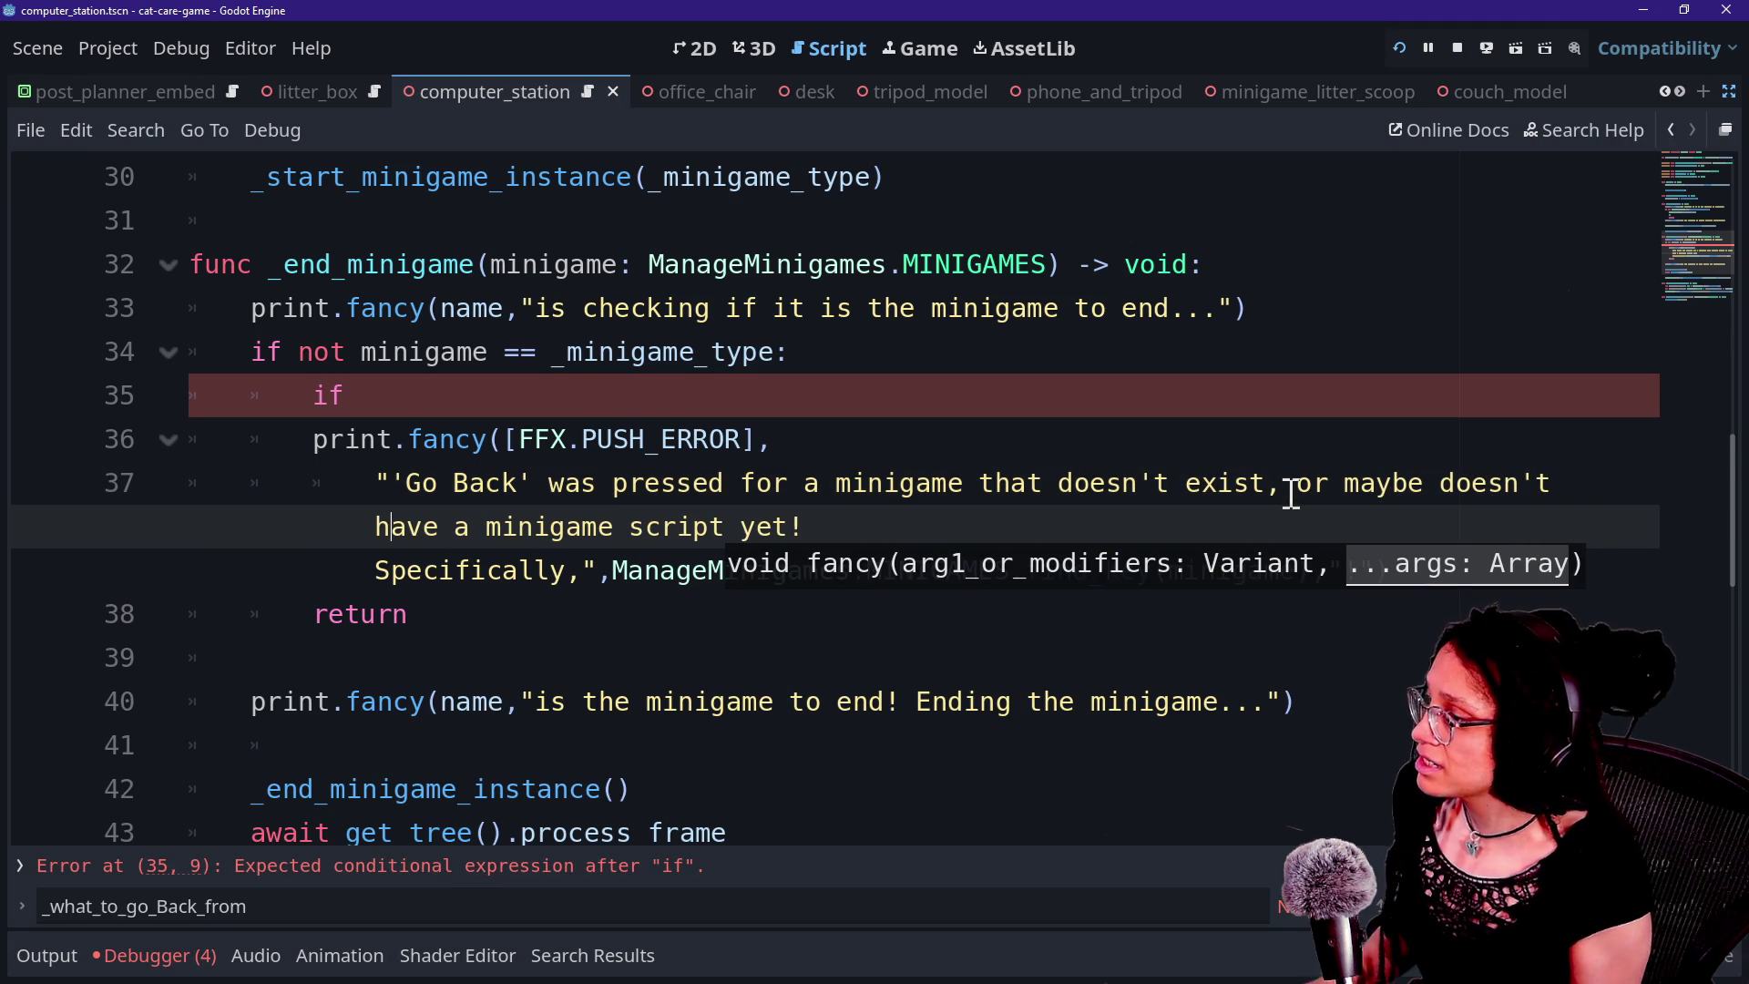
left_click(807, 524)
key("ctrl+s")
Select the unfinished if line and the error print lines below it.
left_click(543, 392)
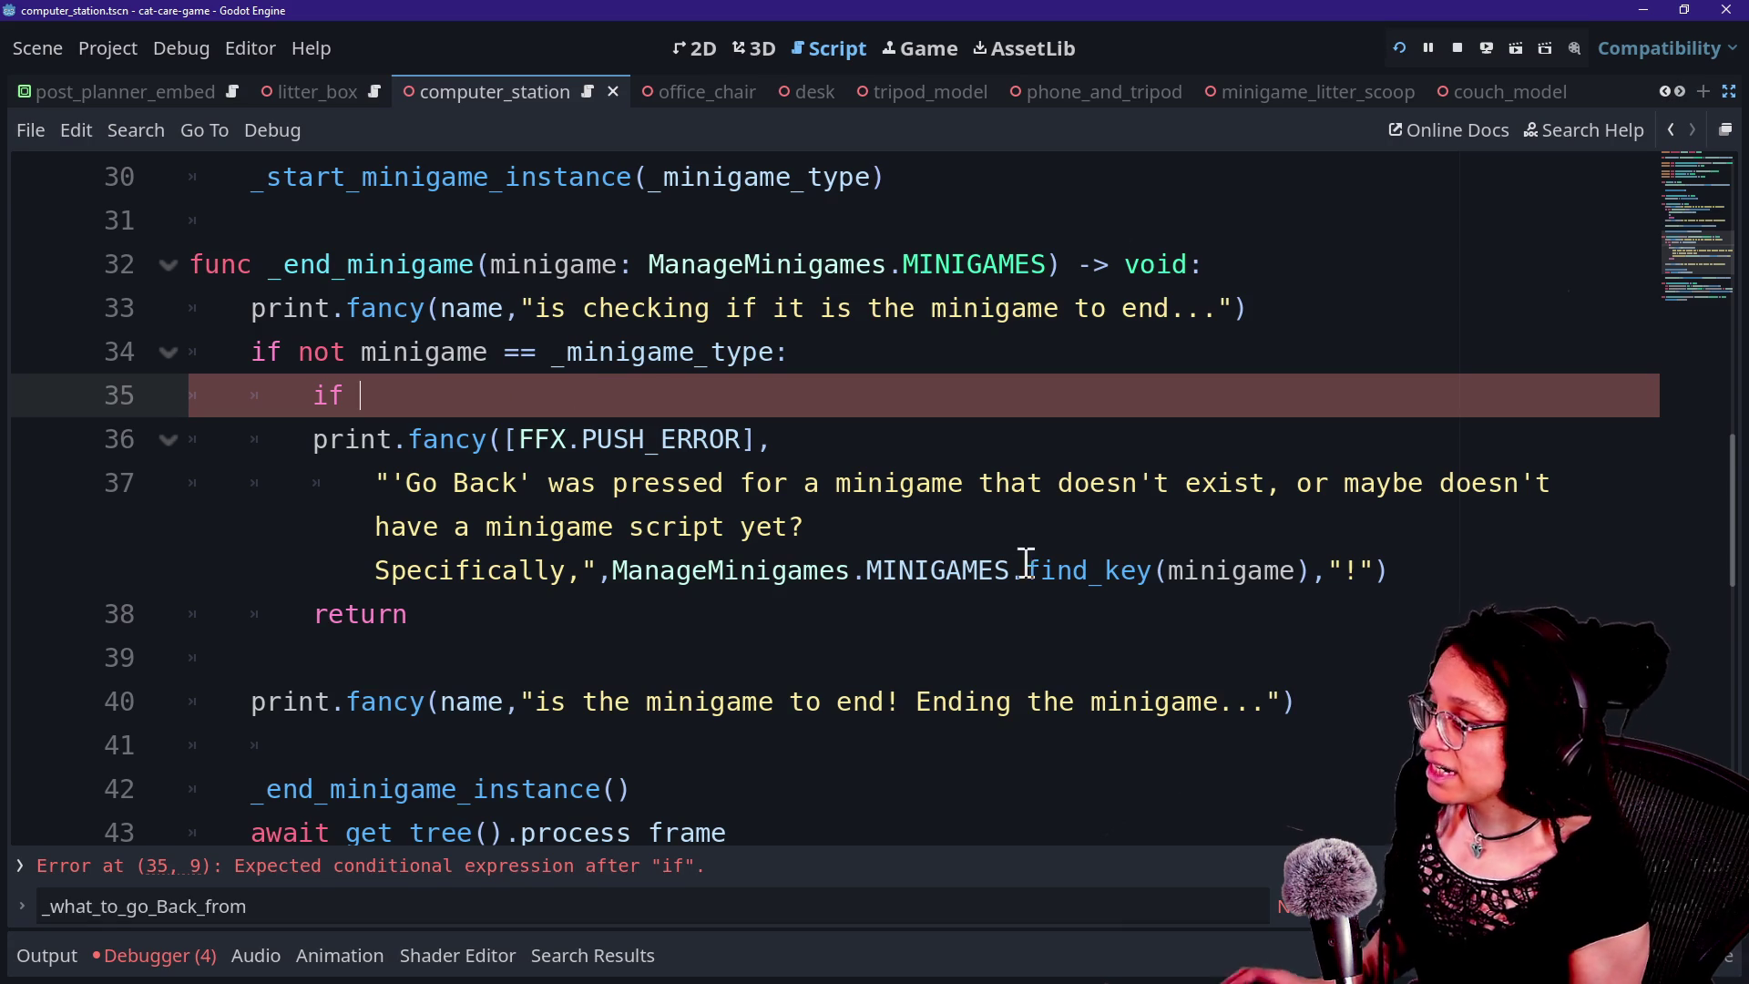
left_click_drag(975, 570, 1276, 574)
key("Down")
left_click_drag(611, 570, 1265, 561)
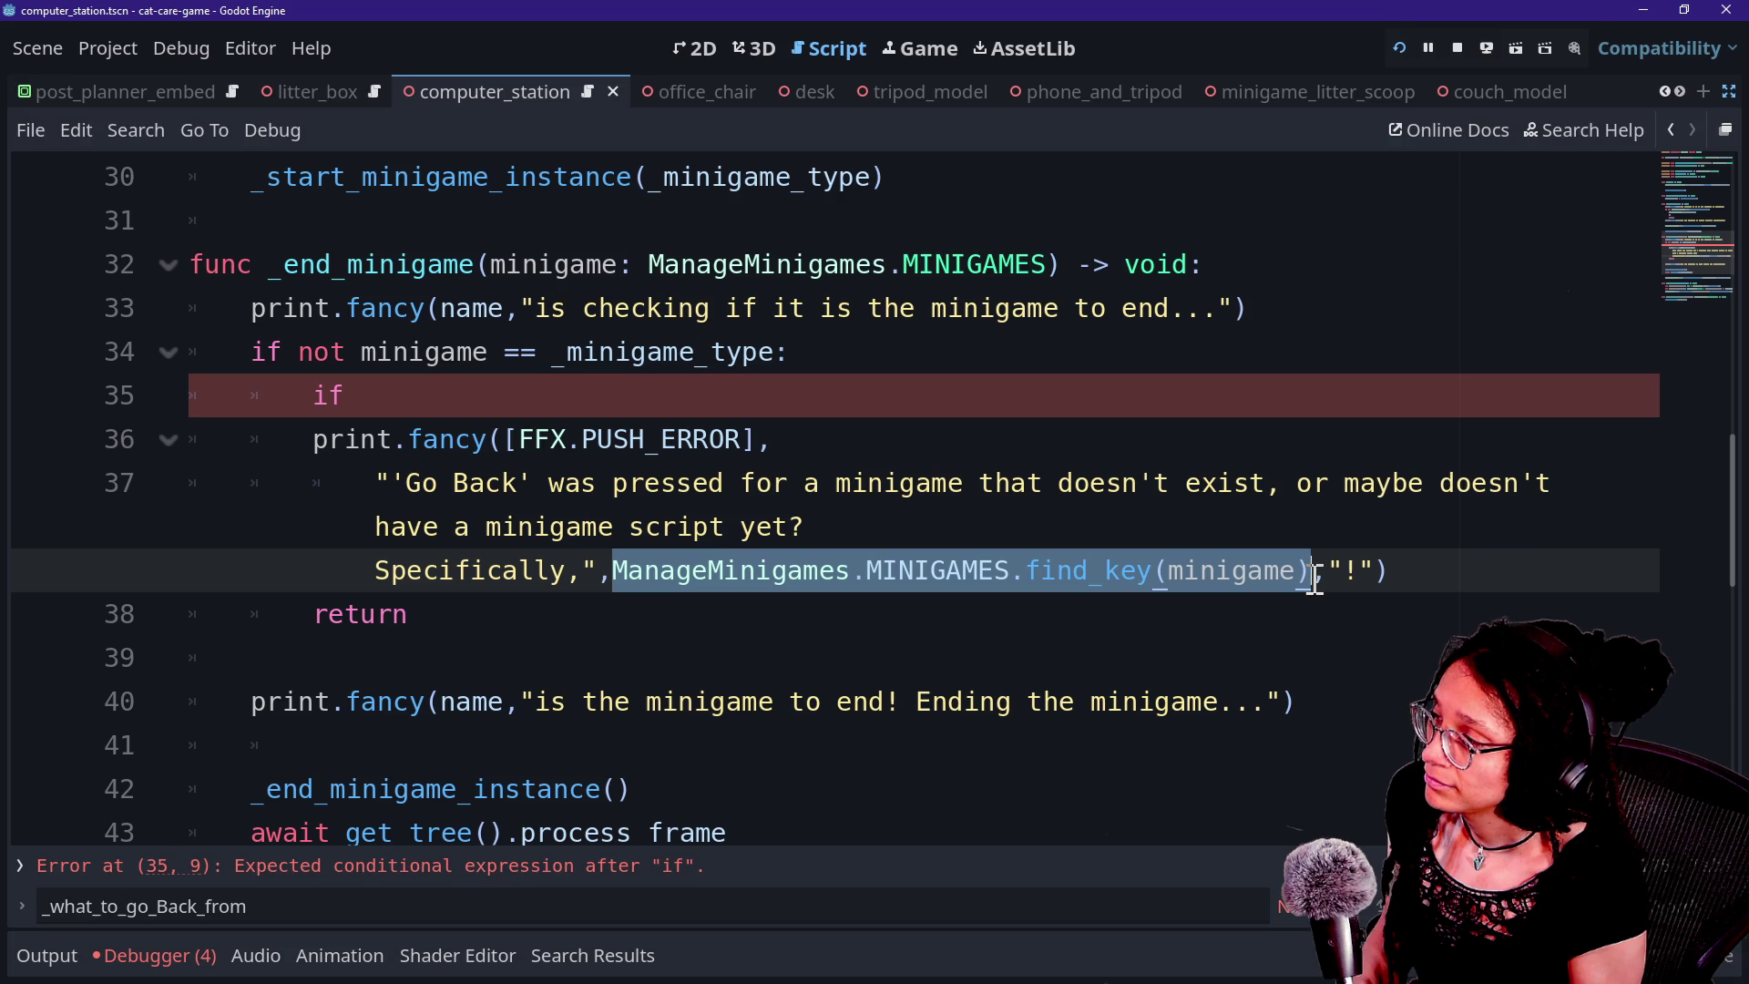
left_click(1472, 538)
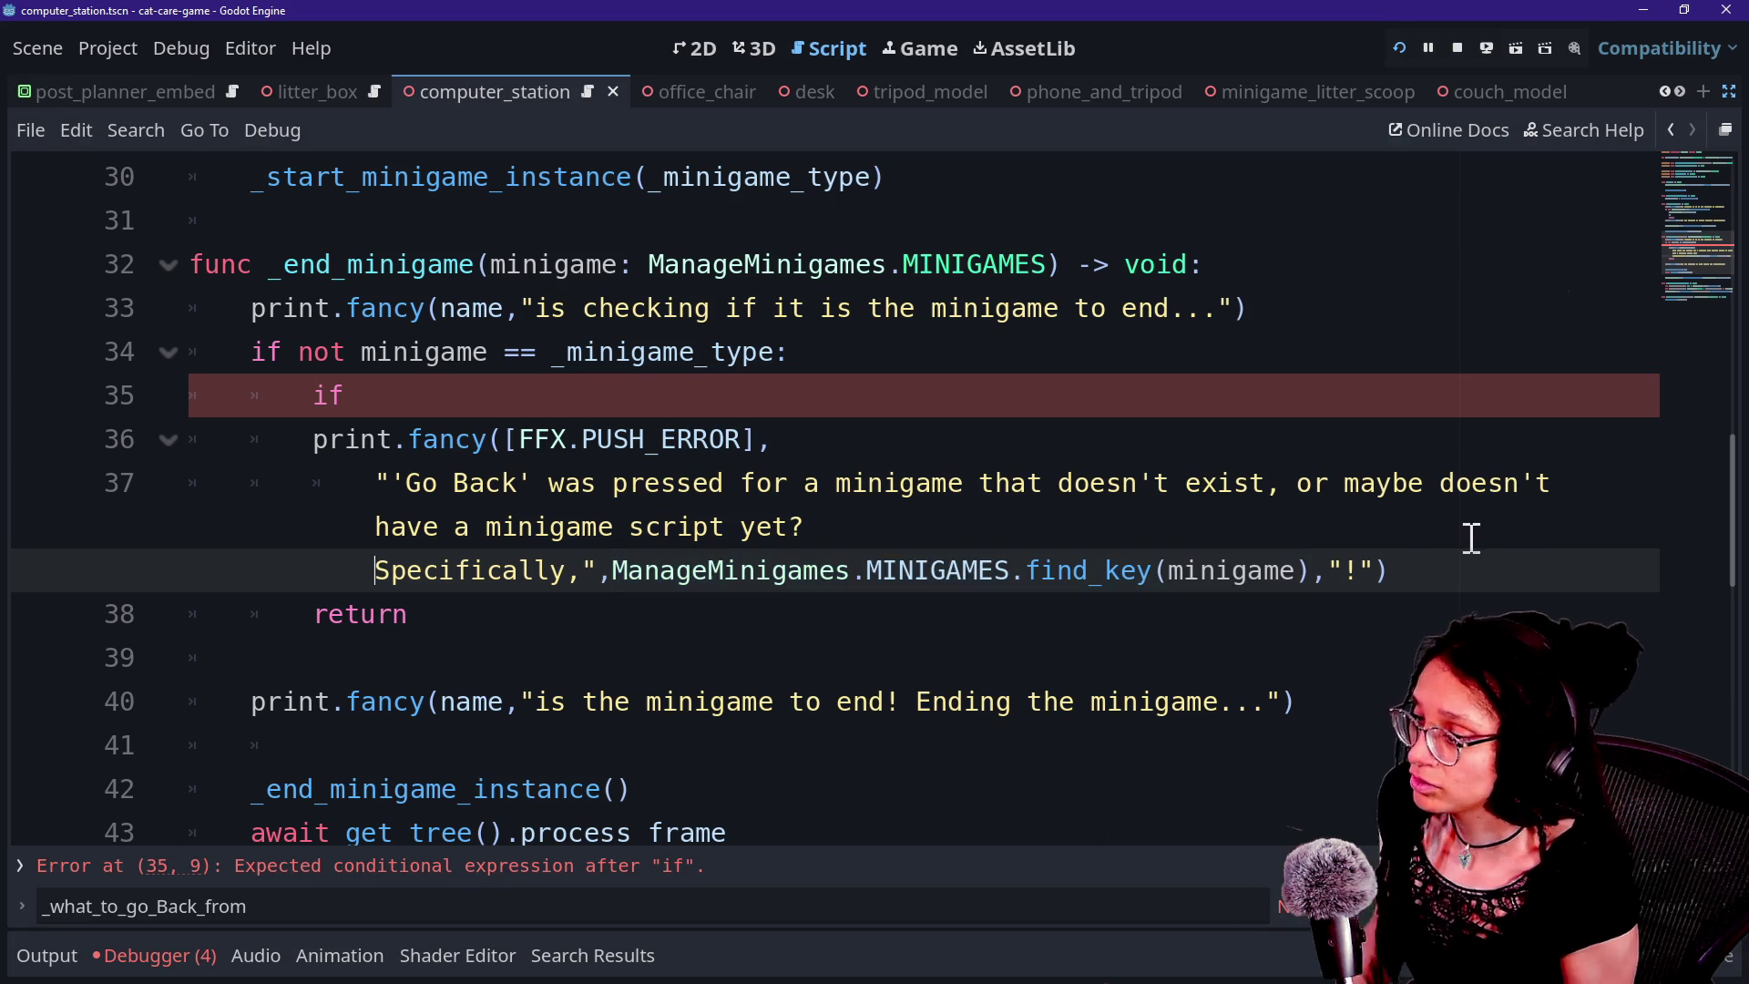
left_click_drag(1471, 574, 1479, 371)
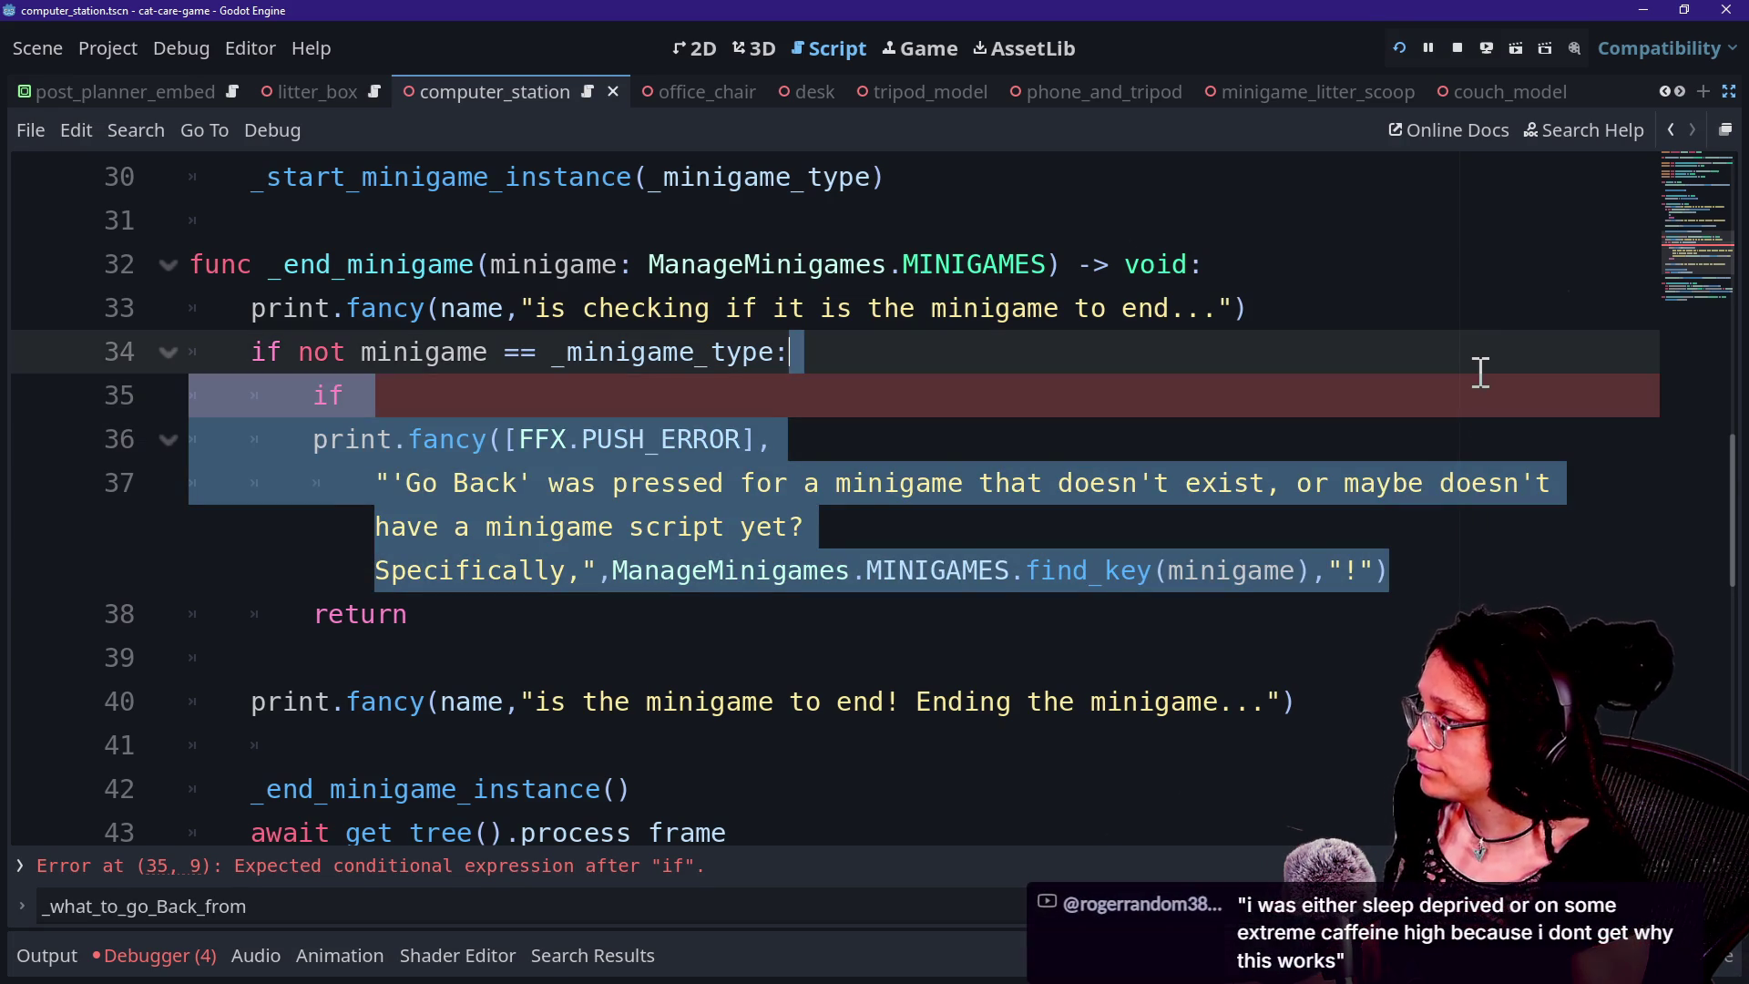
Delete the unfinished if and error print lines and save the script.
key("BackSpace")
key("ctrl+s")
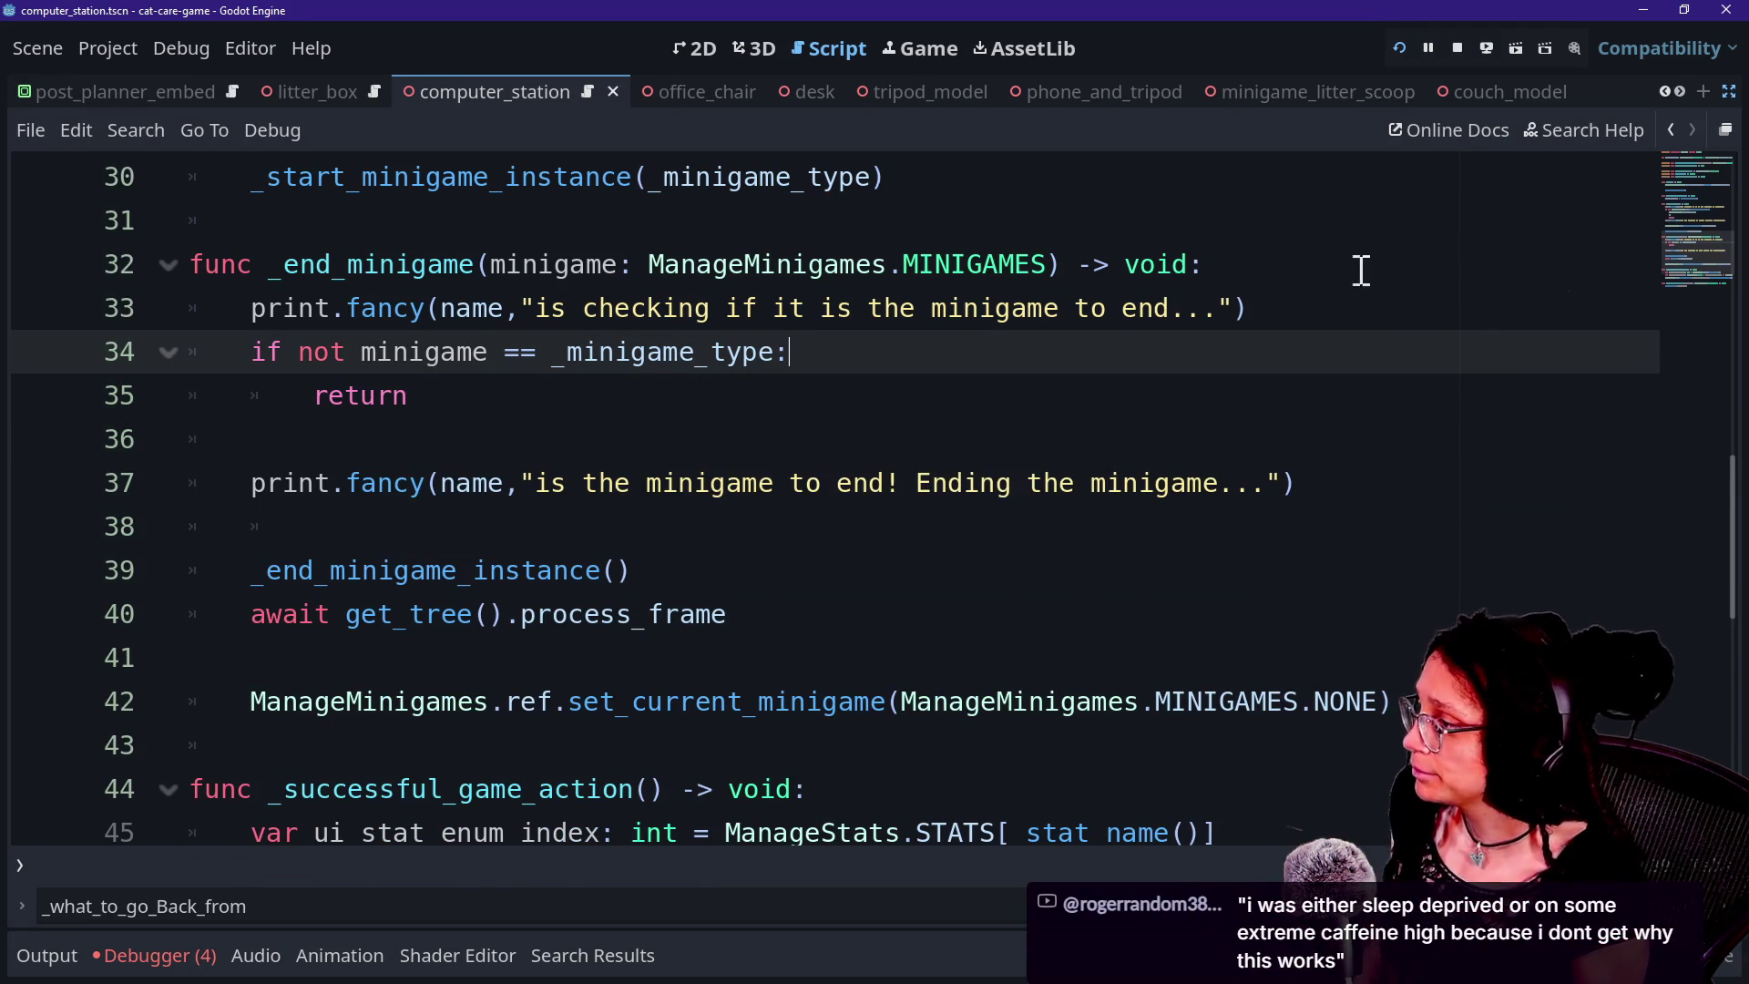
left_click(1324, 296)
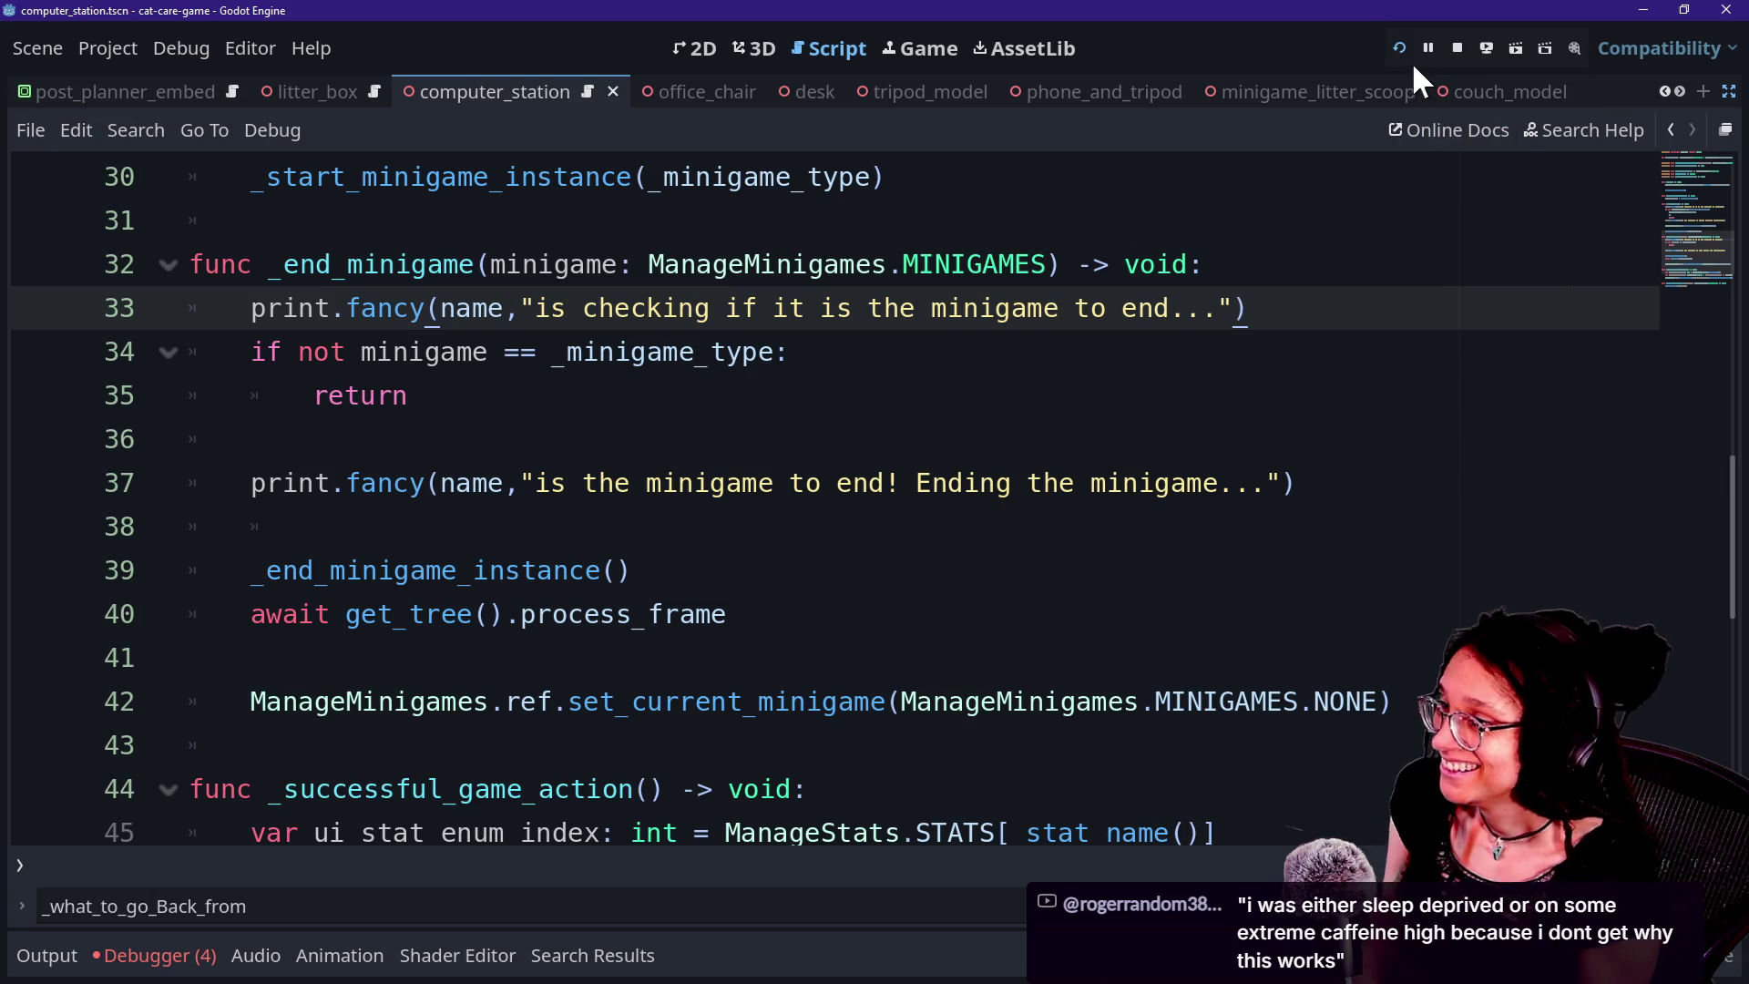
In the running game, jump the camera between computer, room and litter box, and launch Post Planner.
left_click(940, 57)
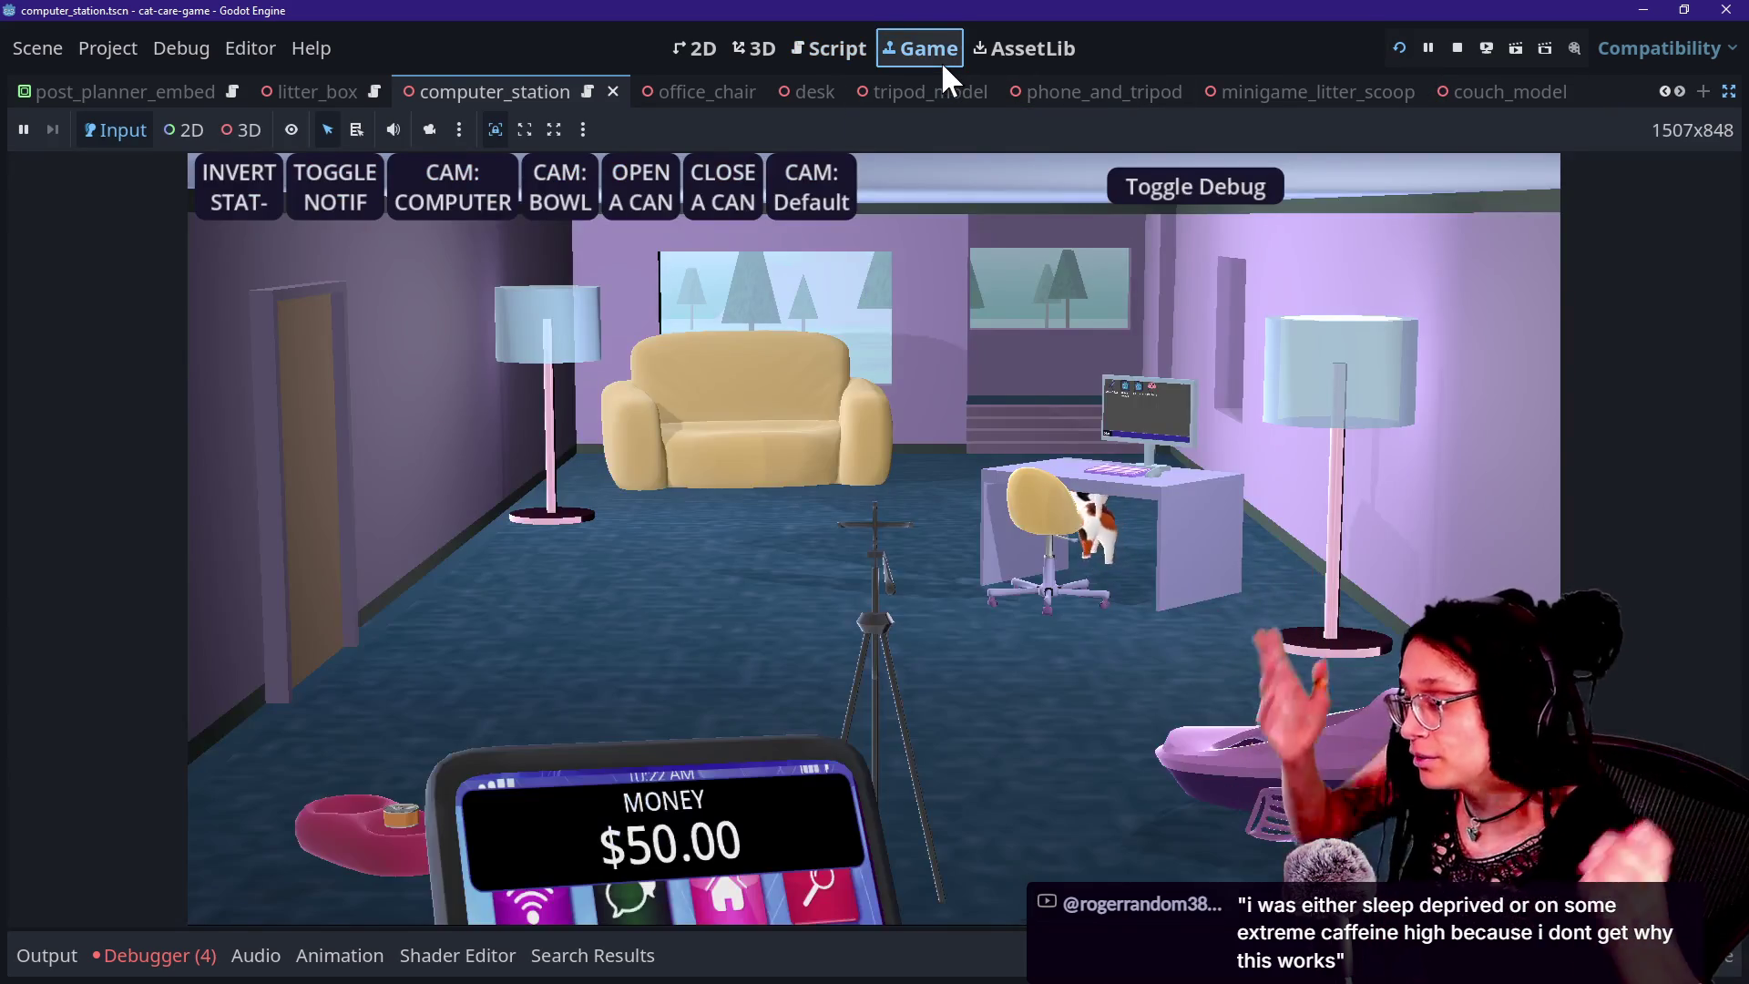
left_click(1095, 382)
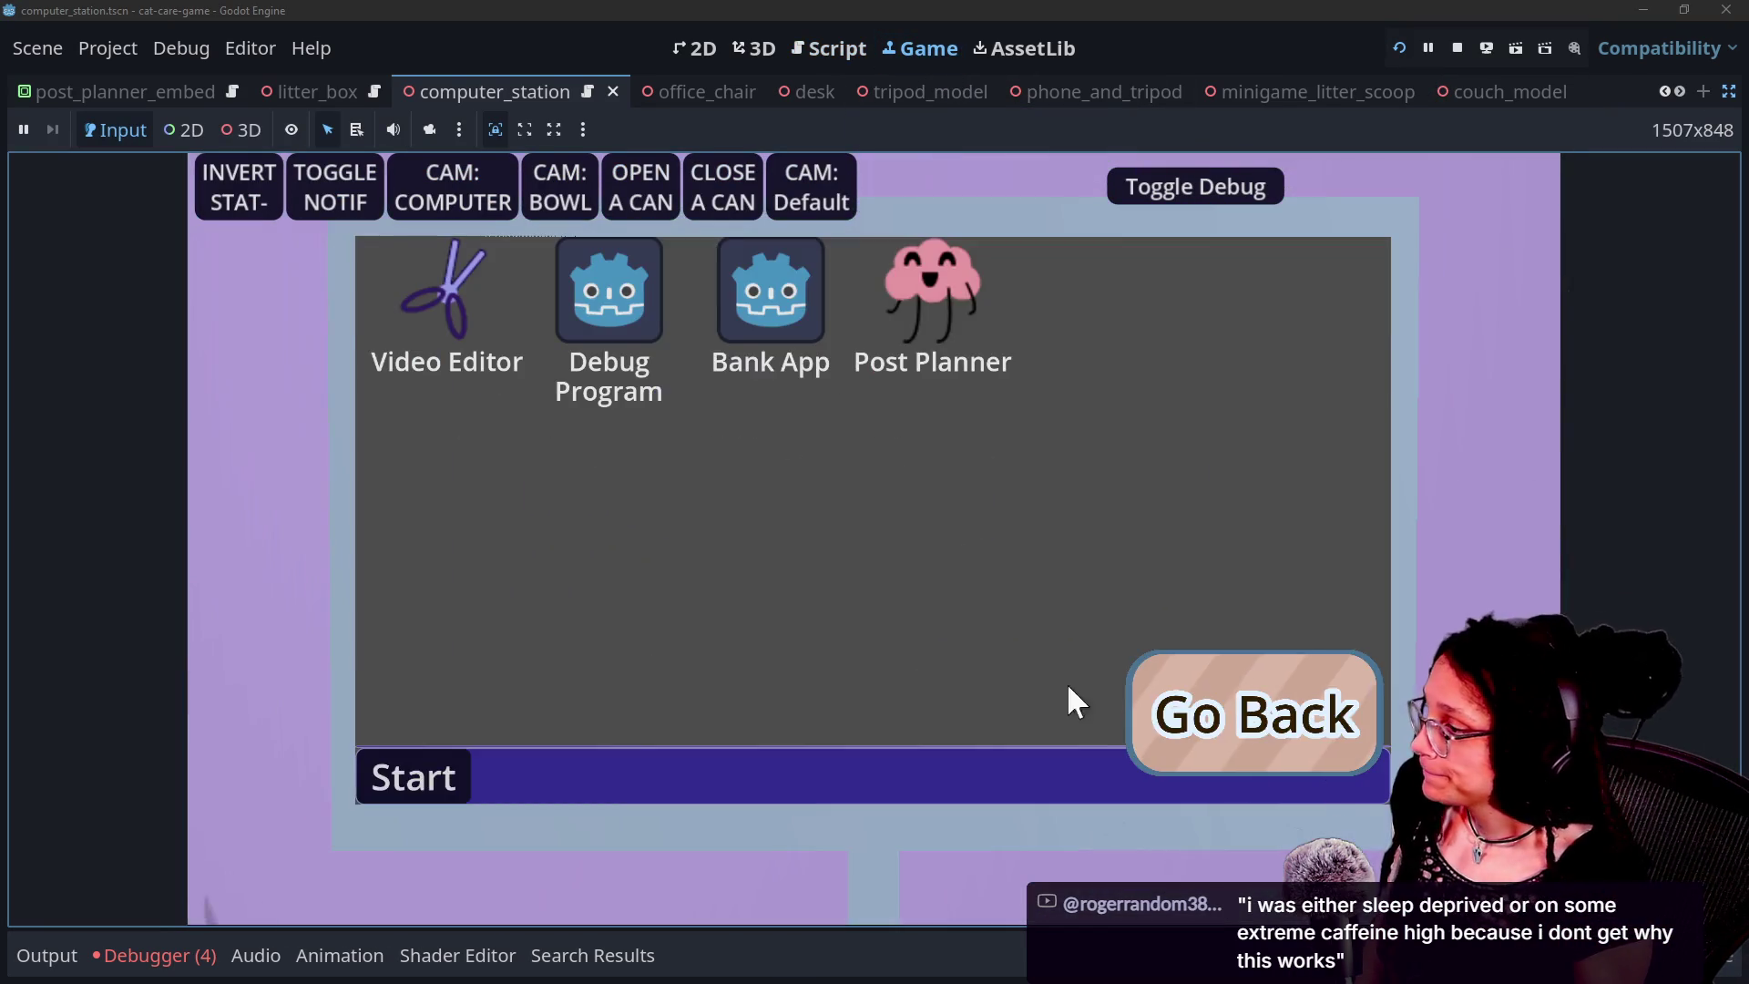
left_click(1319, 757)
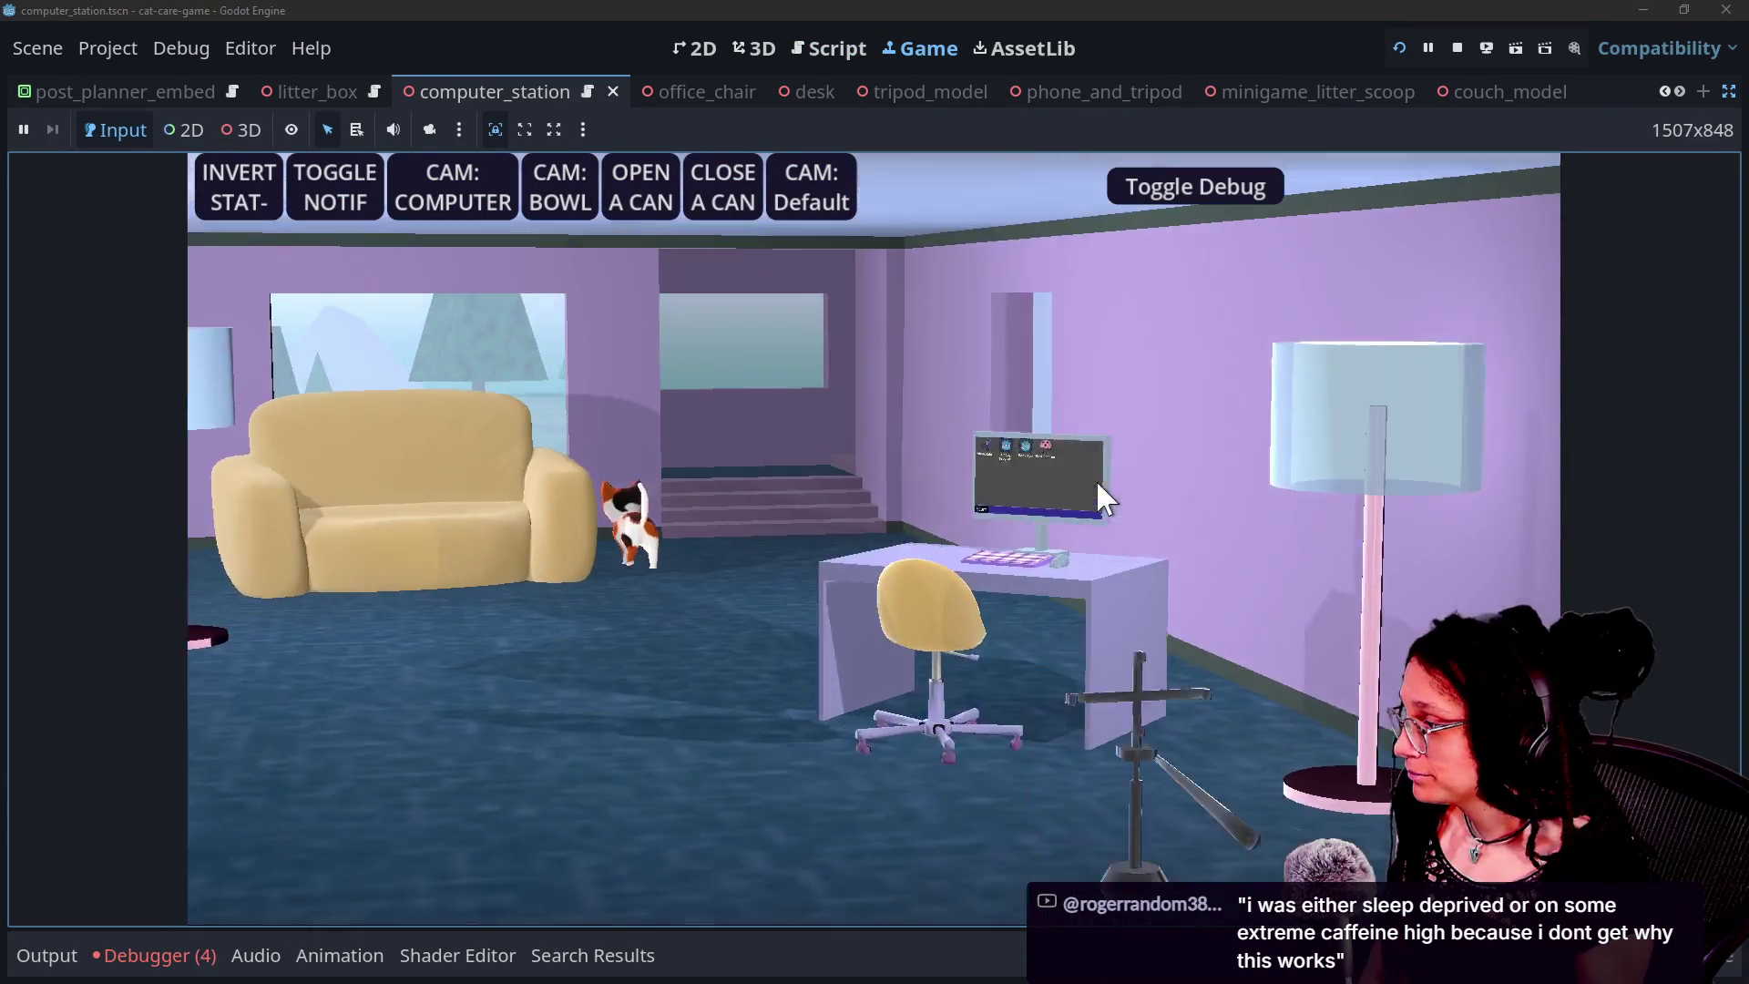
left_click(1102, 497)
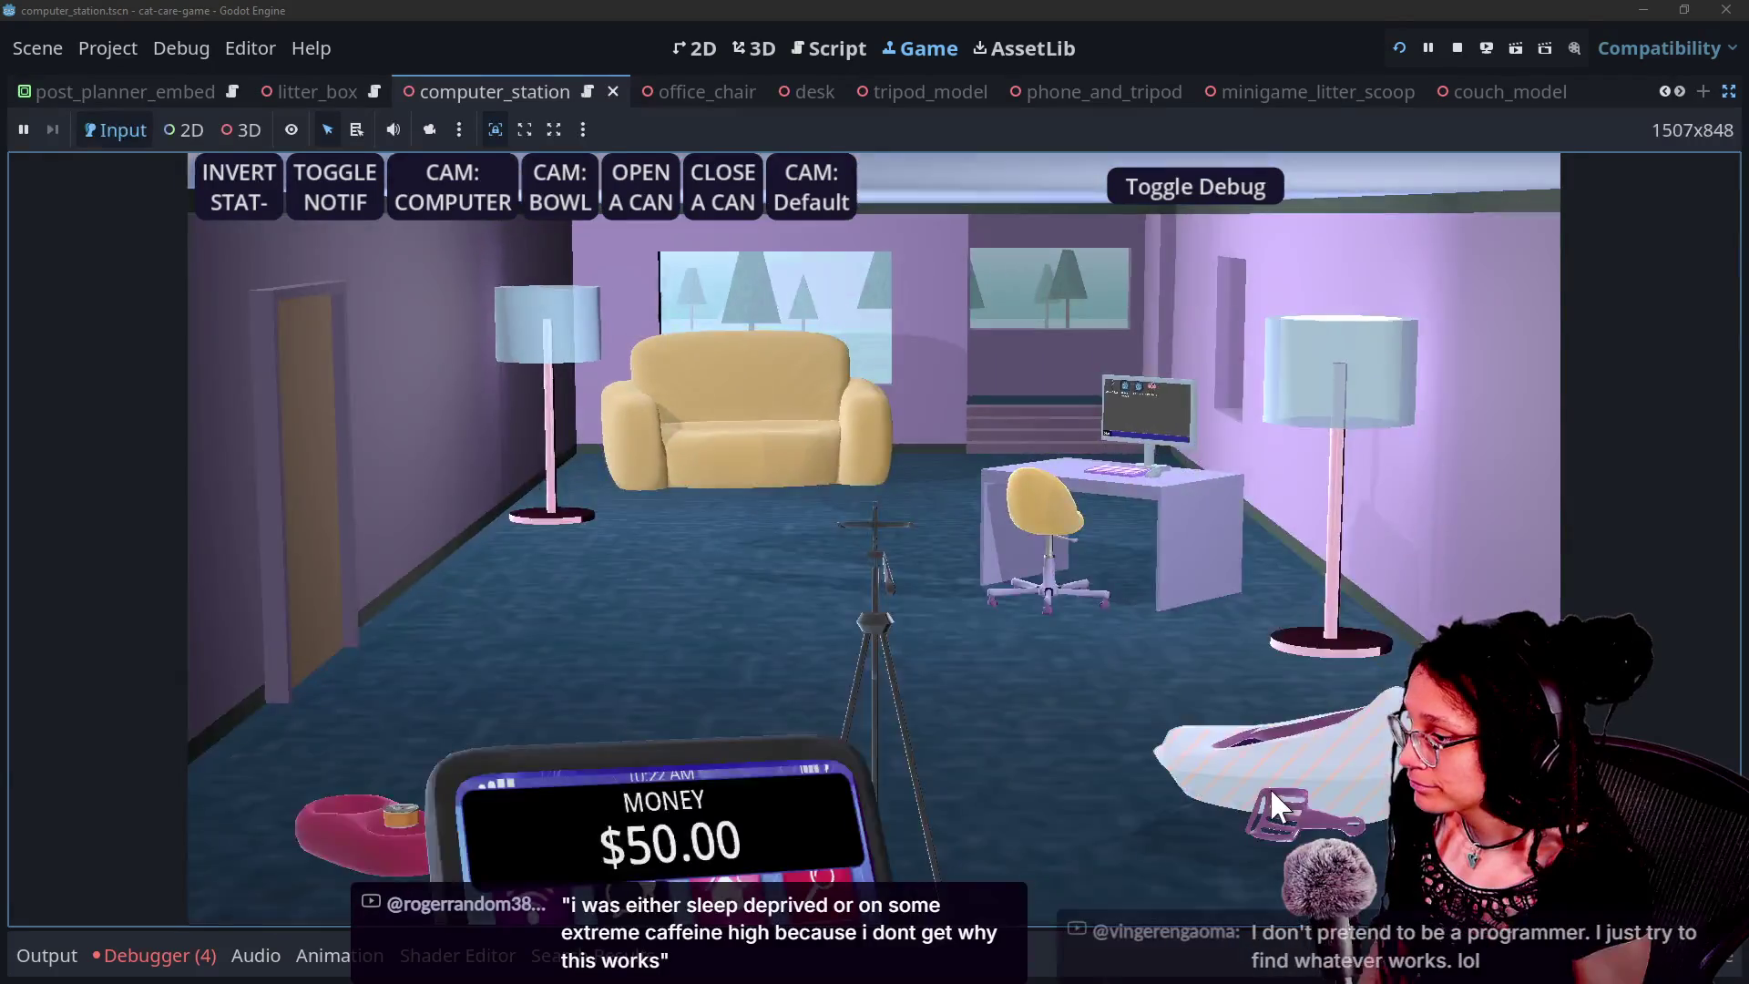
left_click(1271, 797)
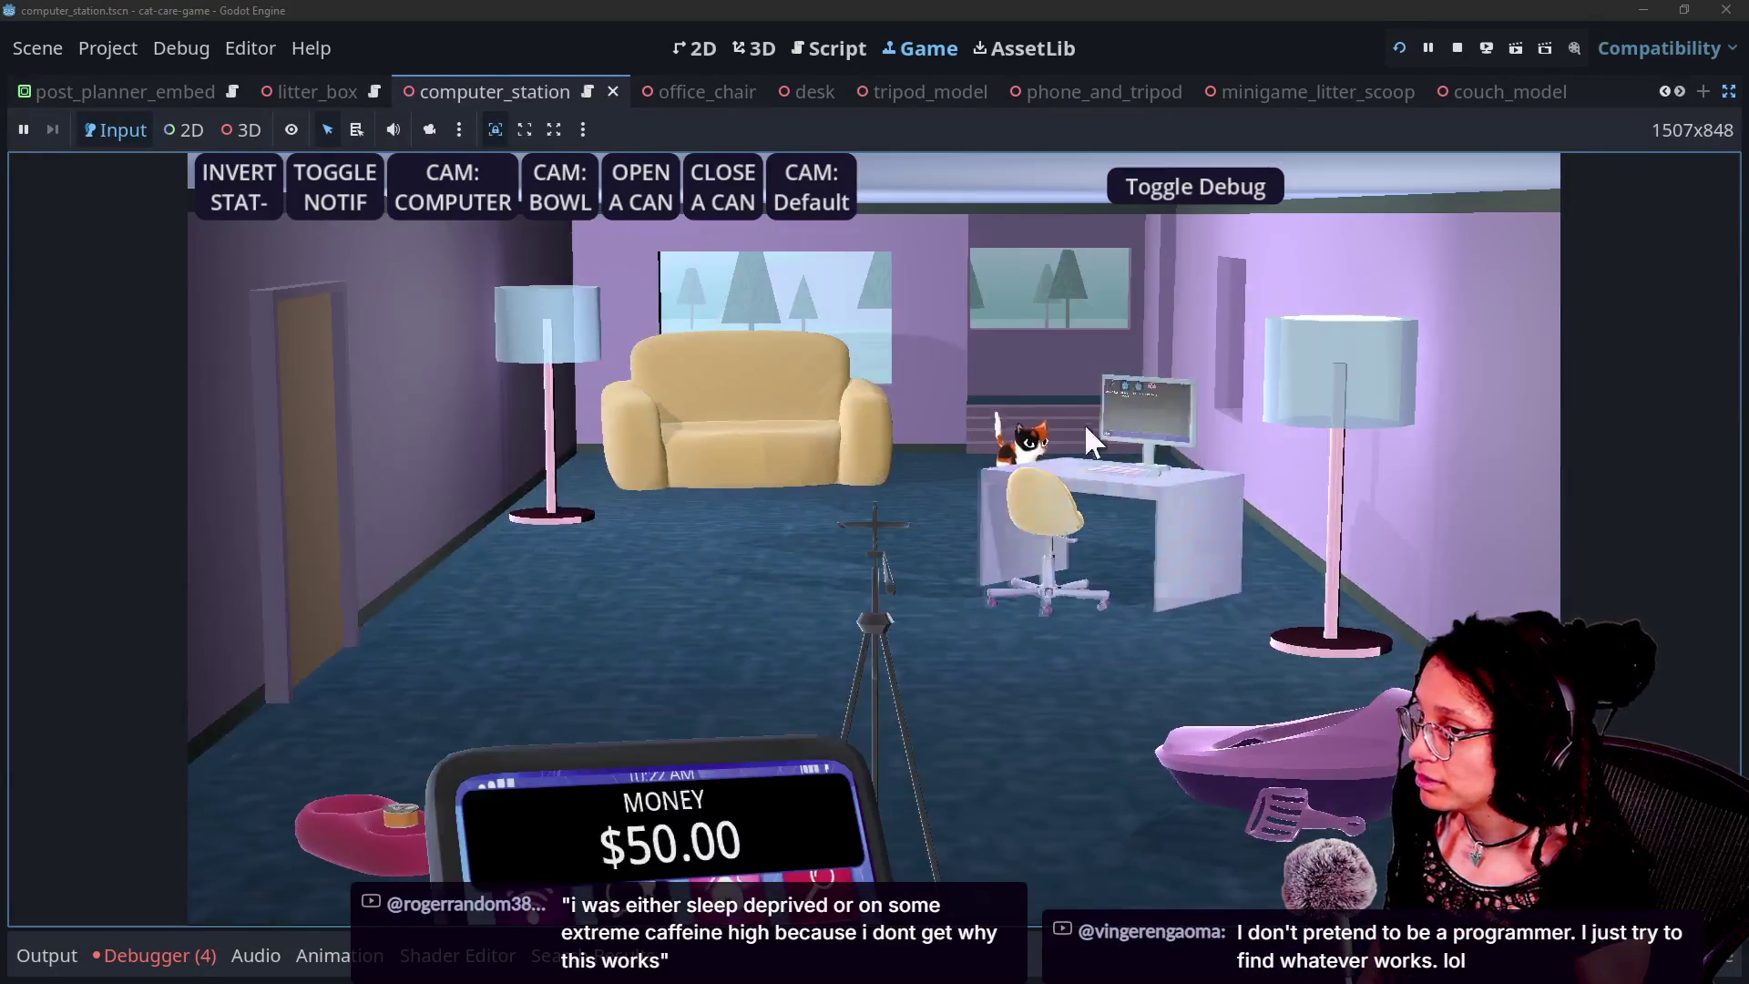
left_click(1083, 422)
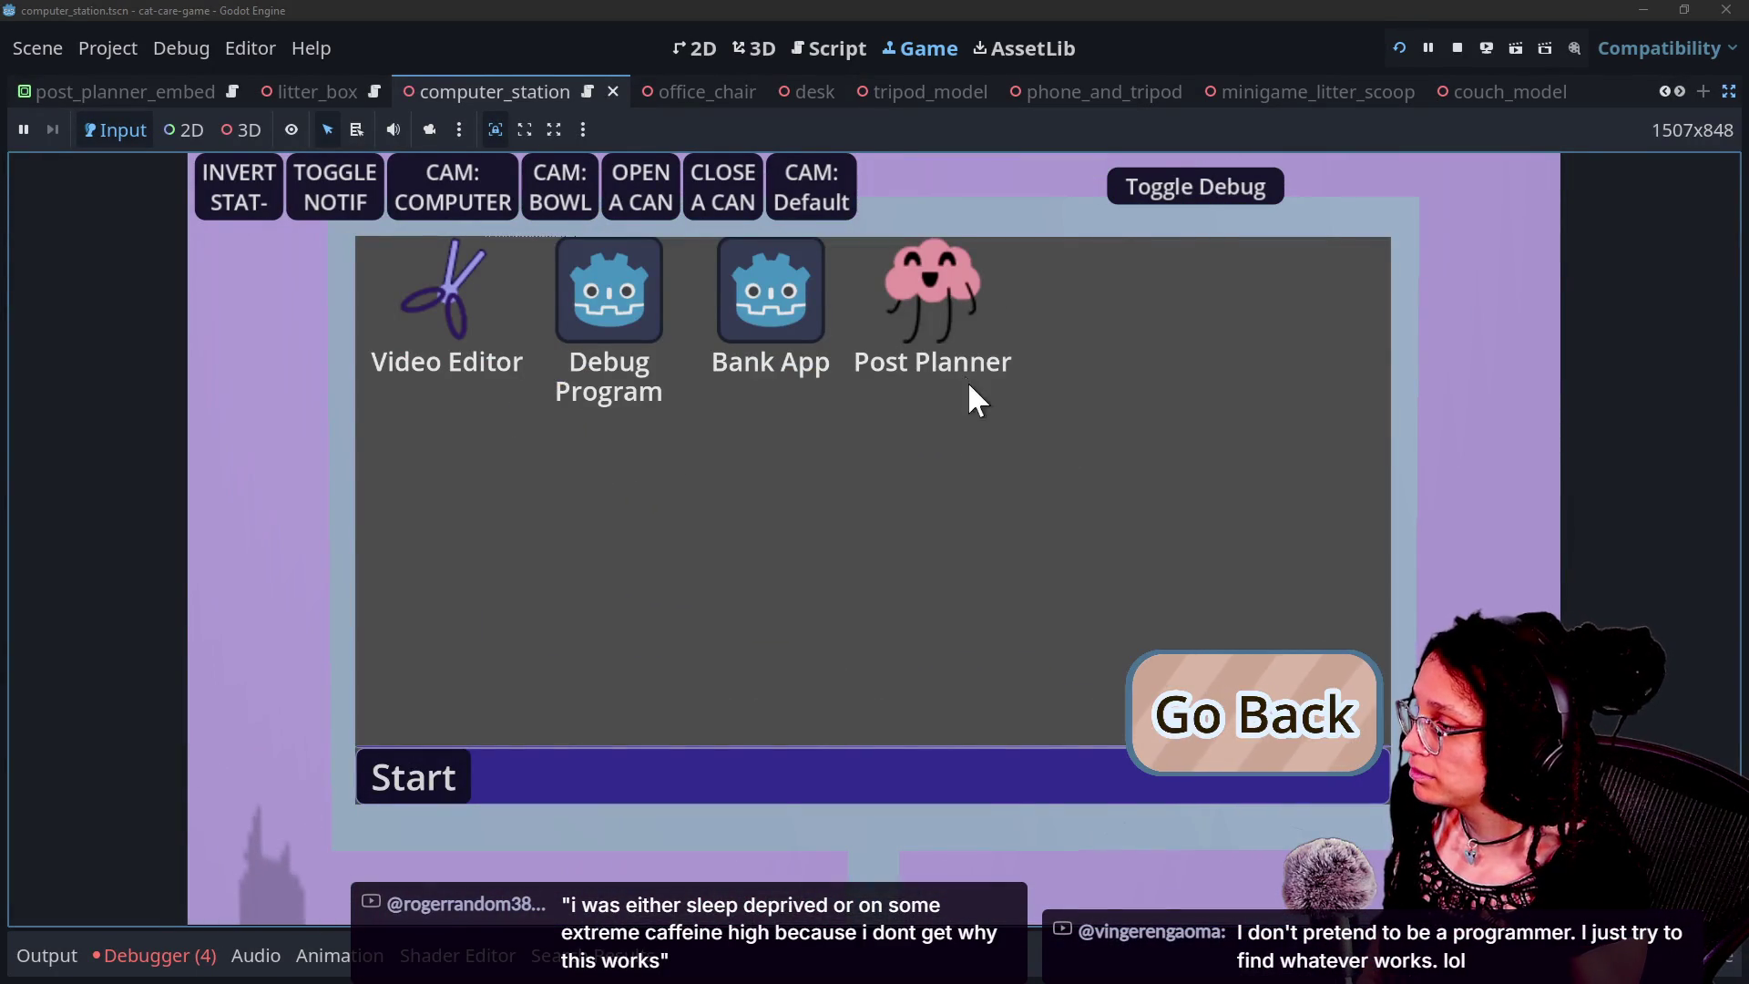
double_click(968, 364)
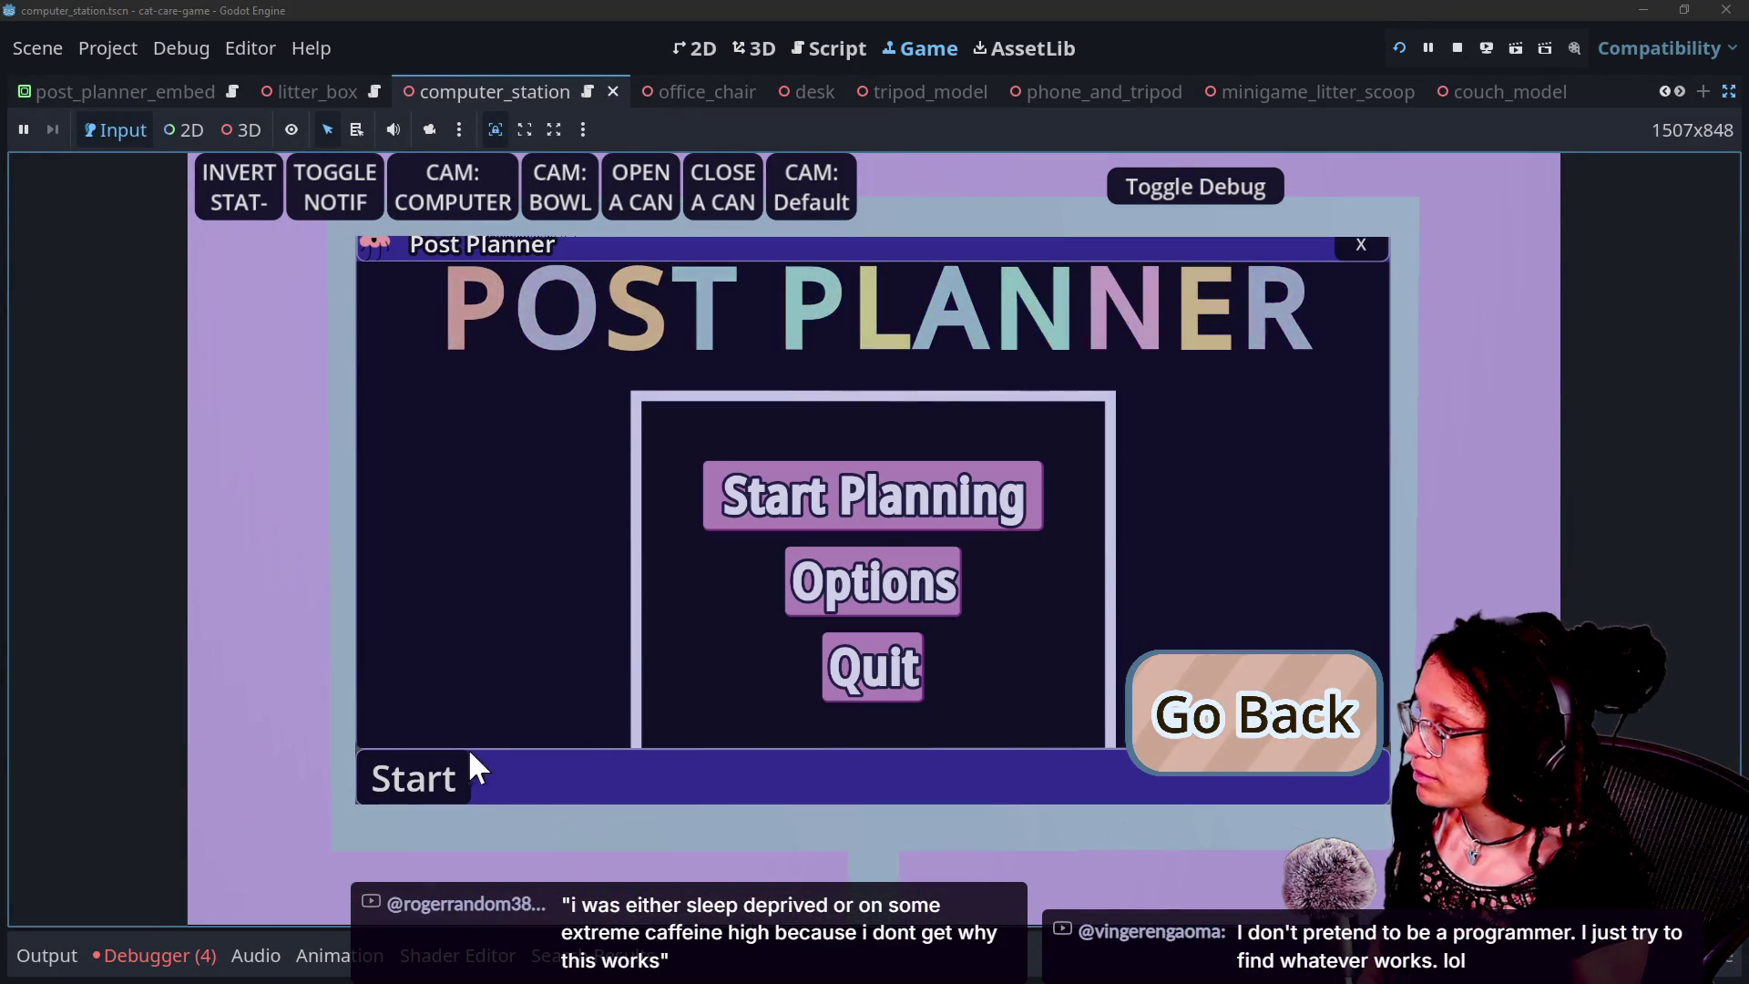
left_click(1299, 672)
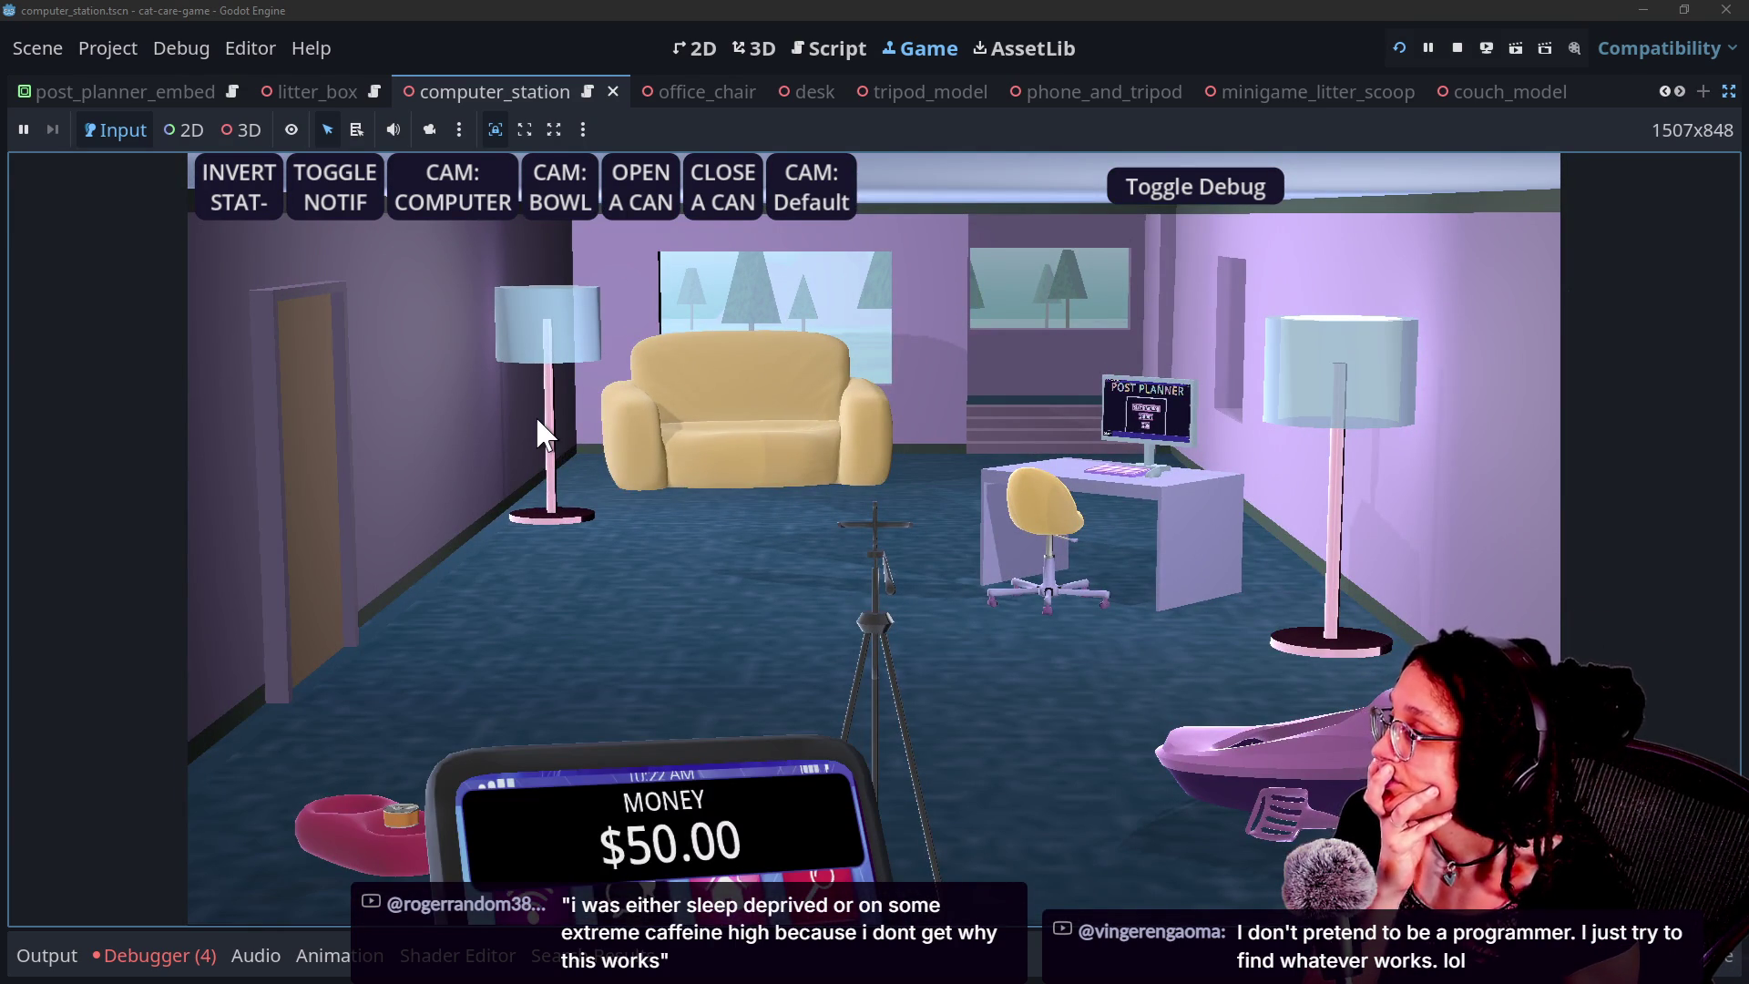
Toggle the debug controls off and on repeatedly, then return to the script editor with docks restored.
left_click(1173, 193)
left_click(1173, 192)
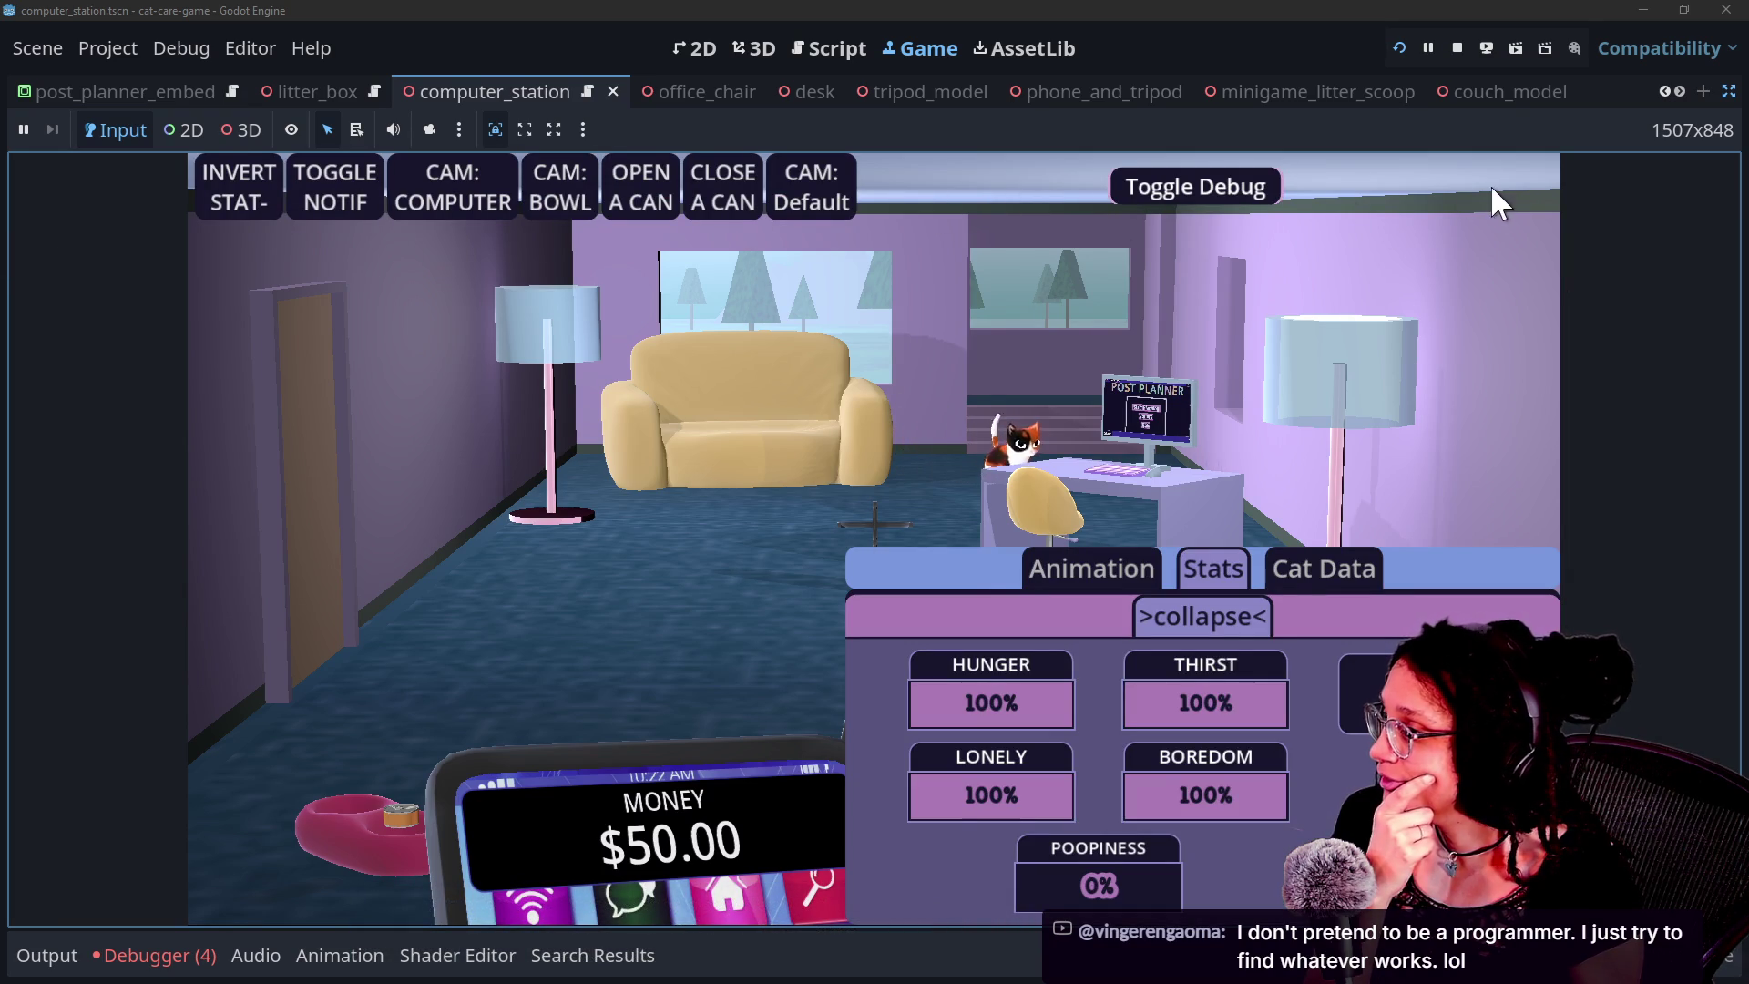
left_click(1260, 185)
left_click(1255, 179)
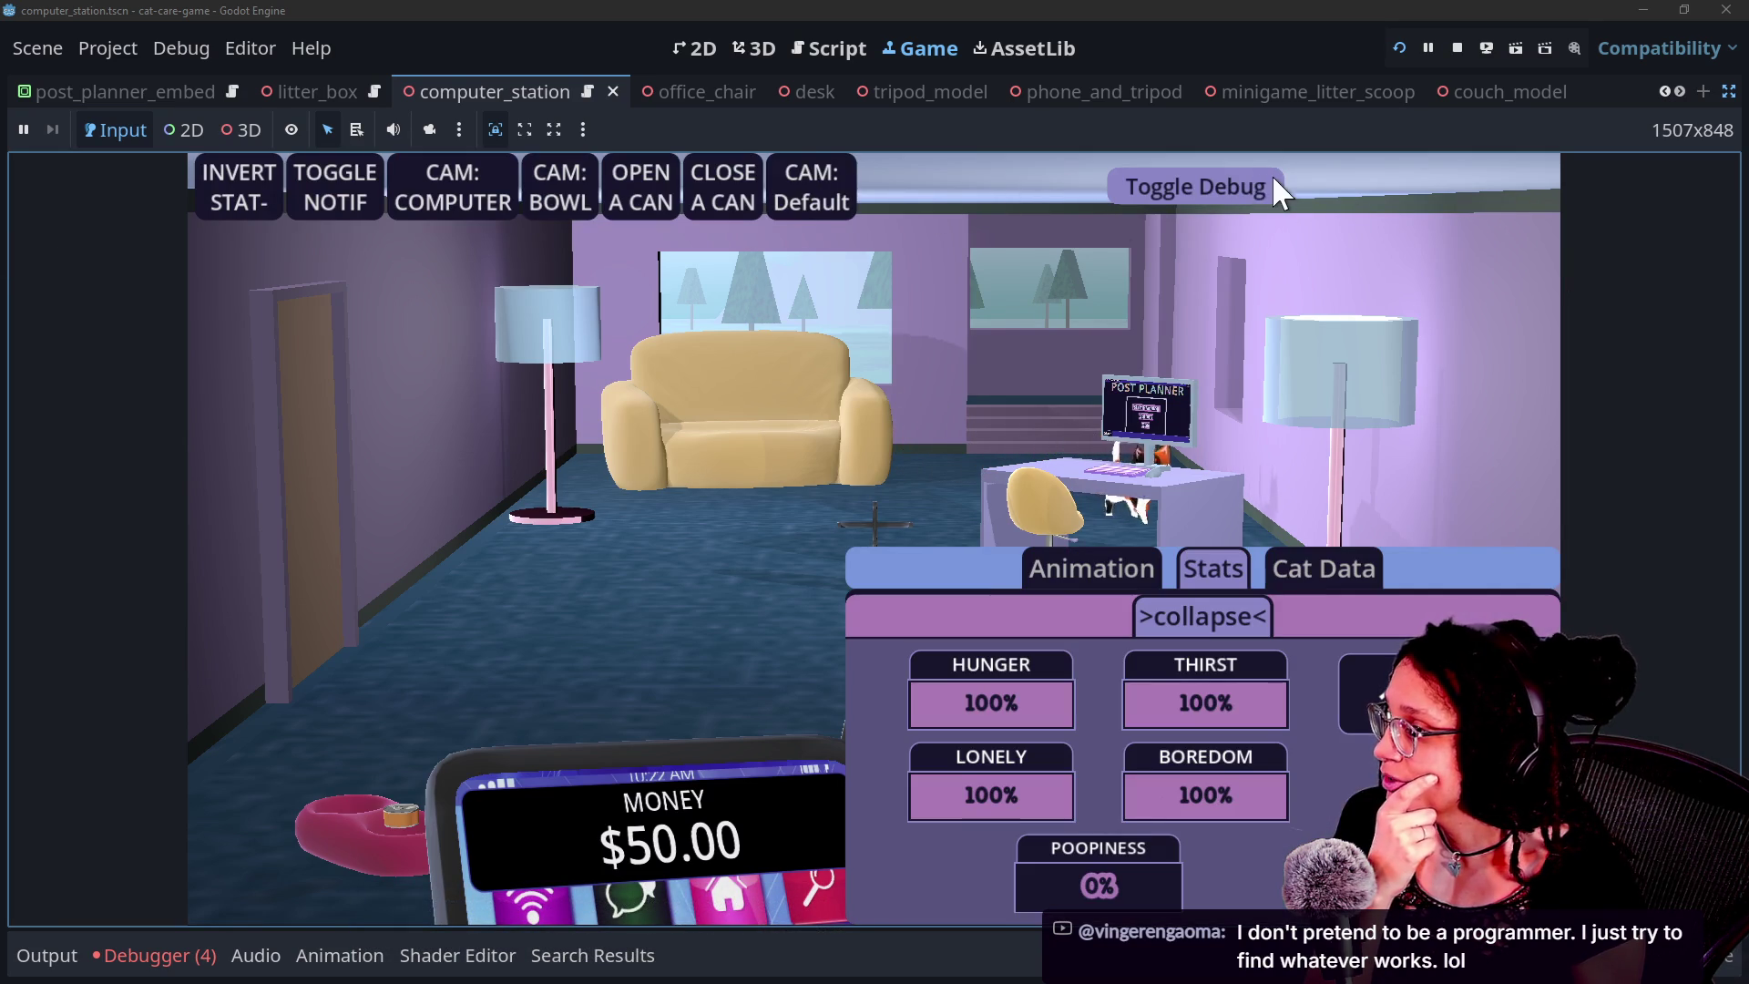
left_click(1261, 176)
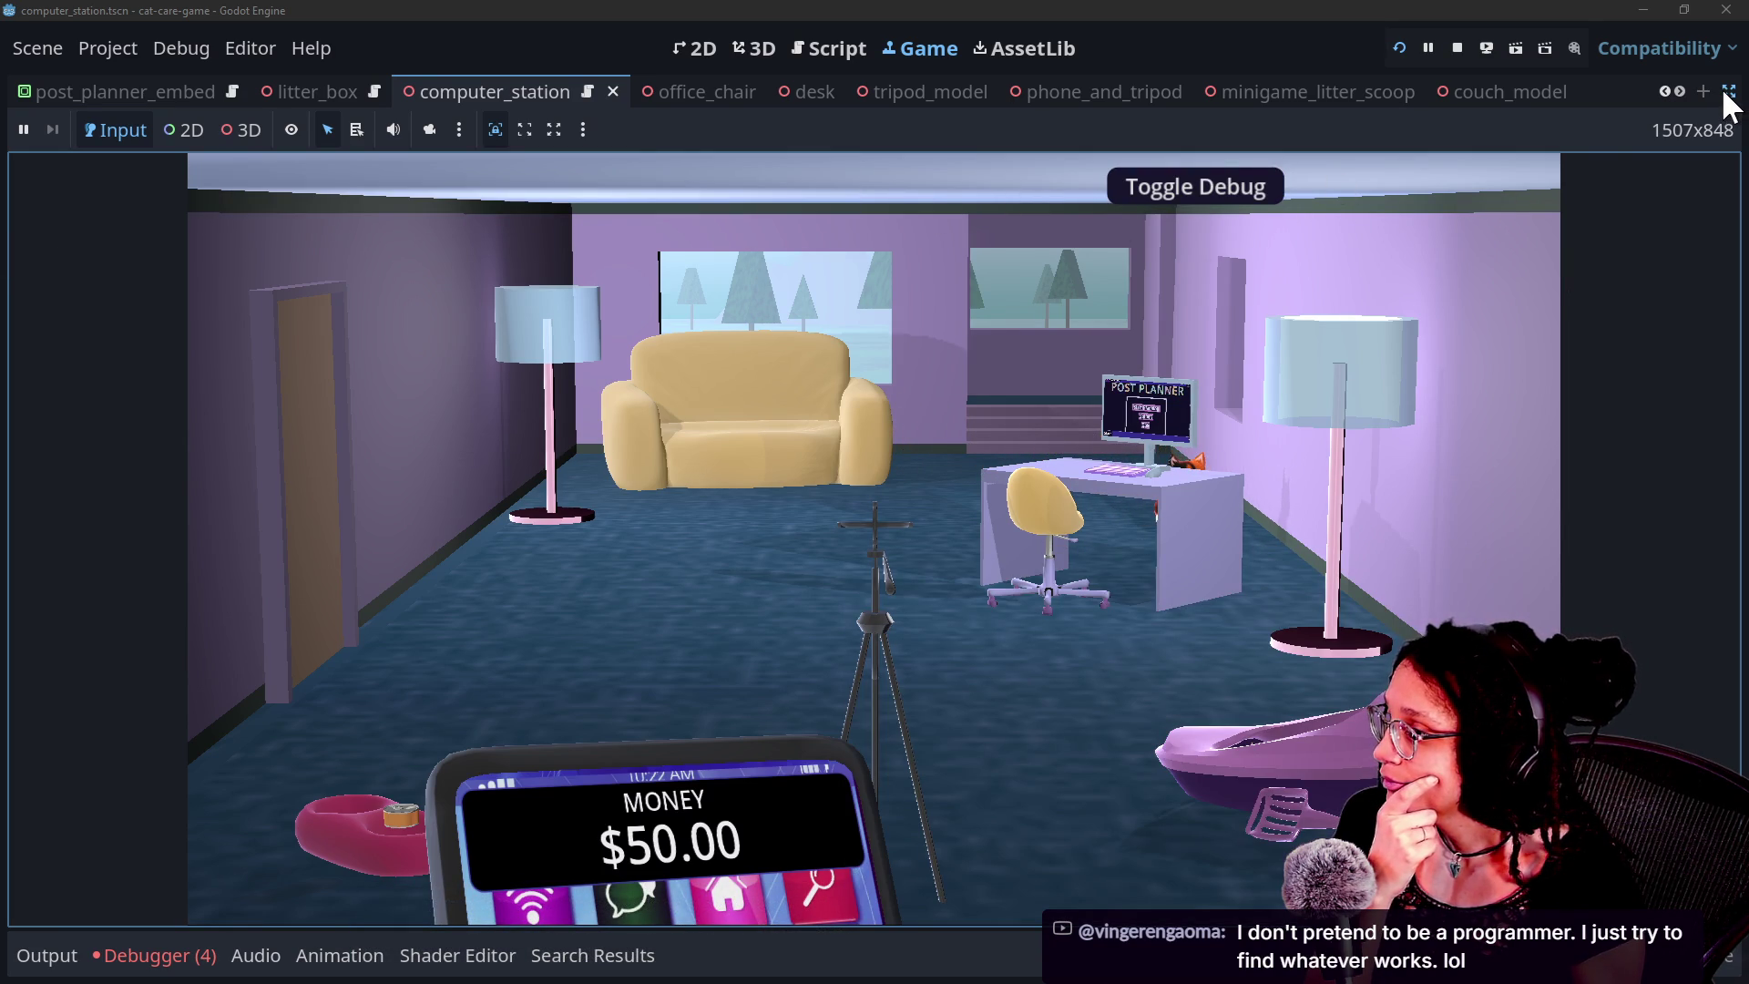
left_click(1726, 93)
left_click(843, 48)
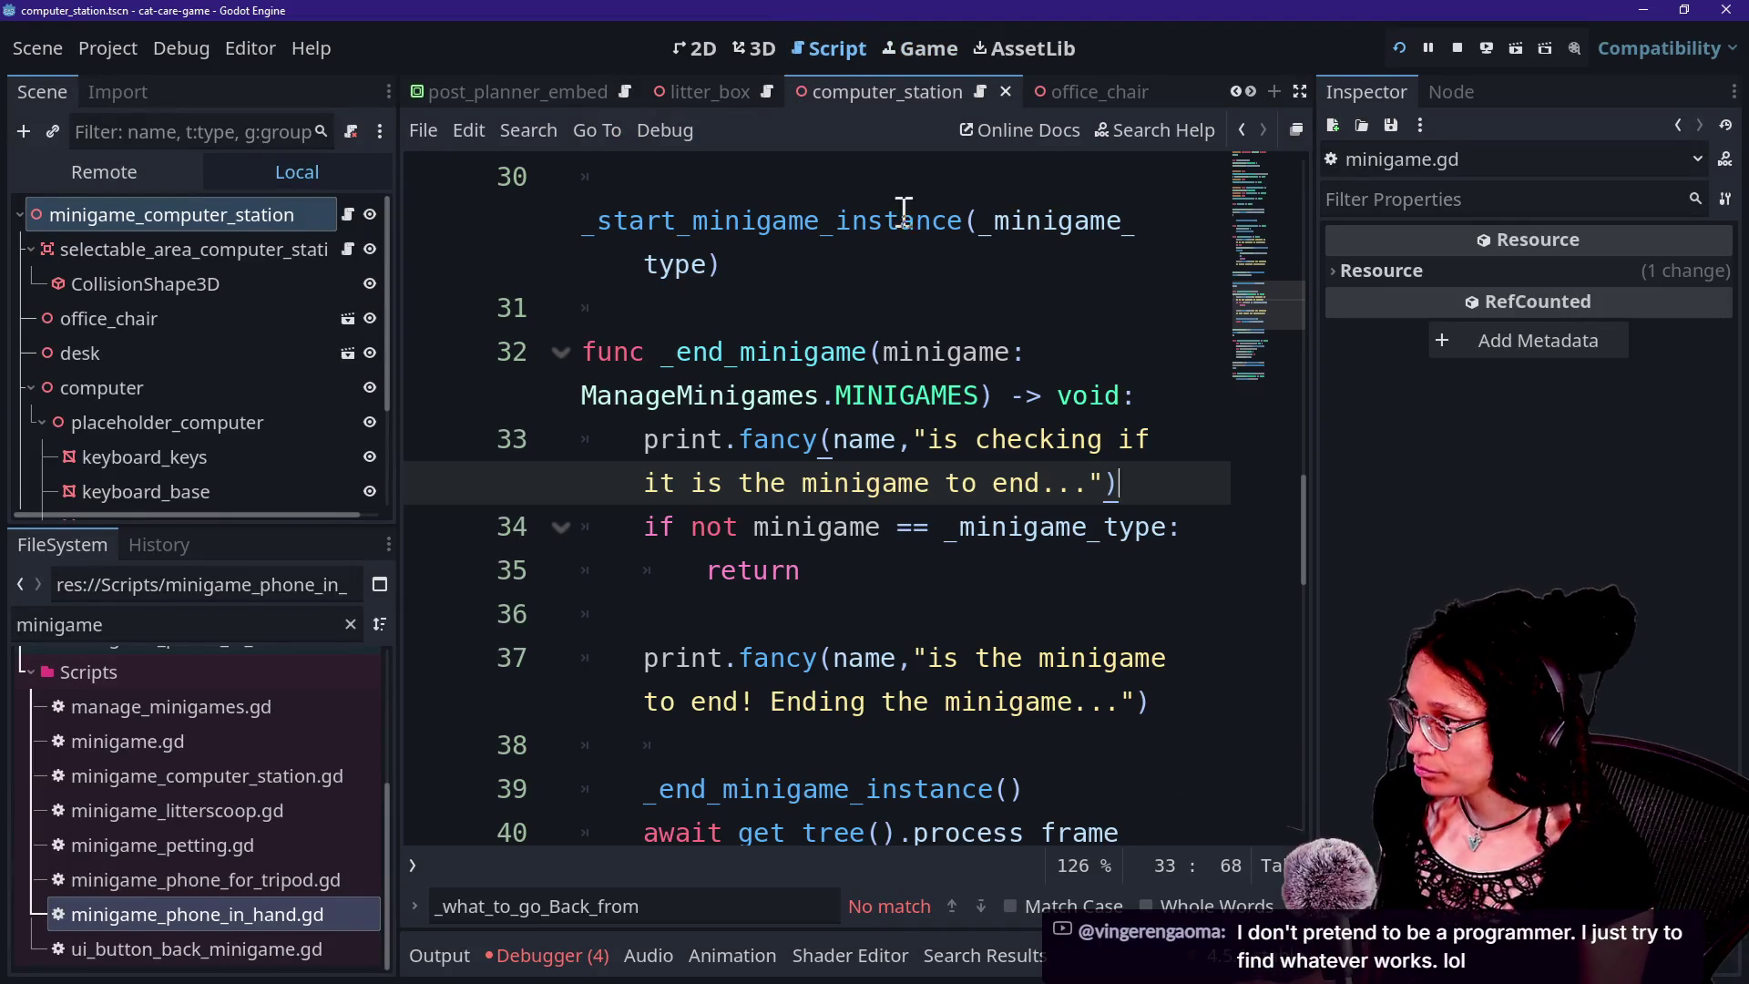
Search all project files for 'toggle debug', which finds no matches.
left_click(911, 255)
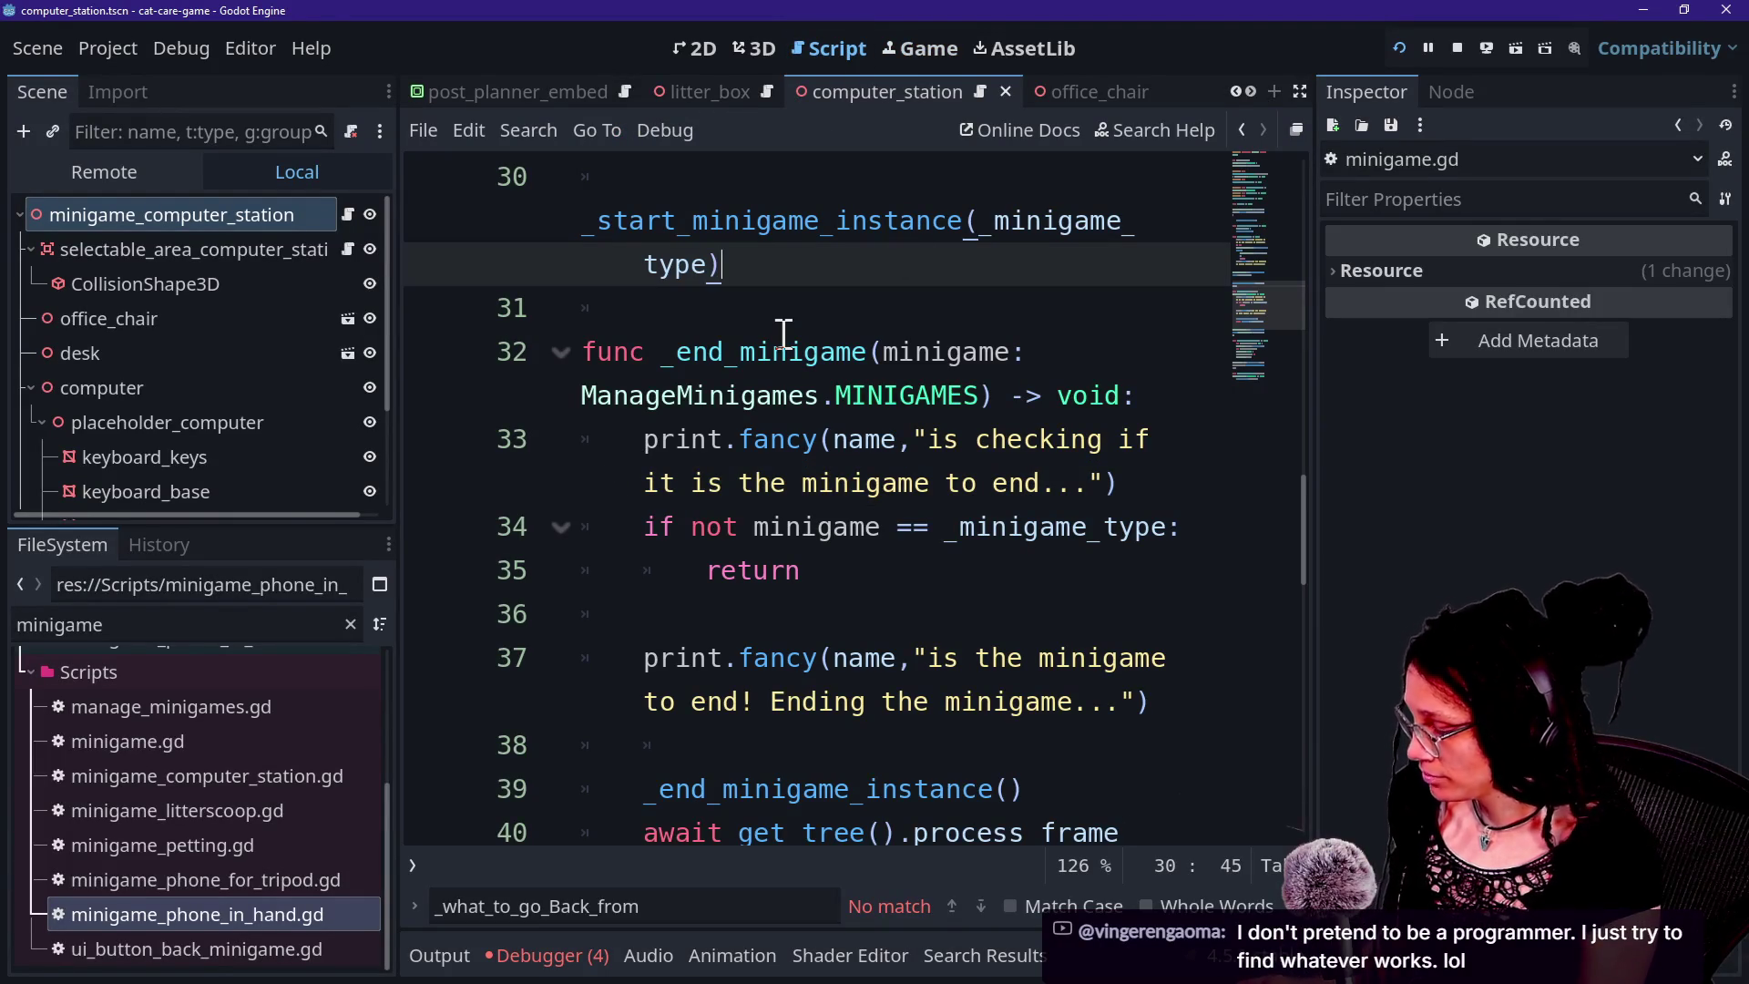
key("ctrl+shift+f")
type("t")
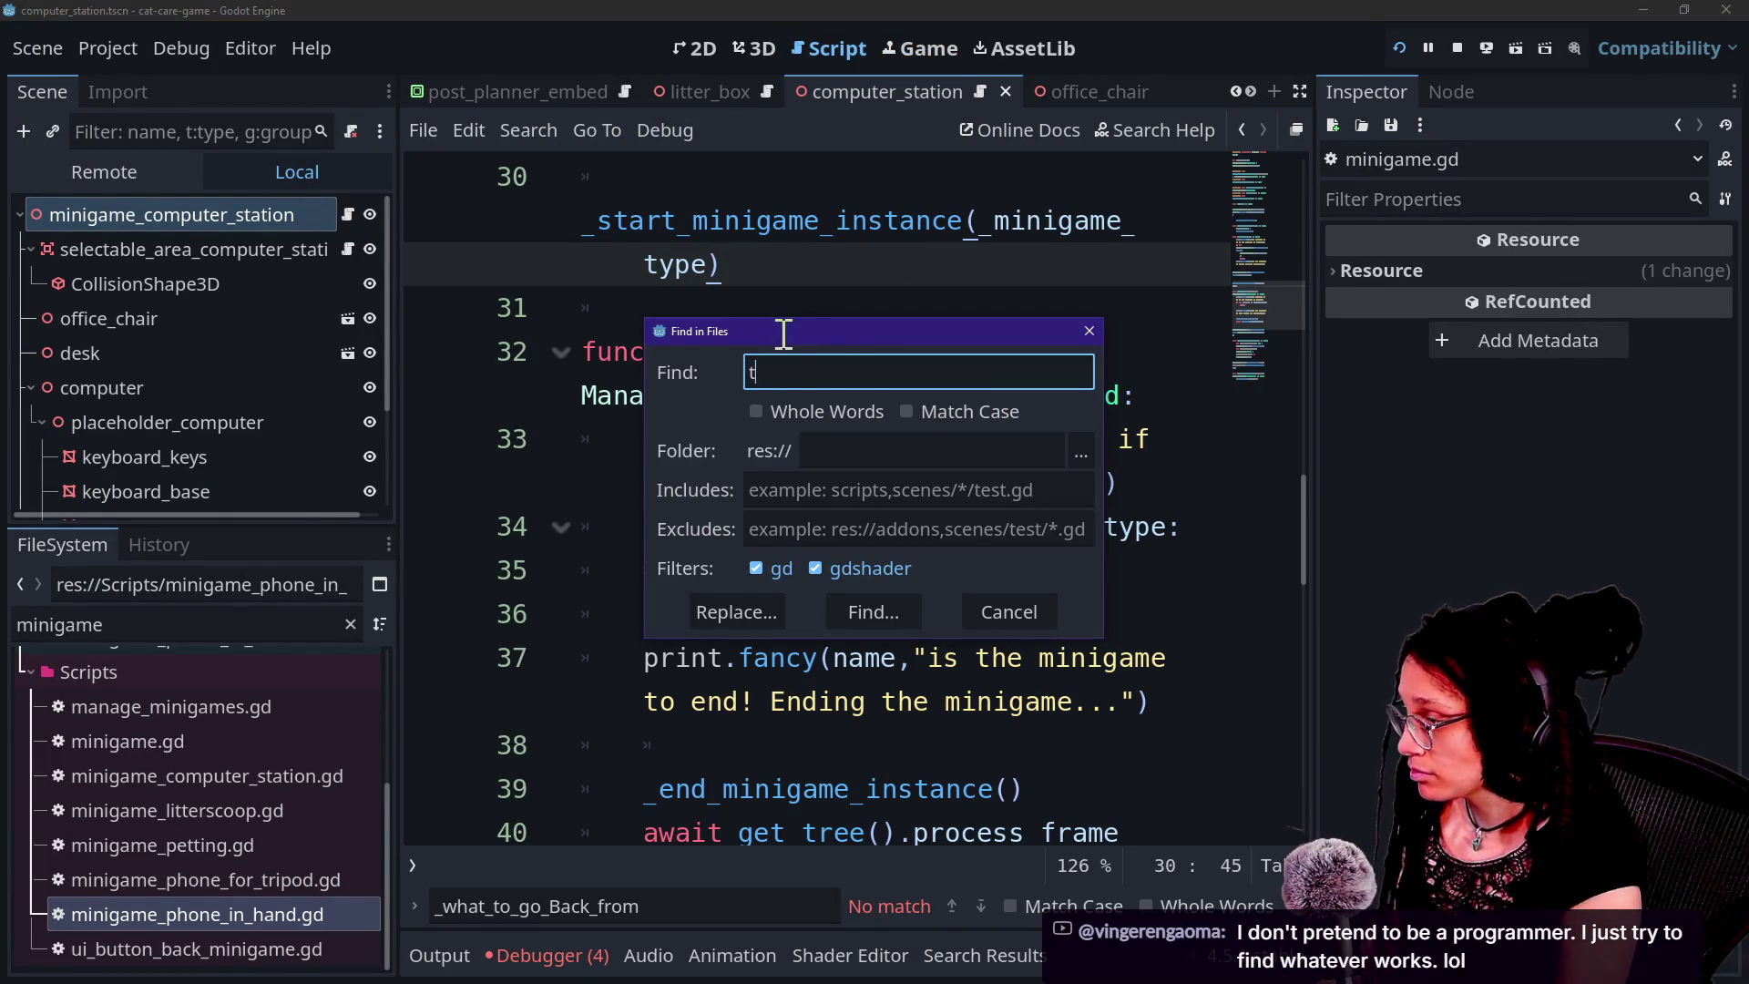
type("bug")
key("Return")
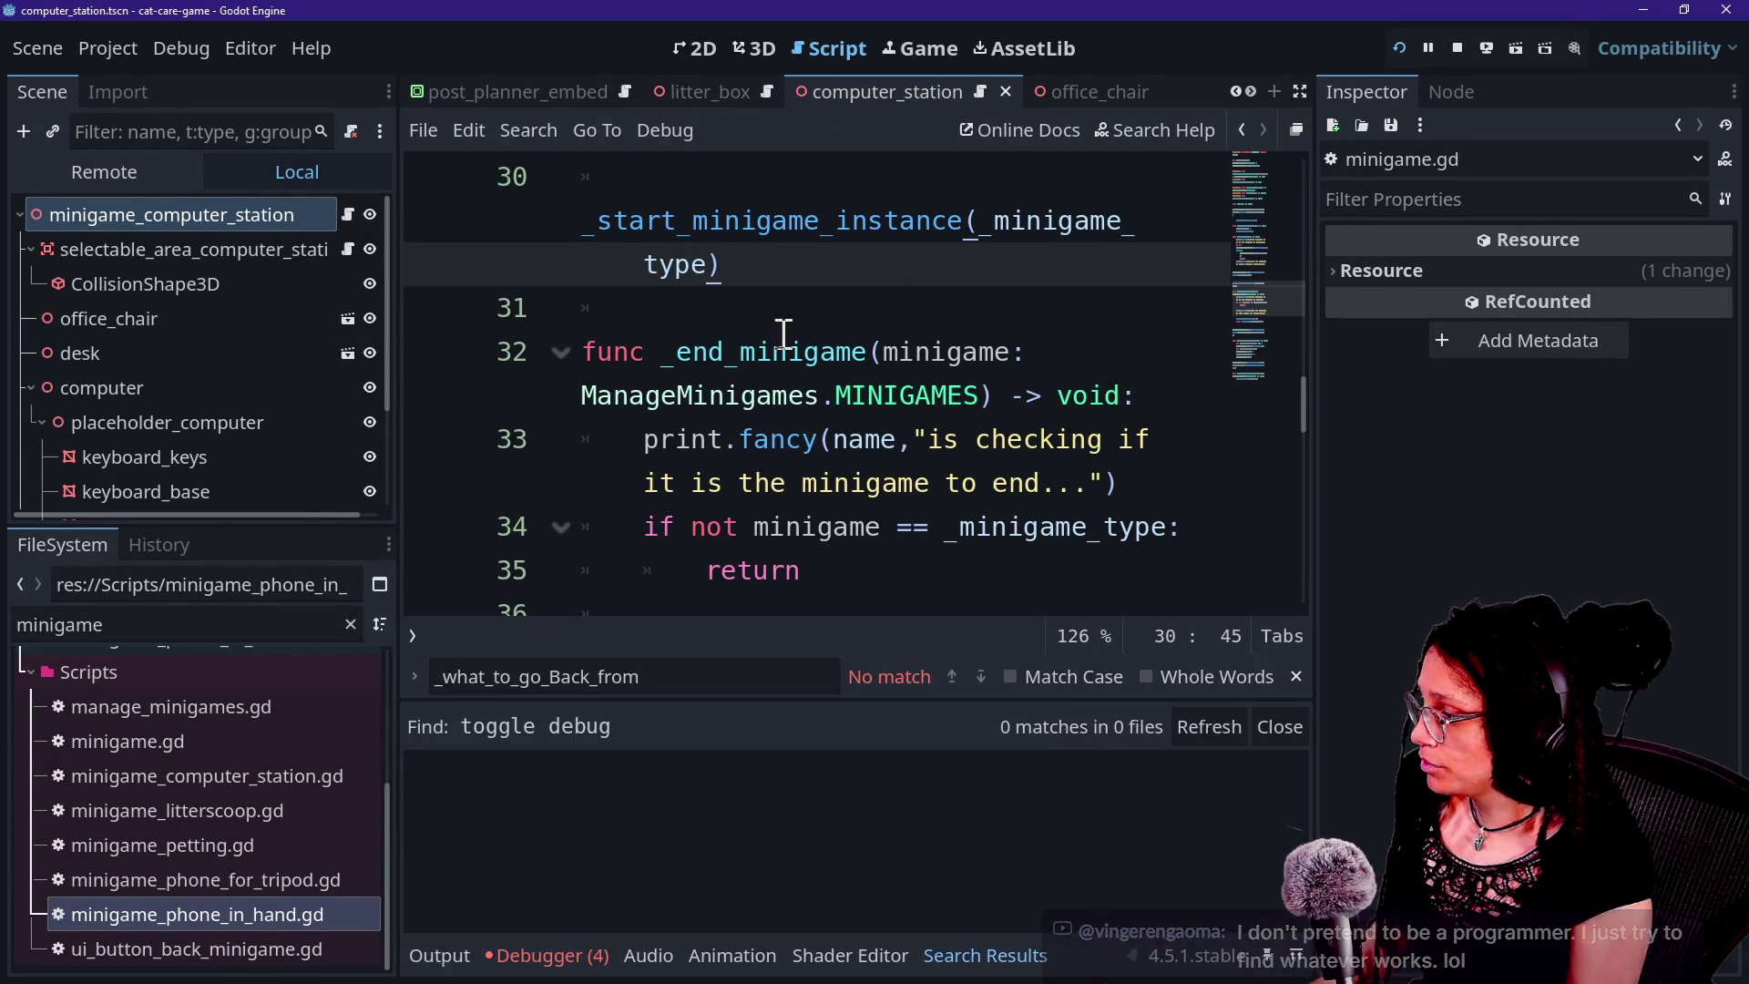
Open manage_debug.gd and read through its code in a full-width editor.
key("shift+alt+o")
type("mana")
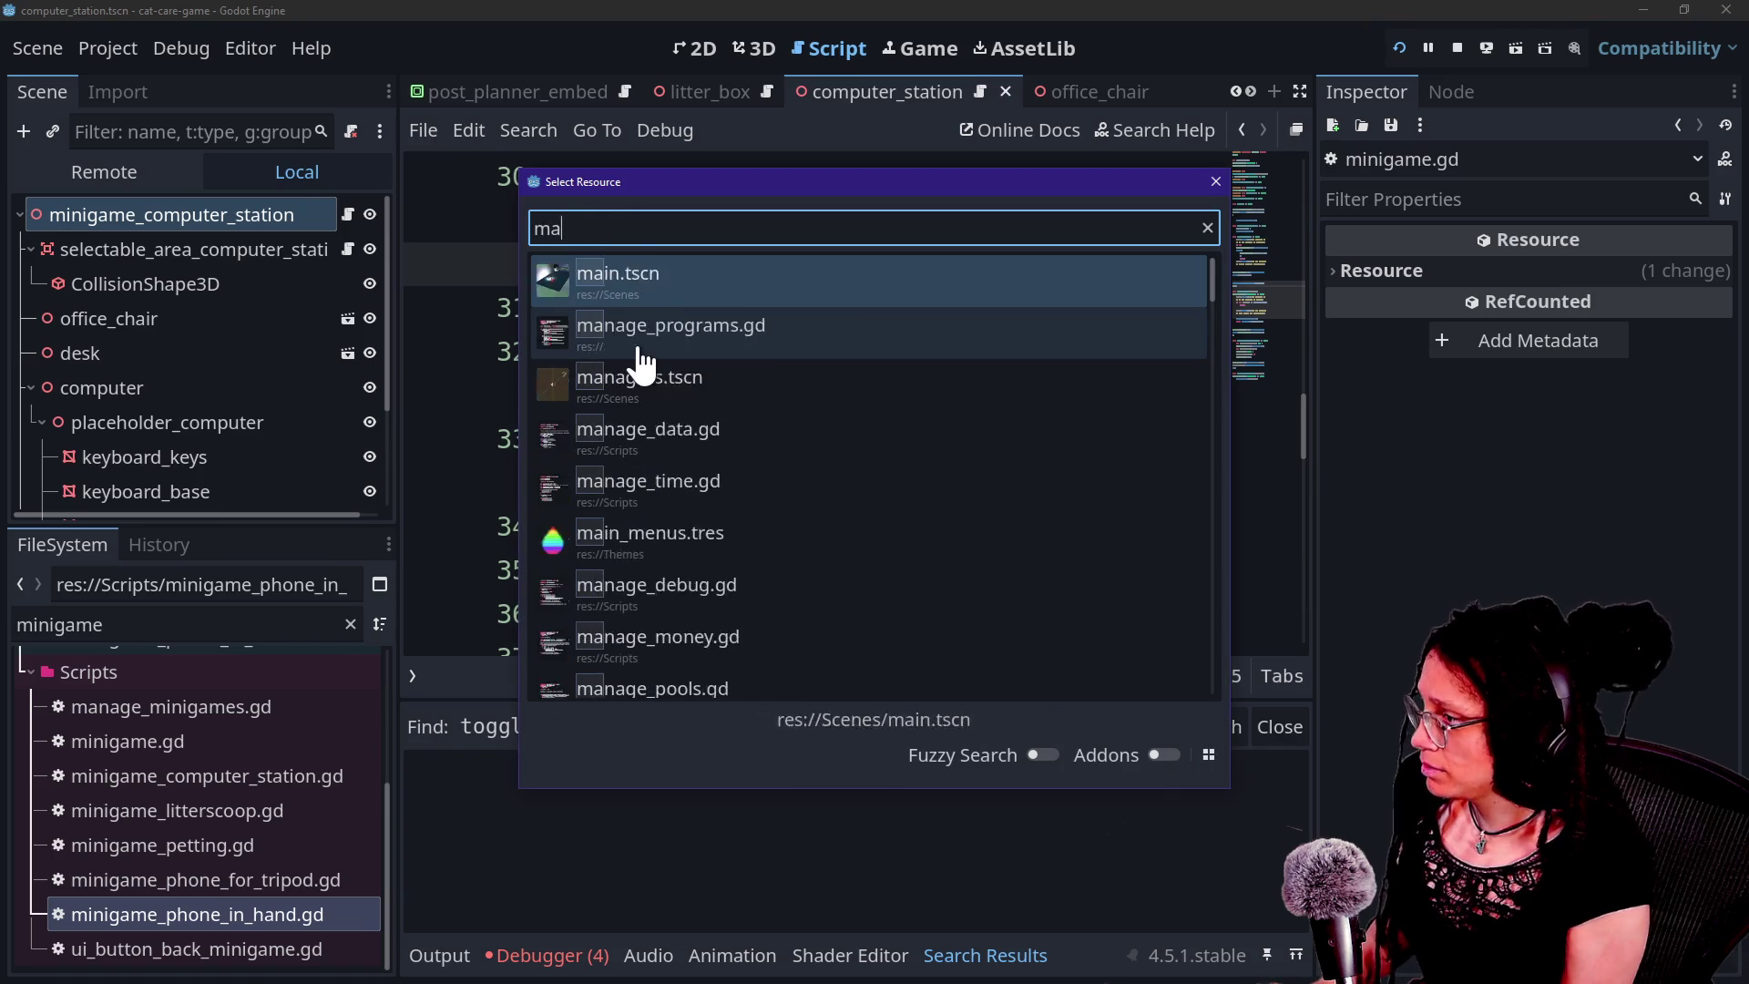
key("BackSpace")
key("BackSpace")
type("nage_debug")
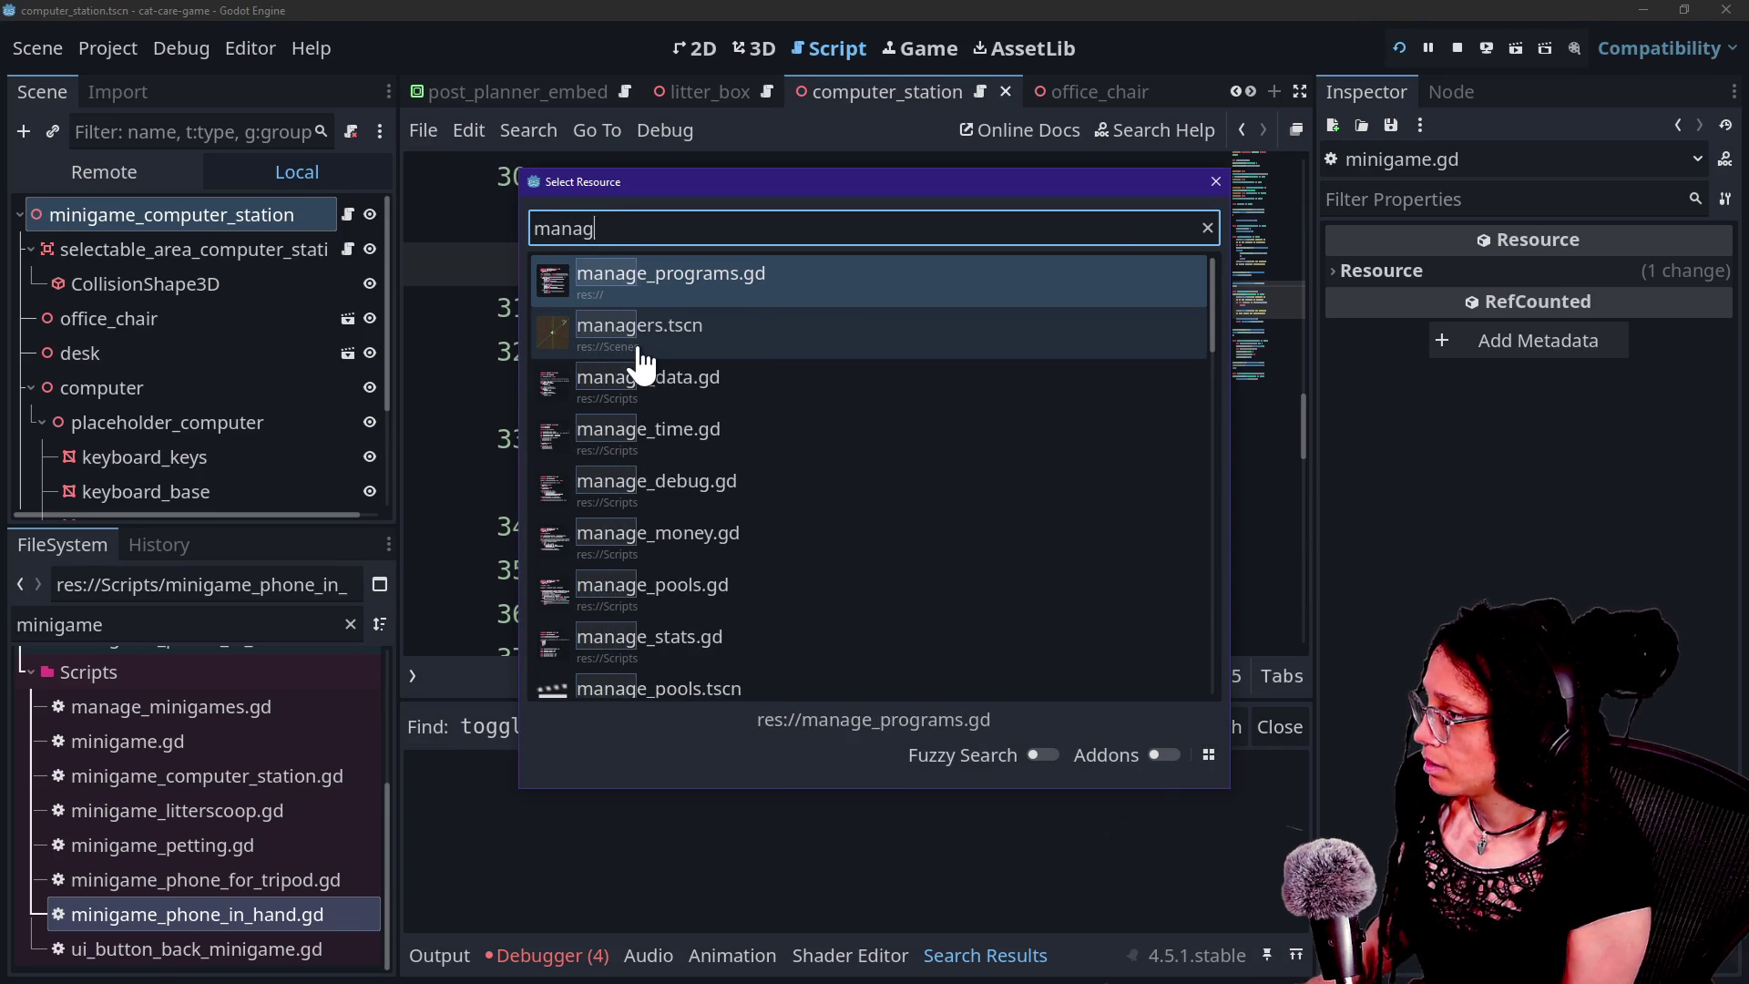
left_click(807, 279)
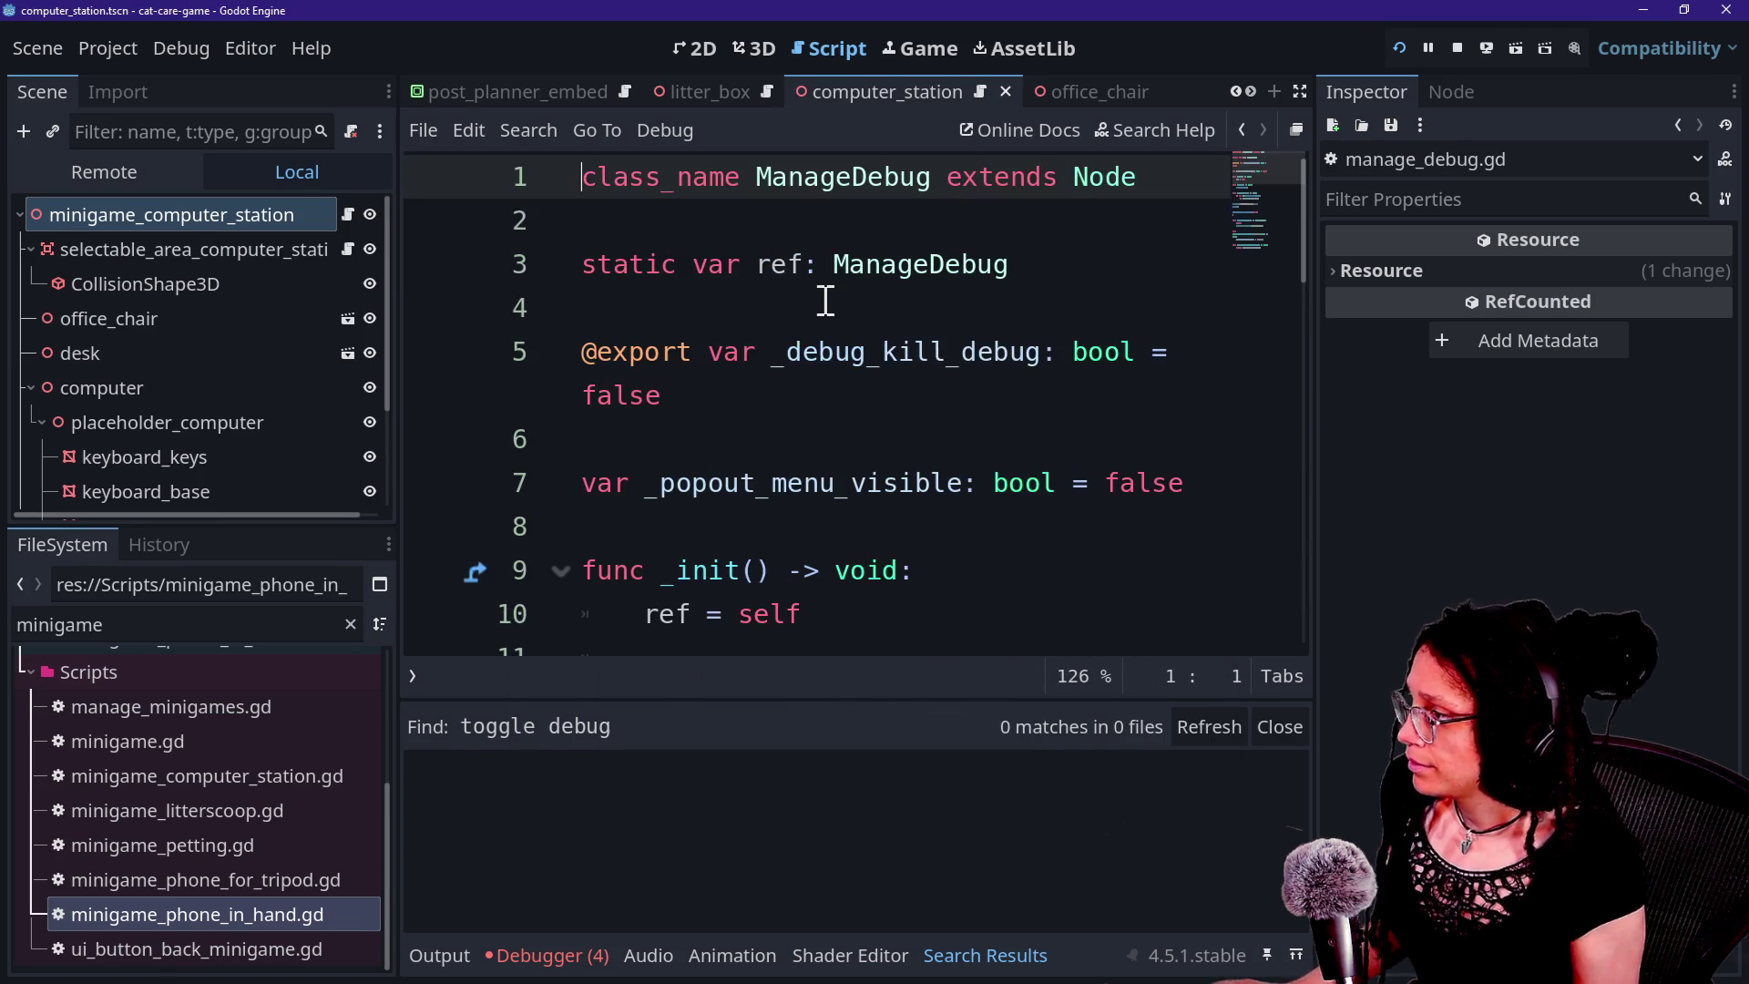
key("ctrl+shift+F11")
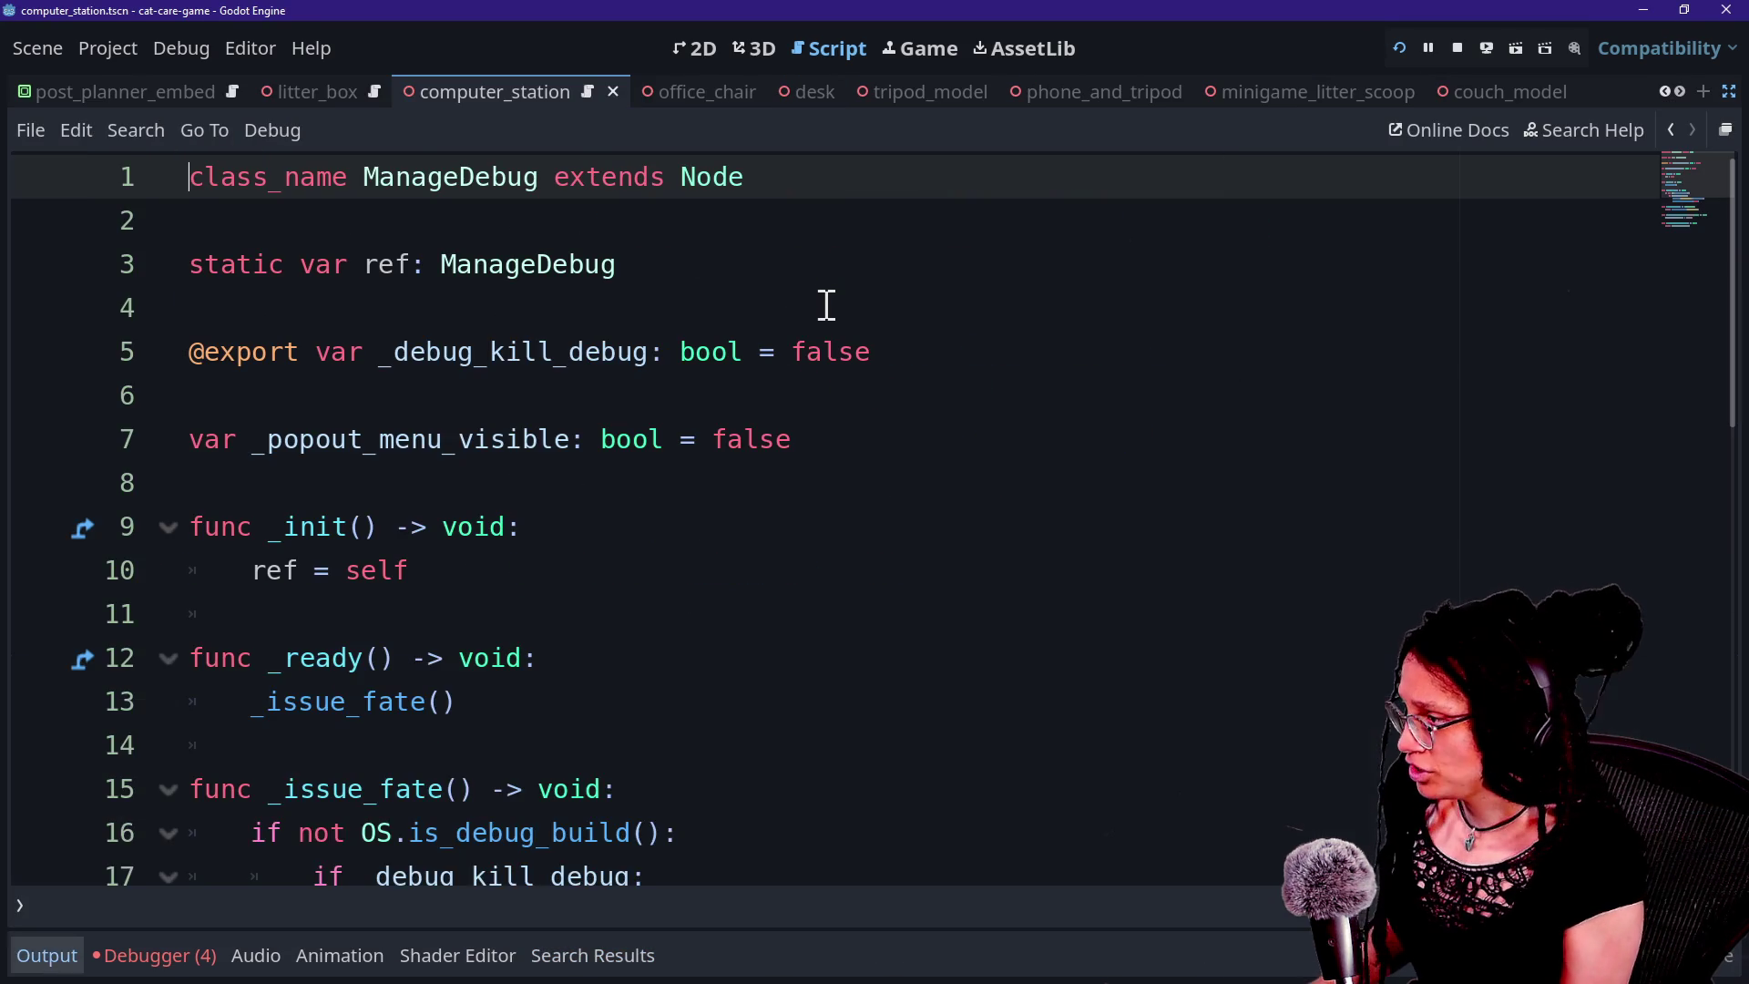
scroll(826, 305, "down", 5)
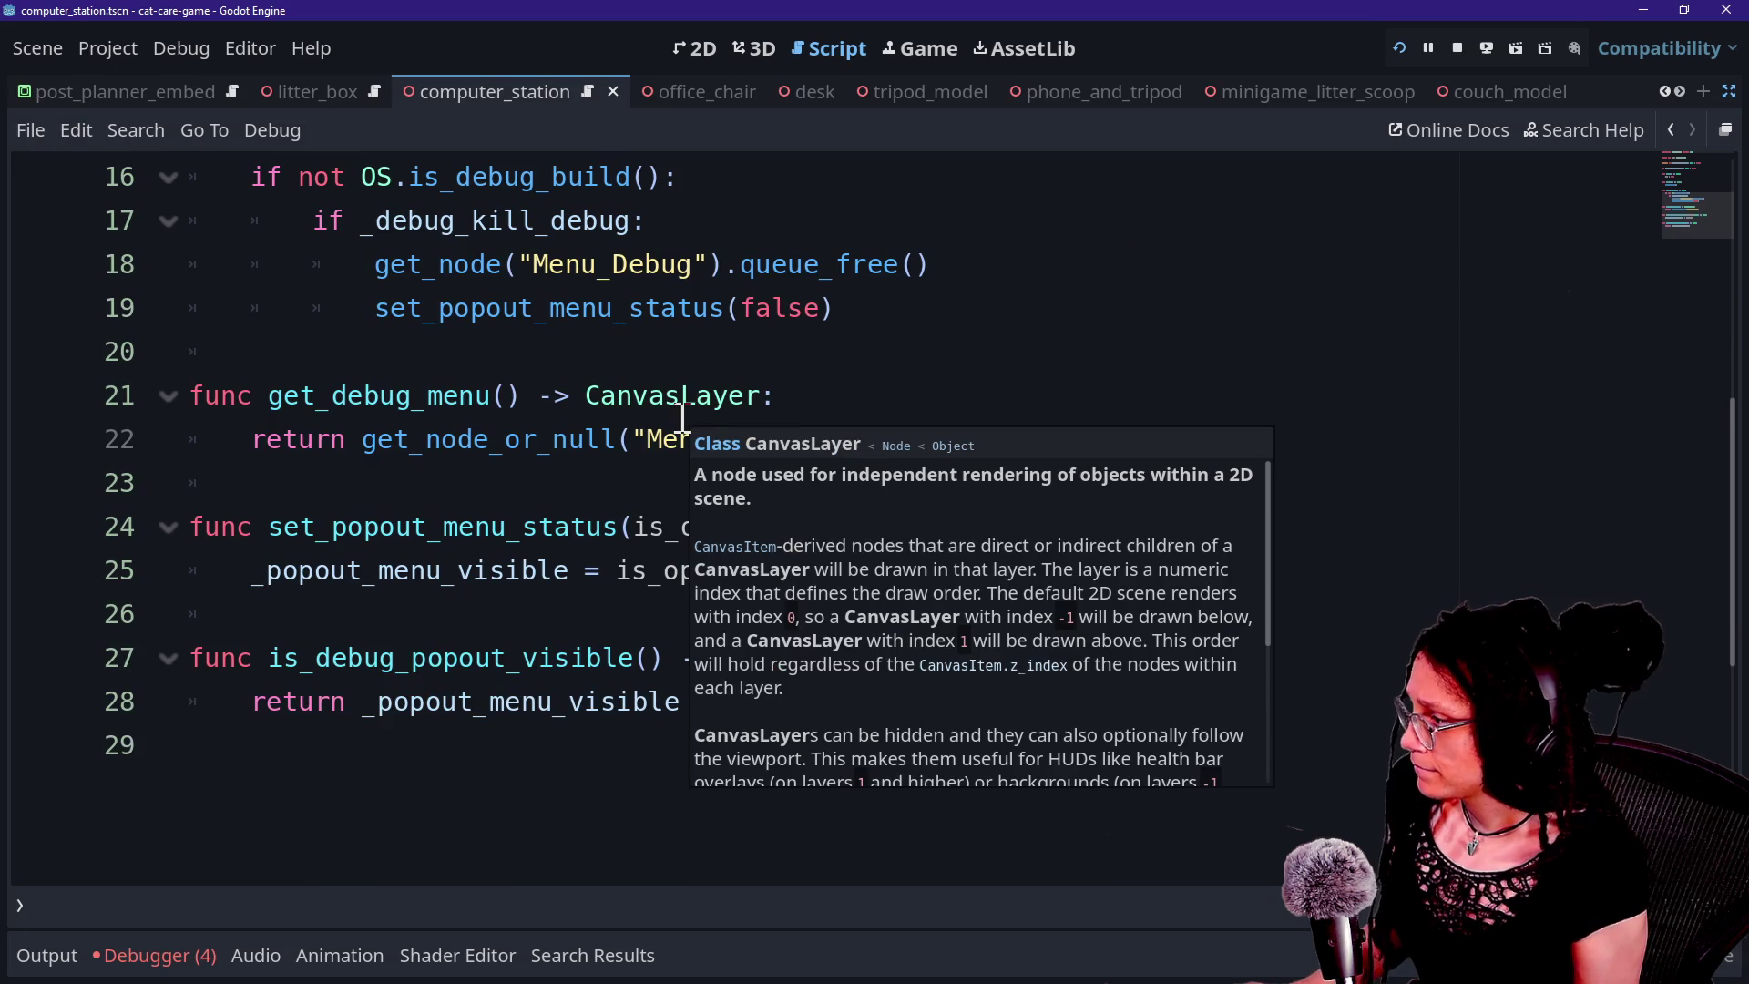
scroll(360, 519, "up", 3)
scroll(362, 519, "up", 2)
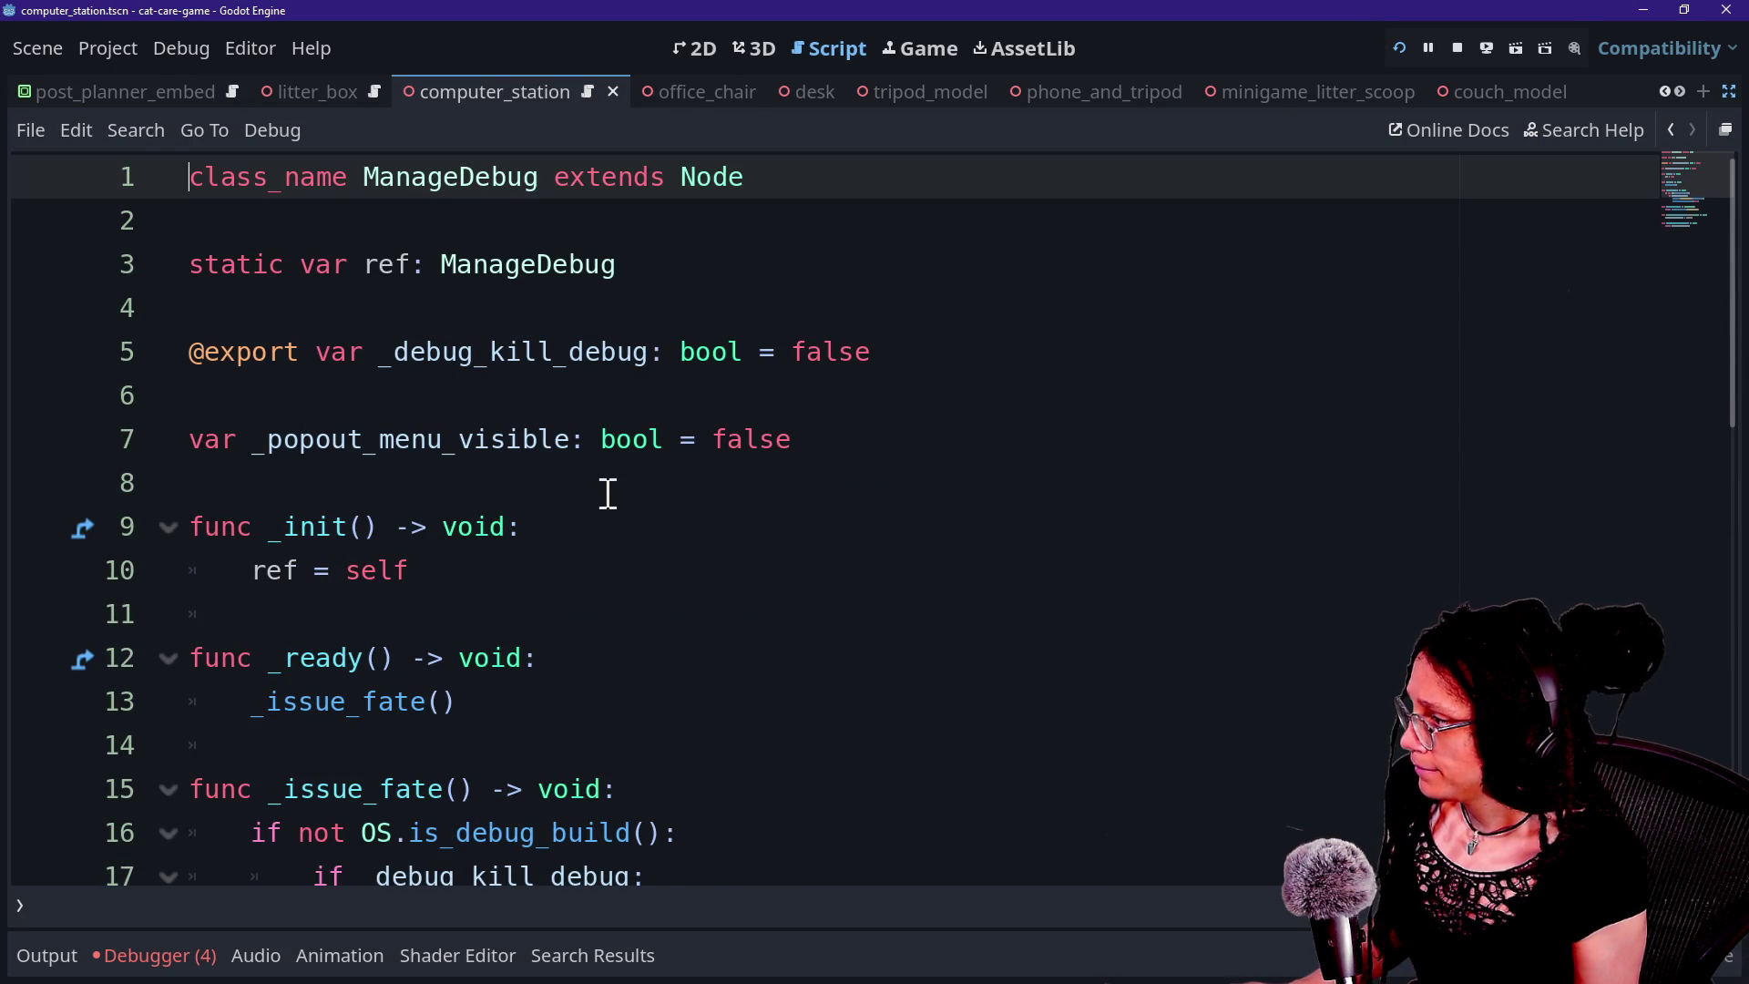
scroll(385, 443, "down", 1)
scroll(367, 424, "down", 1)
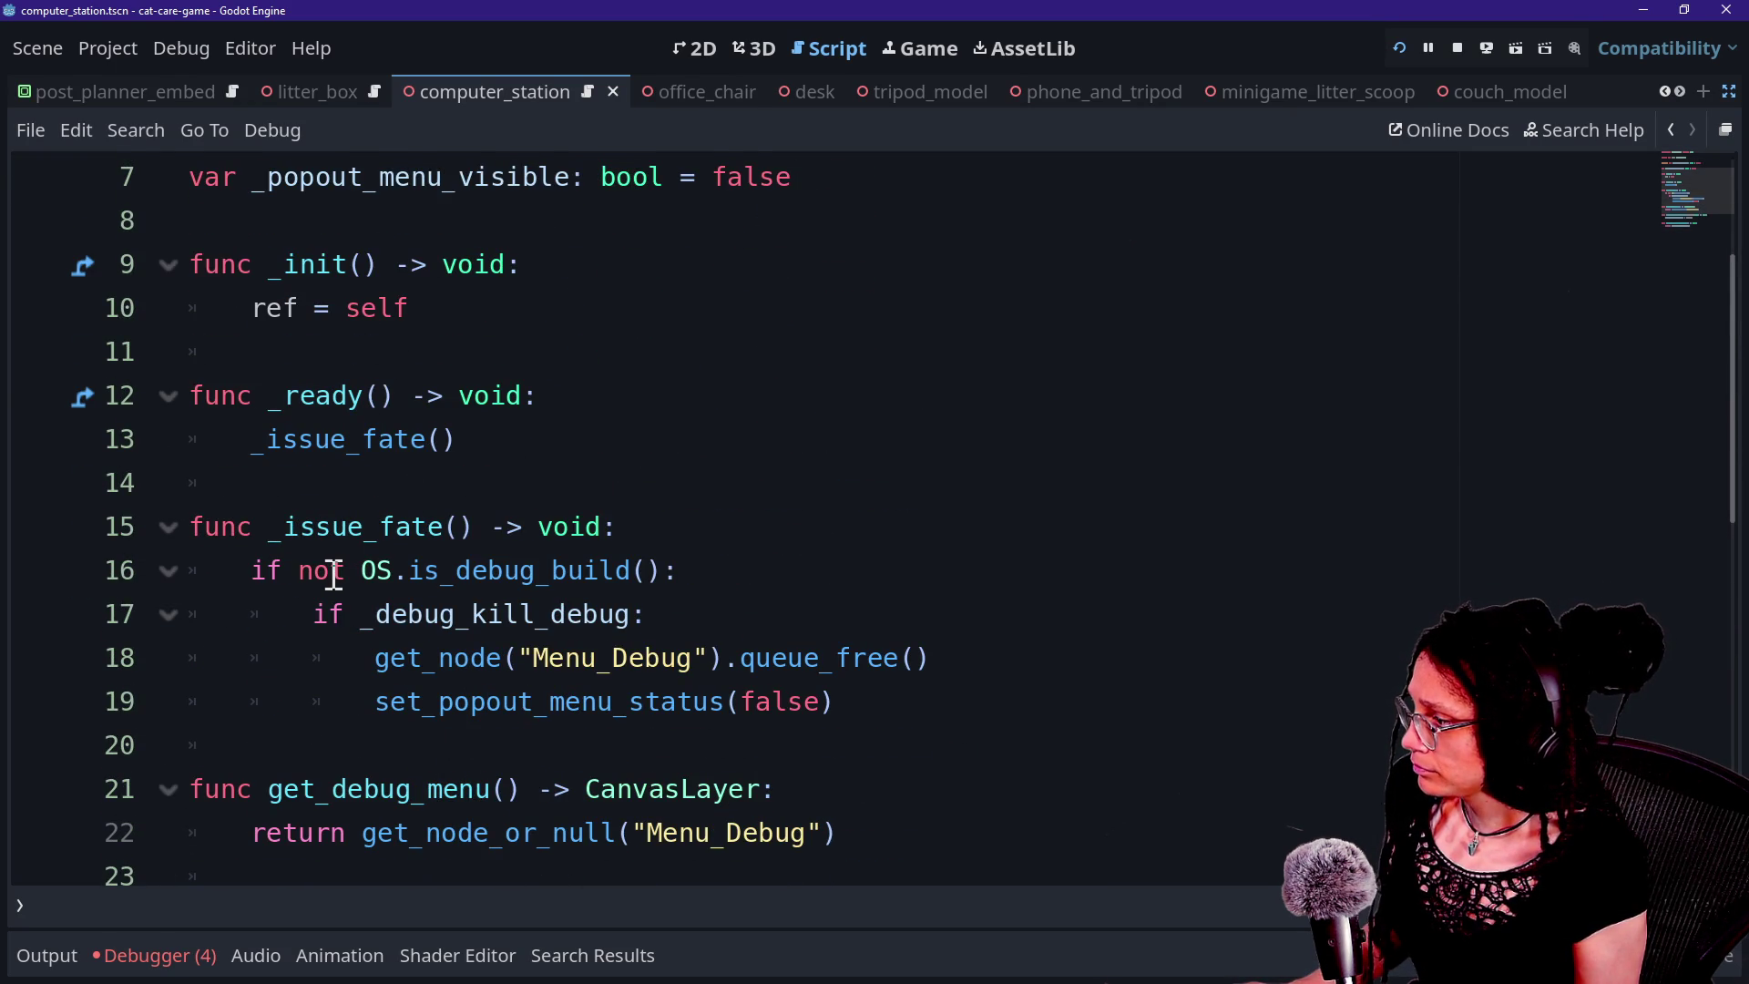
scroll(330, 592, "up", 2)
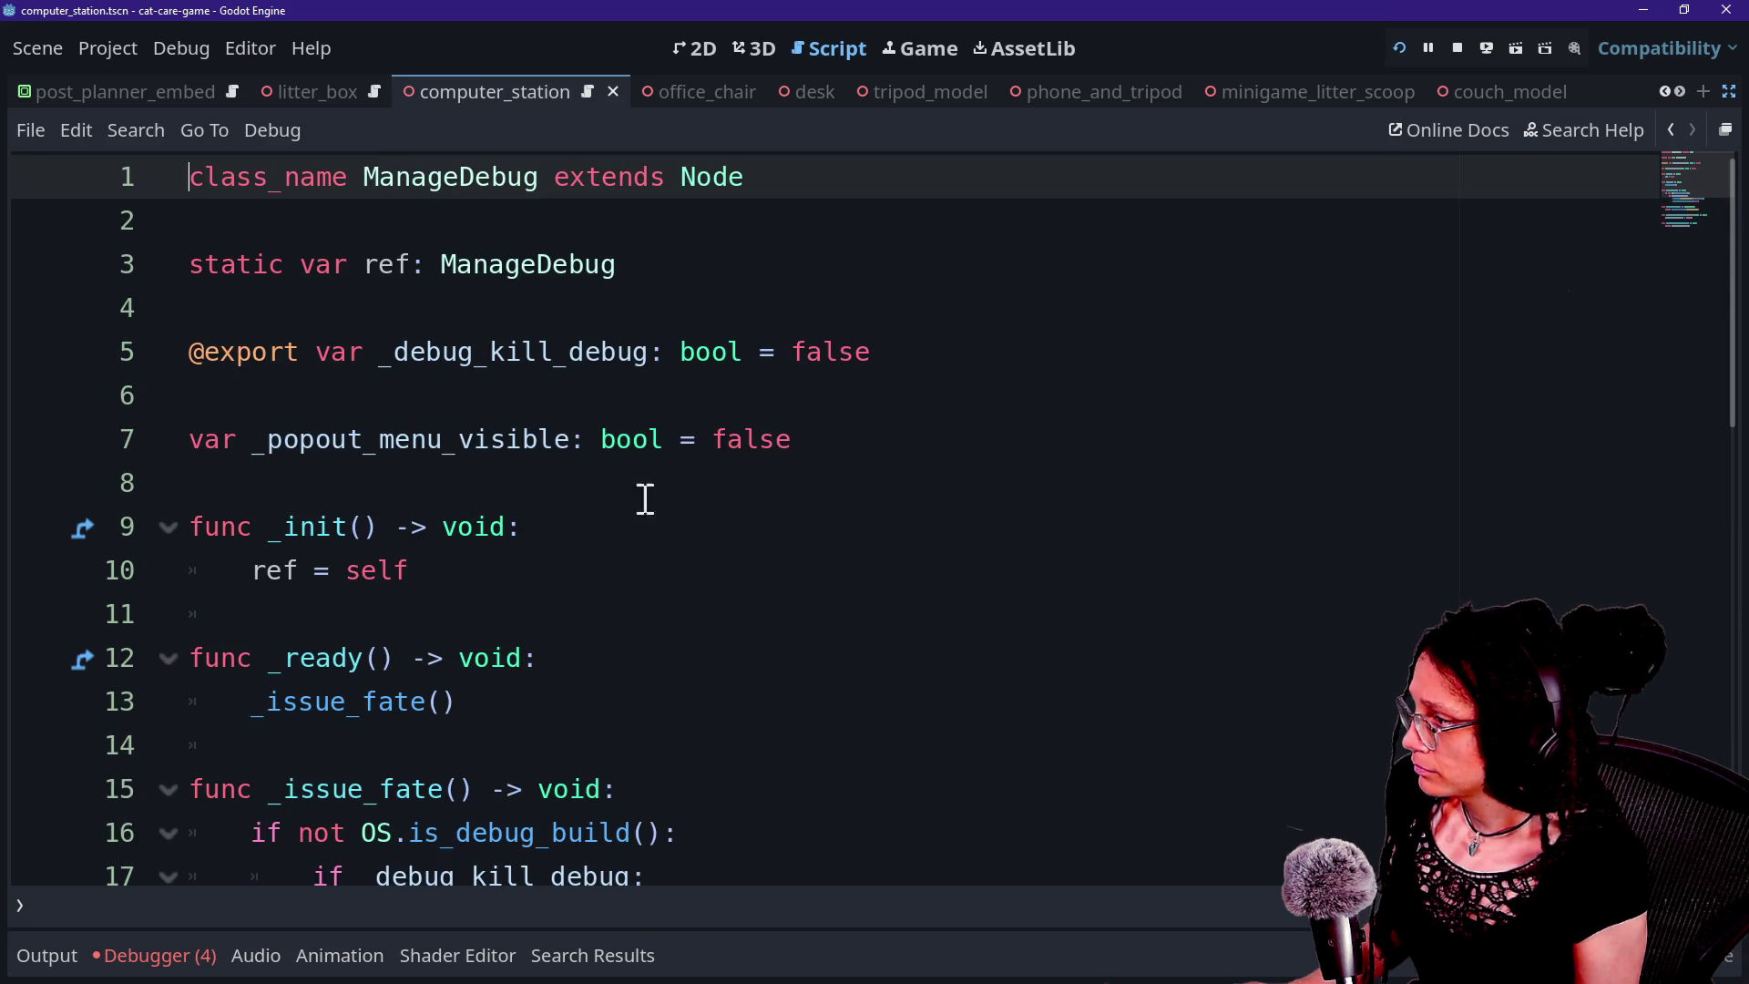
left_click(1728, 93)
Open debug_menu.gd in a full-width script editor and scroll through it.
key("shift+alt+o")
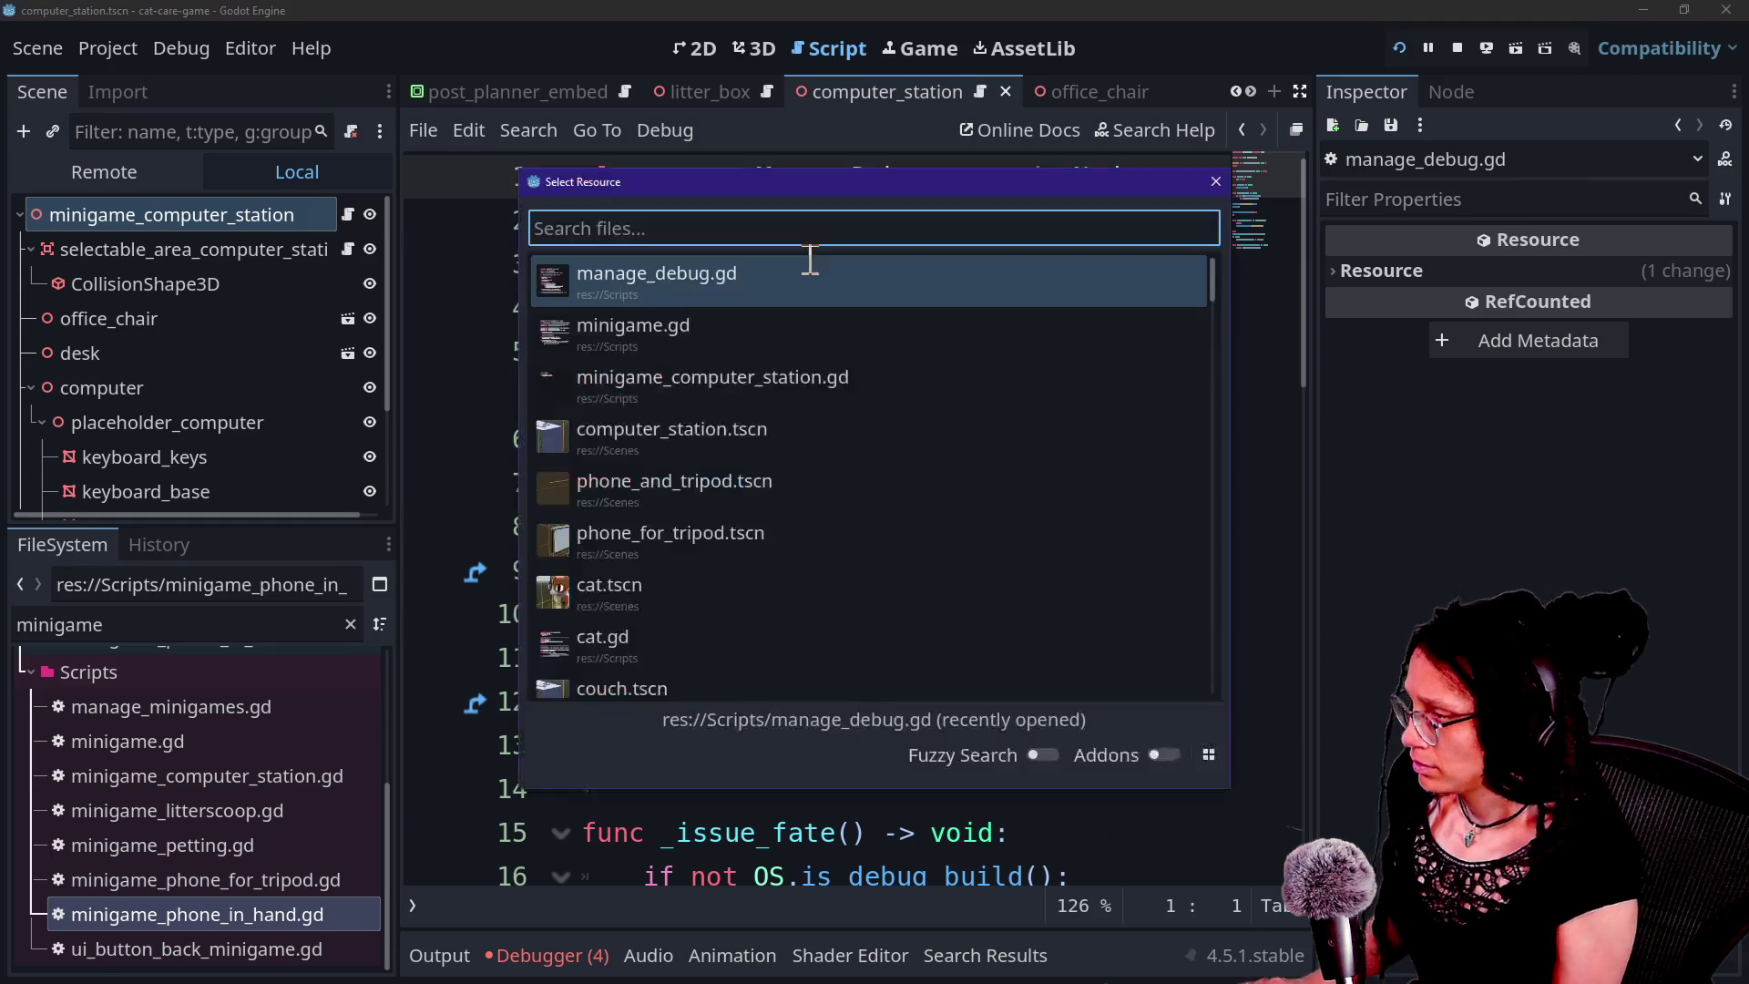
type("debug")
key("Down")
key("Up")
key("Return")
key("ctrl+shift+F11")
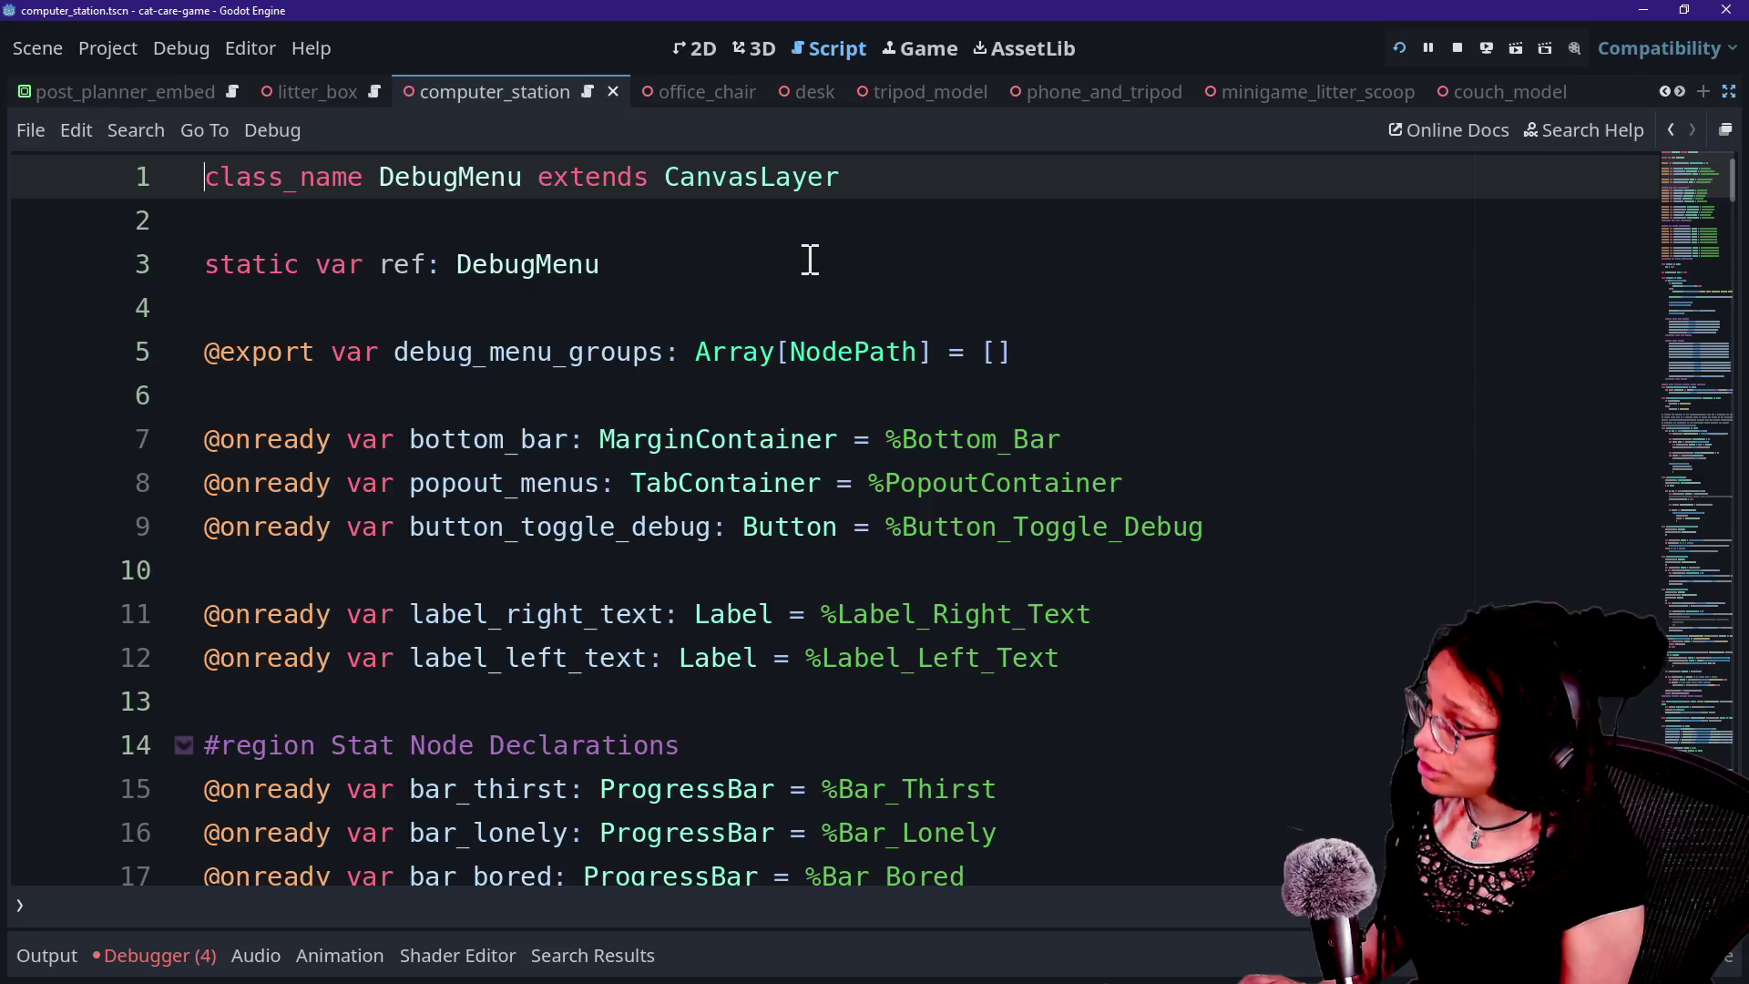
scroll(809, 260, "down", 7)
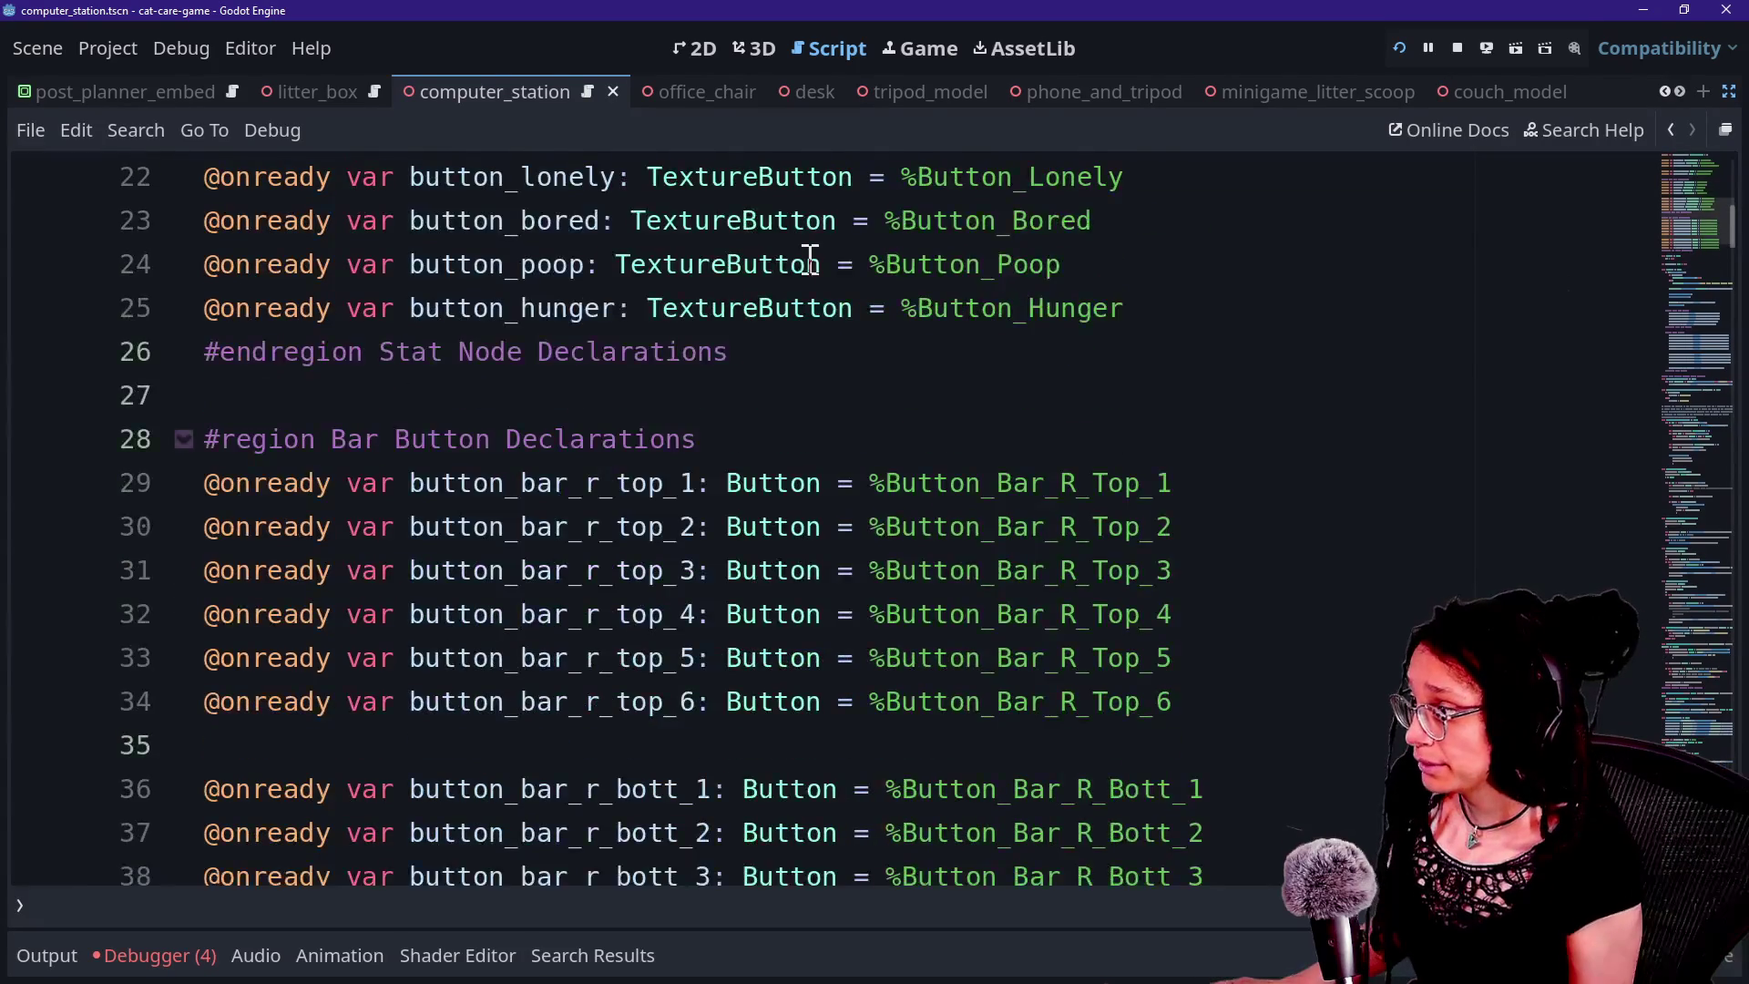
scroll(810, 260, "down", 6)
scroll(652, 347, "down", 6)
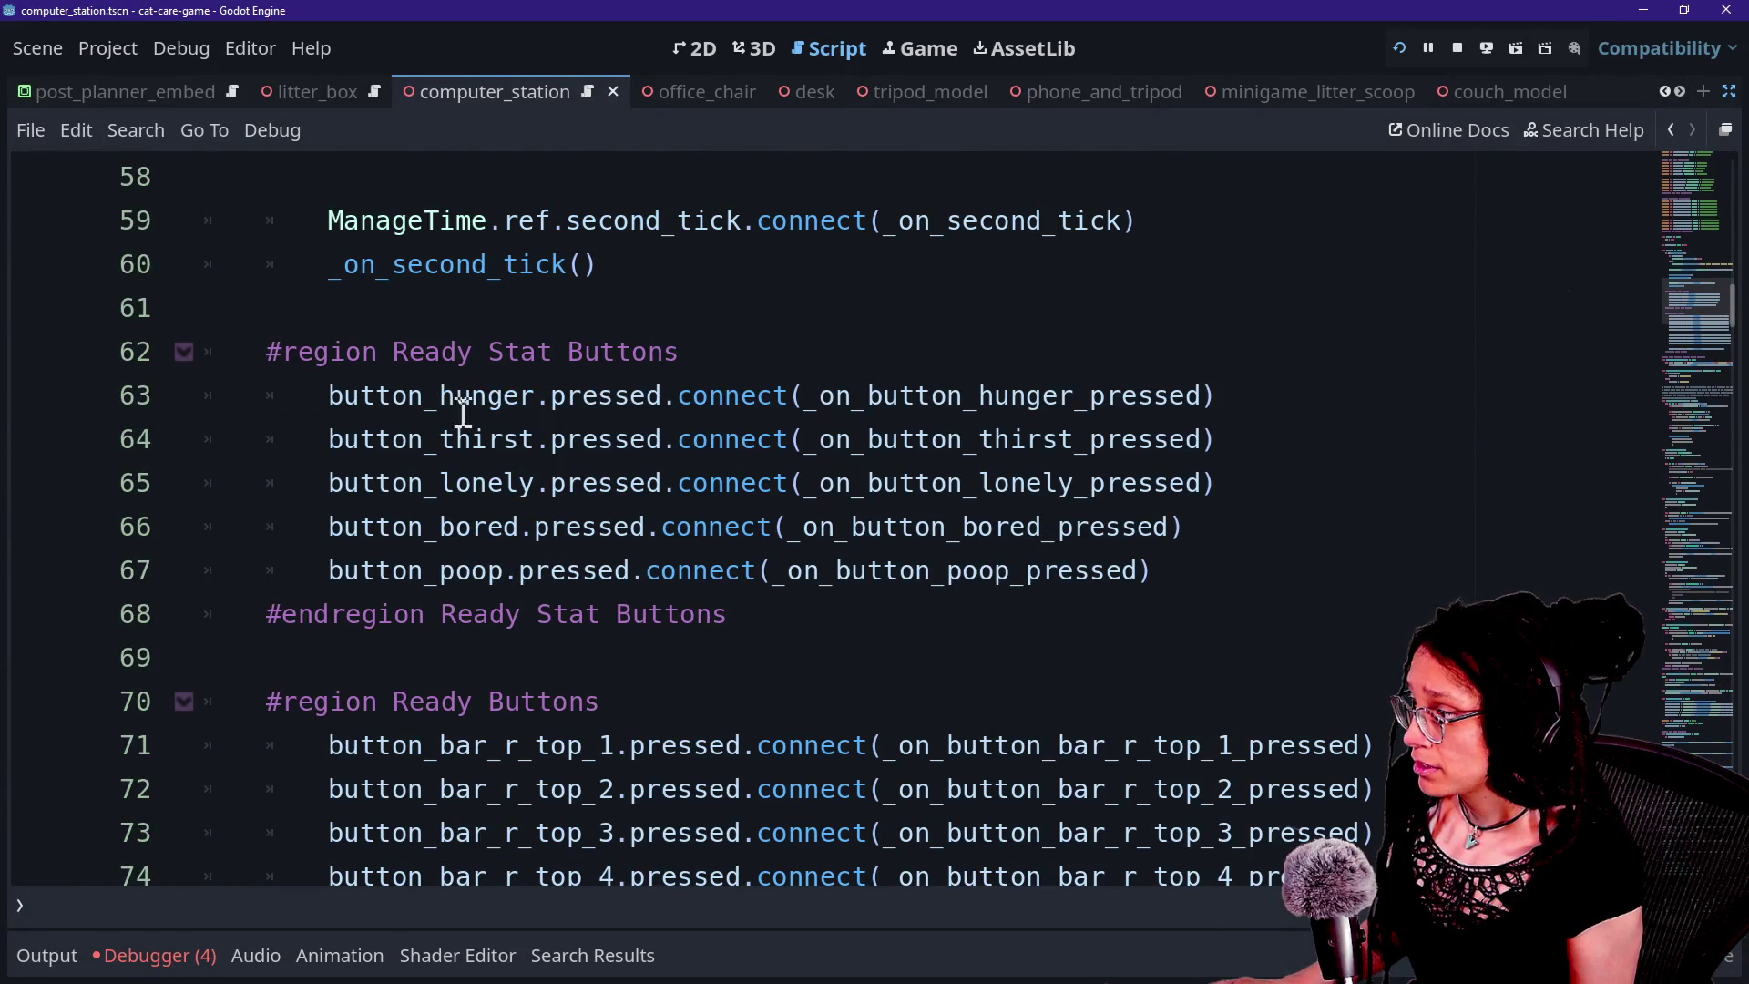
Review debug_menu.gd's button code around lines 49–63, such as _hunger.pressed, then restore the docks.
left_click_drag(425, 396, 635, 400)
scroll(530, 492, "down", 7)
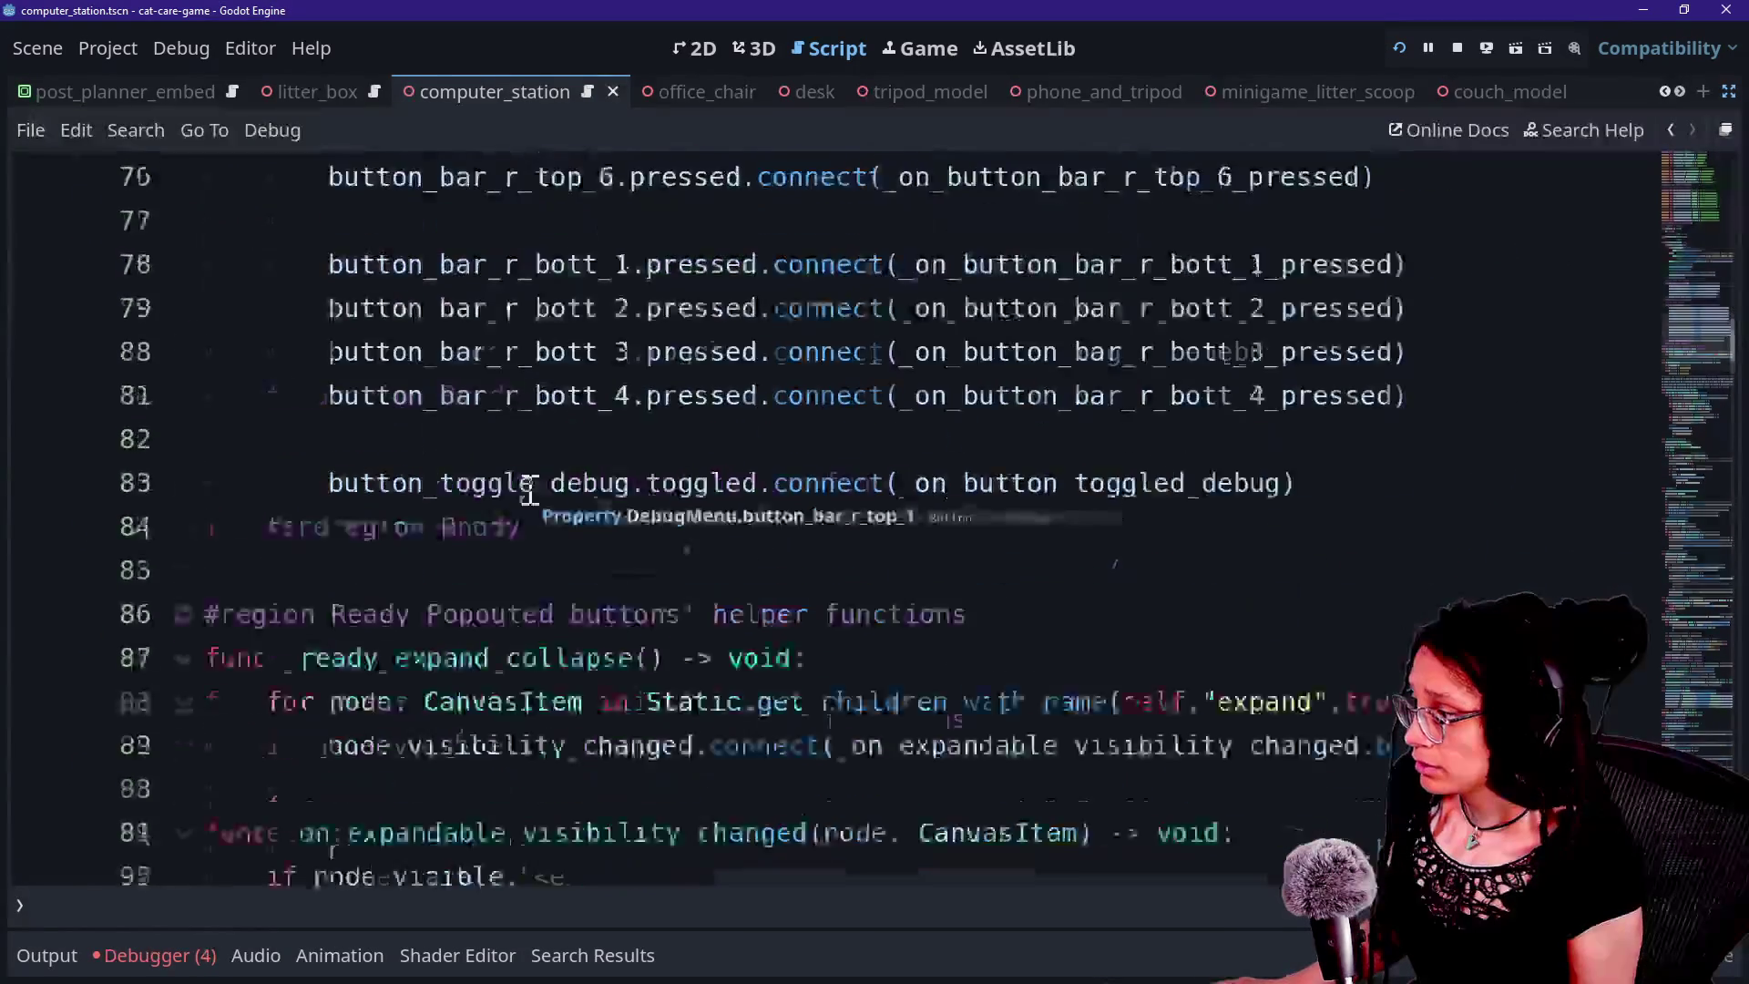
scroll(530, 492, "up", 1)
left_click_drag(410, 480, 963, 480)
left_click(967, 482)
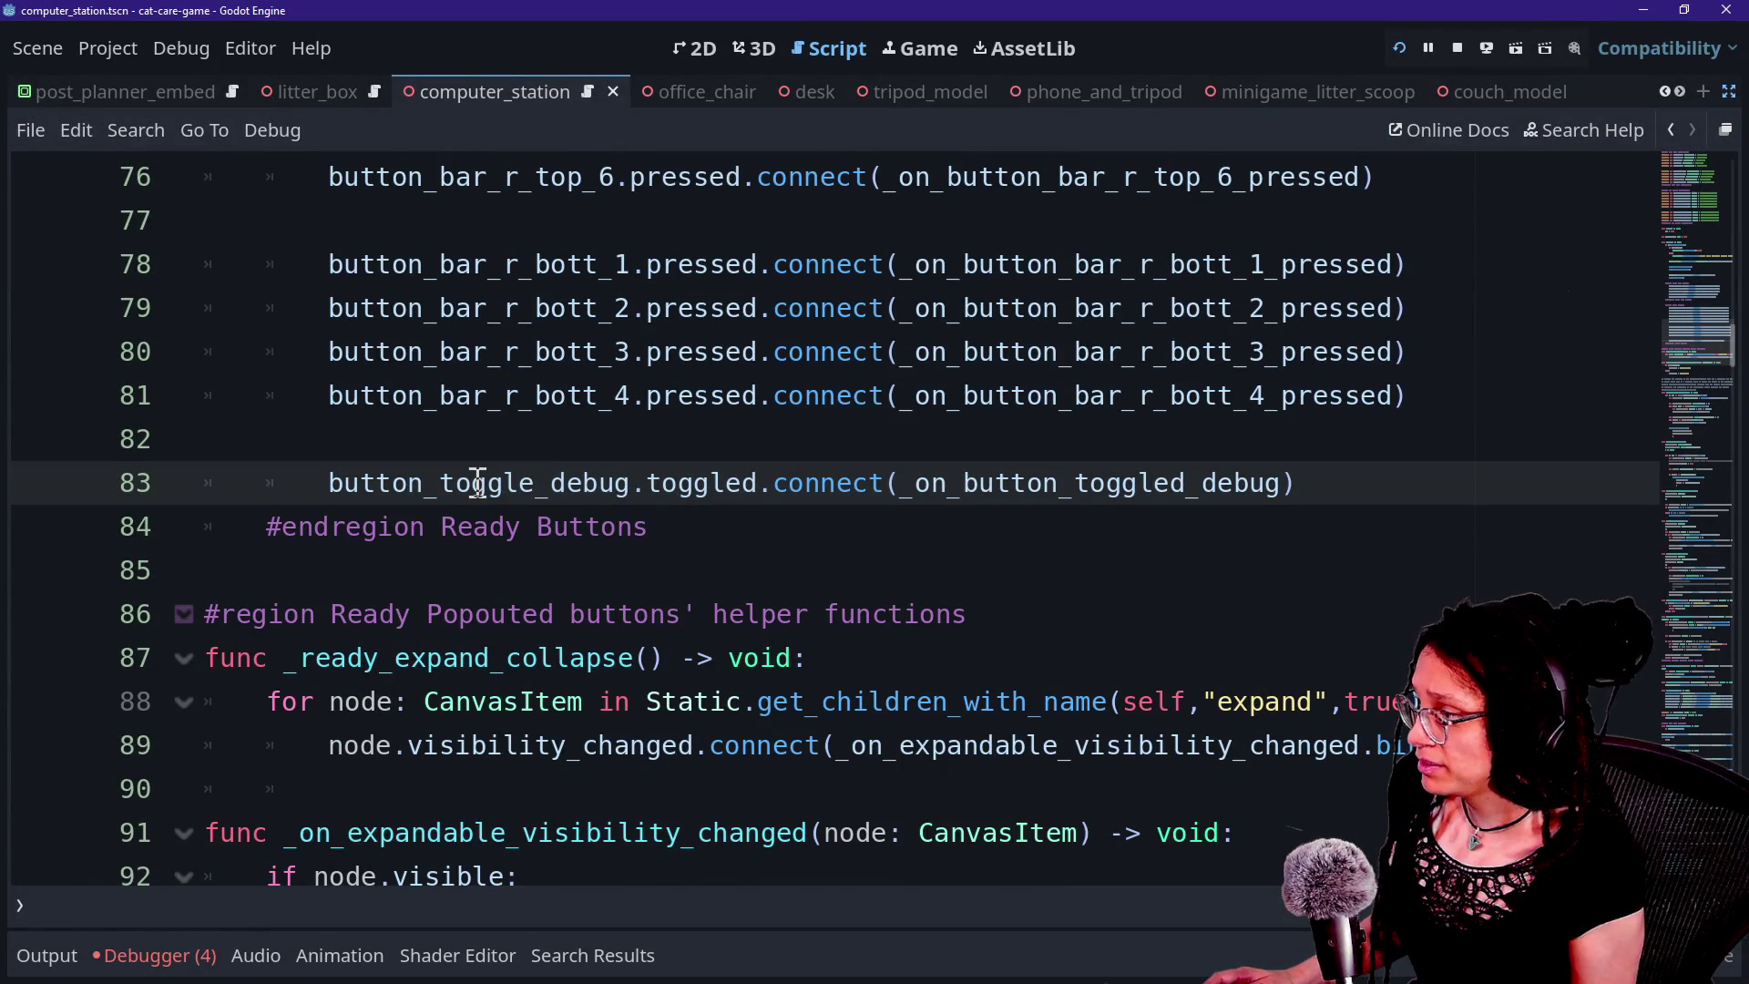
scroll(476, 484, "up", 5)
scroll(476, 484, "up", 6)
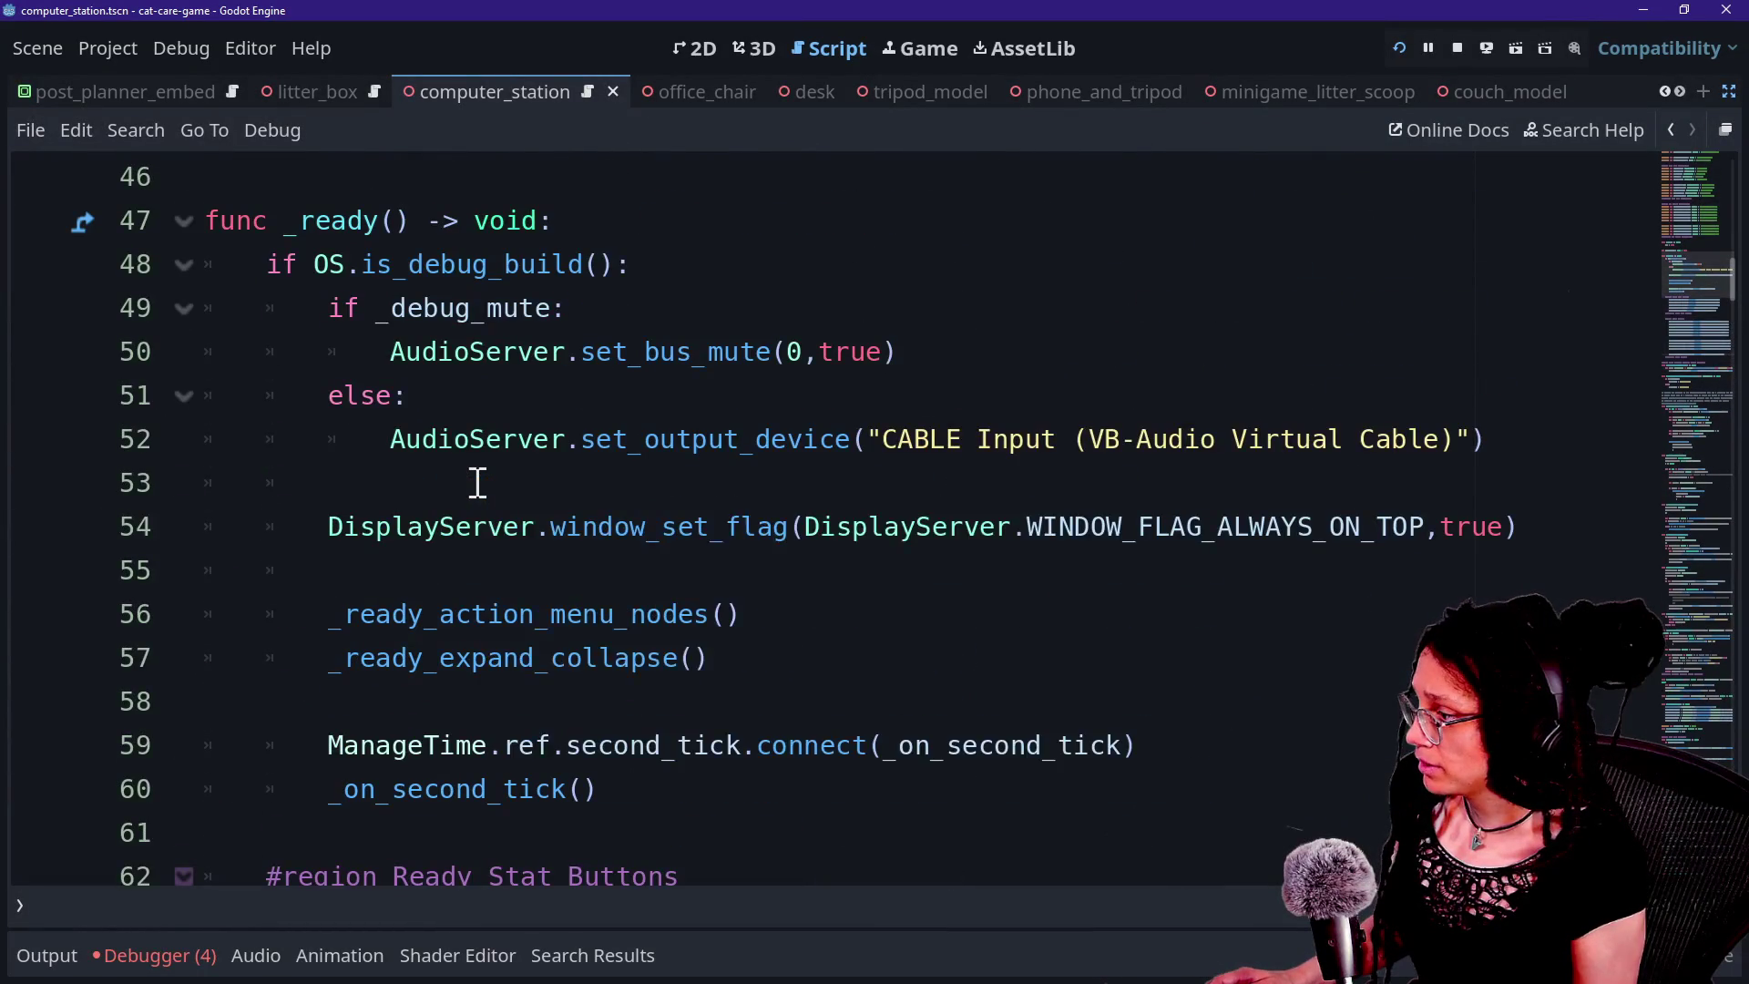
left_click(699, 453)
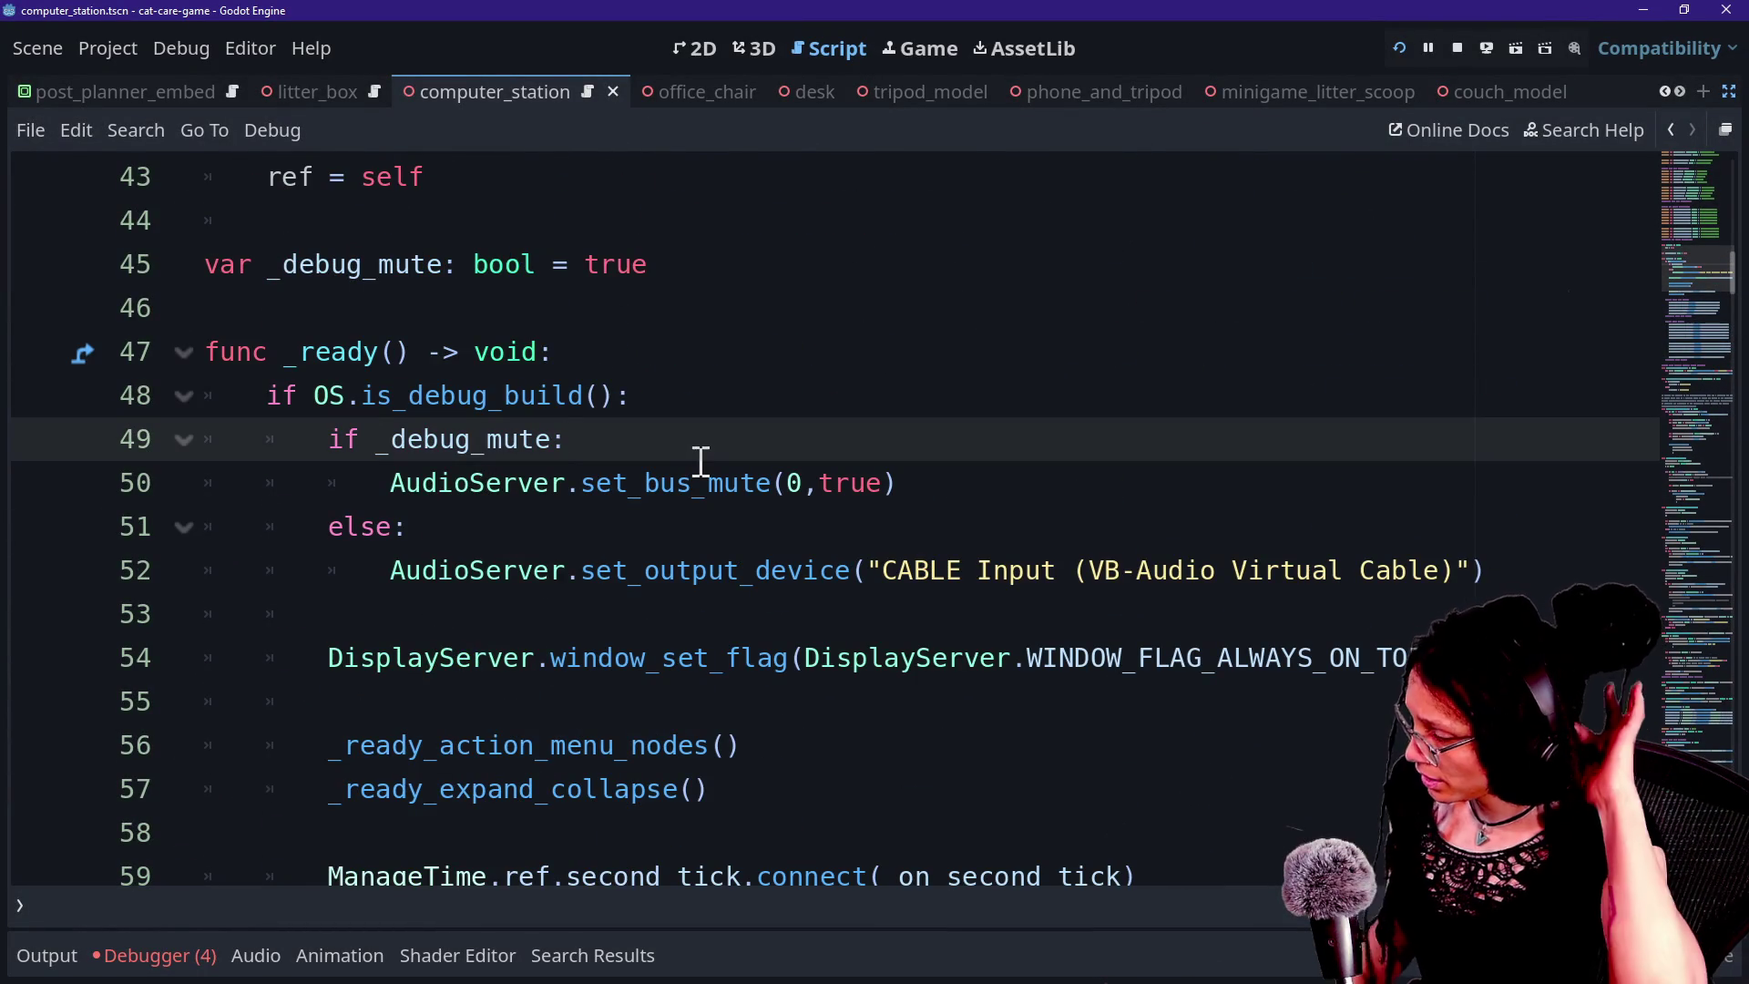
scroll(1057, 590, "down", 1)
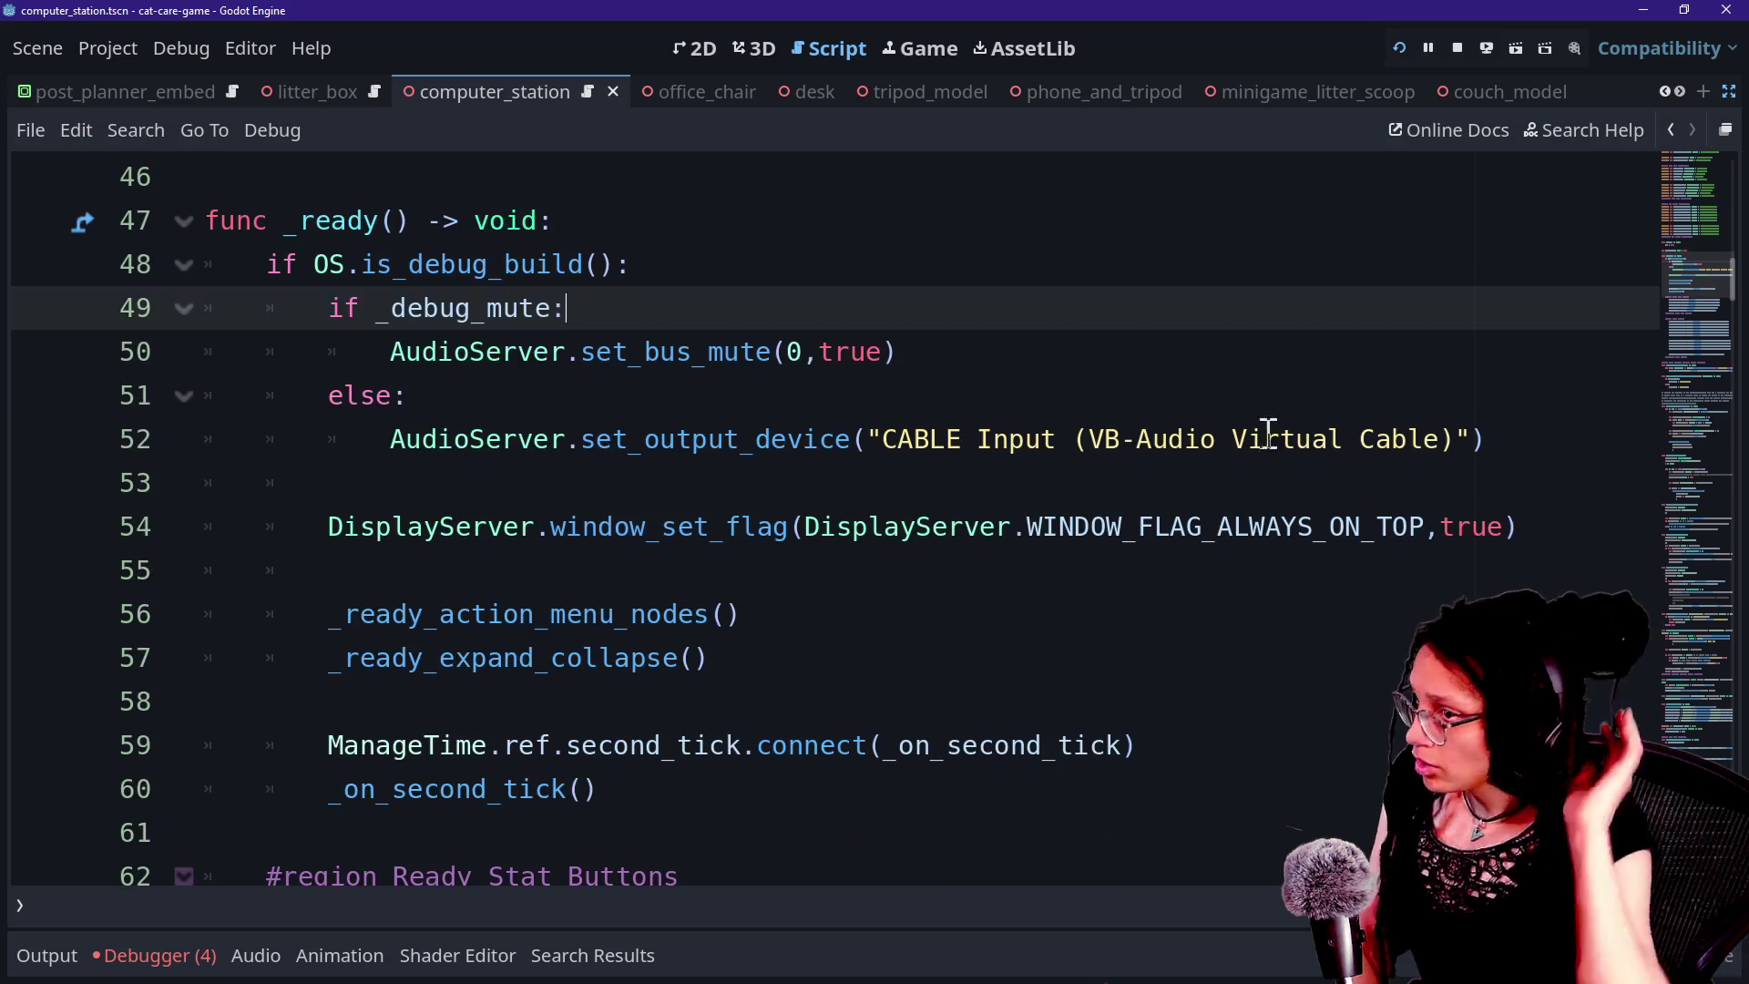
left_click(1729, 91)
left_click(685, 333)
Open the debug_menu scene and inspect its Animations_Transitions and ScrollContainer nodes.
key("shift+alt+o")
type("debug_menu")
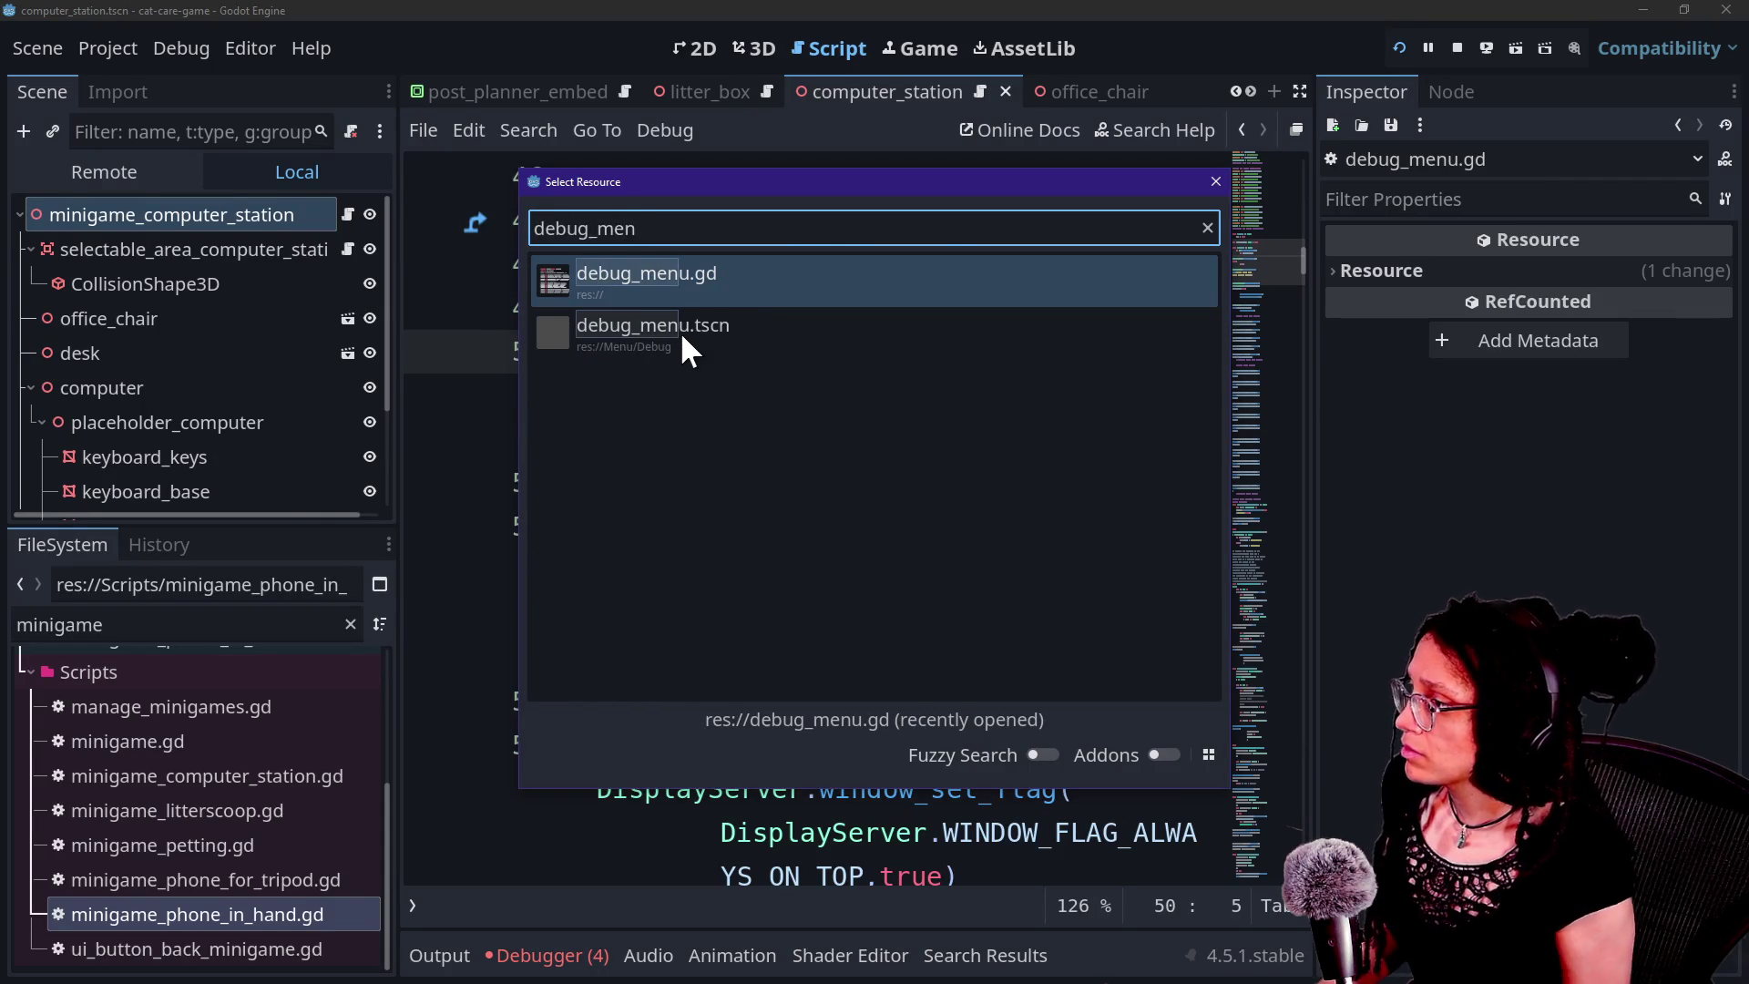
double_click(679, 331)
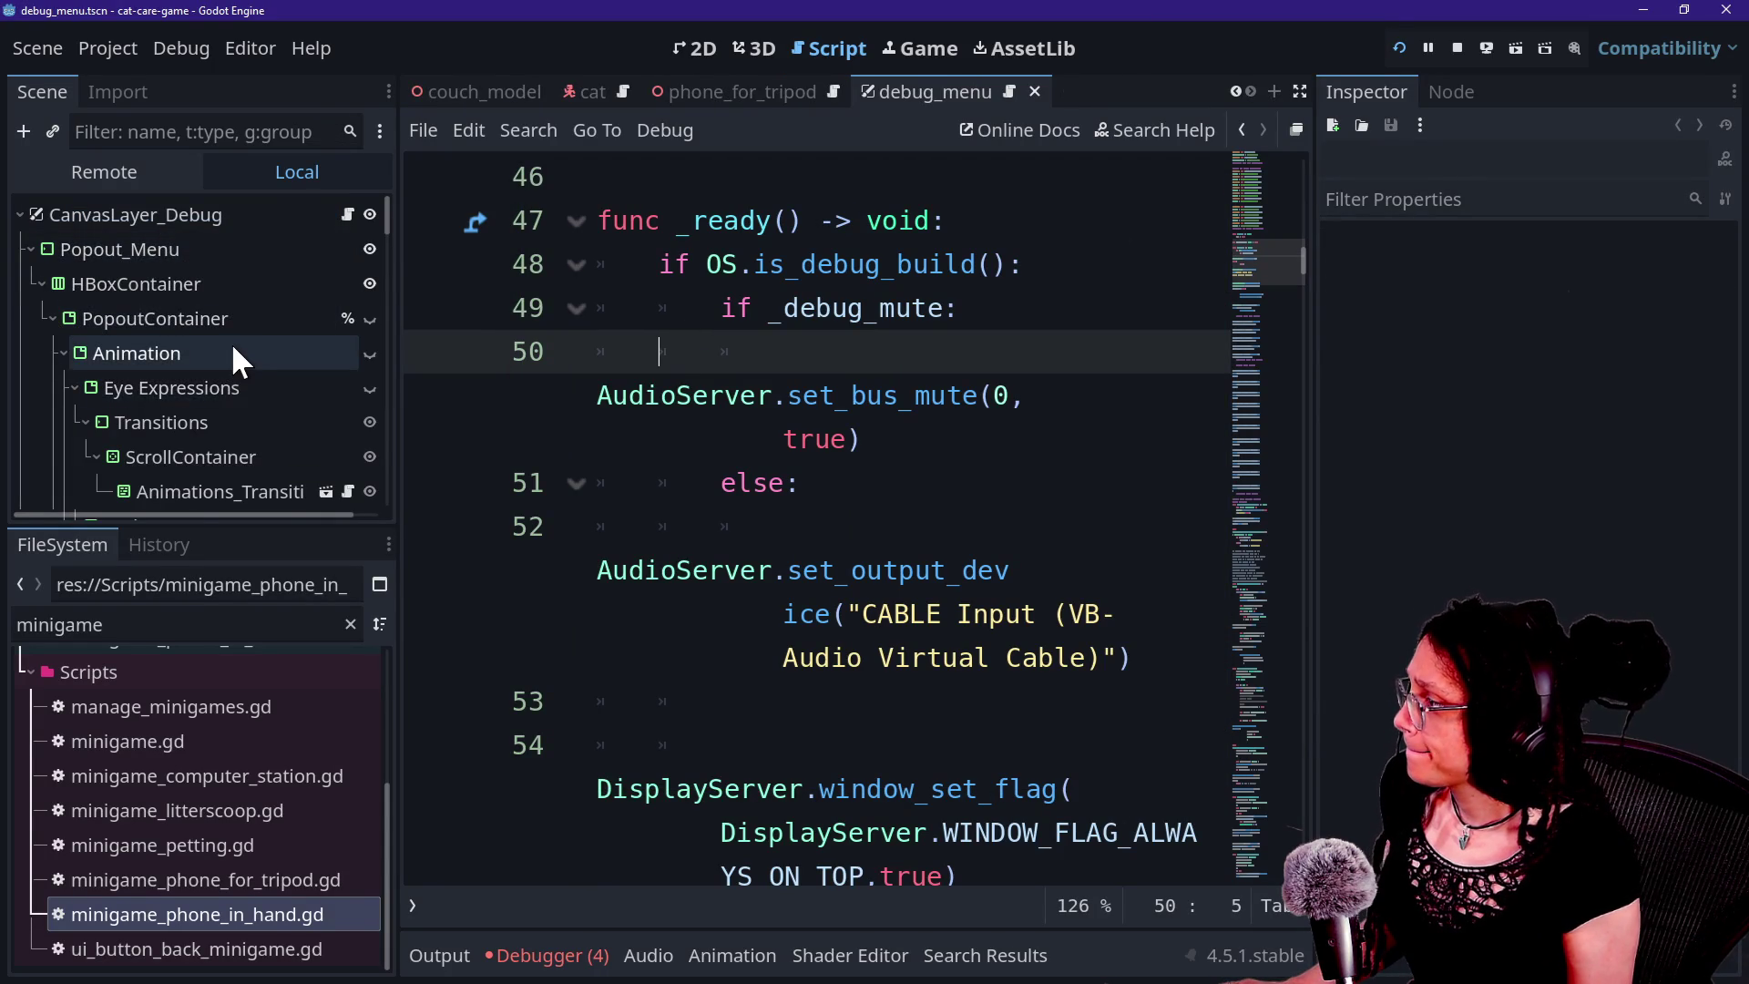
scroll(231, 342, "down", 3)
left_click(227, 369)
scroll(227, 370, "down", 4)
left_click(224, 427)
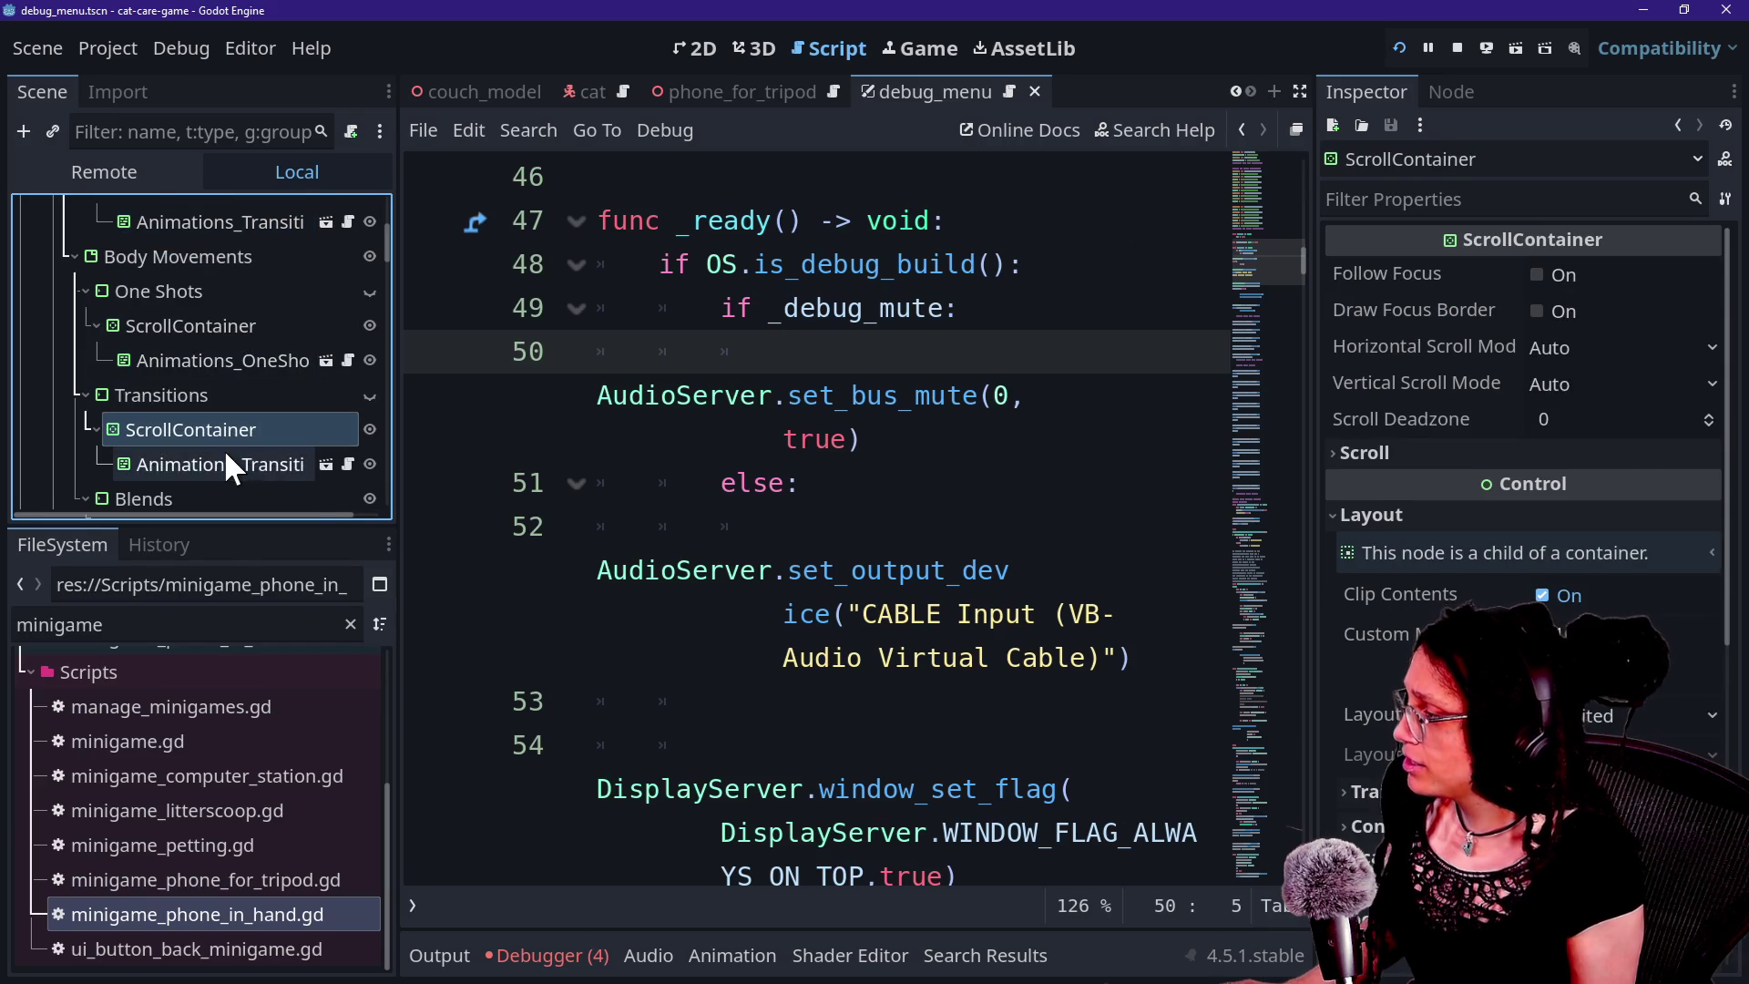
scroll(222, 448, "down", 2)
scroll(206, 407, "down", 3)
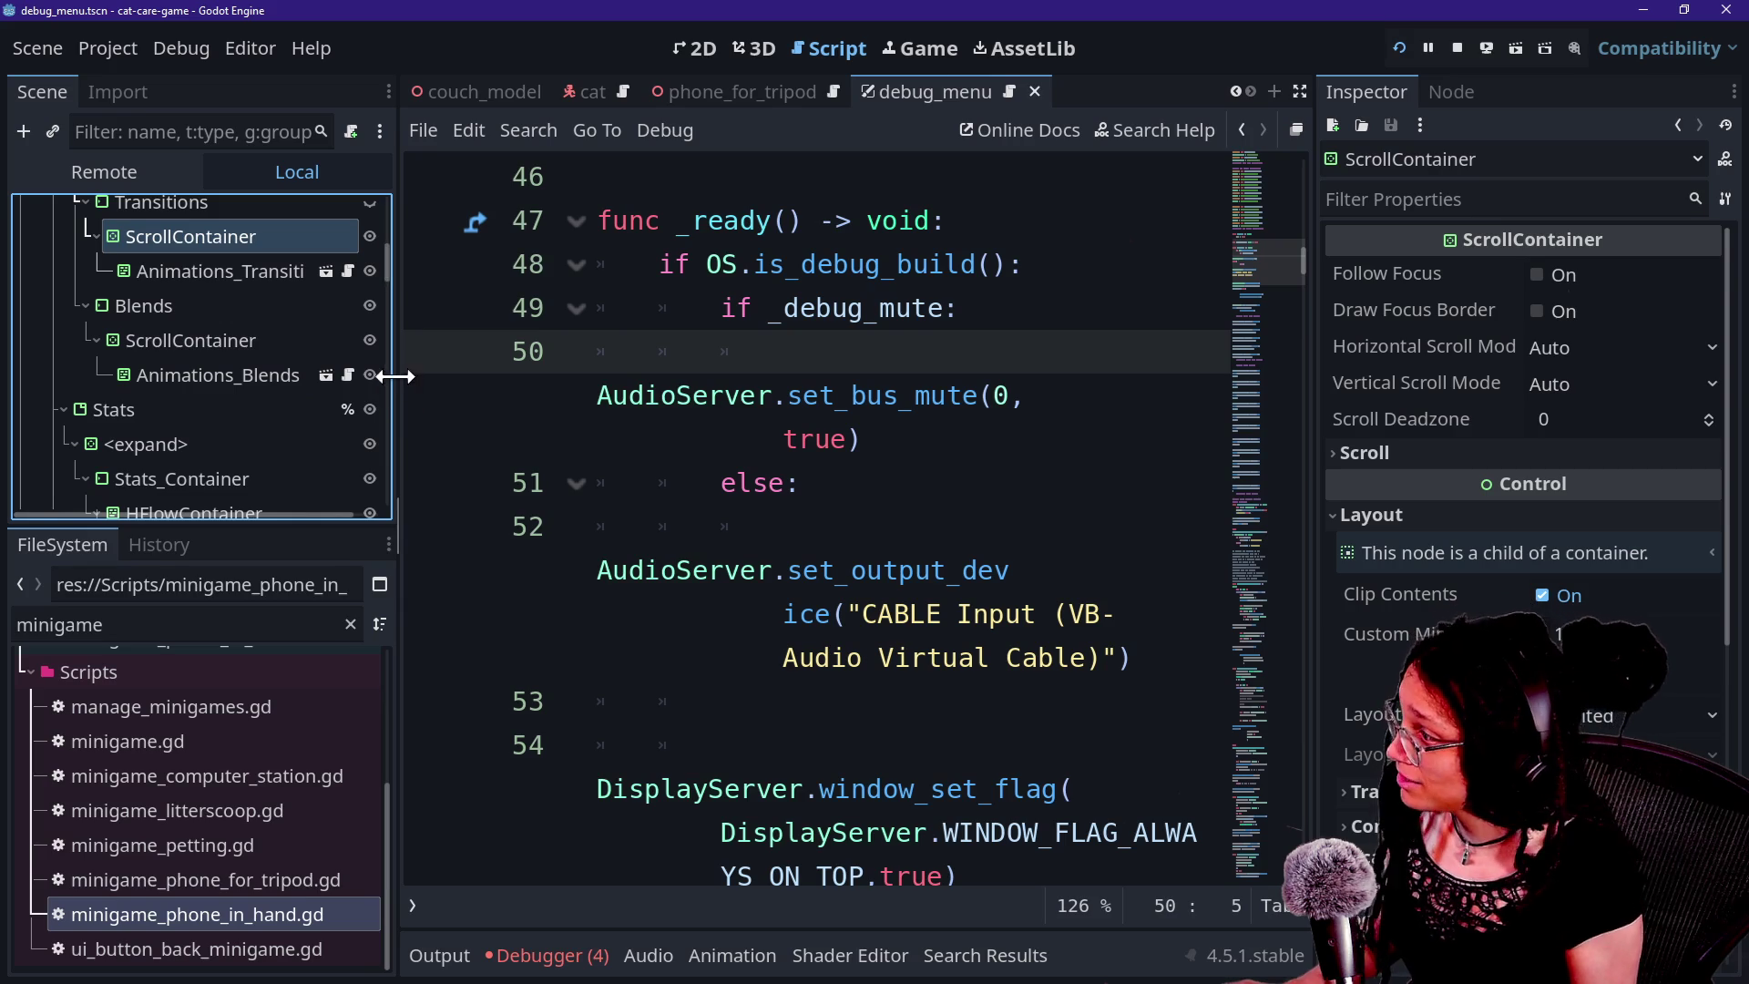
Widen the Scene dock, collapse Popout_Menu's HBoxContainer and switch to the 2D canvas.
left_click_drag(391, 374, 578, 387)
scroll(199, 424, "up", 2)
scroll(200, 424, "up", 5)
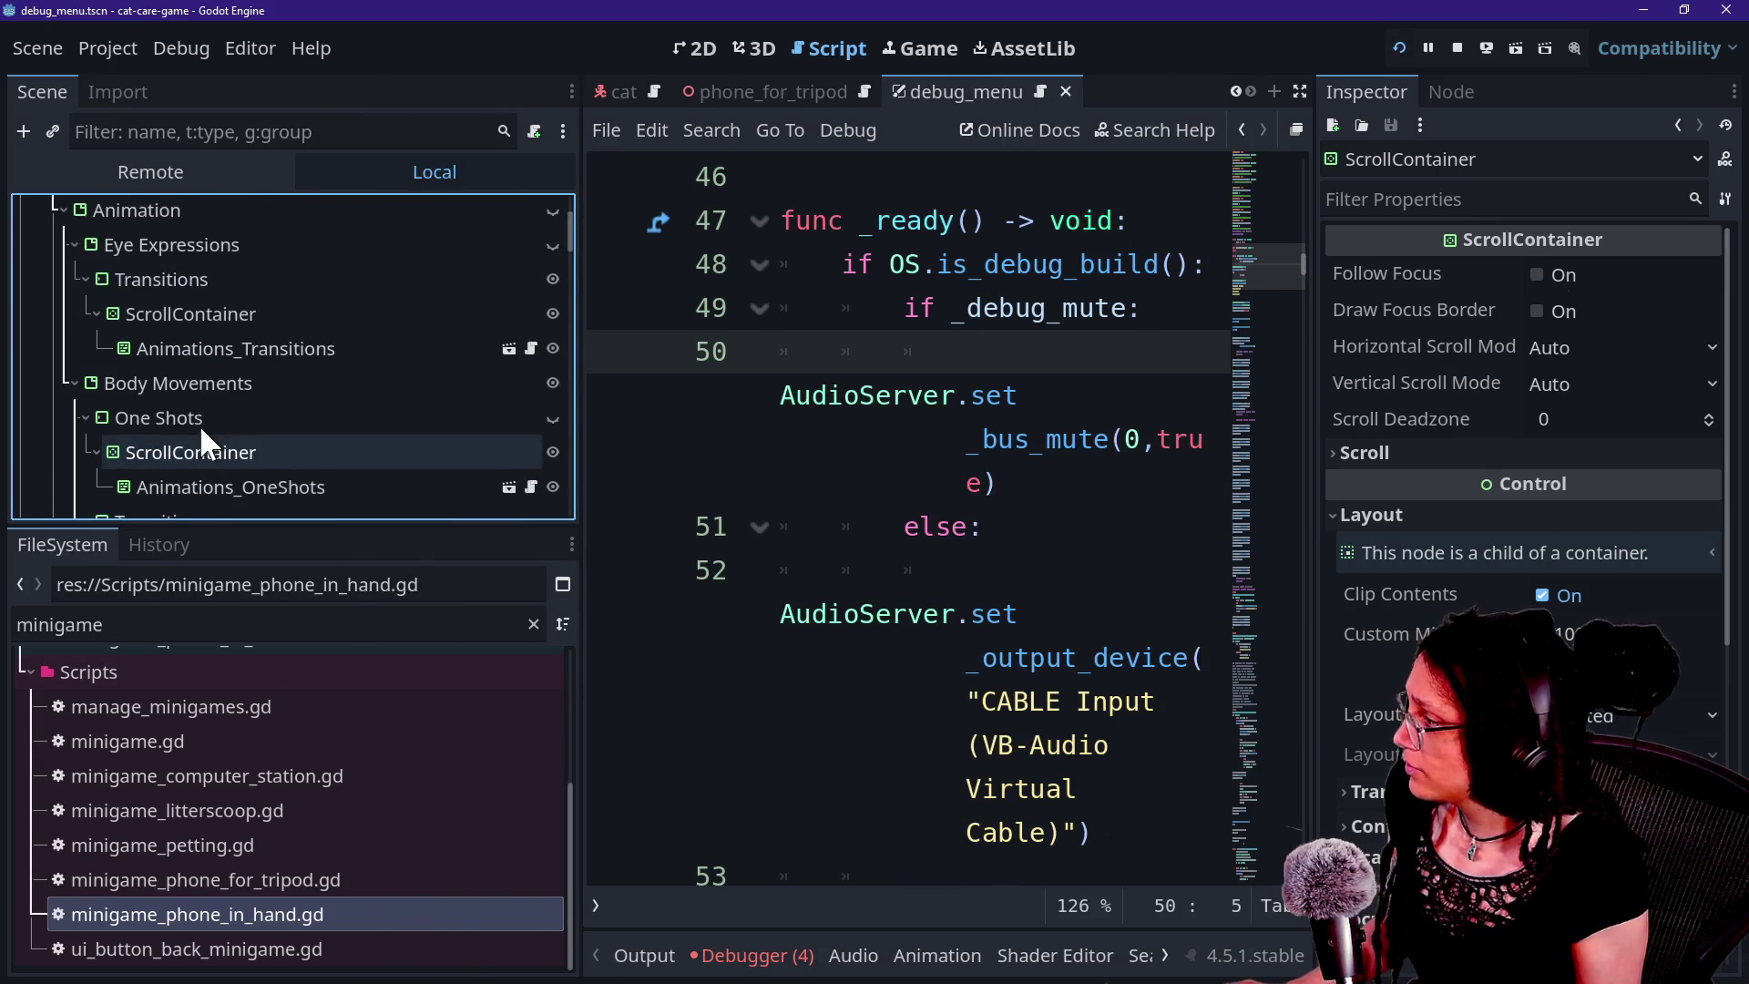
scroll(200, 424, "down", 1)
scroll(199, 424, "up", 4)
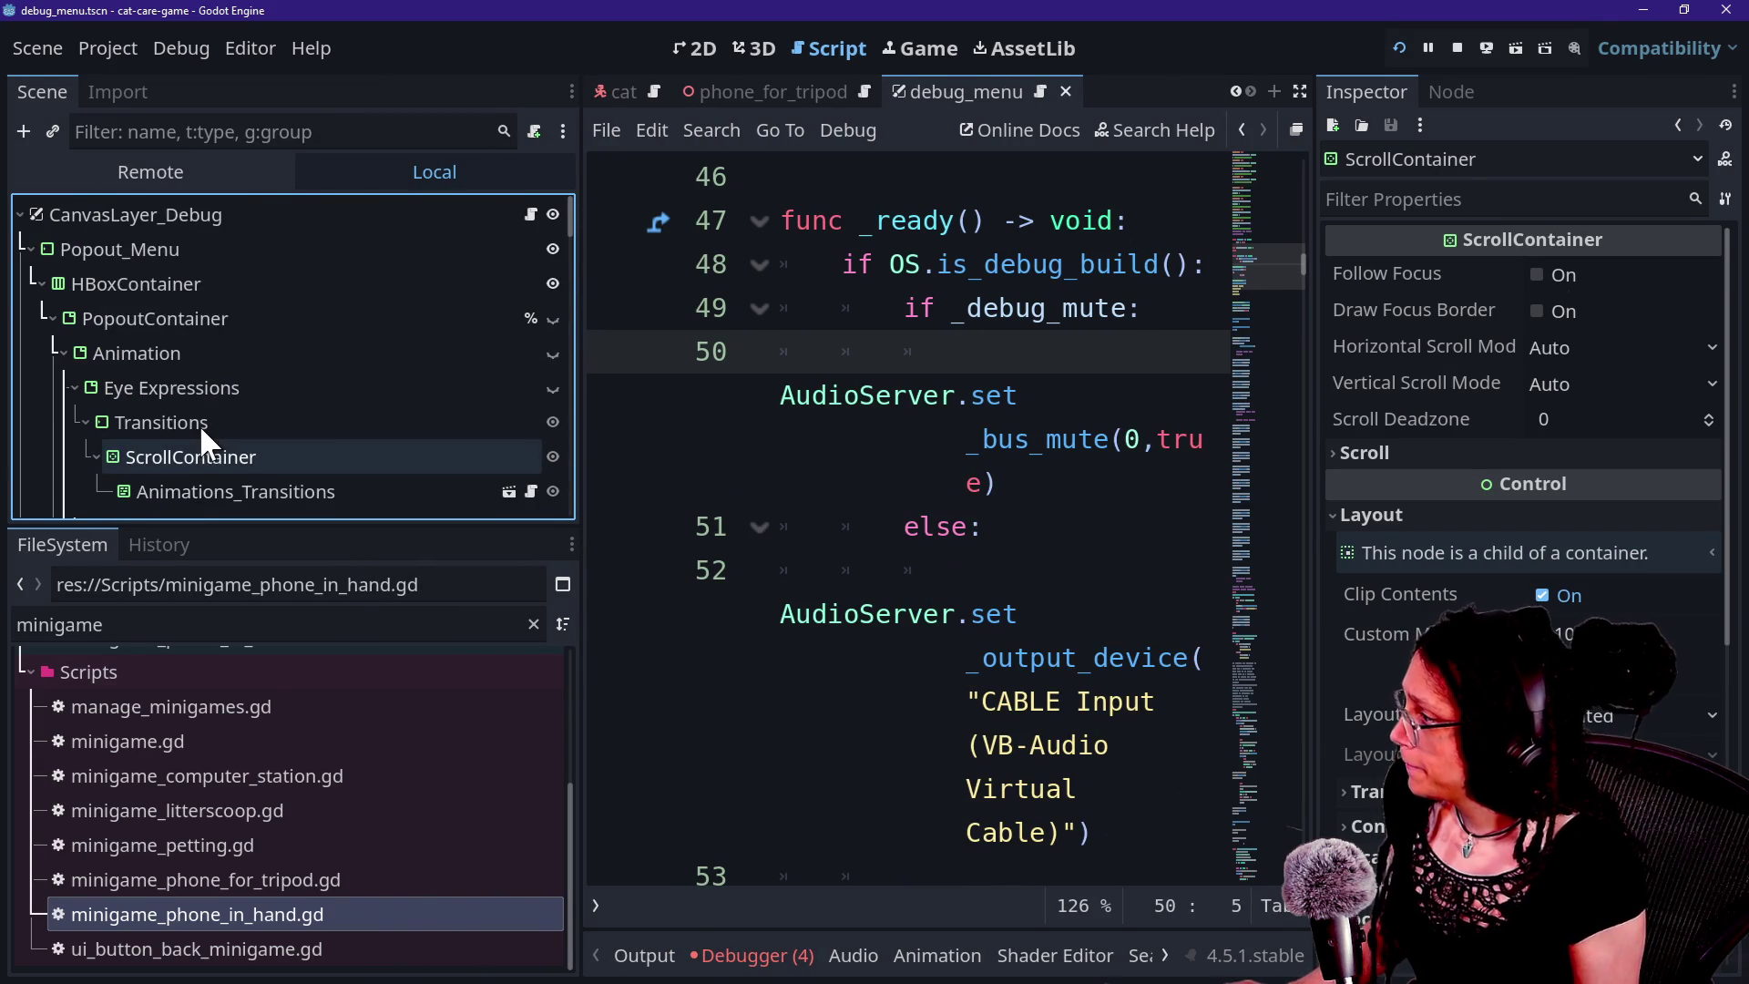
scroll(199, 423, "down", 5)
scroll(199, 424, "down", 4)
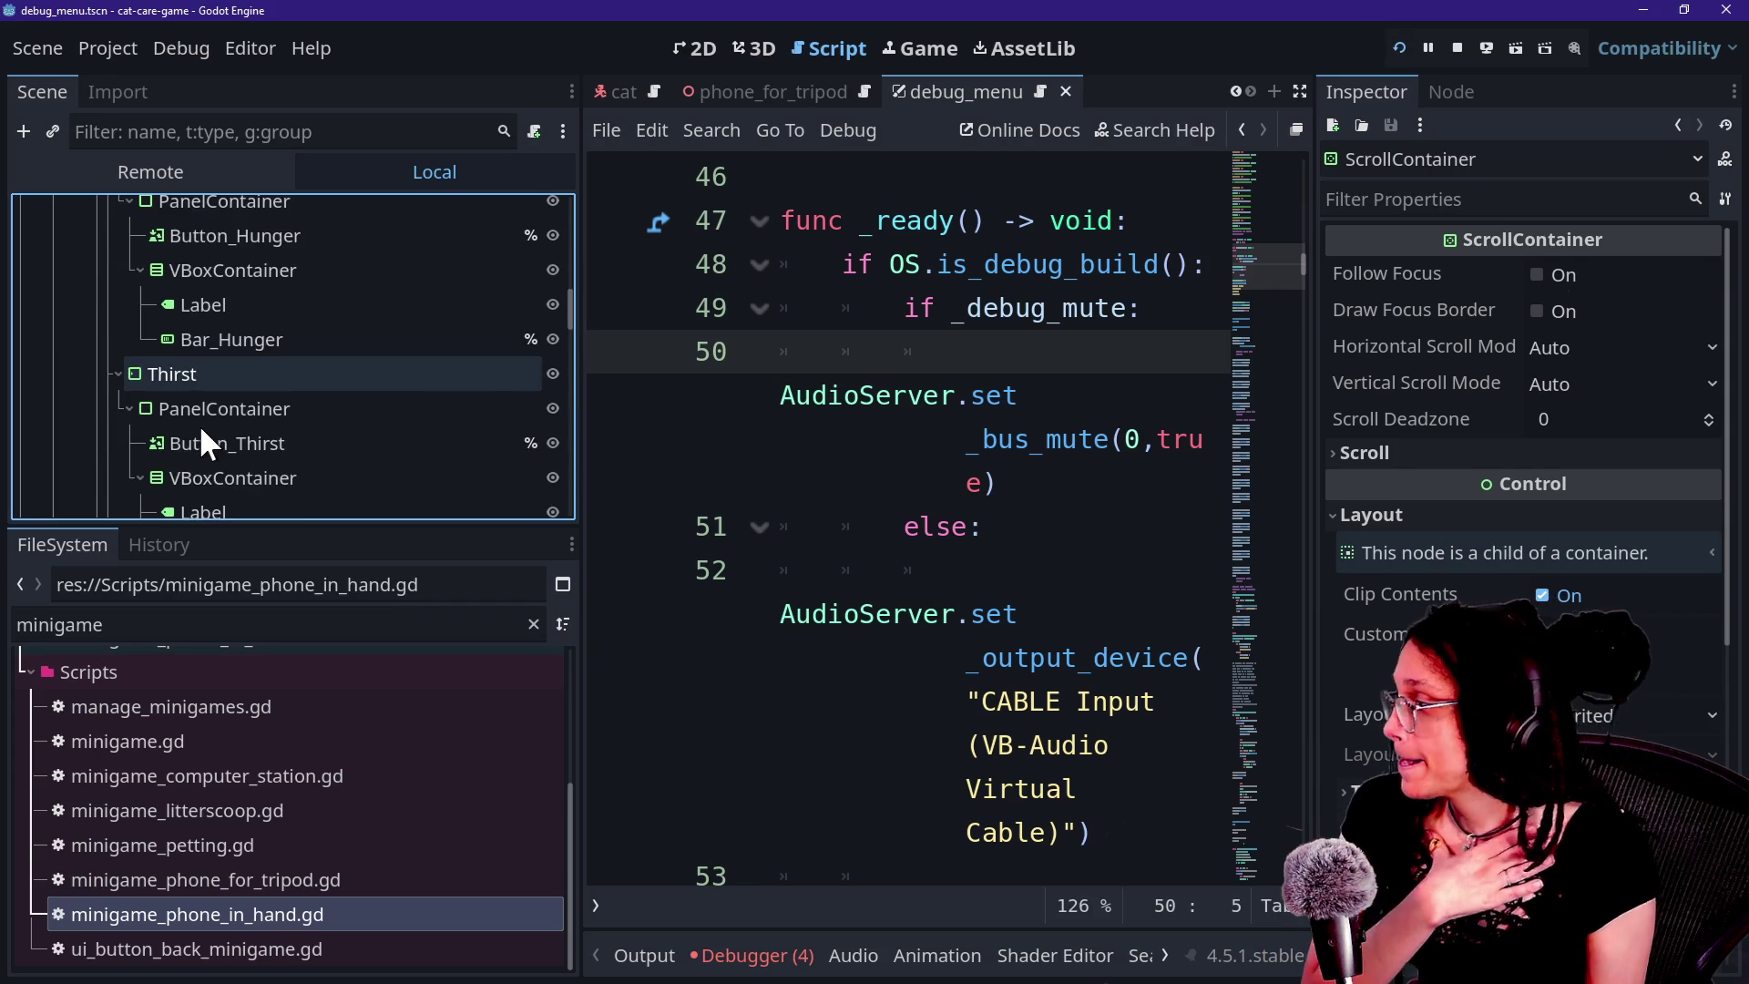
scroll(199, 424, "down", 2)
scroll(199, 423, "up", 10)
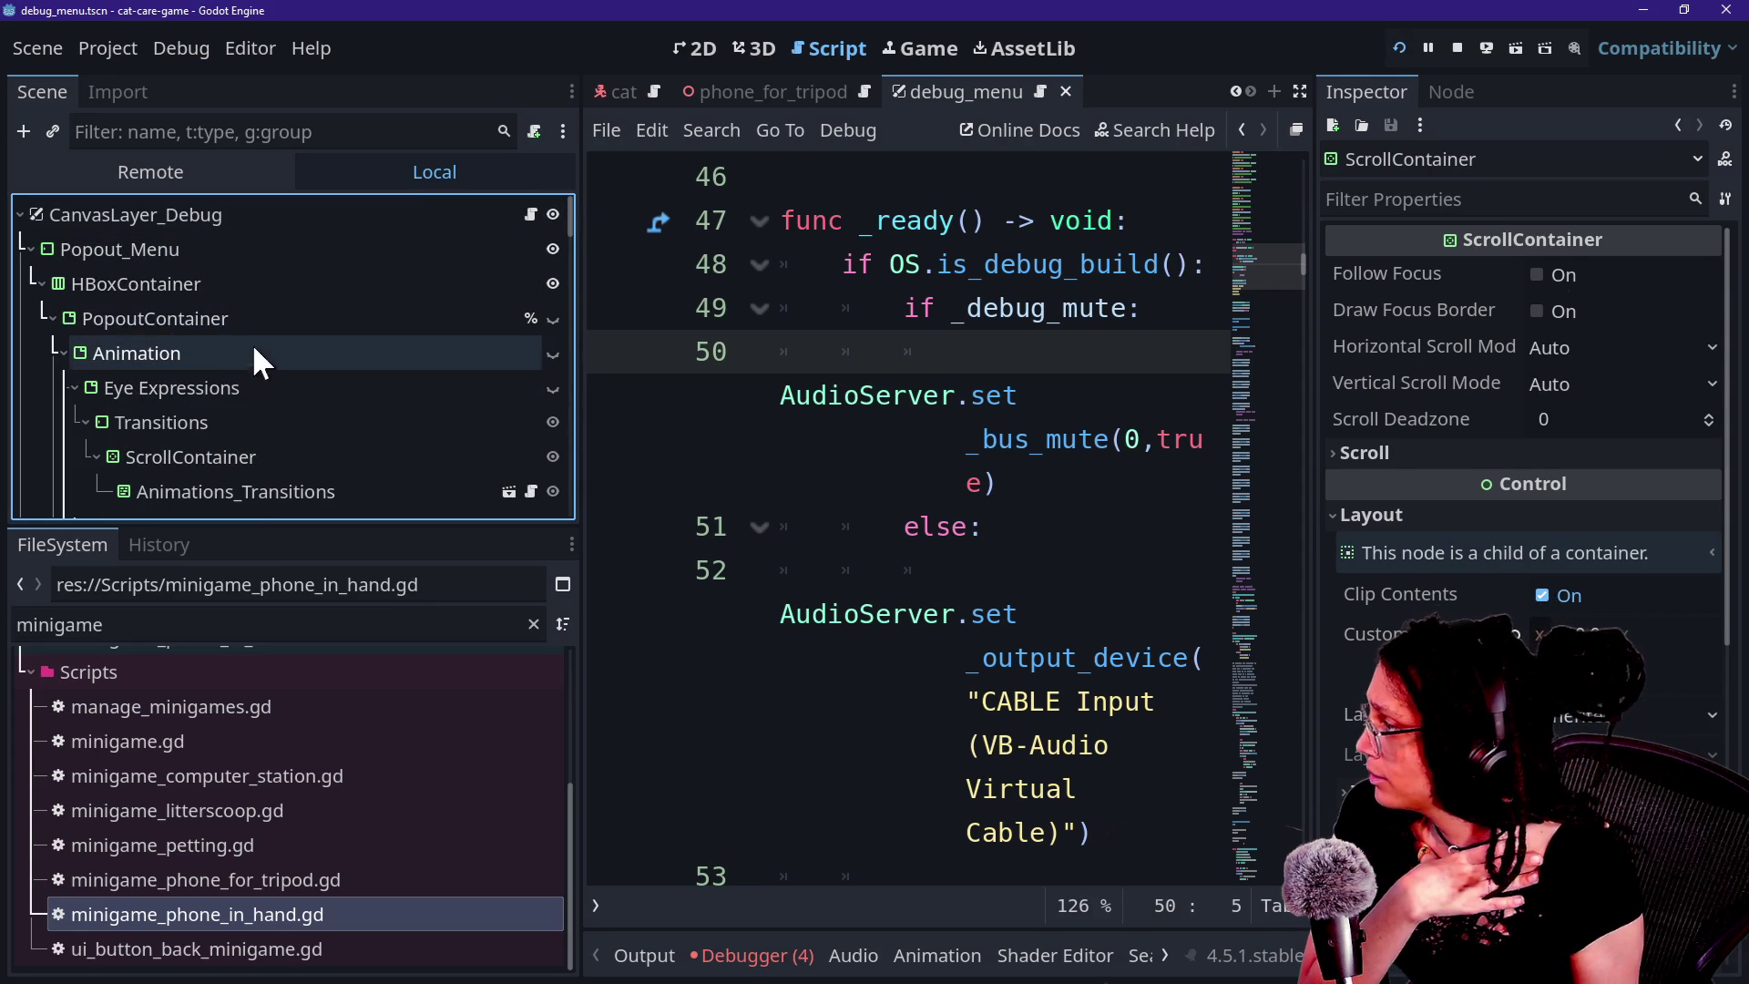
left_click(37, 283)
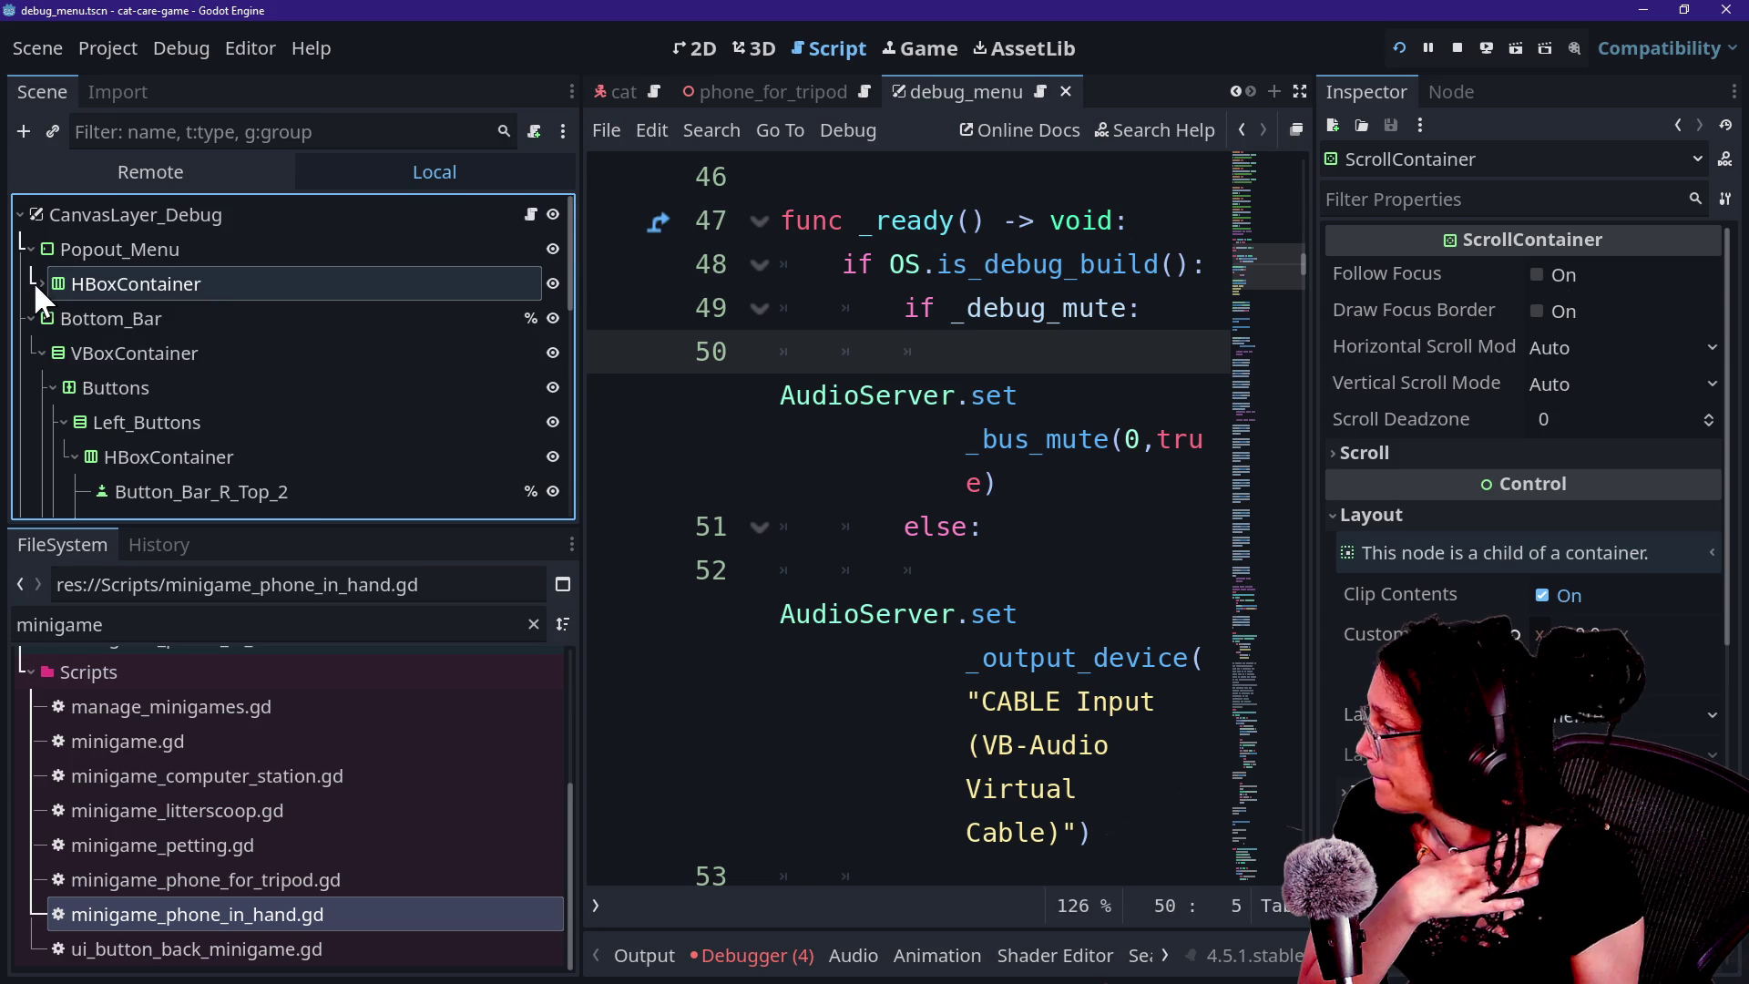
left_click(678, 44)
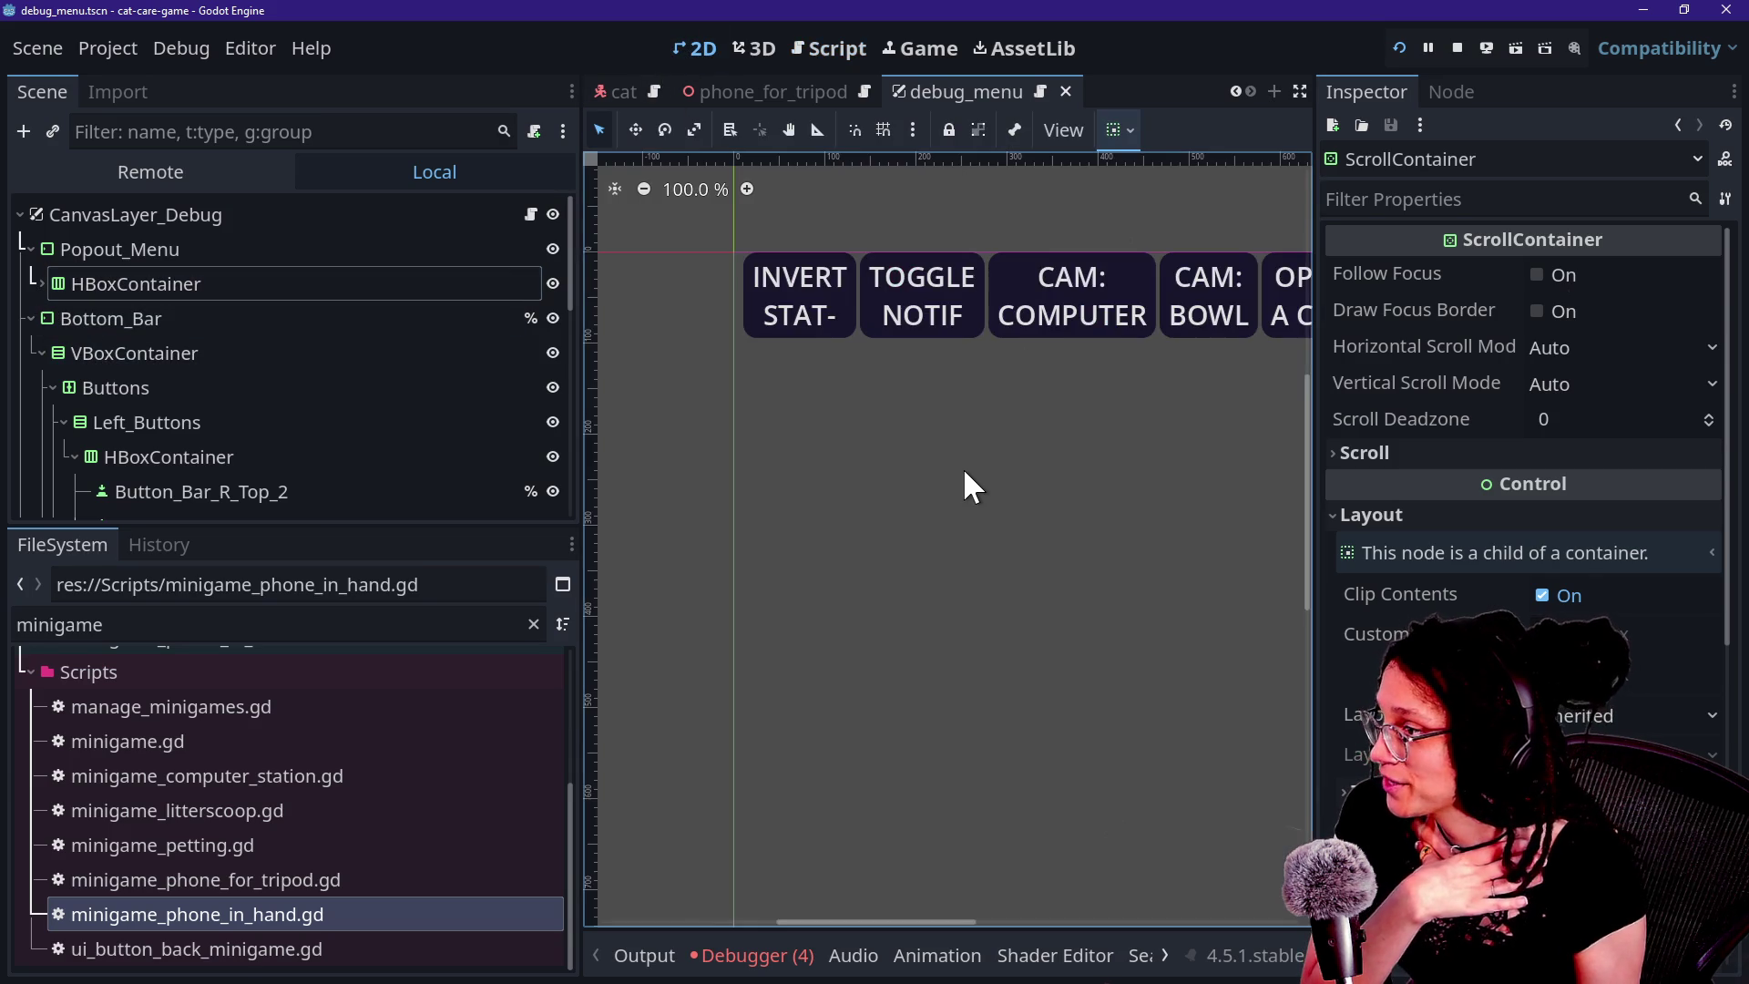
scroll(964, 467, "down", 5)
scroll(1300, 419, "down", 2)
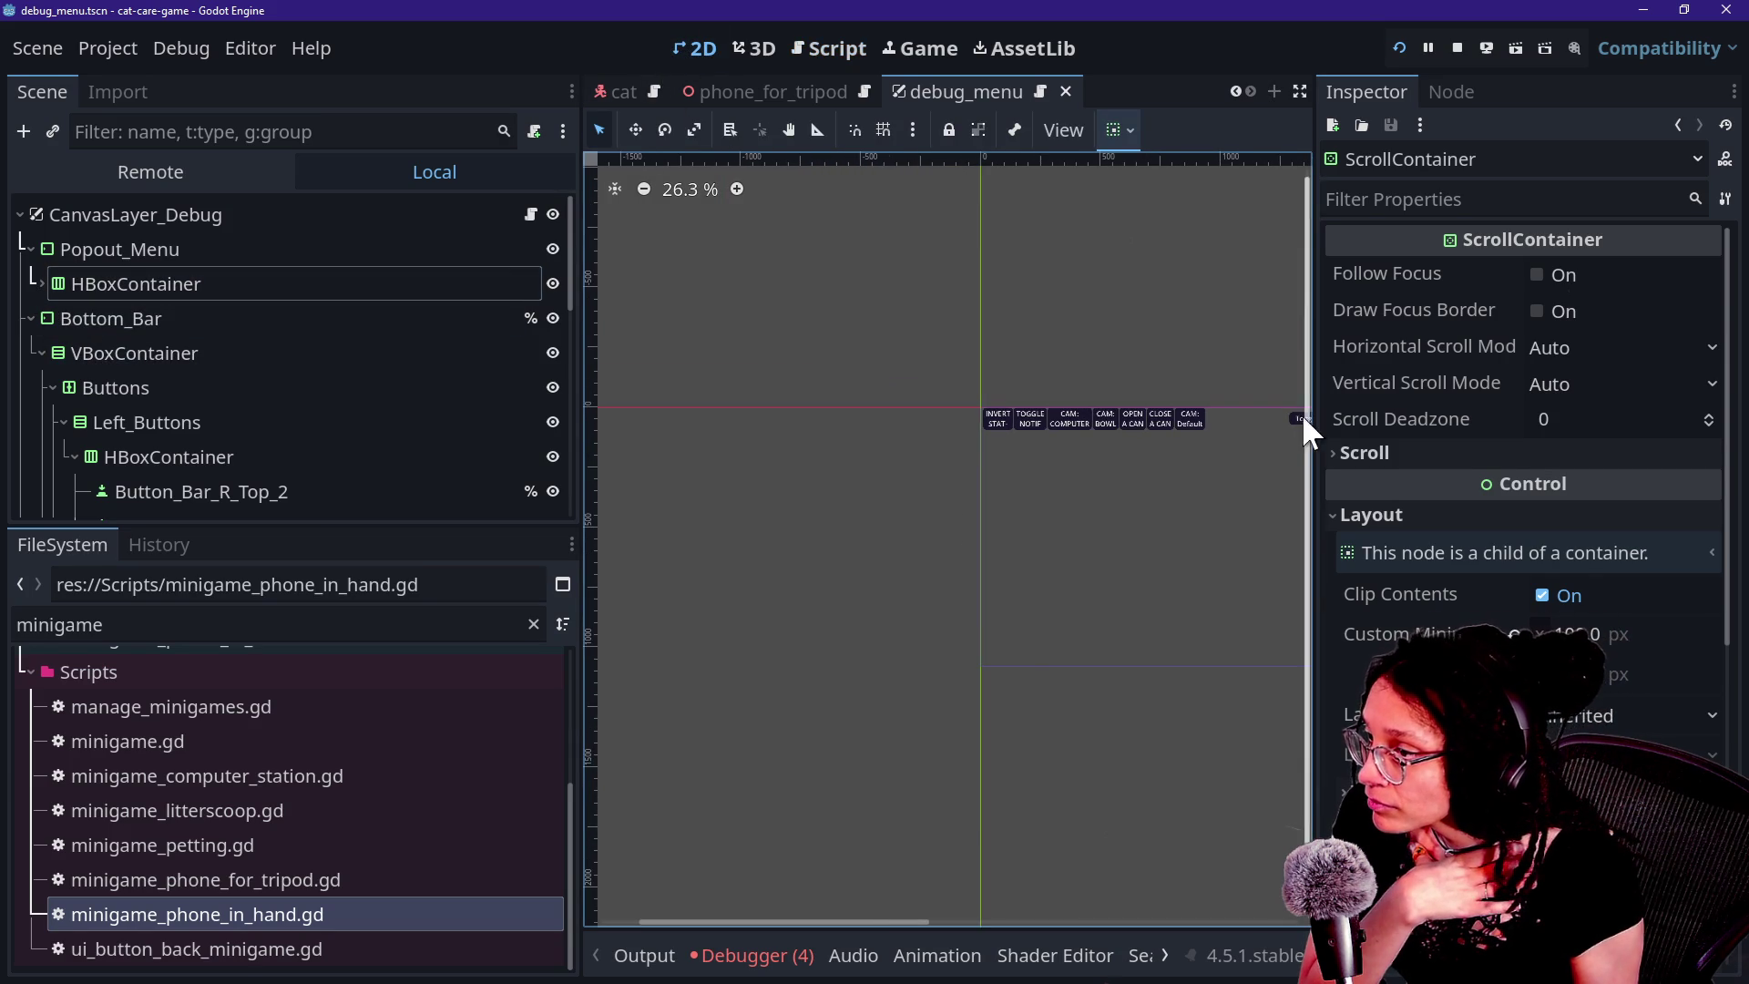
left_click(1295, 416)
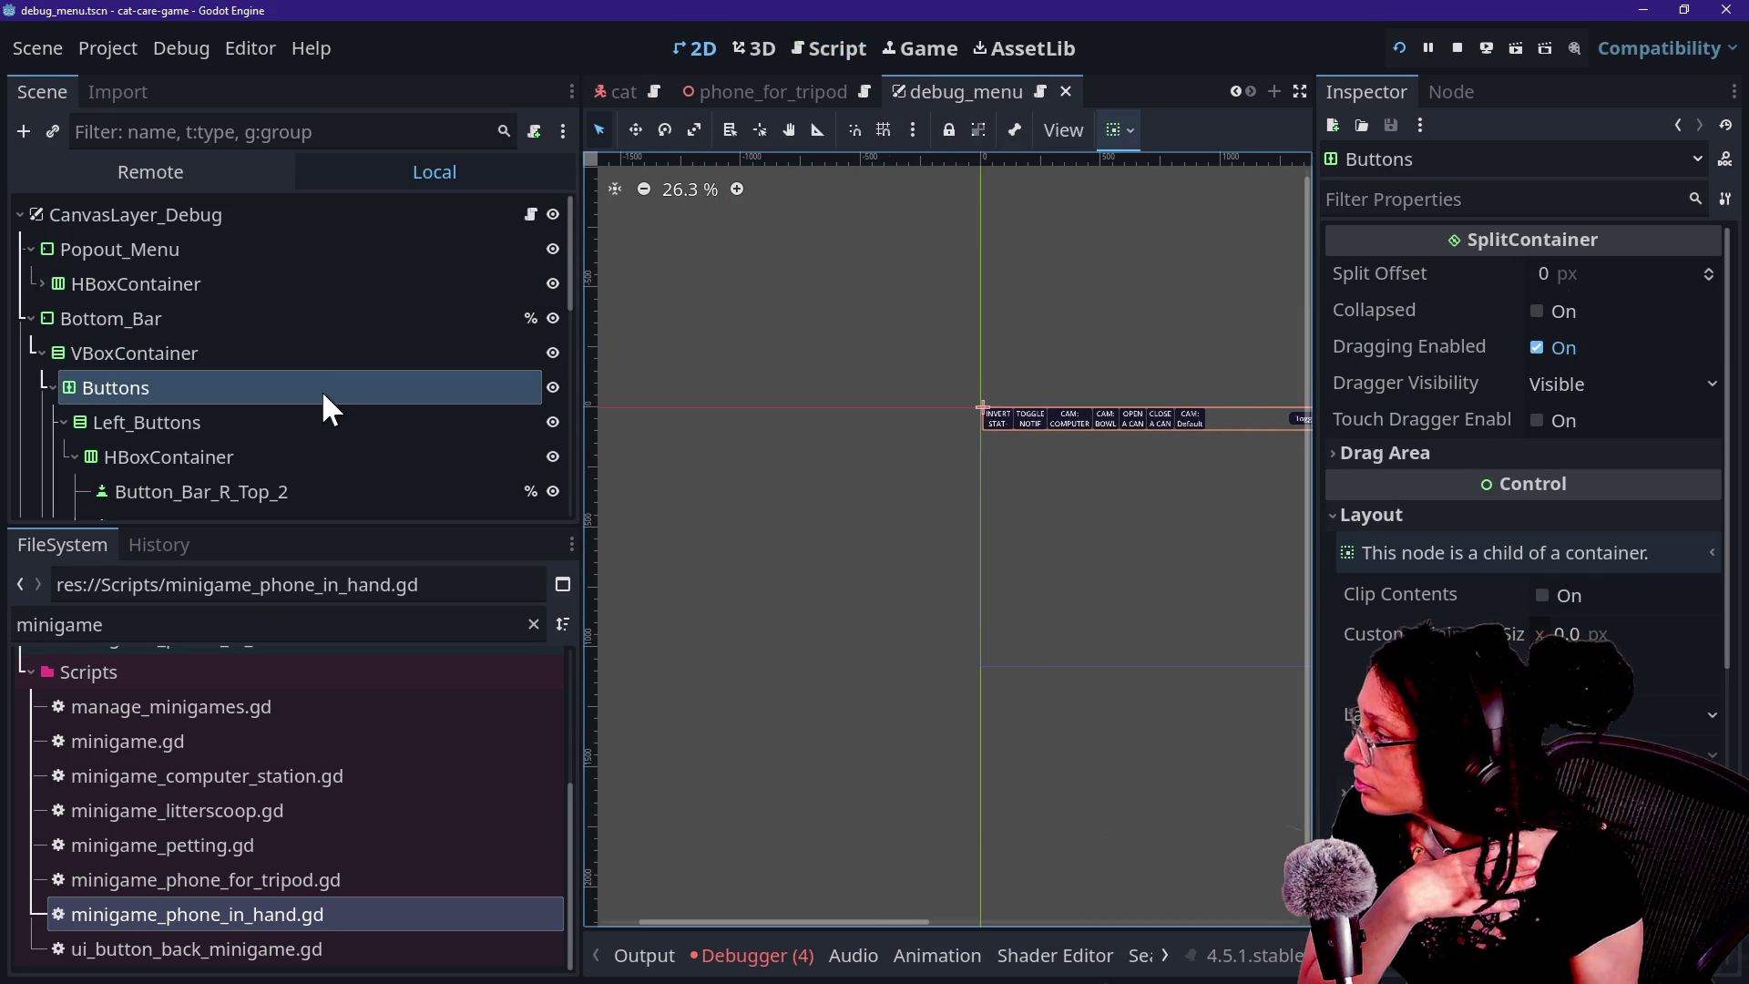
scroll(69, 430, "down", 1)
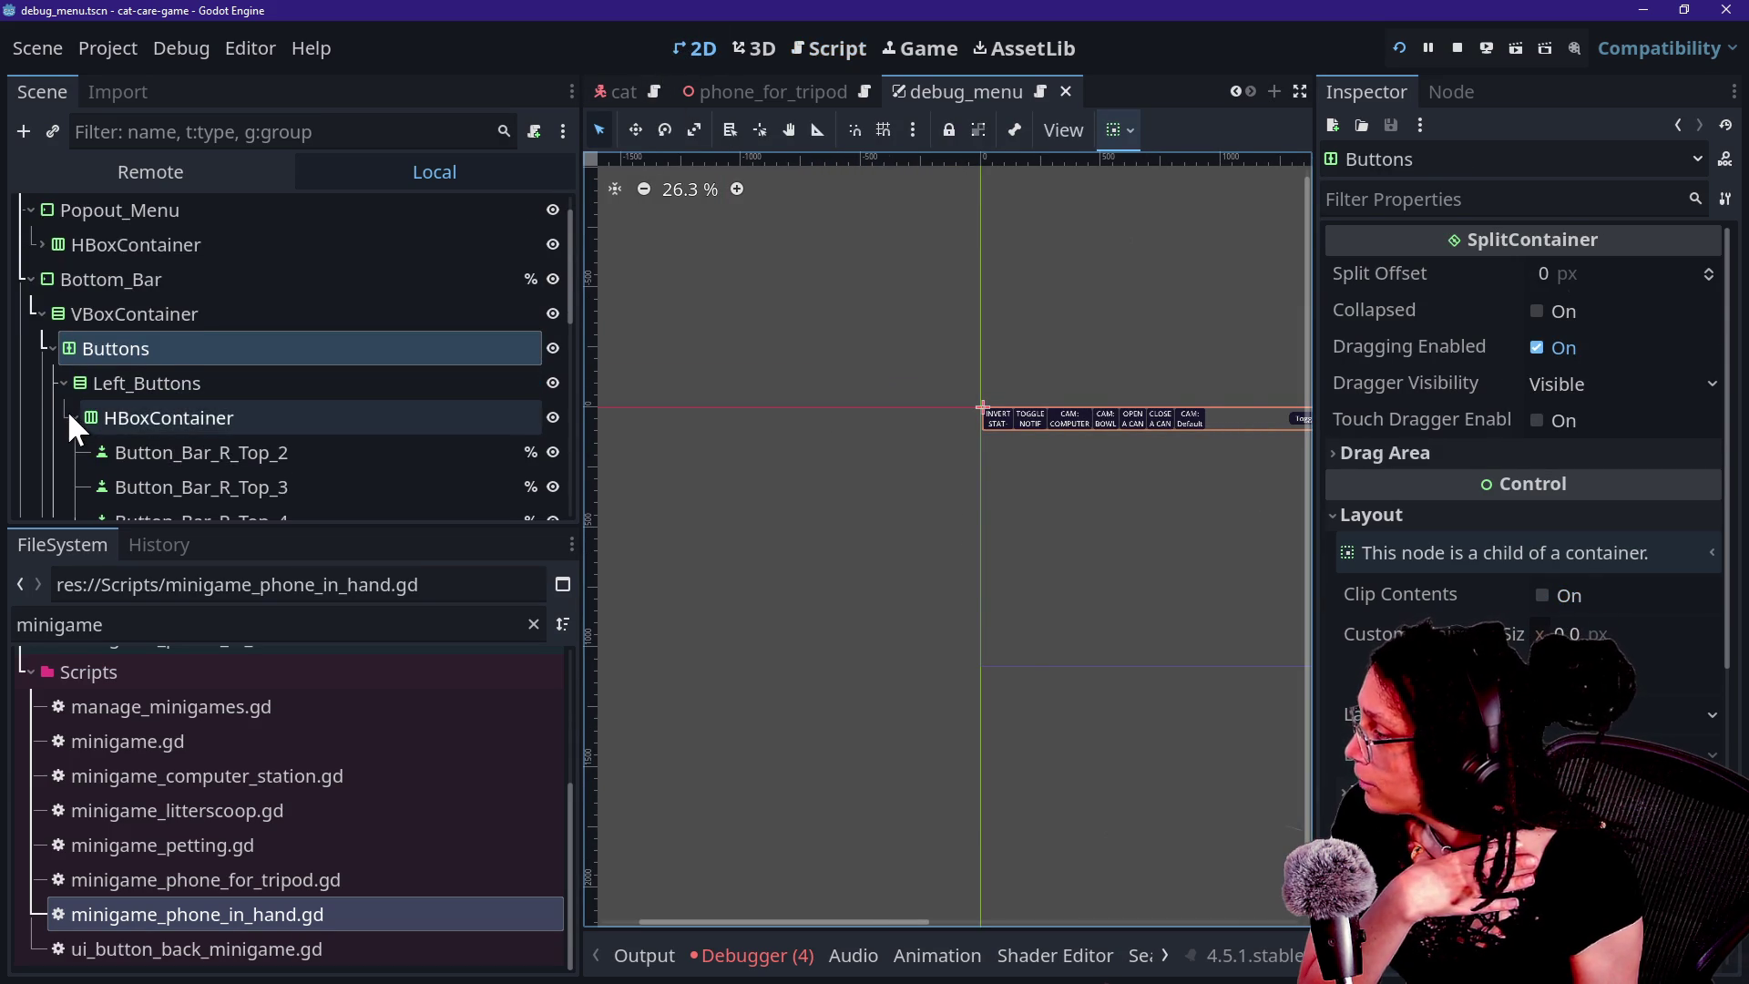
scroll(67, 408, "down", 1)
left_click(64, 343)
scroll(107, 417, "down", 2)
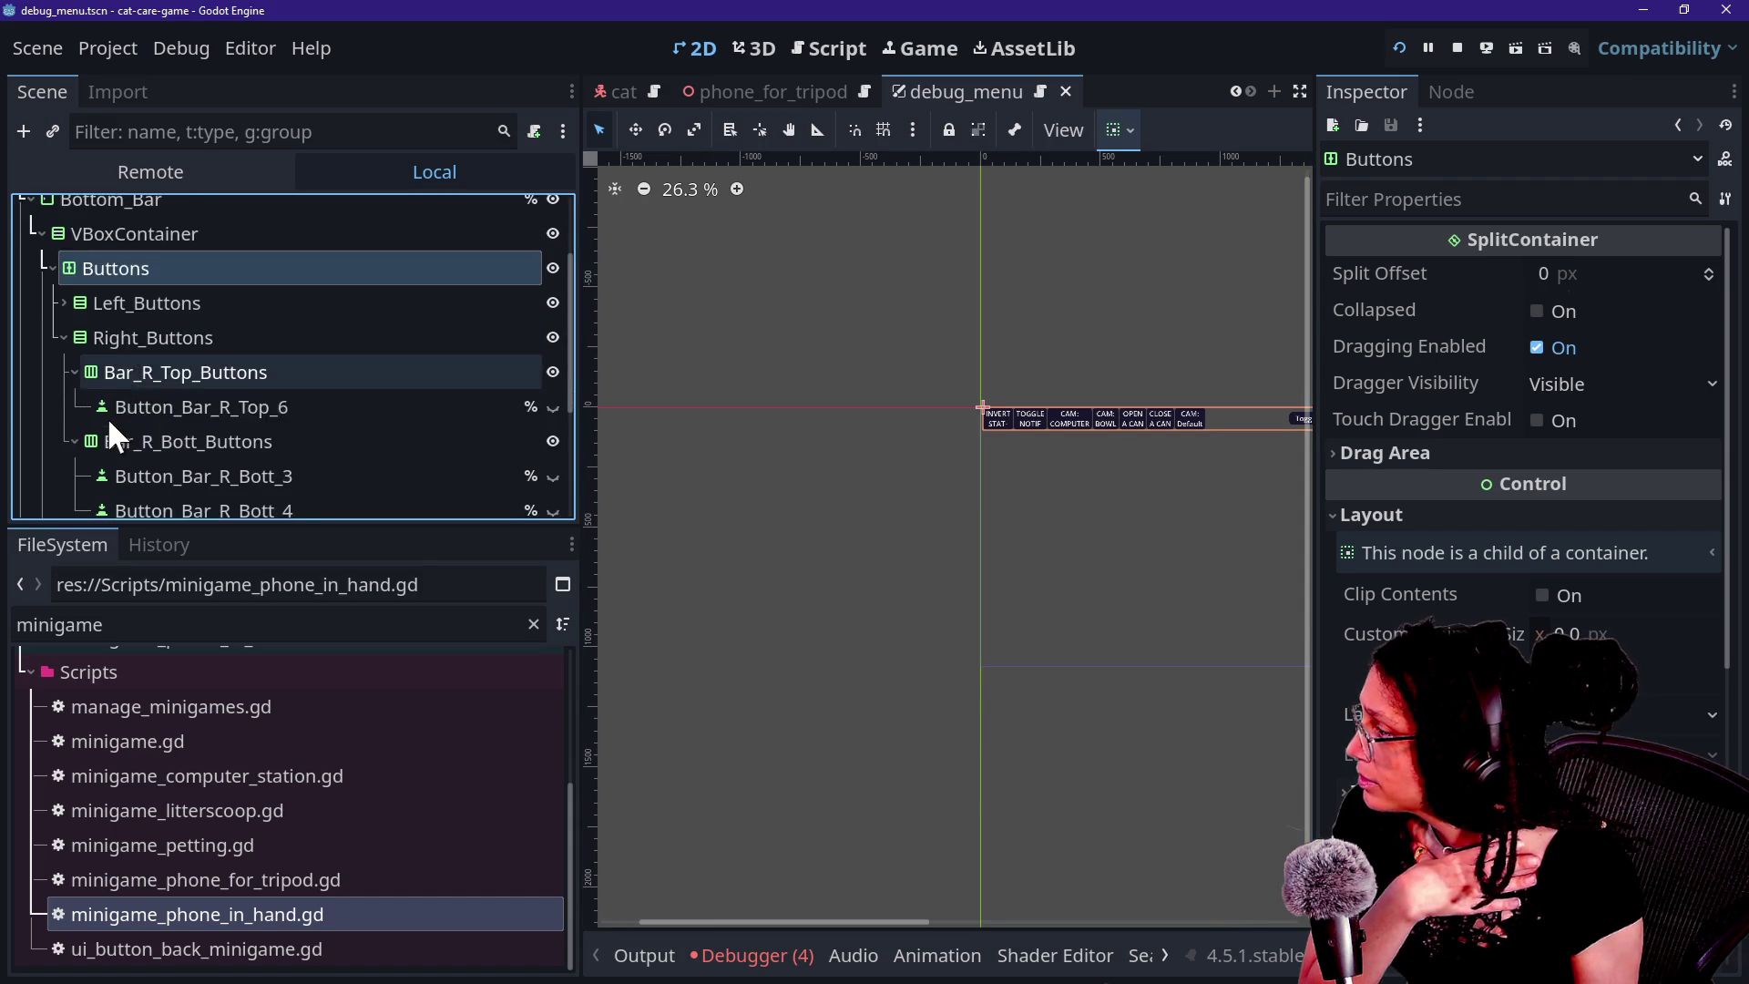
scroll(223, 405, "down", 2)
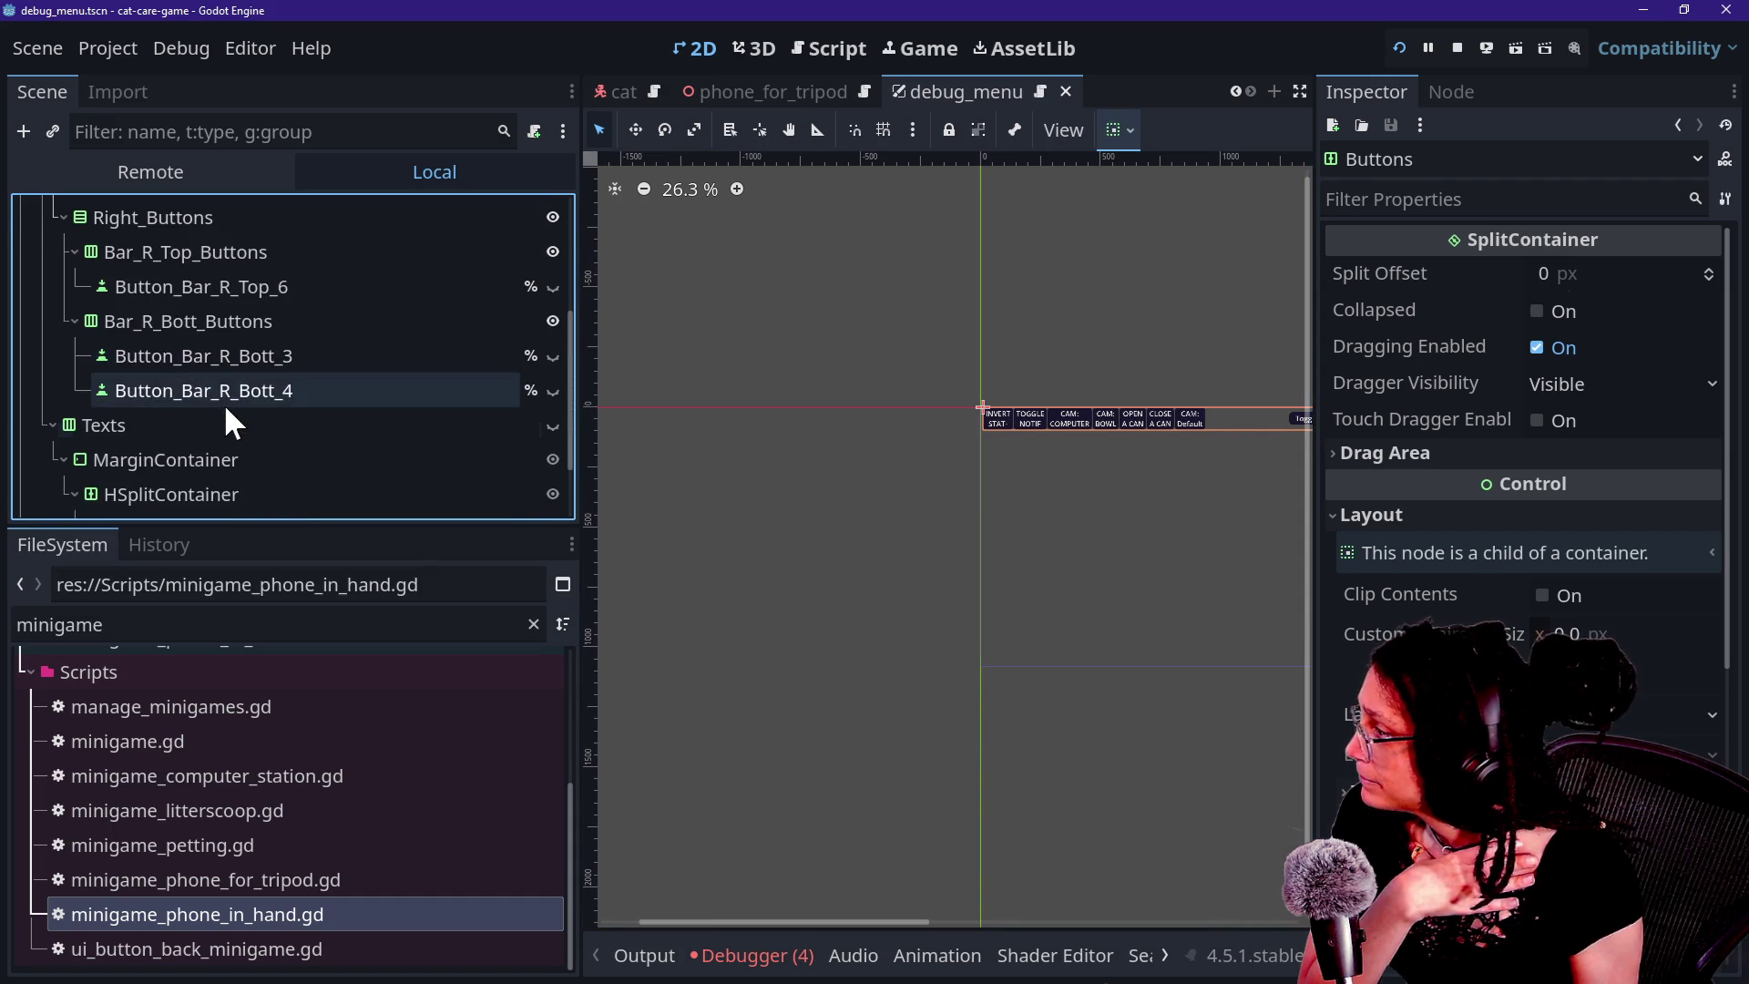
scroll(224, 403, "up", 1)
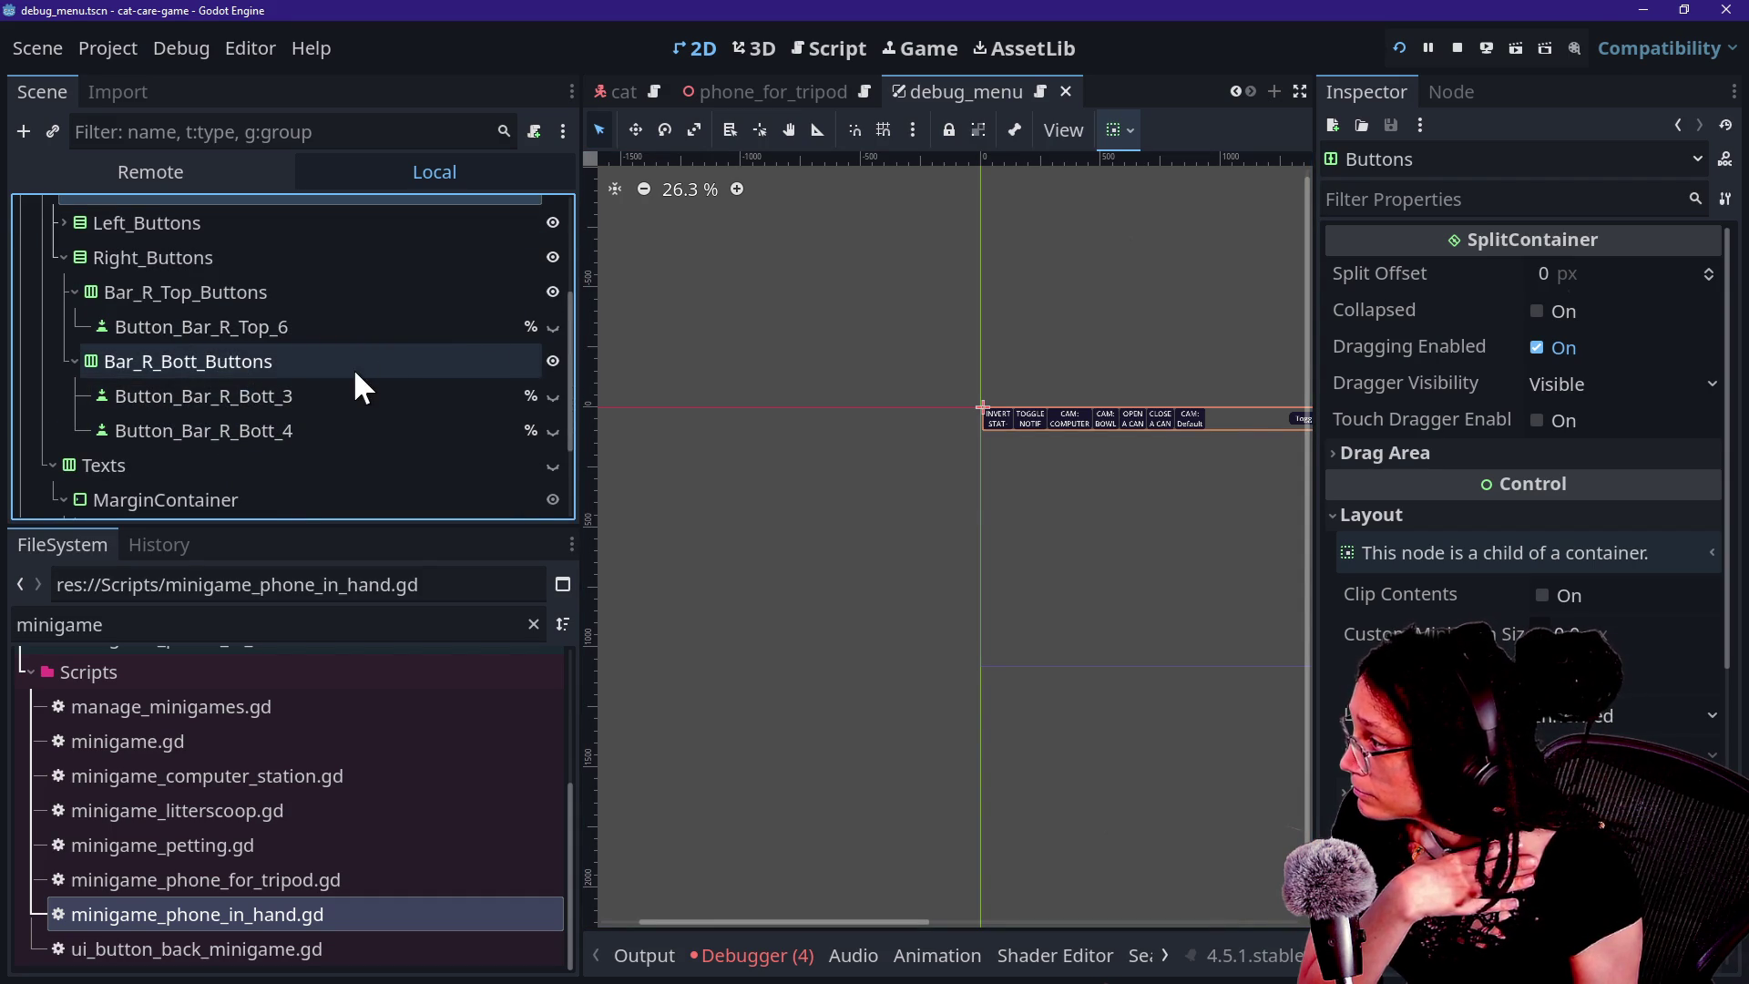
left_click(550, 257)
left_click(550, 257)
scroll(335, 298, "up", 1)
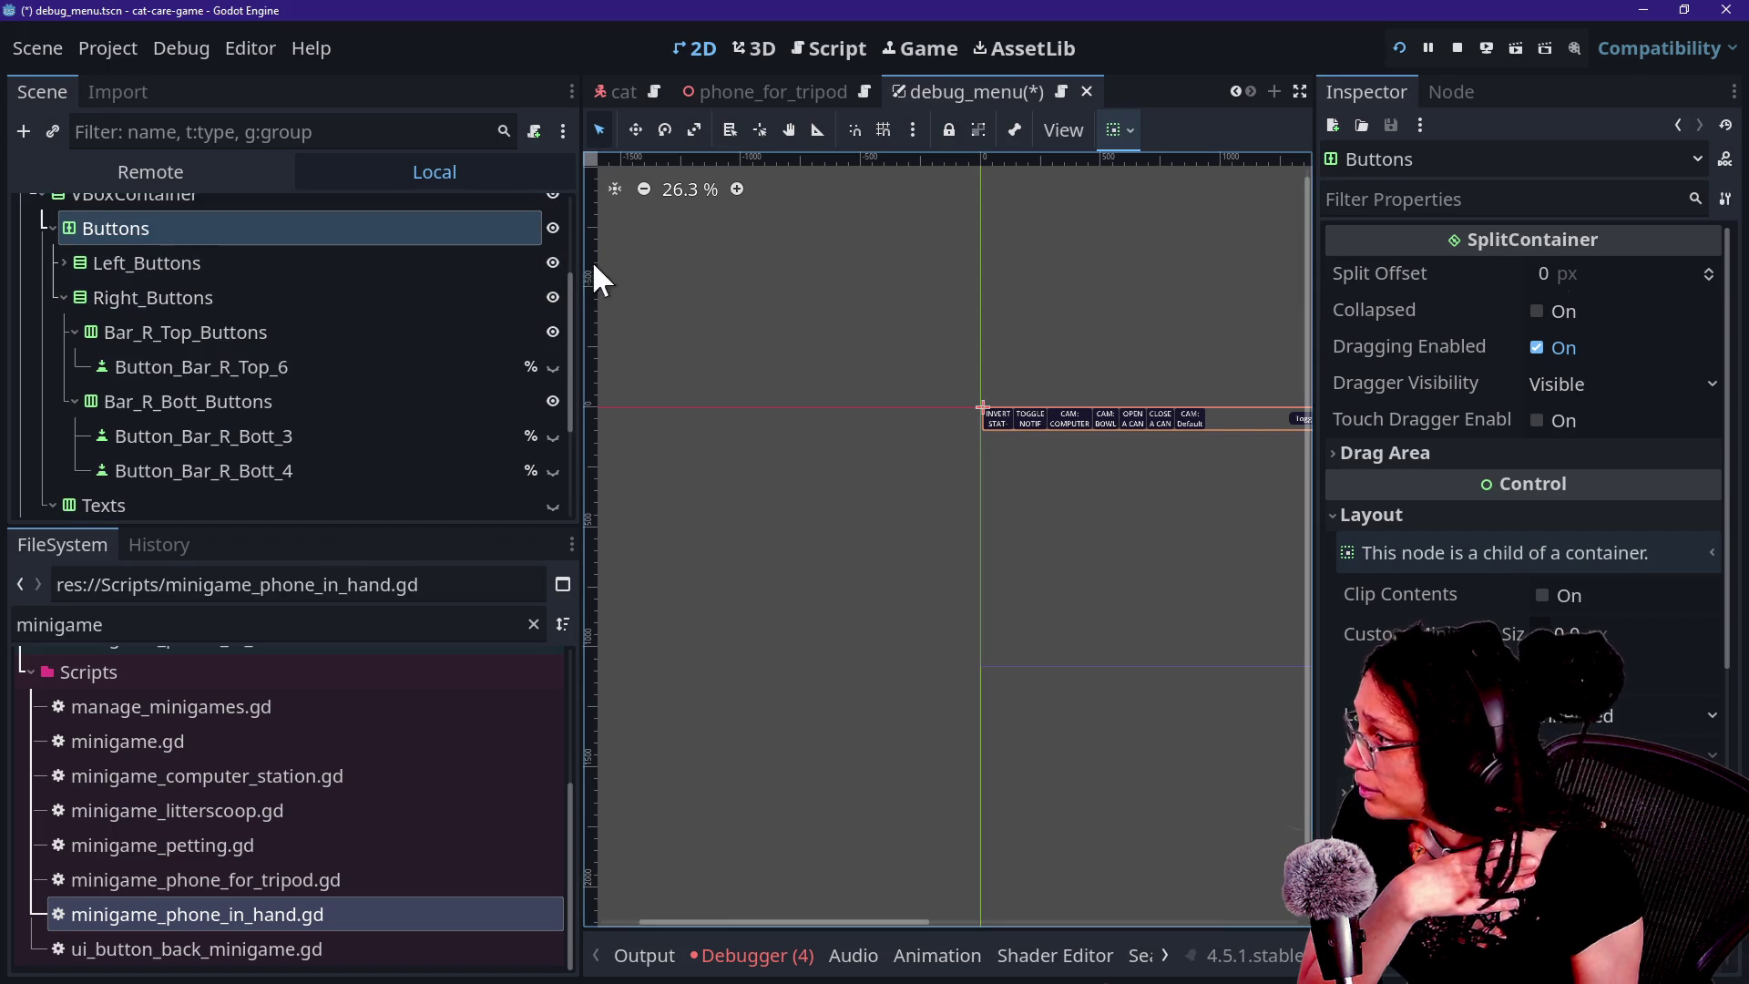
left_click(552, 263)
left_click(552, 263)
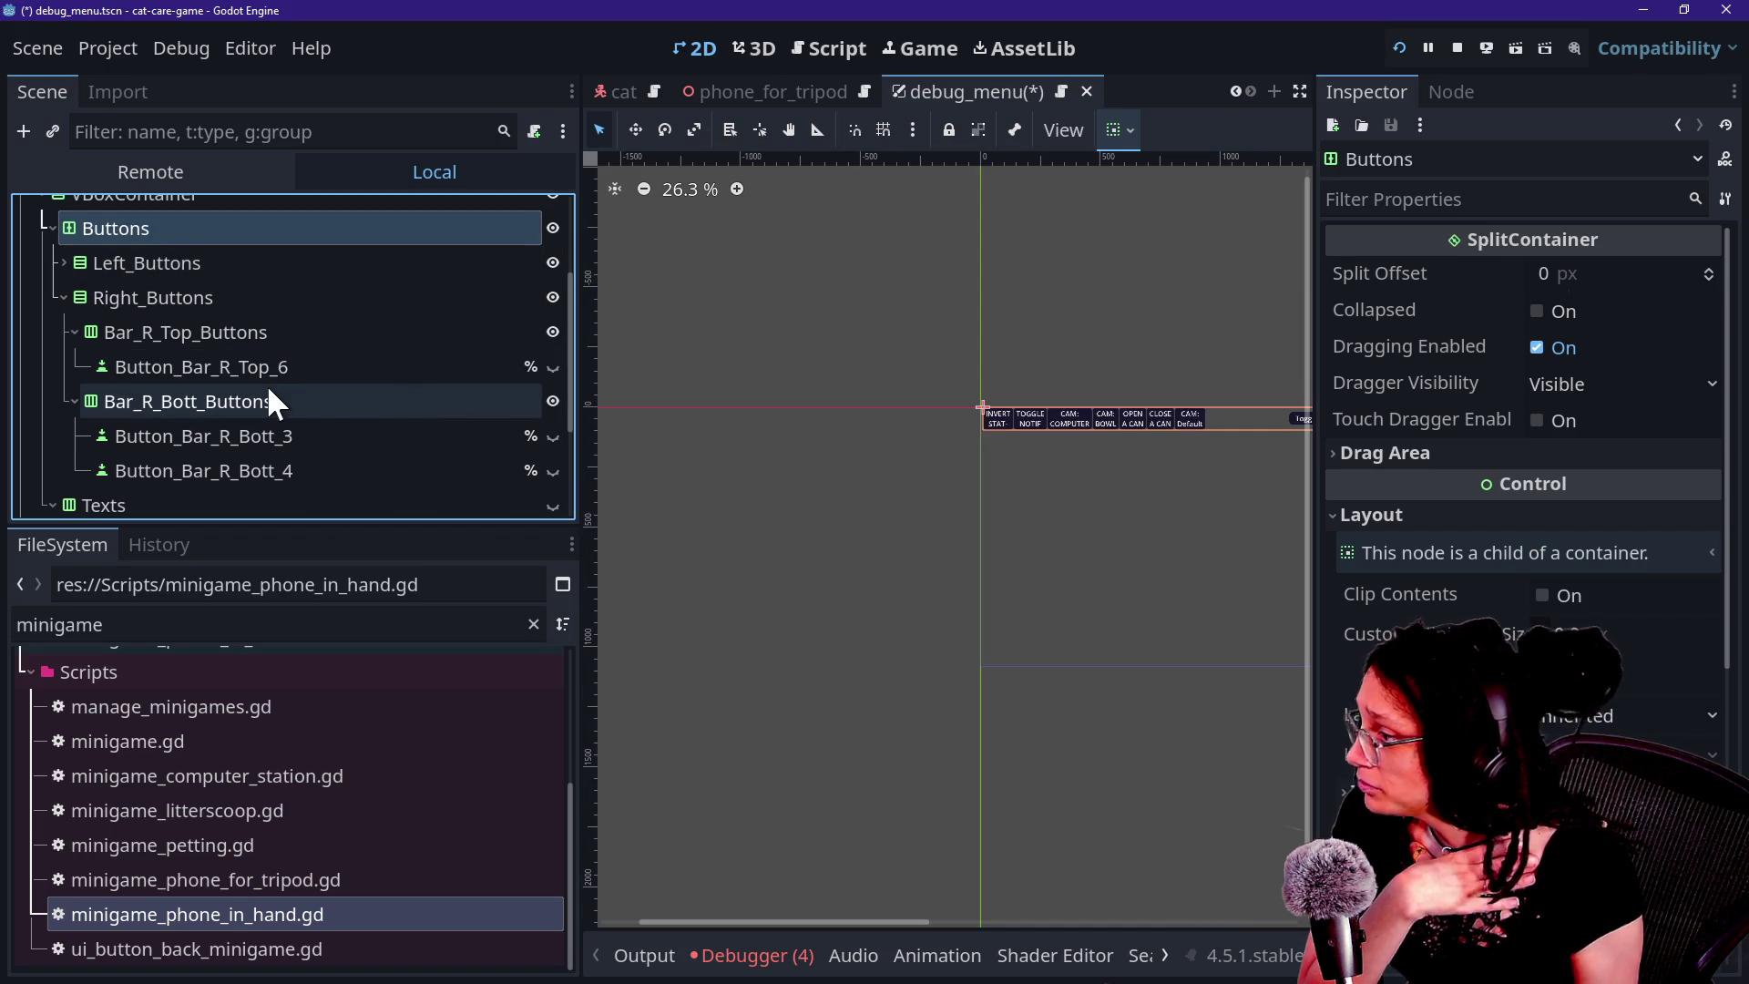
scroll(151, 402, "down", 2)
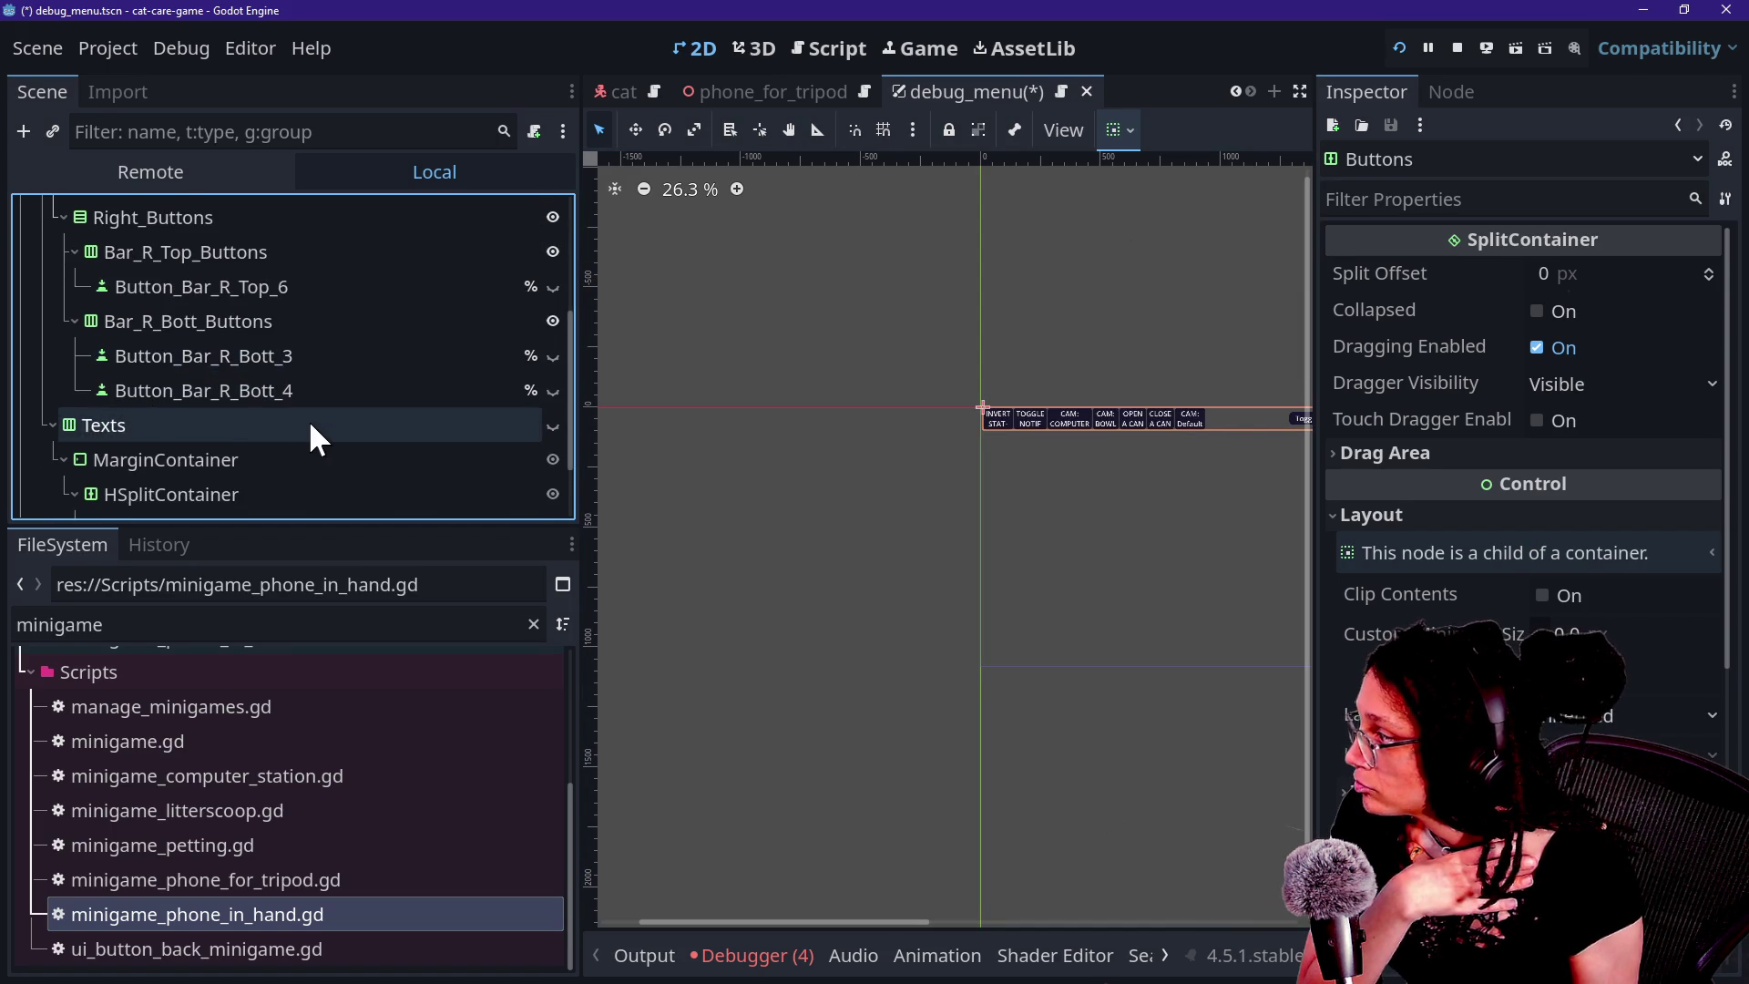
scroll(310, 424, "up", 3)
scroll(308, 419, "down", 1)
scroll(307, 419, "up", 3)
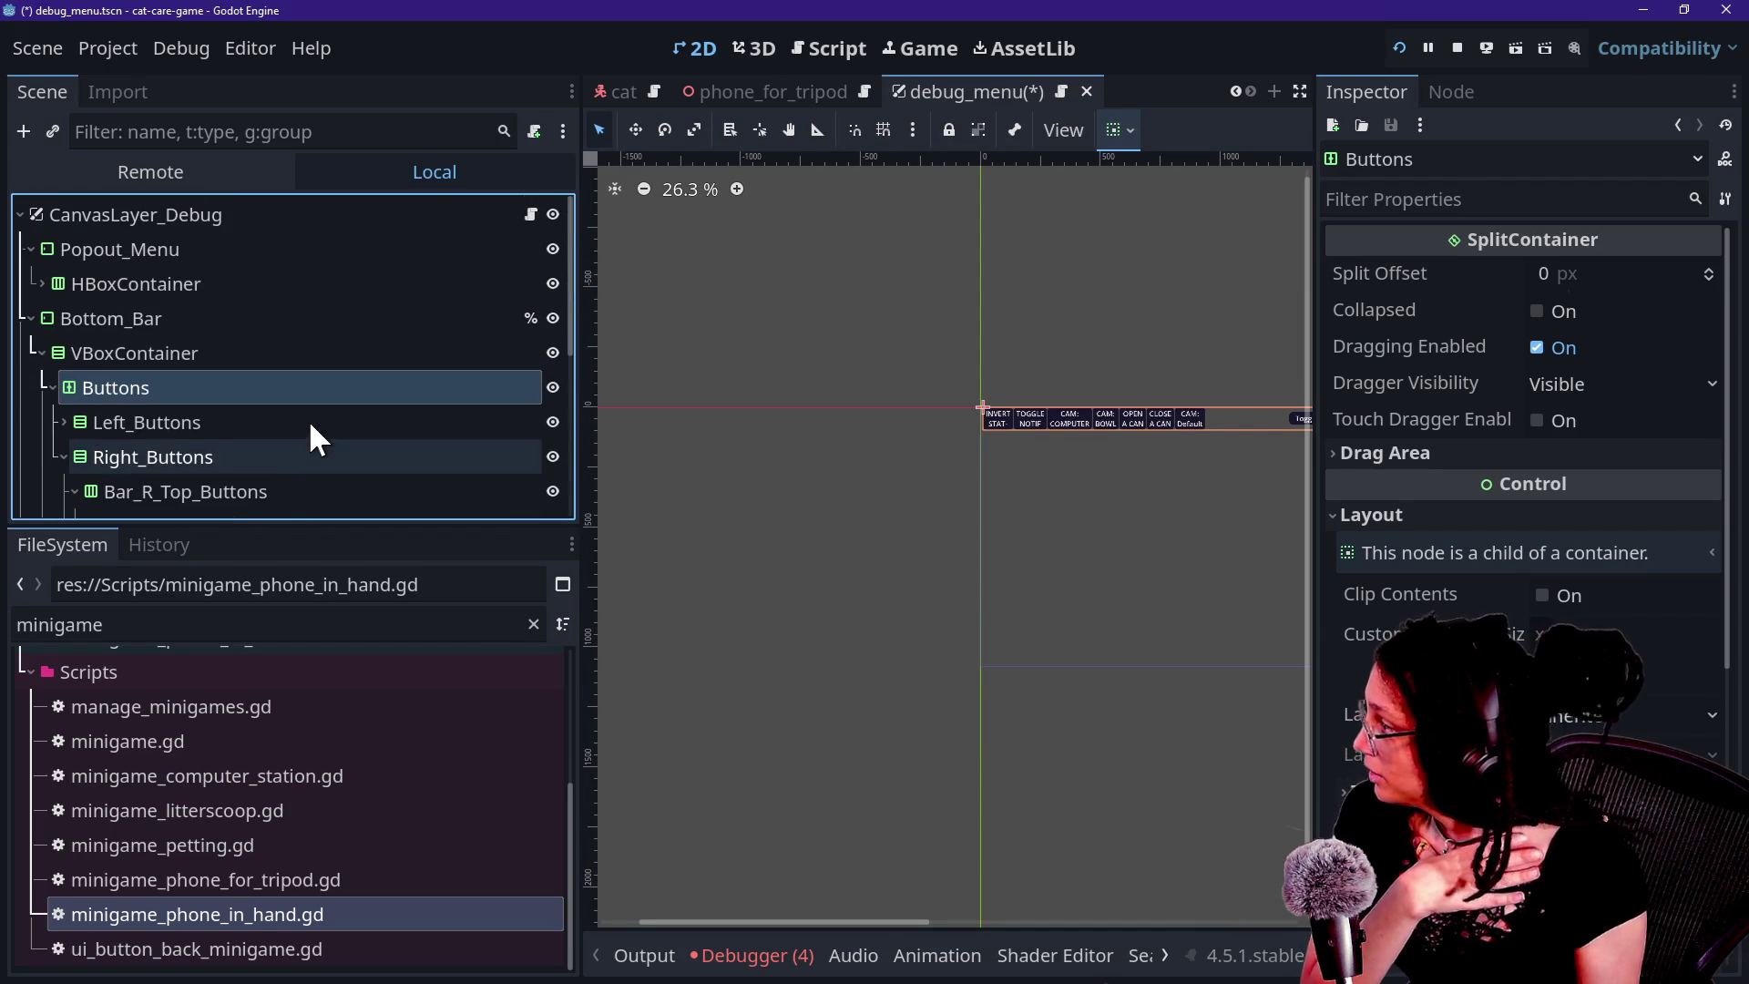
left_click(317, 128)
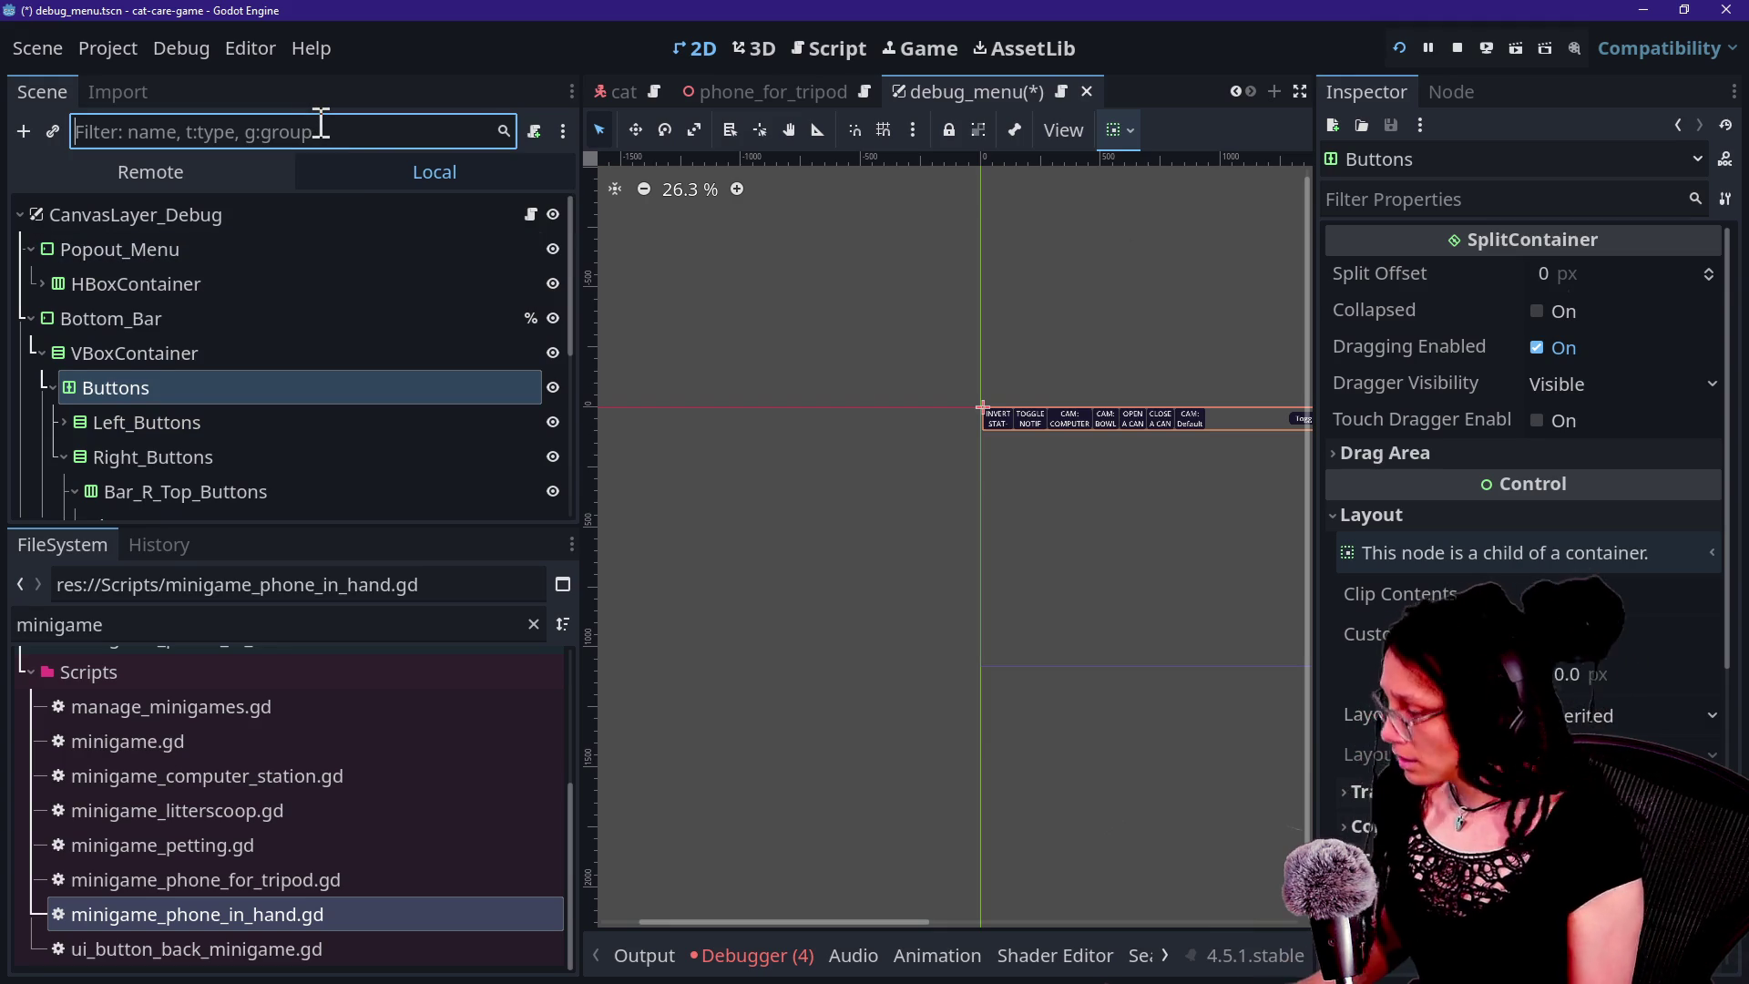
Uncheck Toggle Mode on Button_Toggle_Debug, save debug_menu, and run the game.
type("t:button")
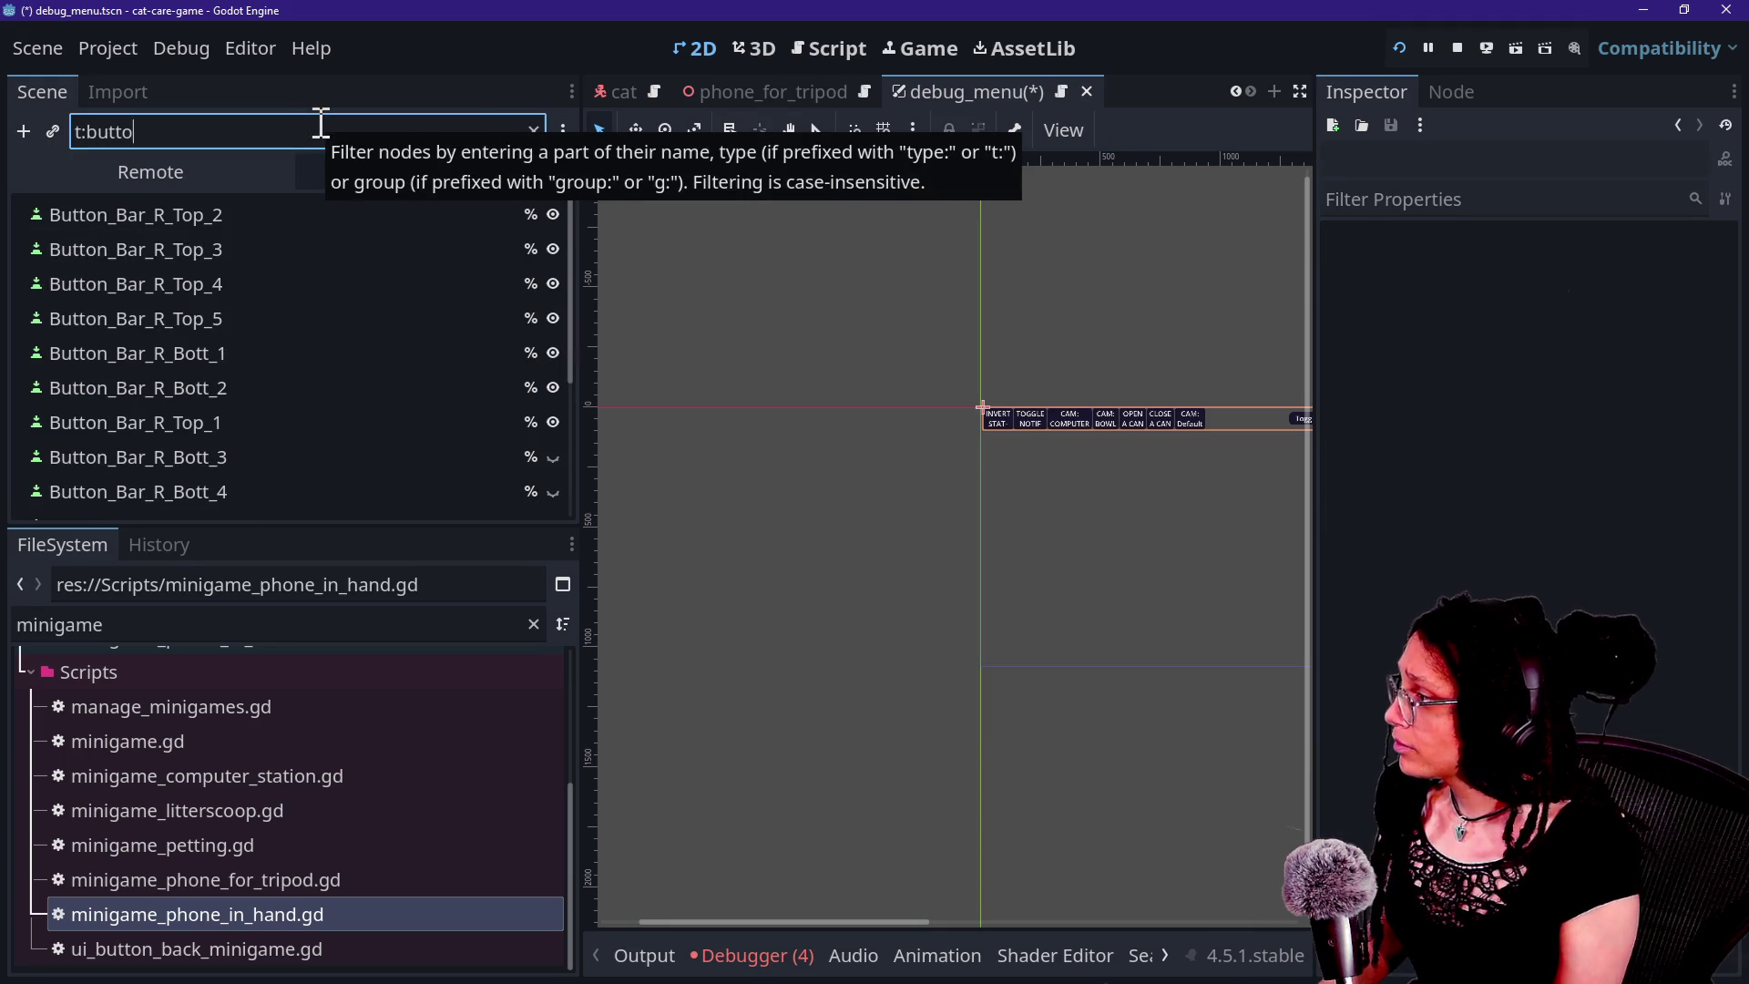
scroll(232, 297, "down", 3)
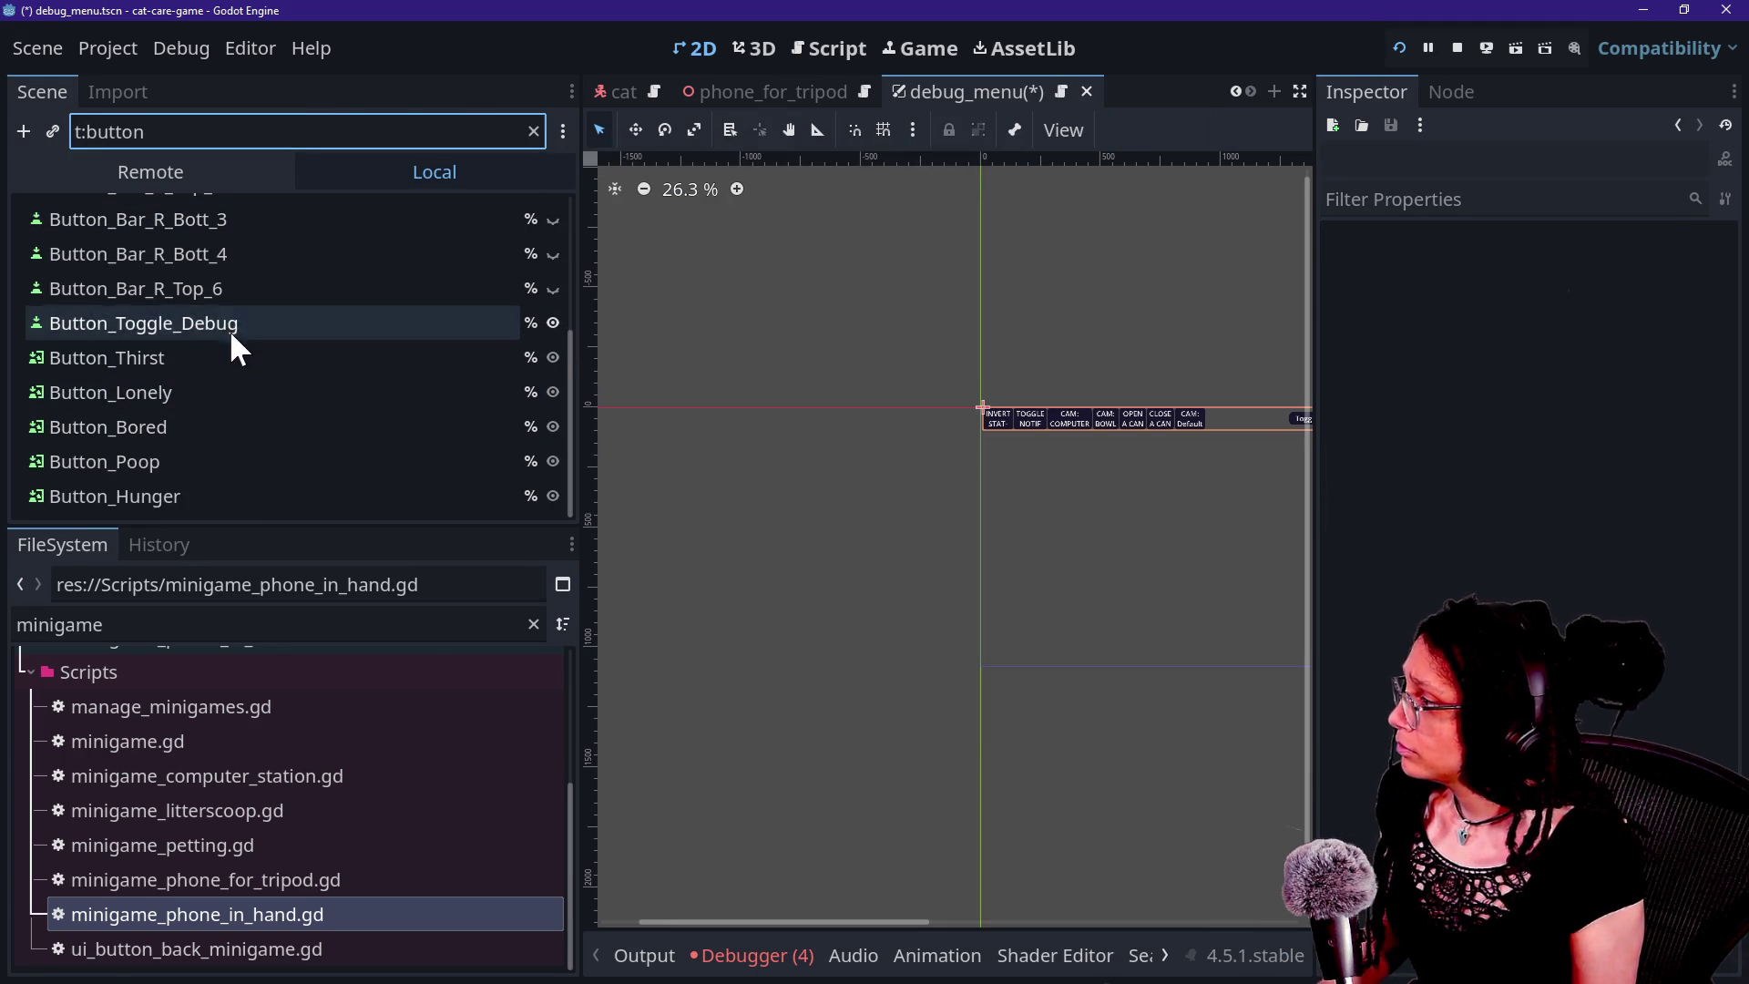
left_click(233, 324)
scroll(1425, 510, "down", 2)
scroll(1437, 524, "down", 2)
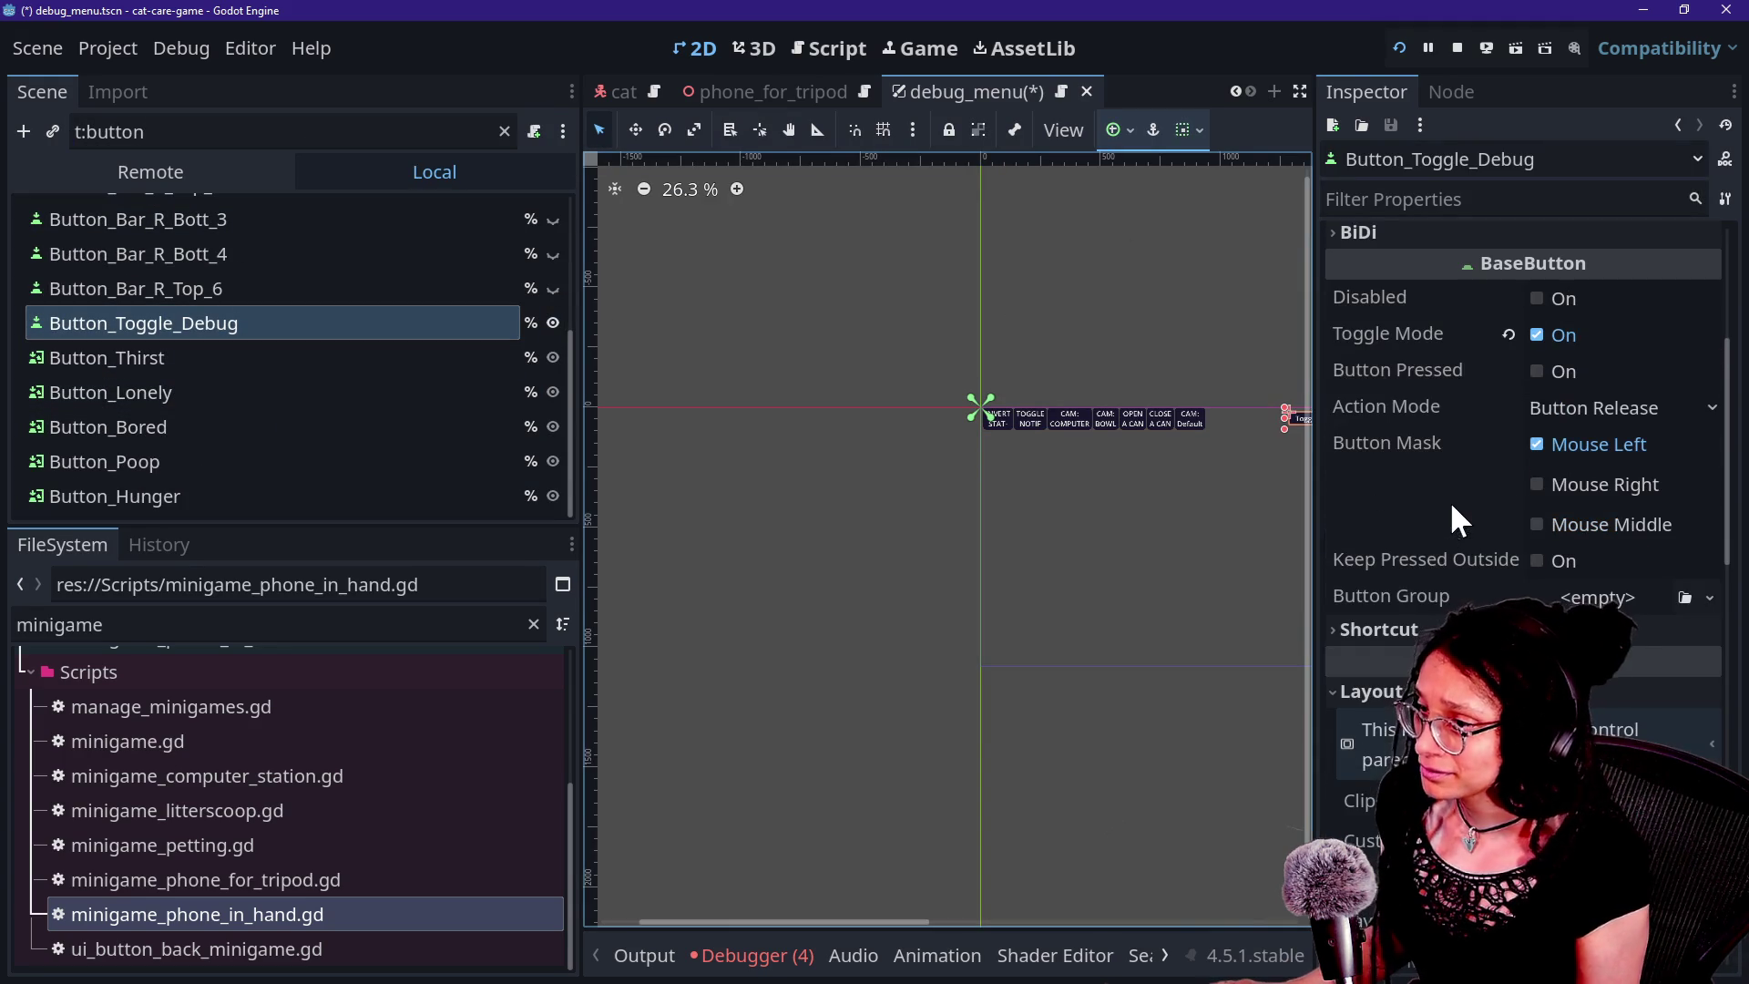
left_click(1549, 336)
key("ctrl+s")
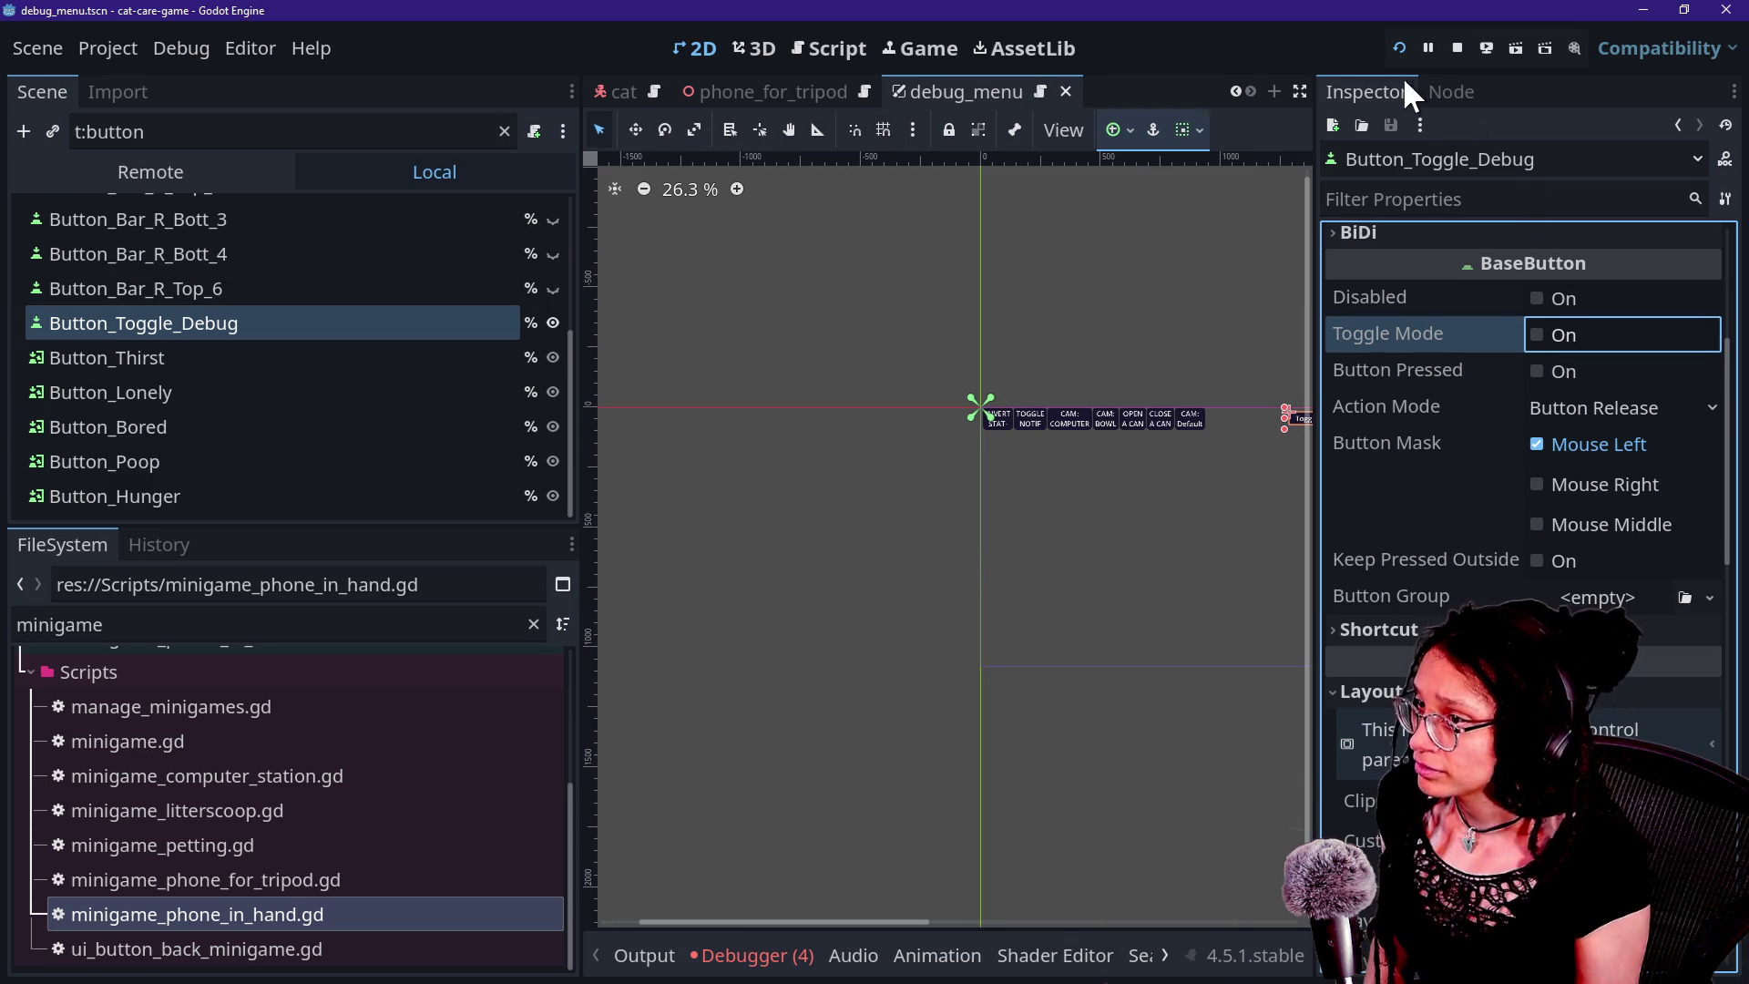
left_click(1401, 52)
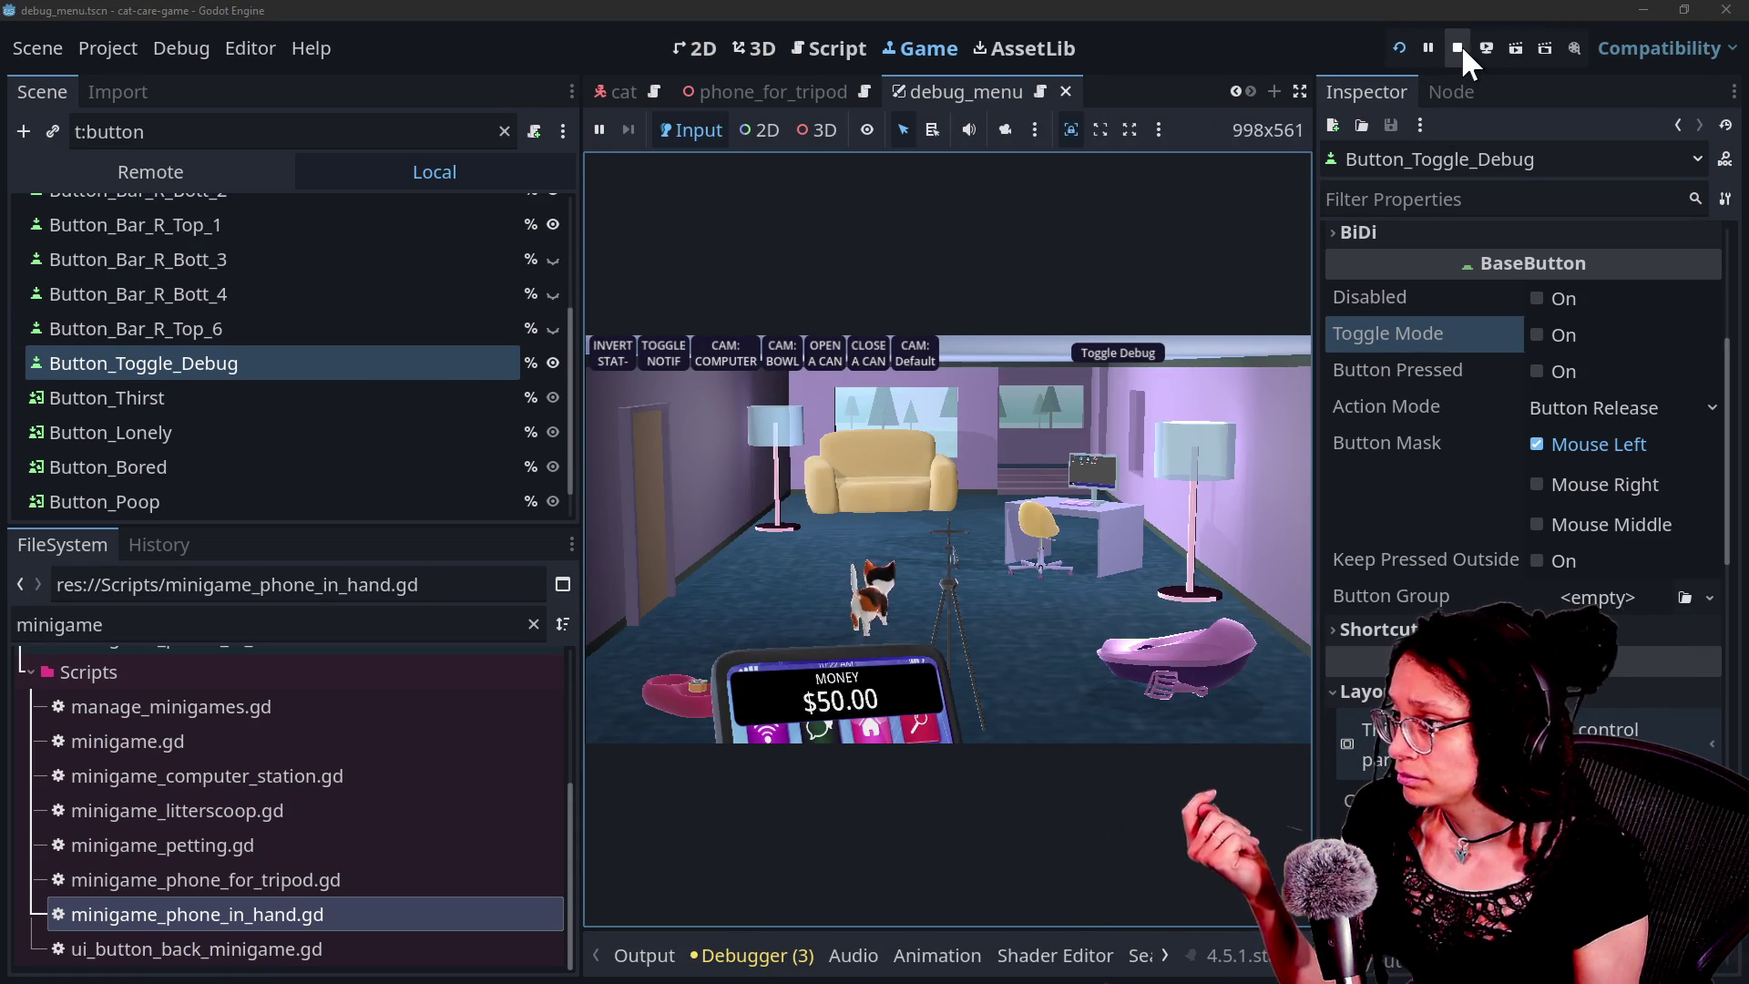
Stop the game, clear the Scene filter and select the TOGGLE NOTIF button node.
left_click(1459, 48)
scroll(402, 274, "up", 3)
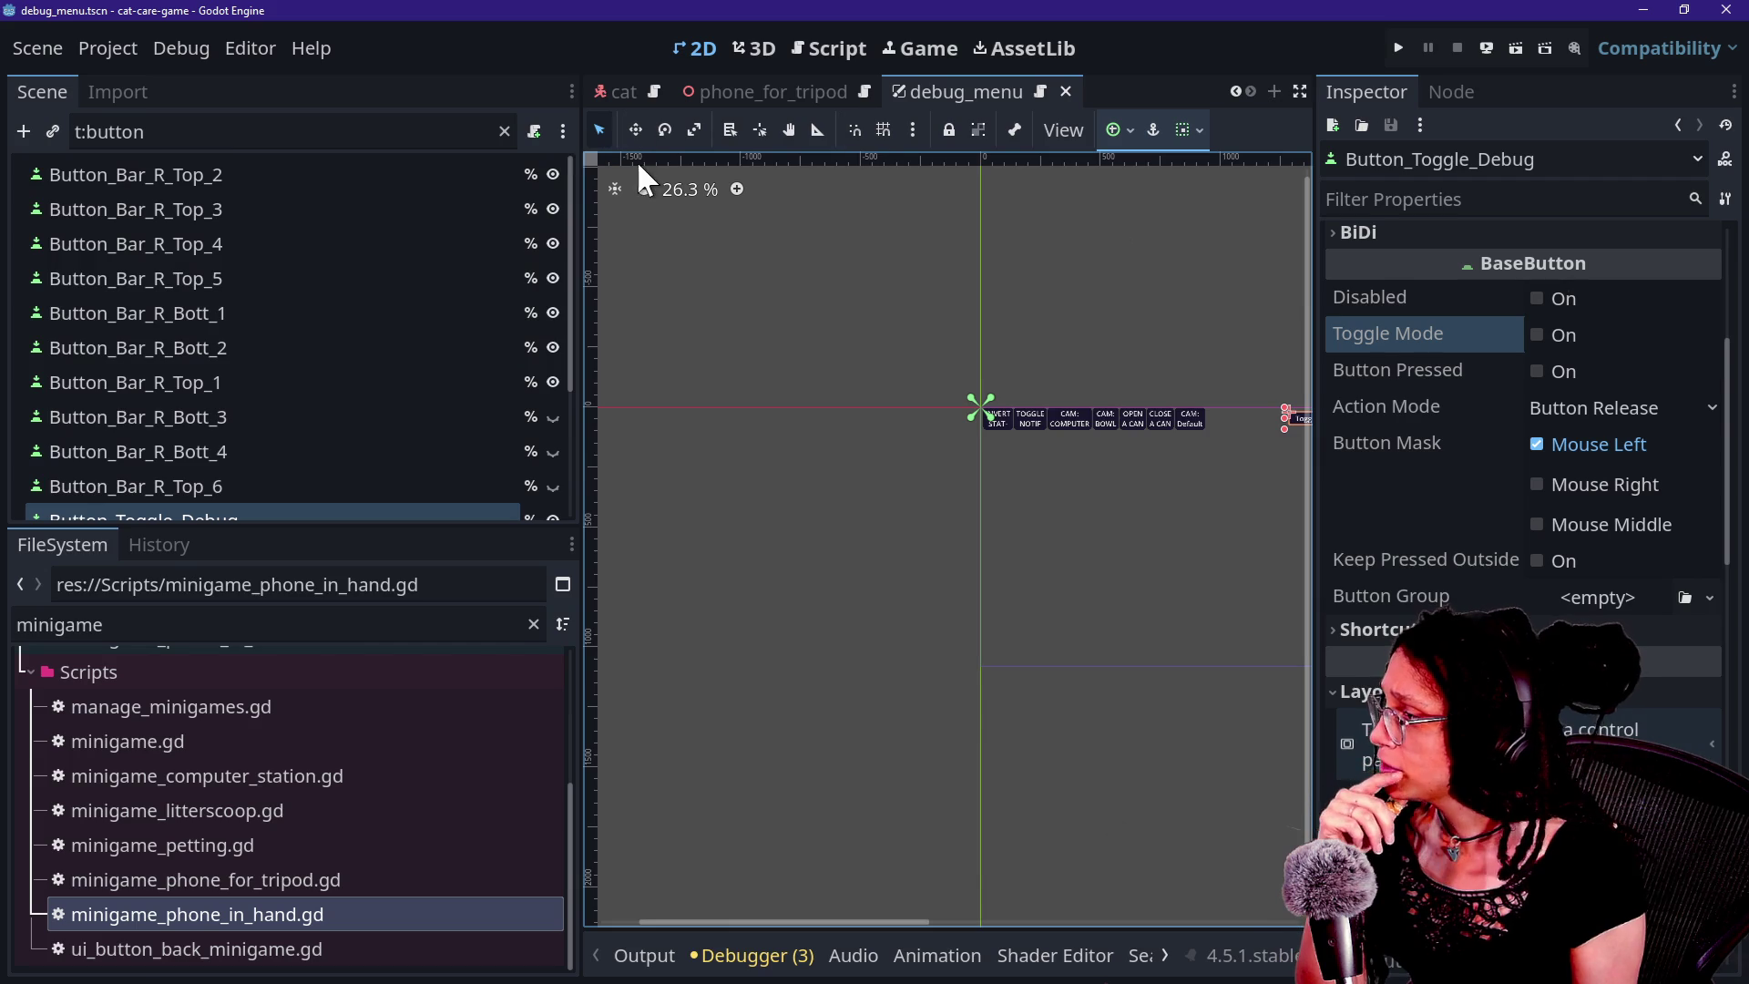
left_click(504, 131)
scroll(511, 228, "up", 3)
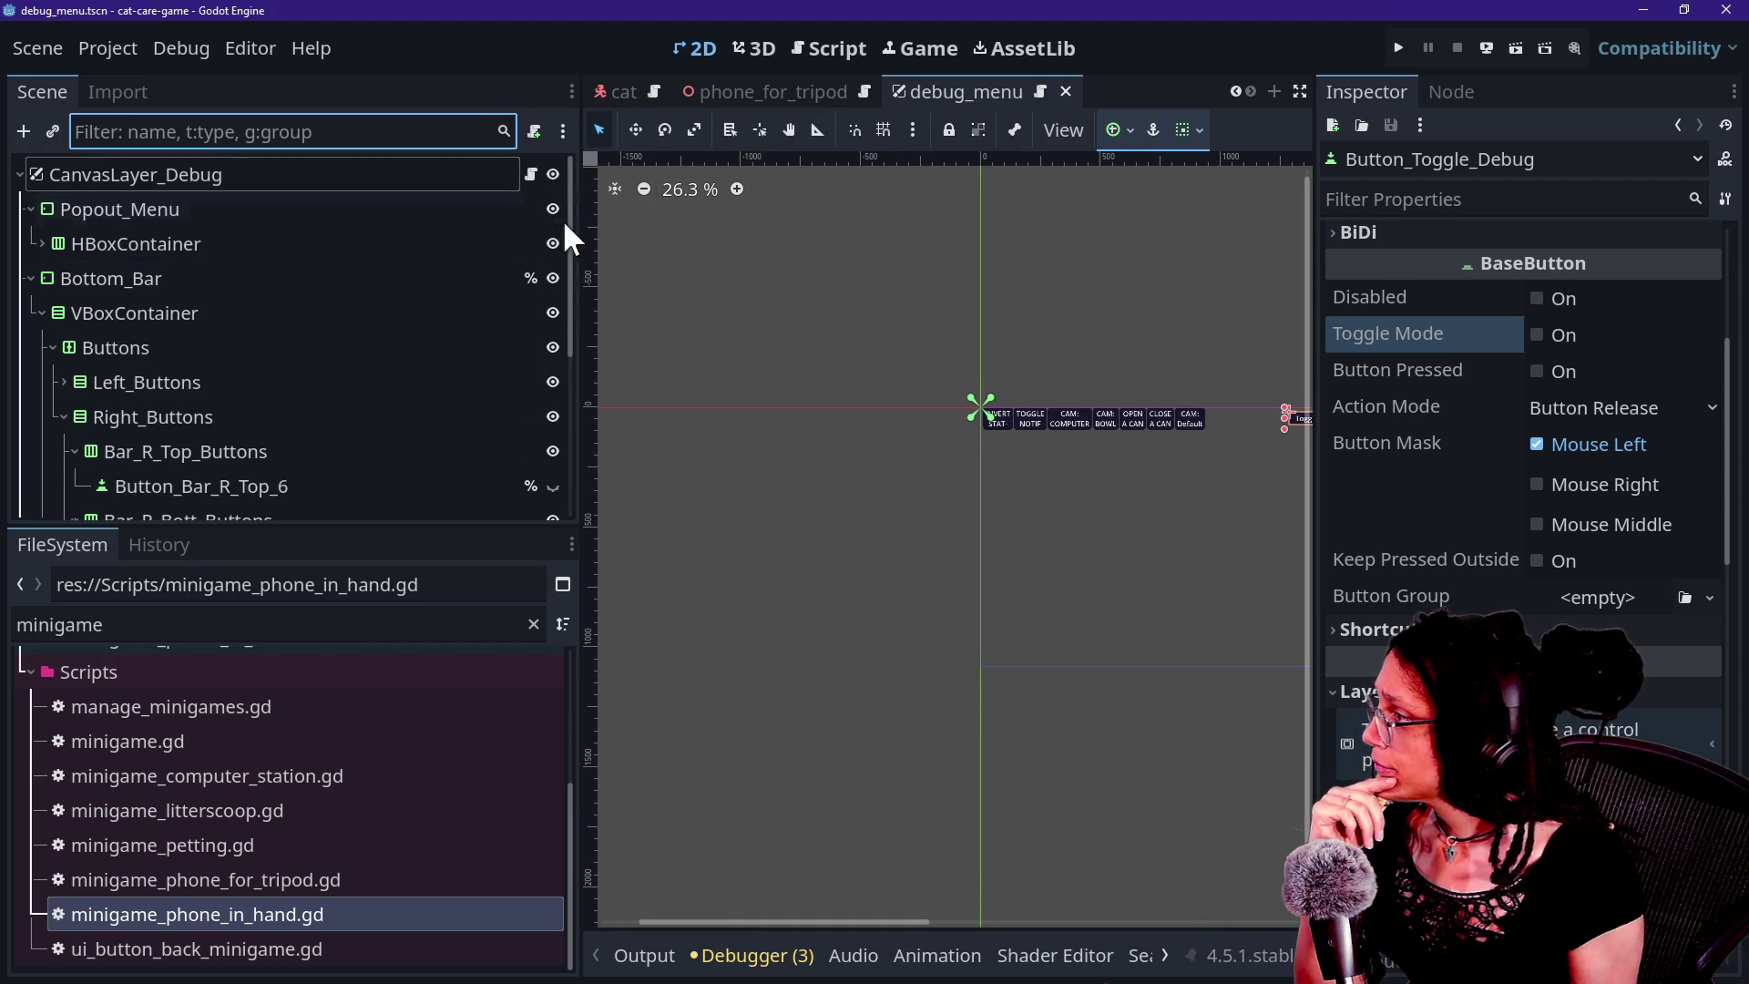
scroll(409, 306, "down", 5)
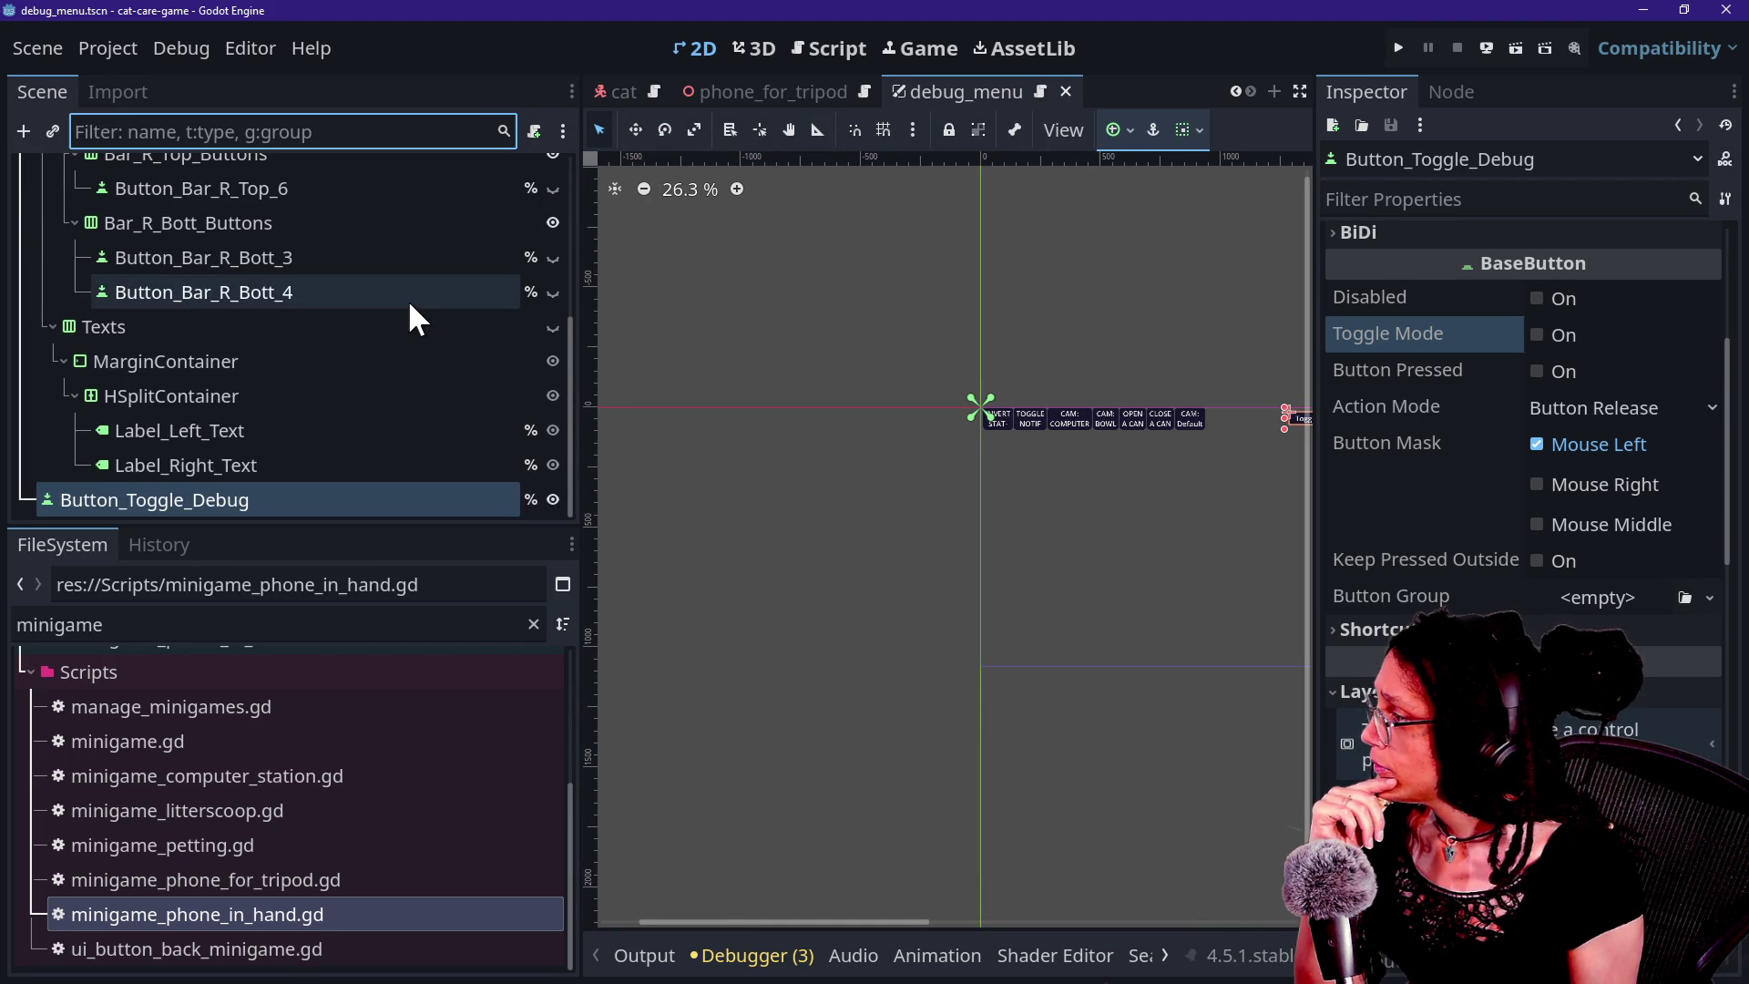
left_click(1030, 420)
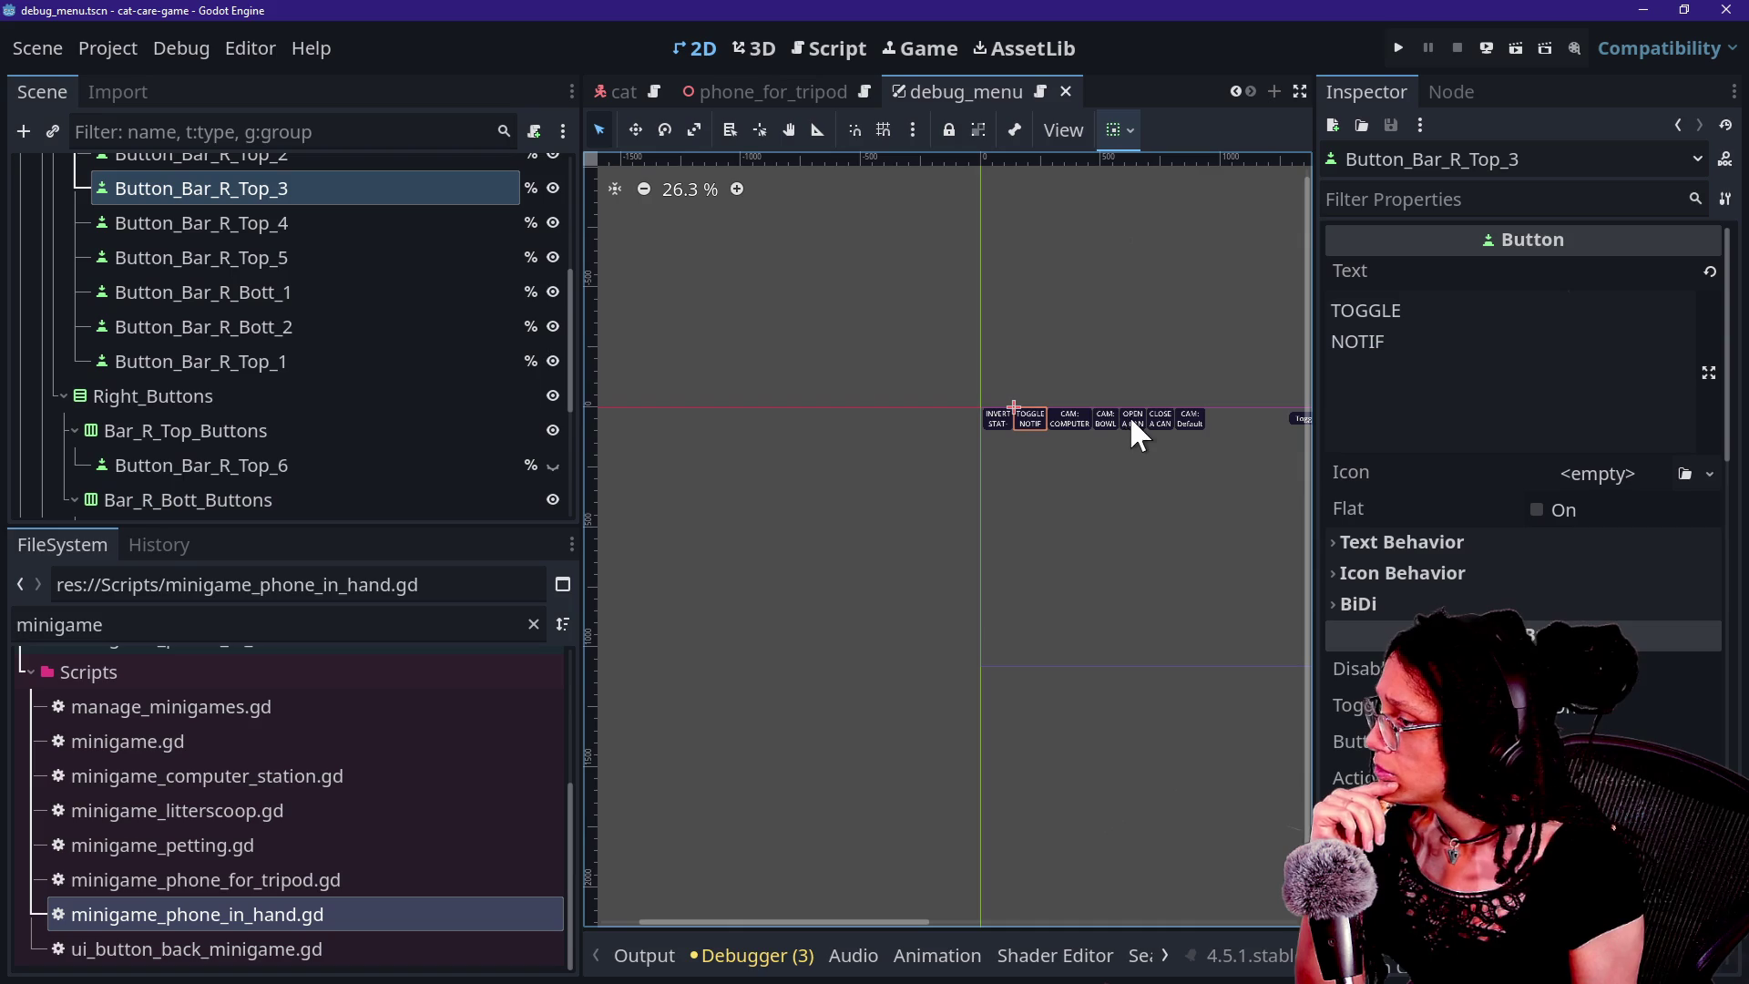
Hide Bottom_Bar with its visibility eye and relaunch the game.
scroll(362, 353, "up", 4)
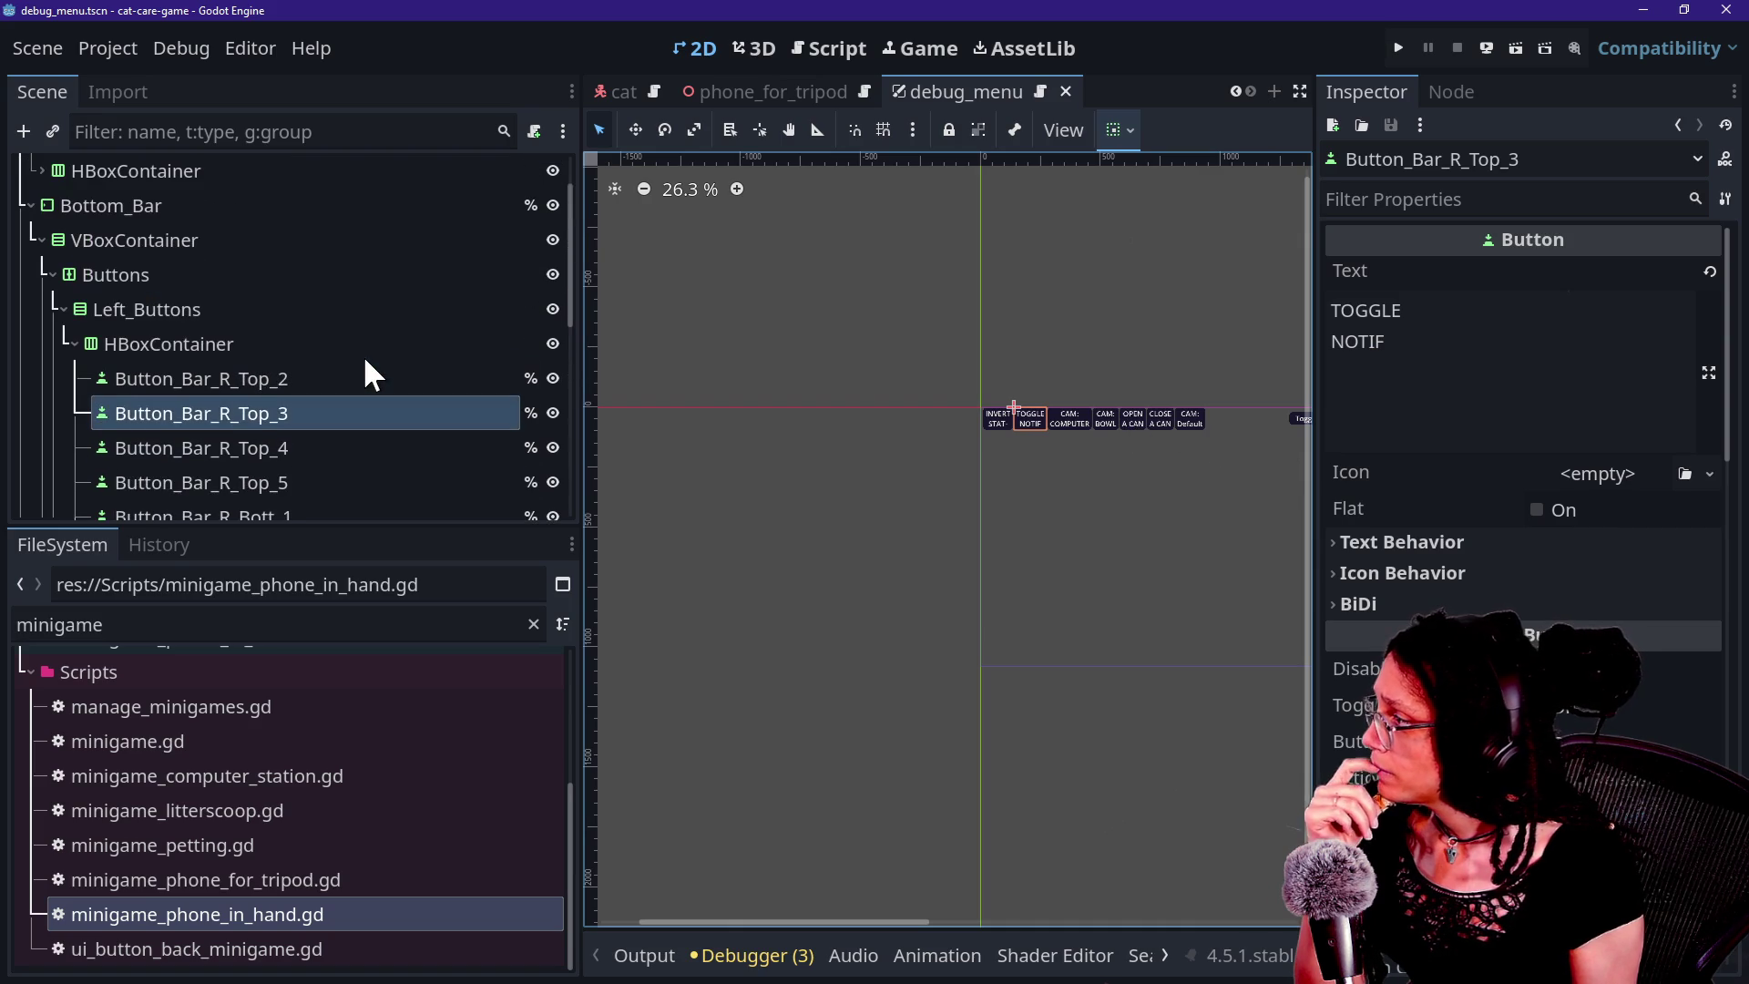
left_click(552, 205)
left_click(552, 205)
left_click(552, 205)
left_click(1410, 51)
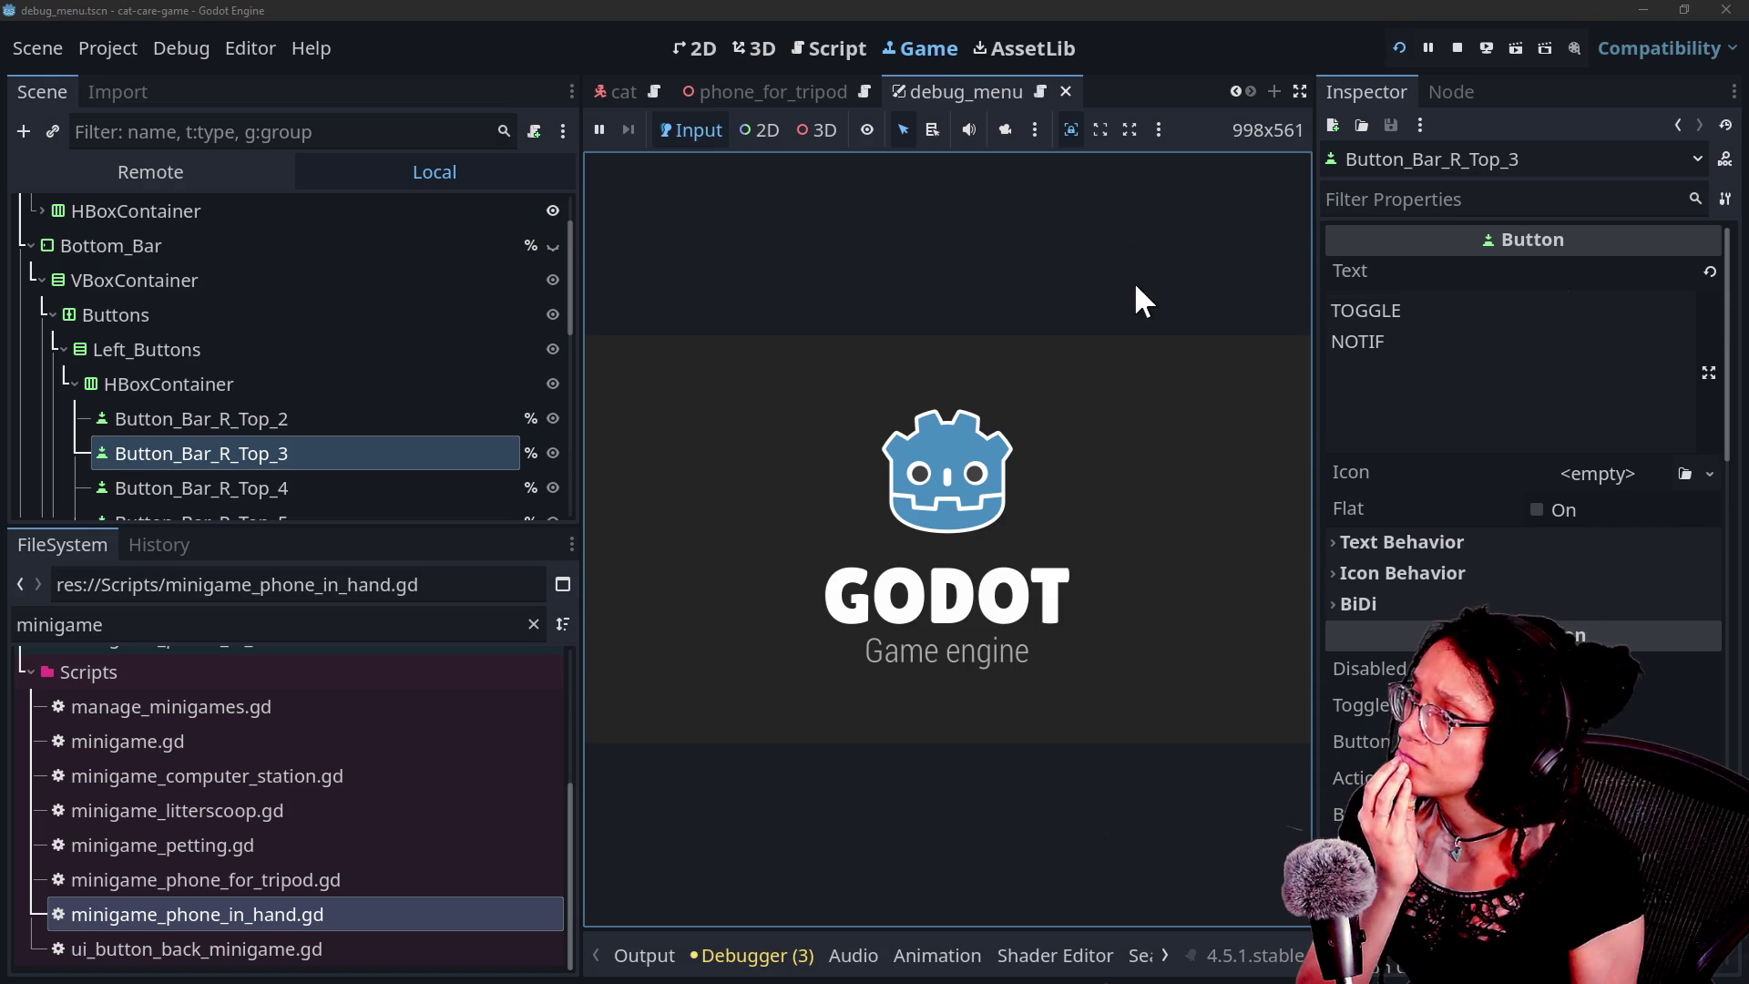
Make Bottom_Bar visible again in the running game.
left_click(1299, 91)
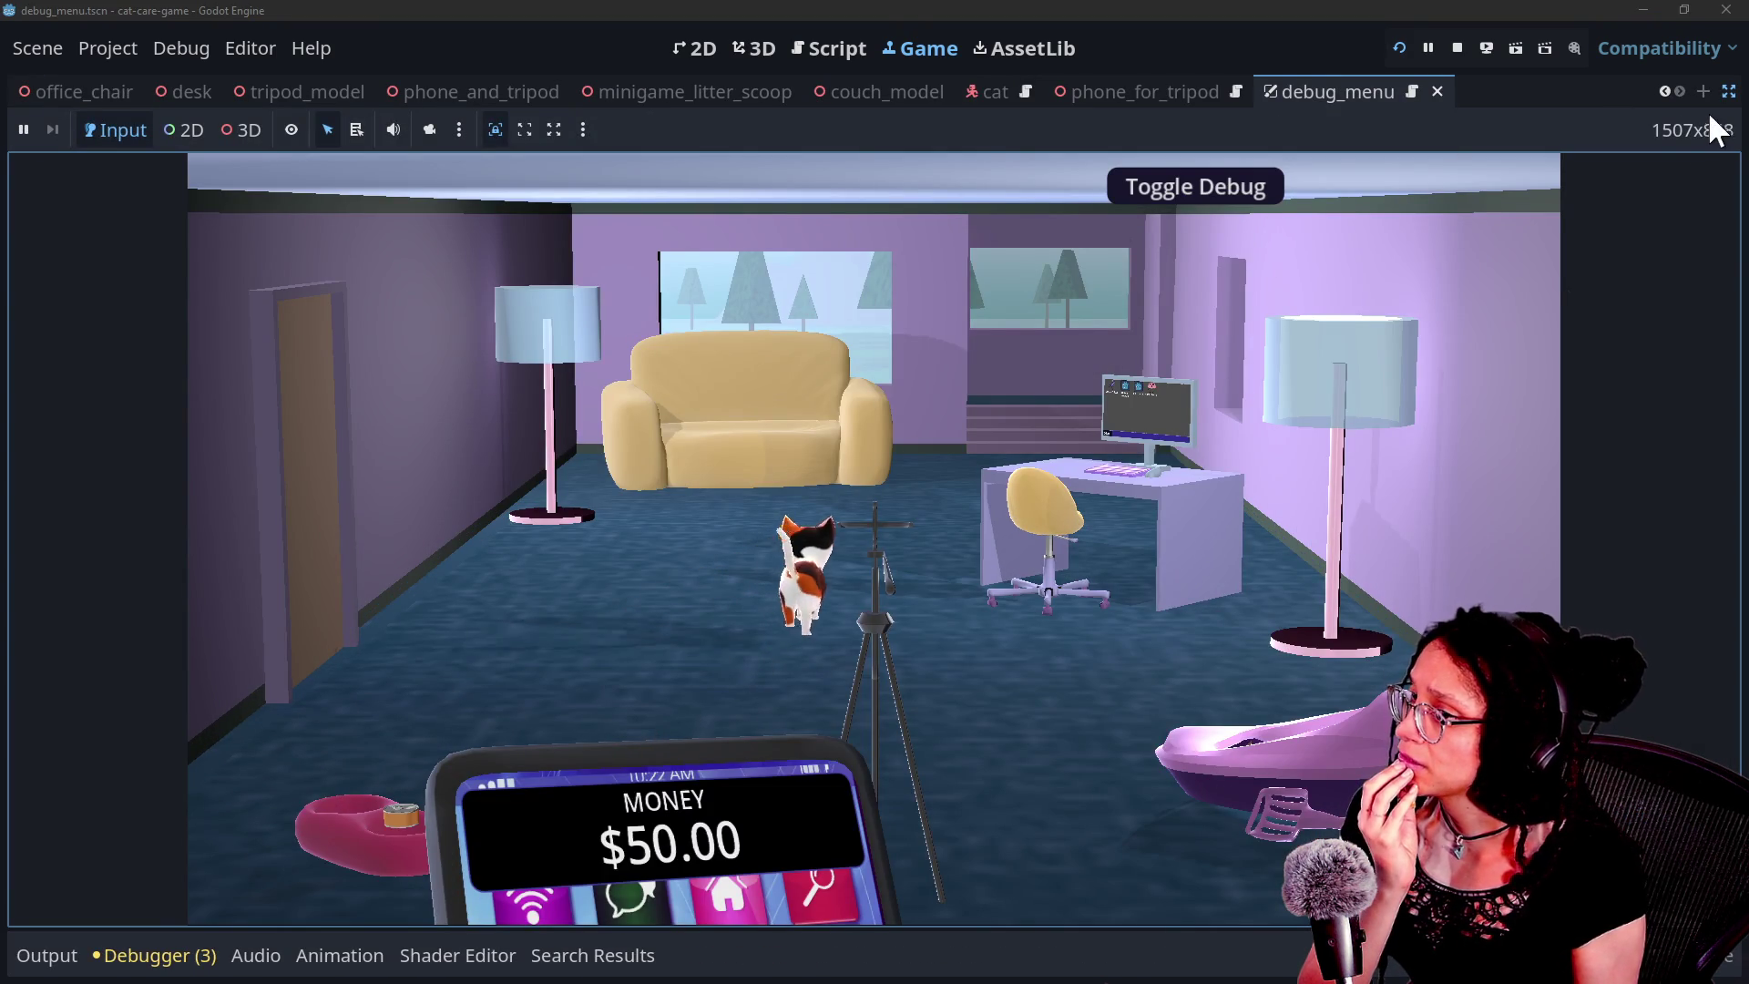
left_click(1727, 91)
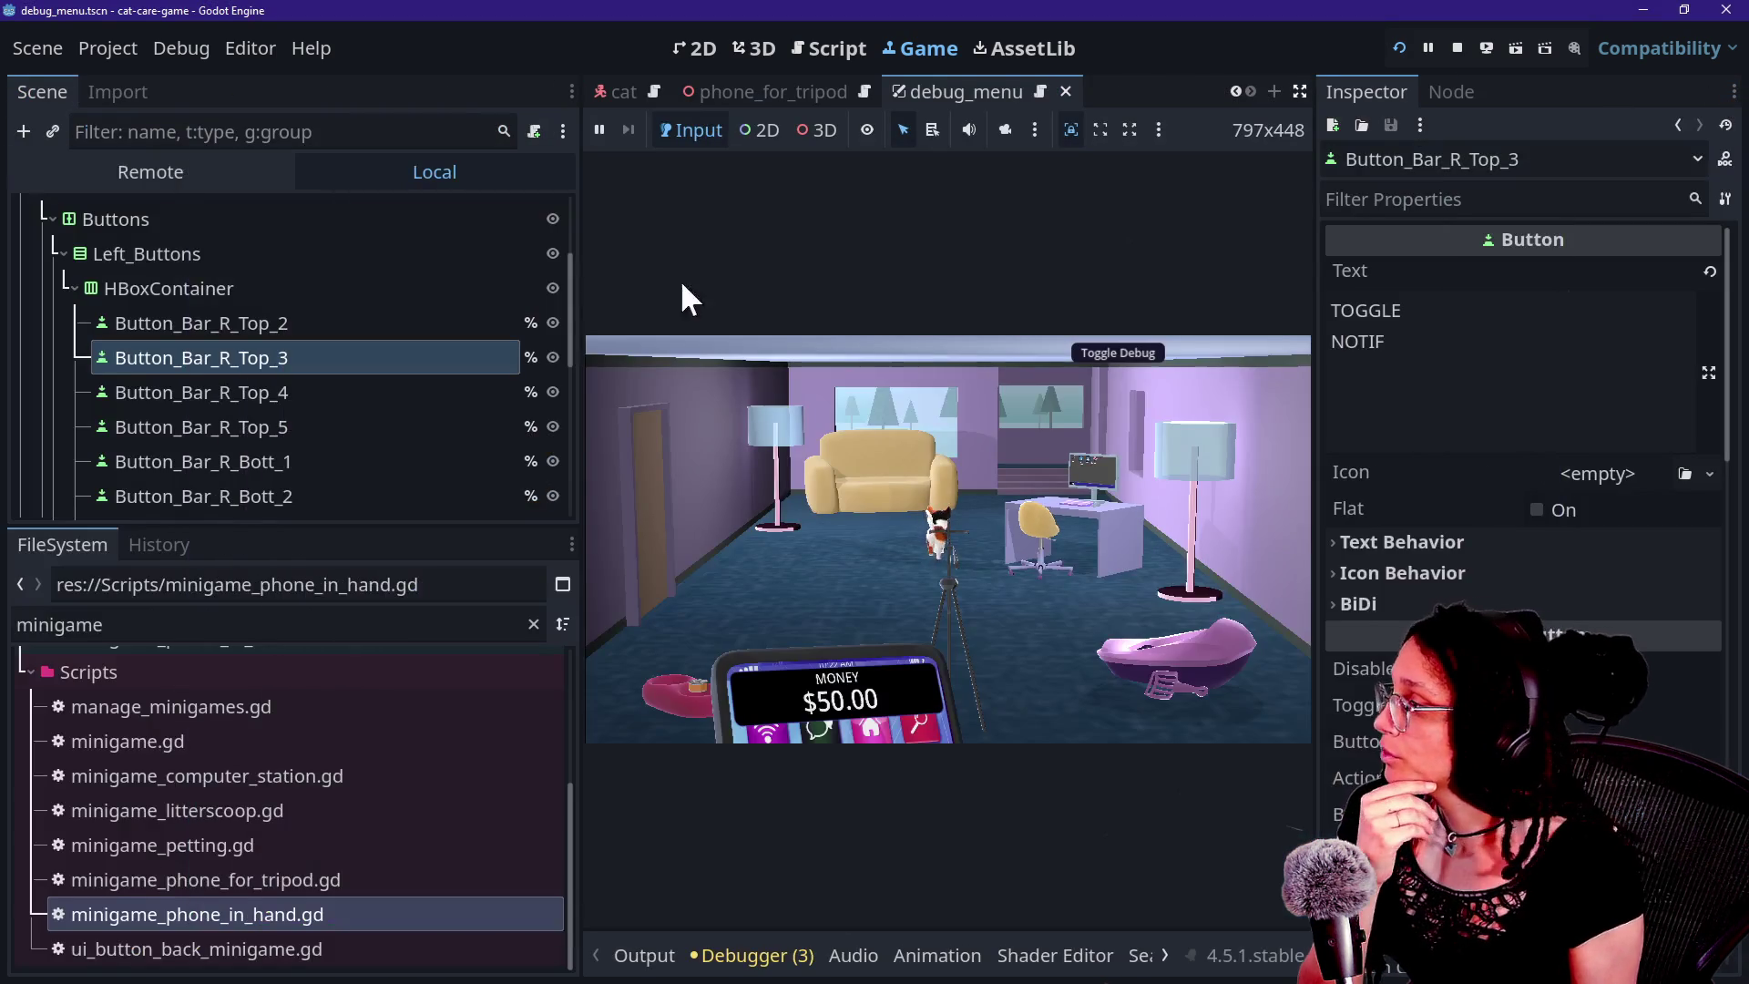
scroll(512, 266, "up", 5)
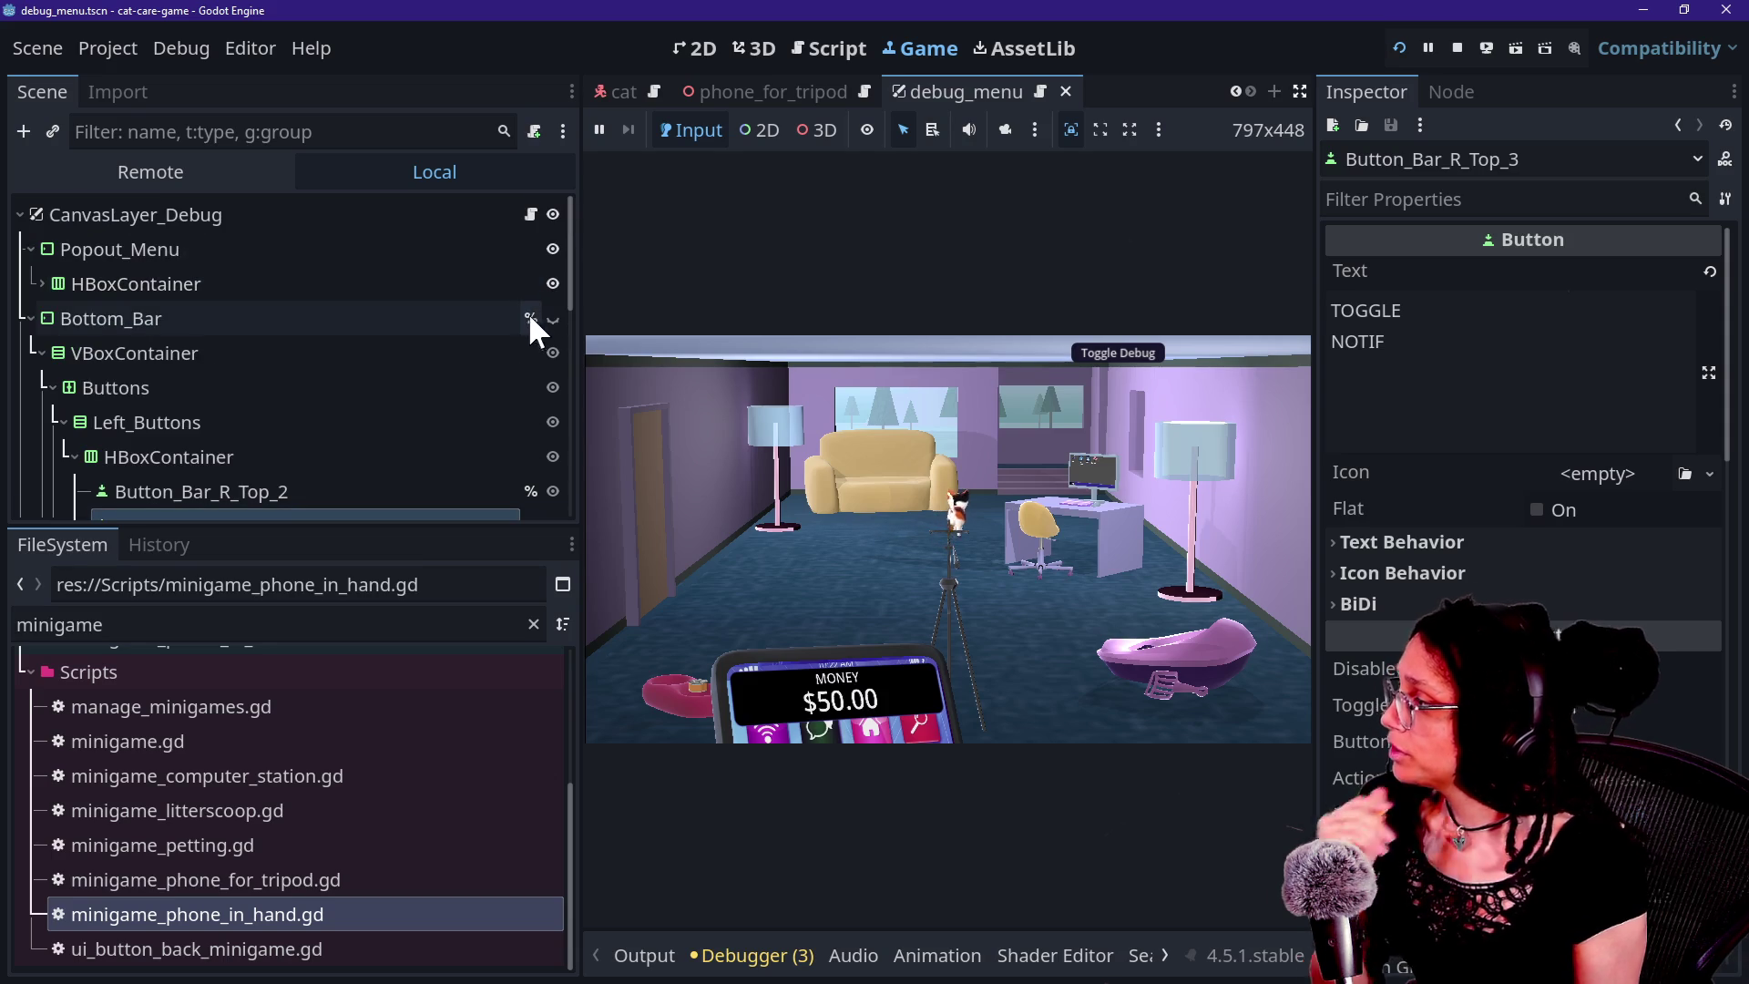
left_click(549, 318)
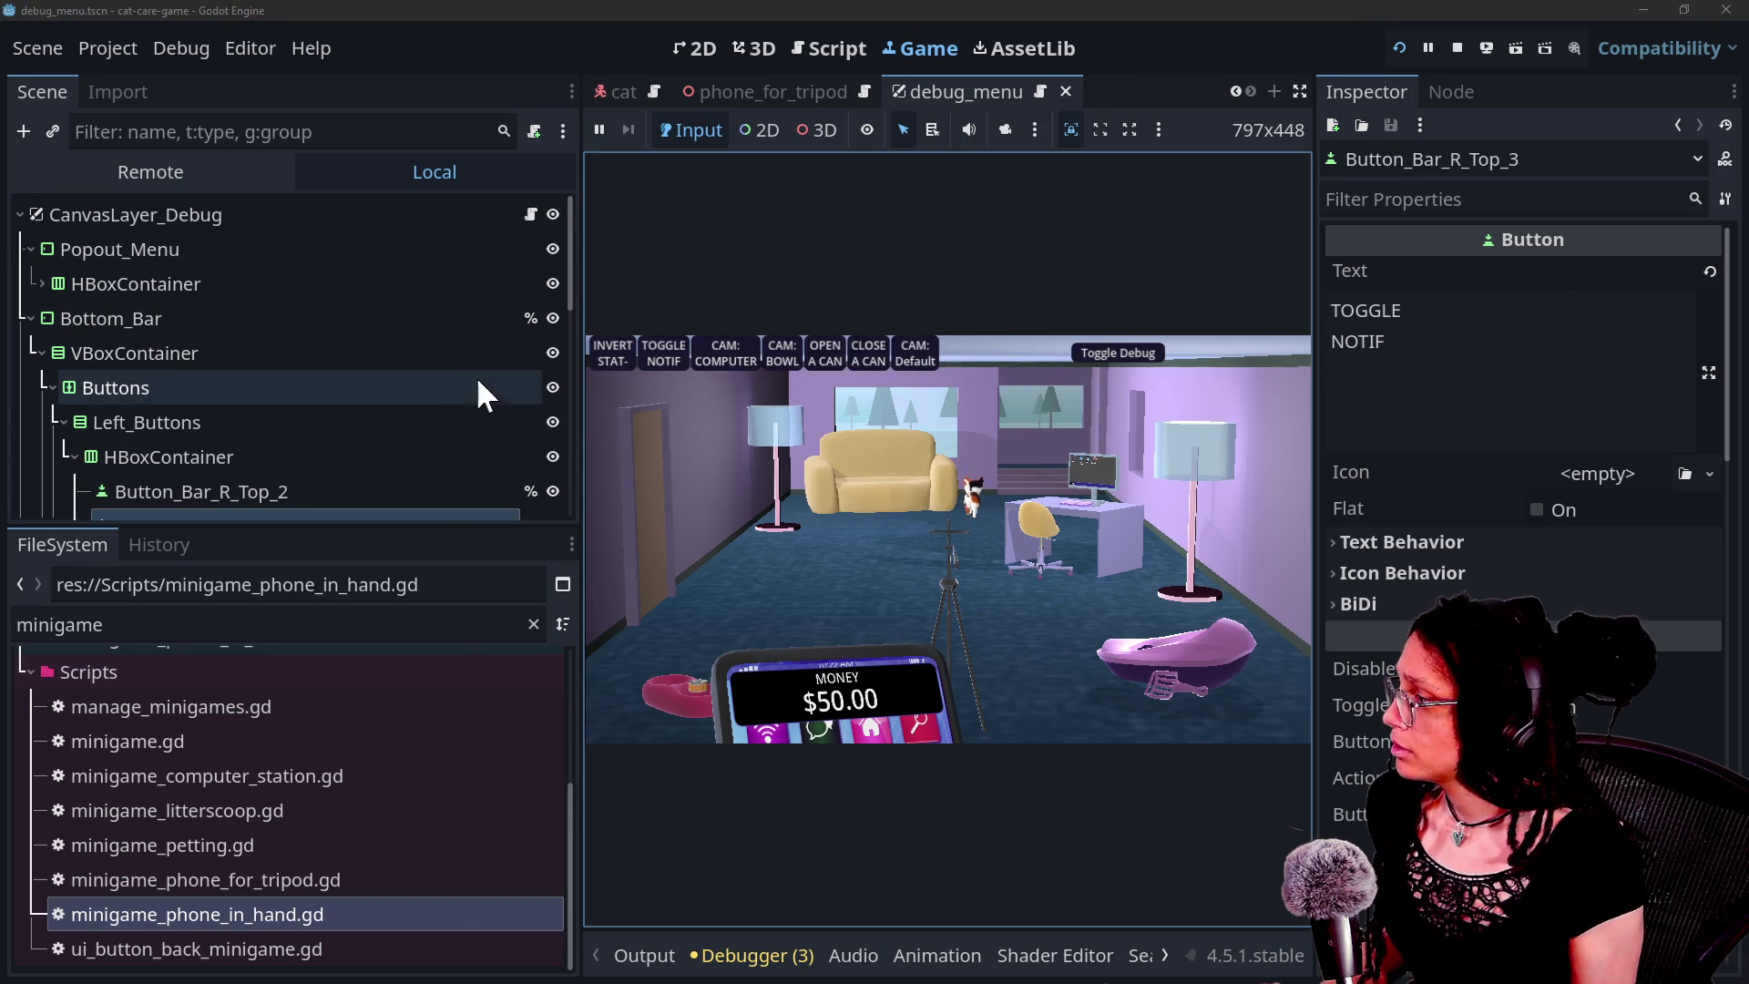
double_click(543, 384)
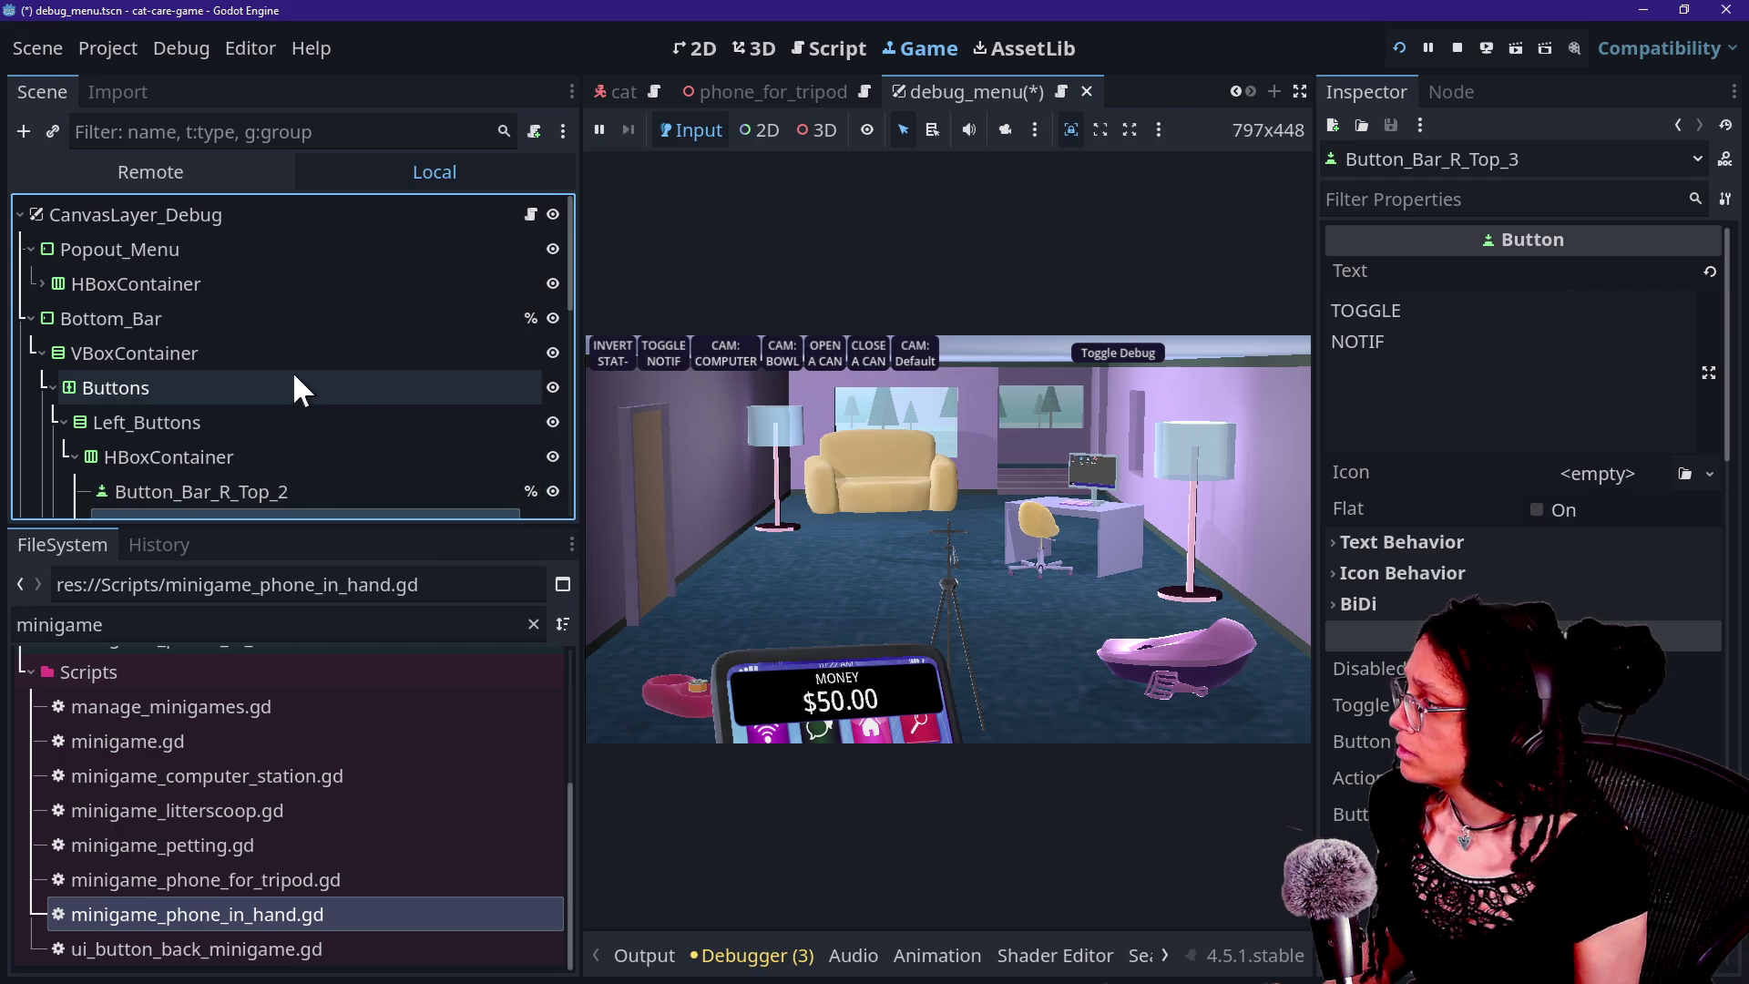
Open Bottom_Bar's debug_menu.gd script in distraction-free mode.
left_click(381, 321)
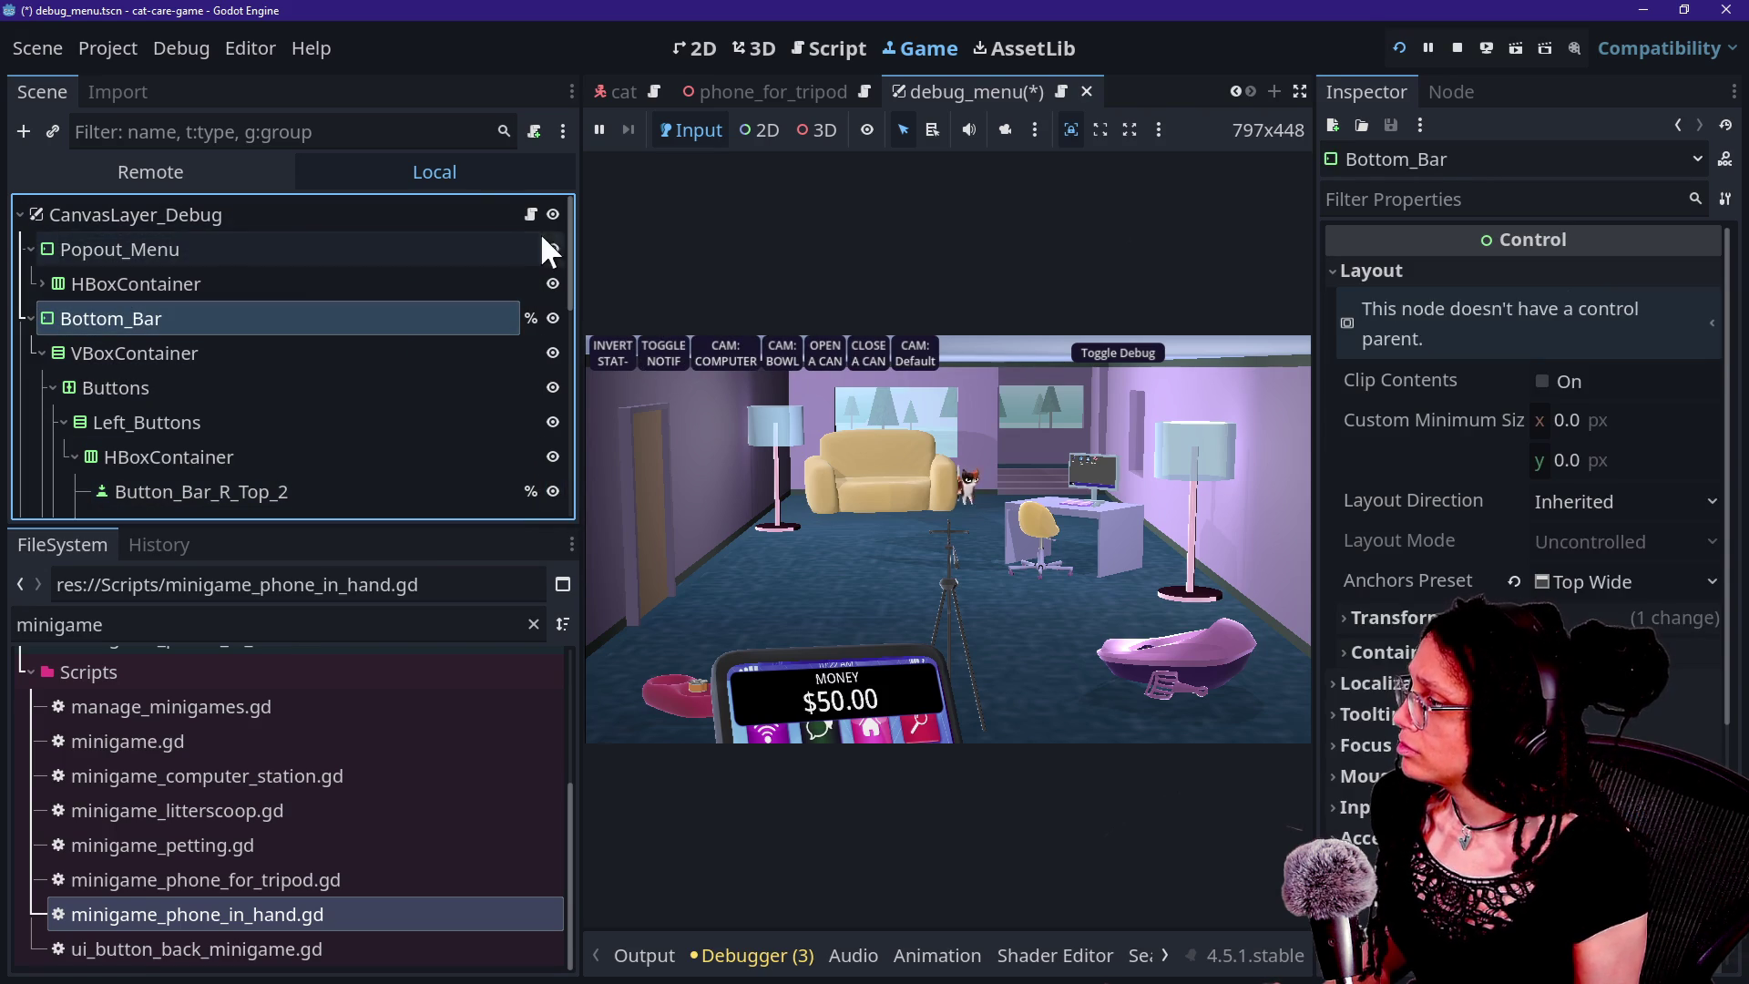
left_click(531, 215)
left_click(1047, 363)
key("ctrl+shift+F11")
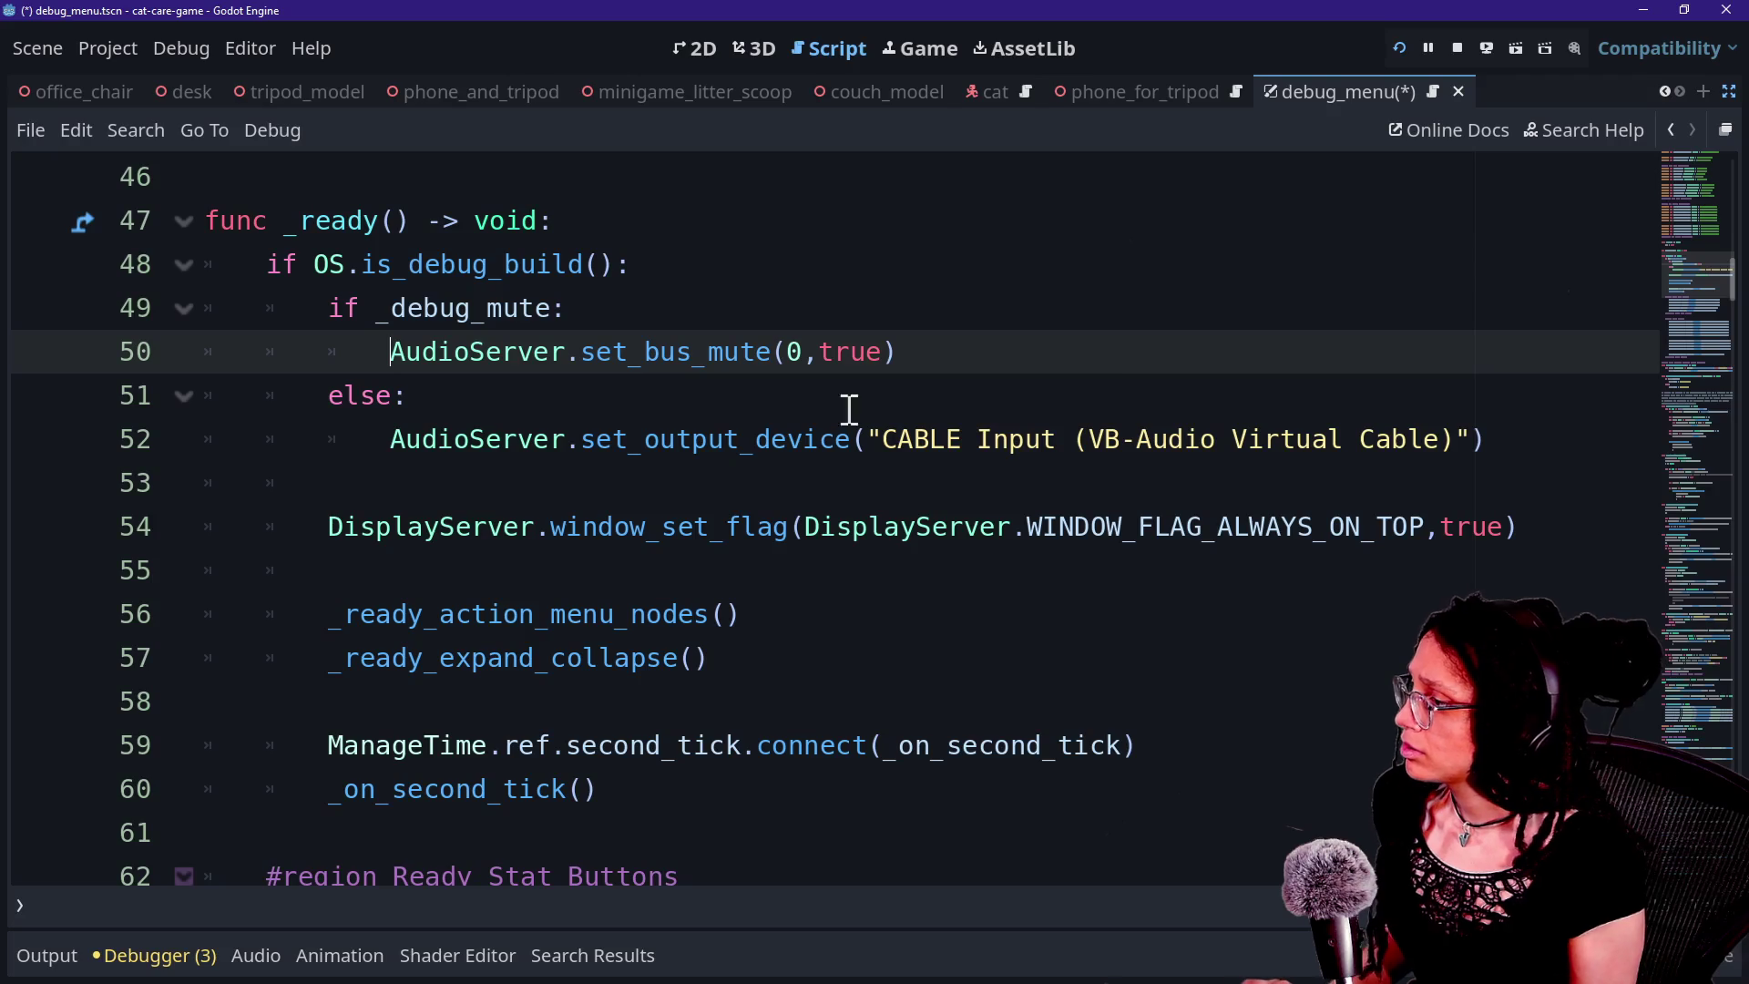
Scroll debug_menu.gd and jump to the _on_button_toggled_debug handler's definition.
scroll(817, 419, "down", 2)
scroll(816, 419, "up", 9)
scroll(817, 419, "down", 1)
scroll(817, 419, "up", 6)
scroll(817, 419, "down", 9)
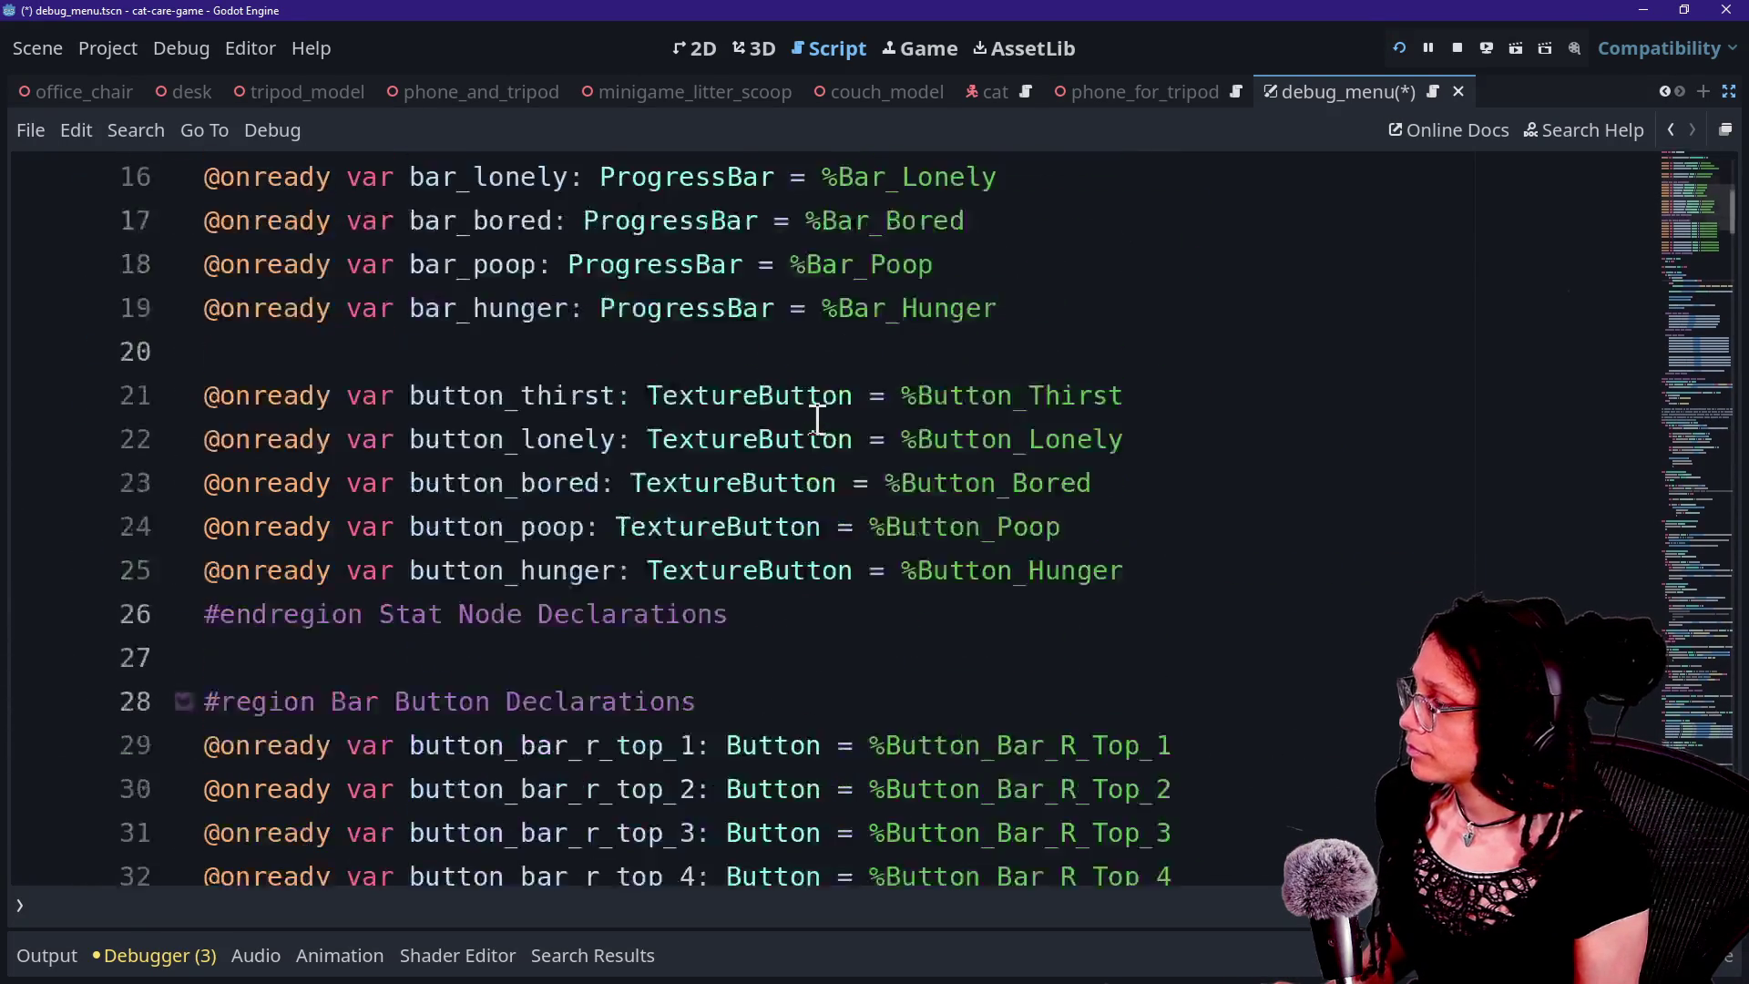
scroll(817, 419, "down", 4)
scroll(817, 419, "up", 13)
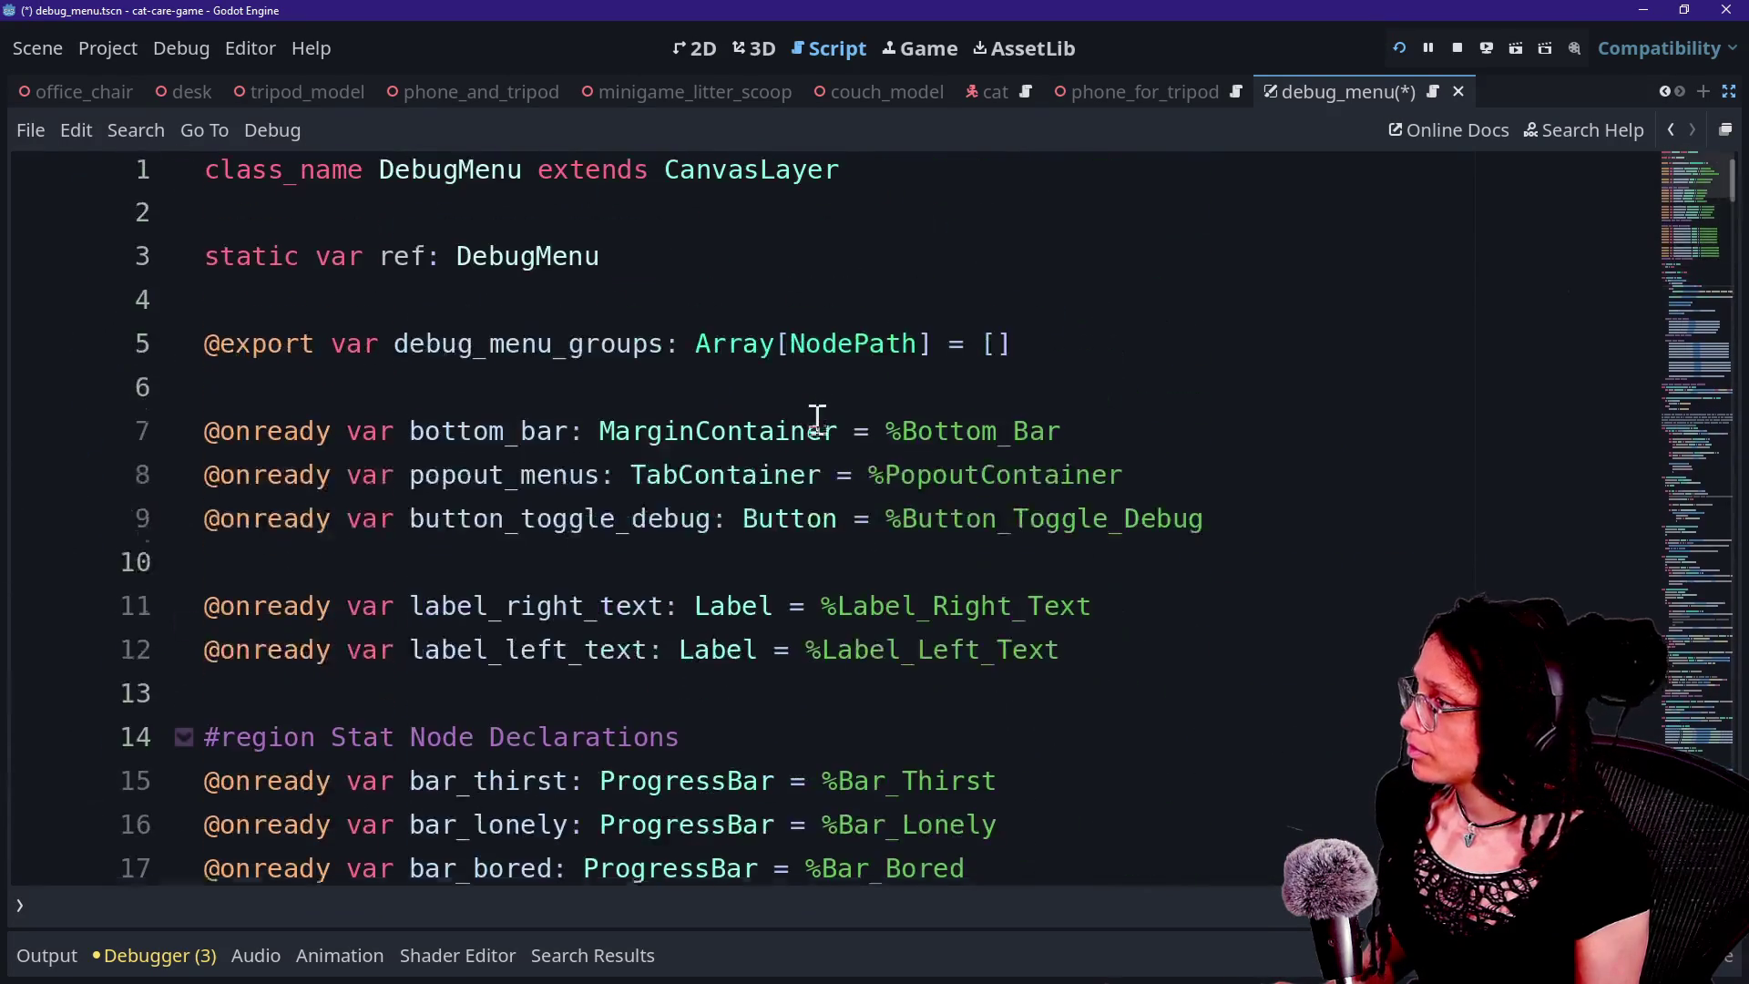
scroll(817, 419, "down", 16)
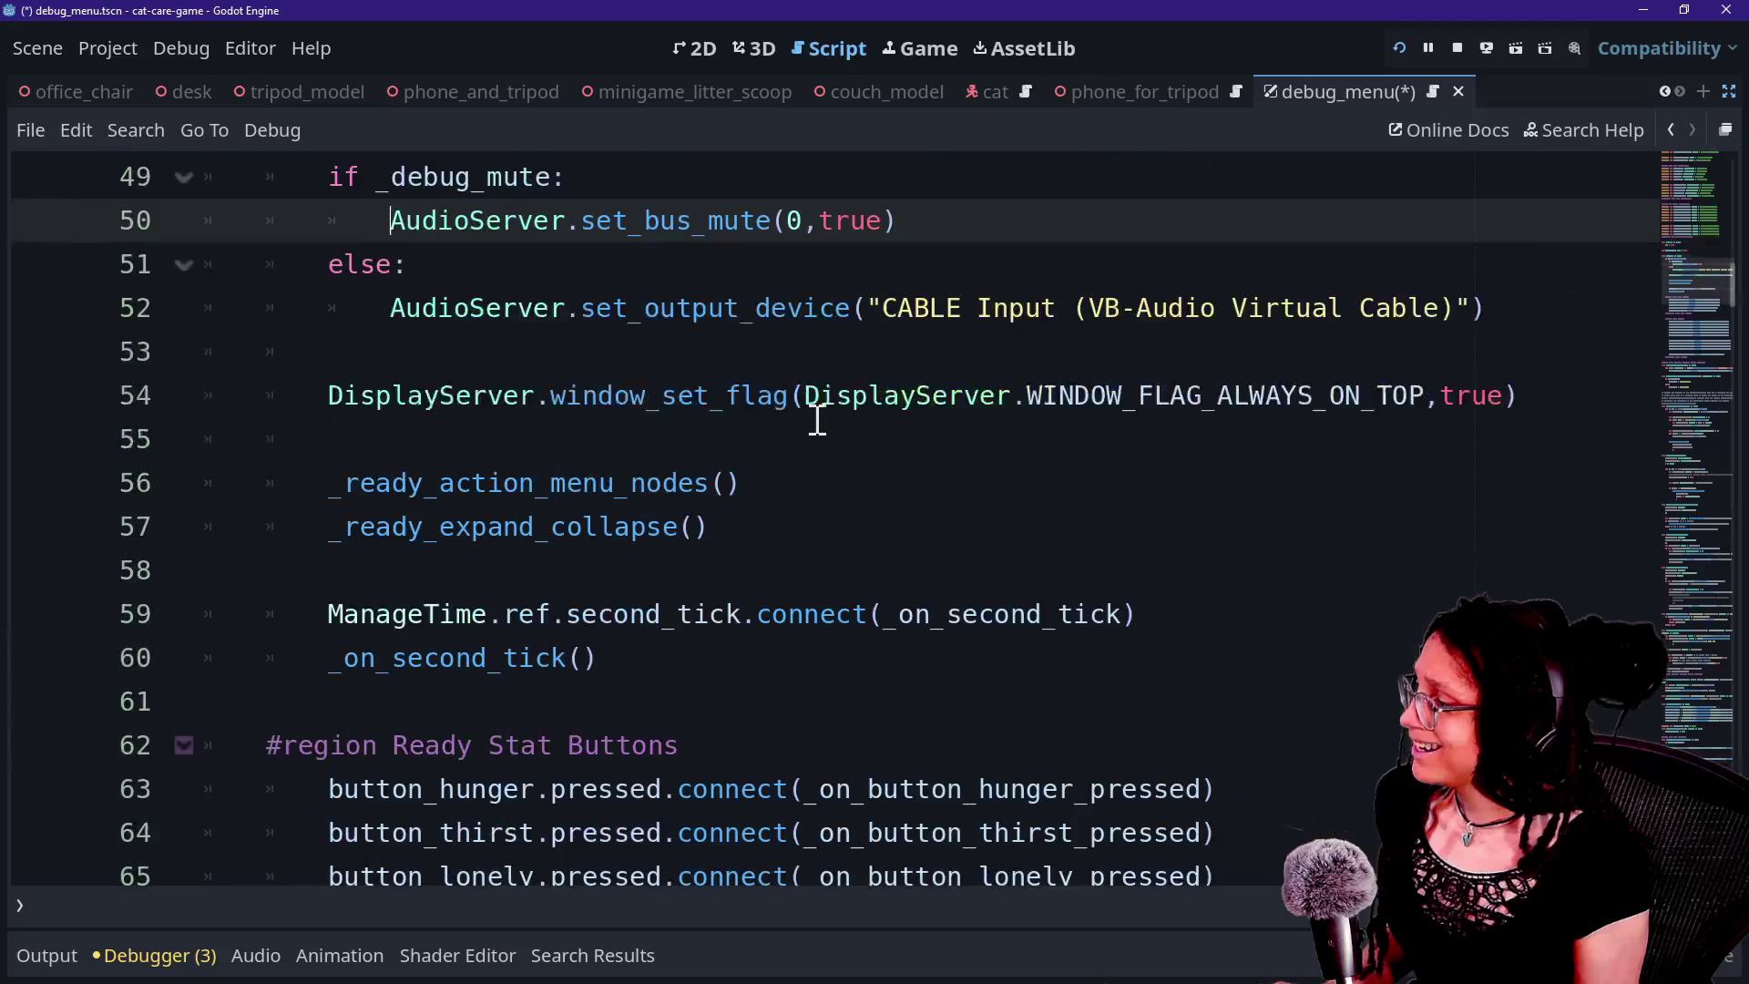
scroll(817, 419, "down", 9)
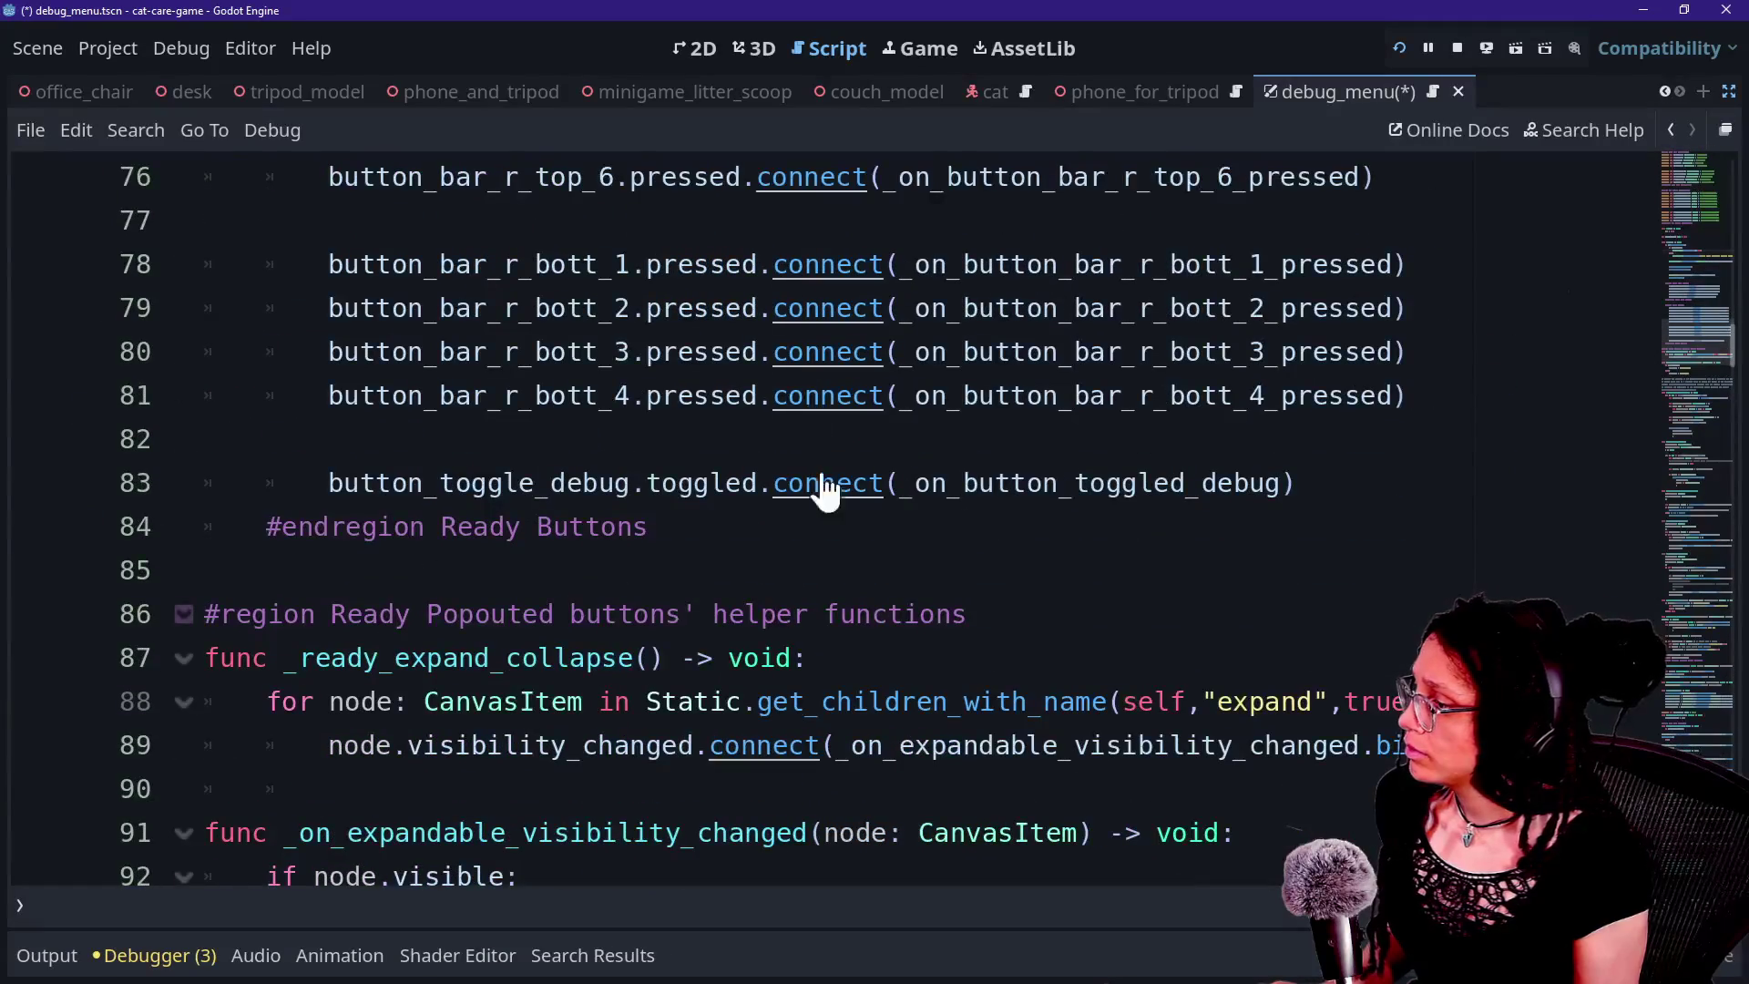
left_click(1024, 501, "ctrl")
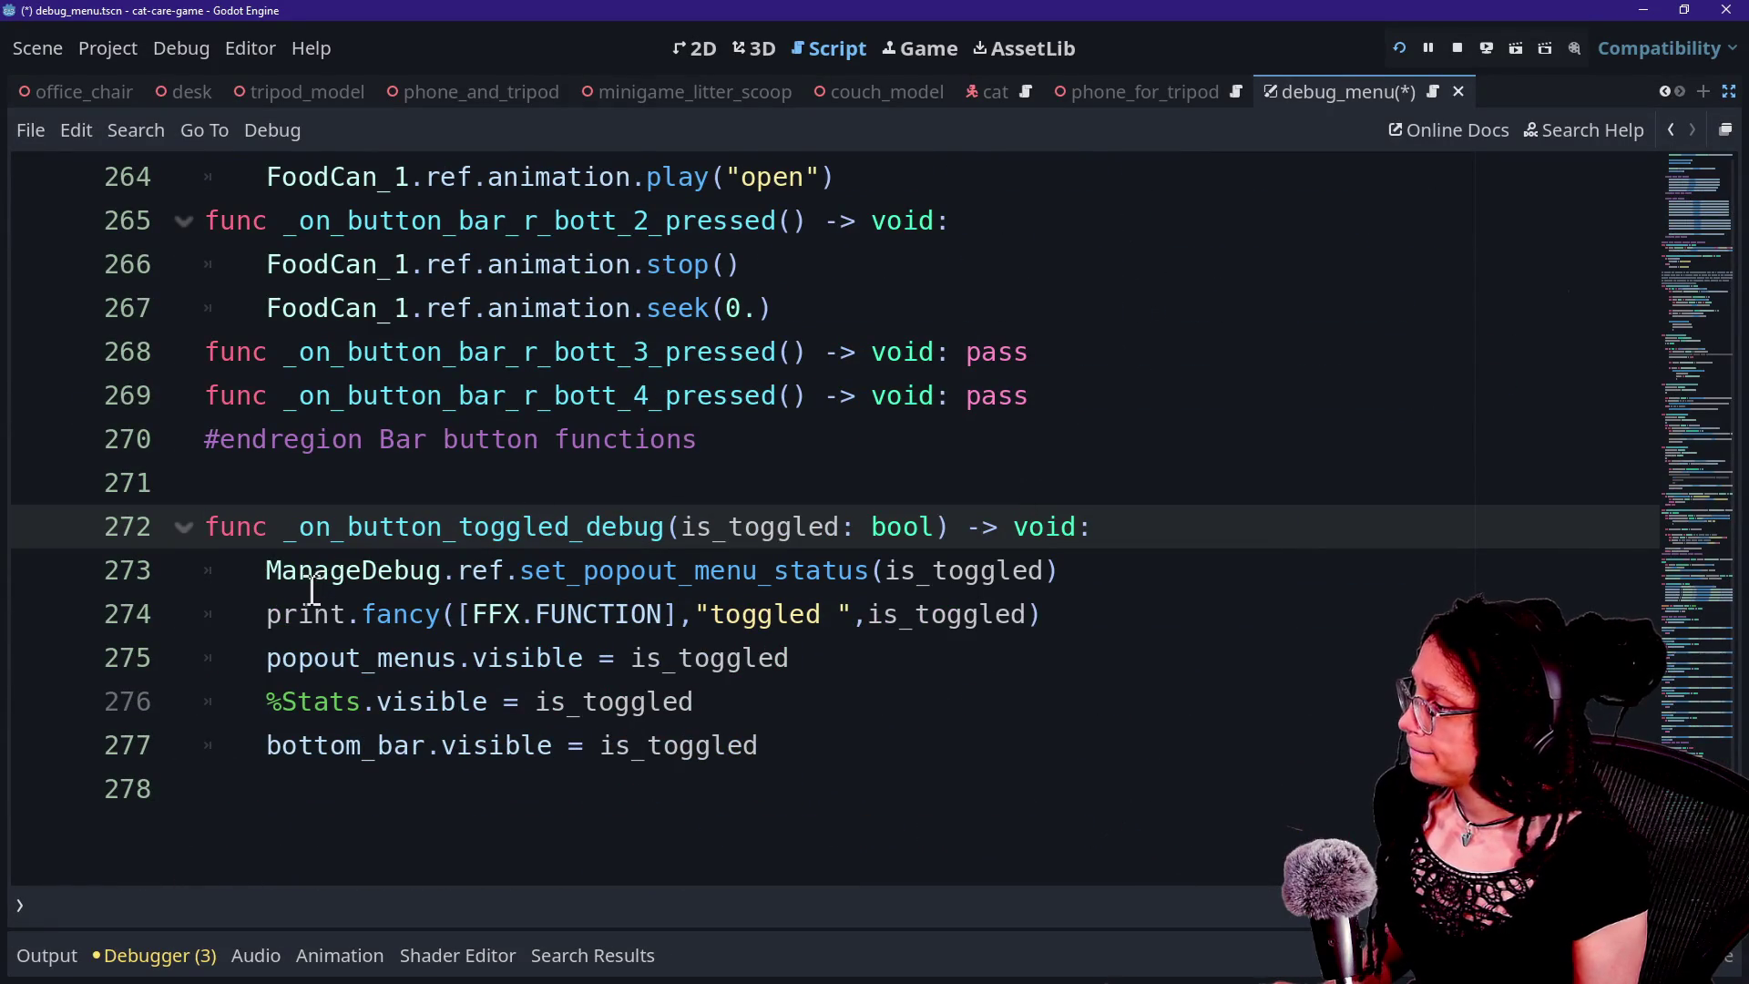
Review the handler's popup status, print and popout_menus visibility lines, then go to bottom_bar's declaration.
left_click(485, 583)
left_click(242, 617)
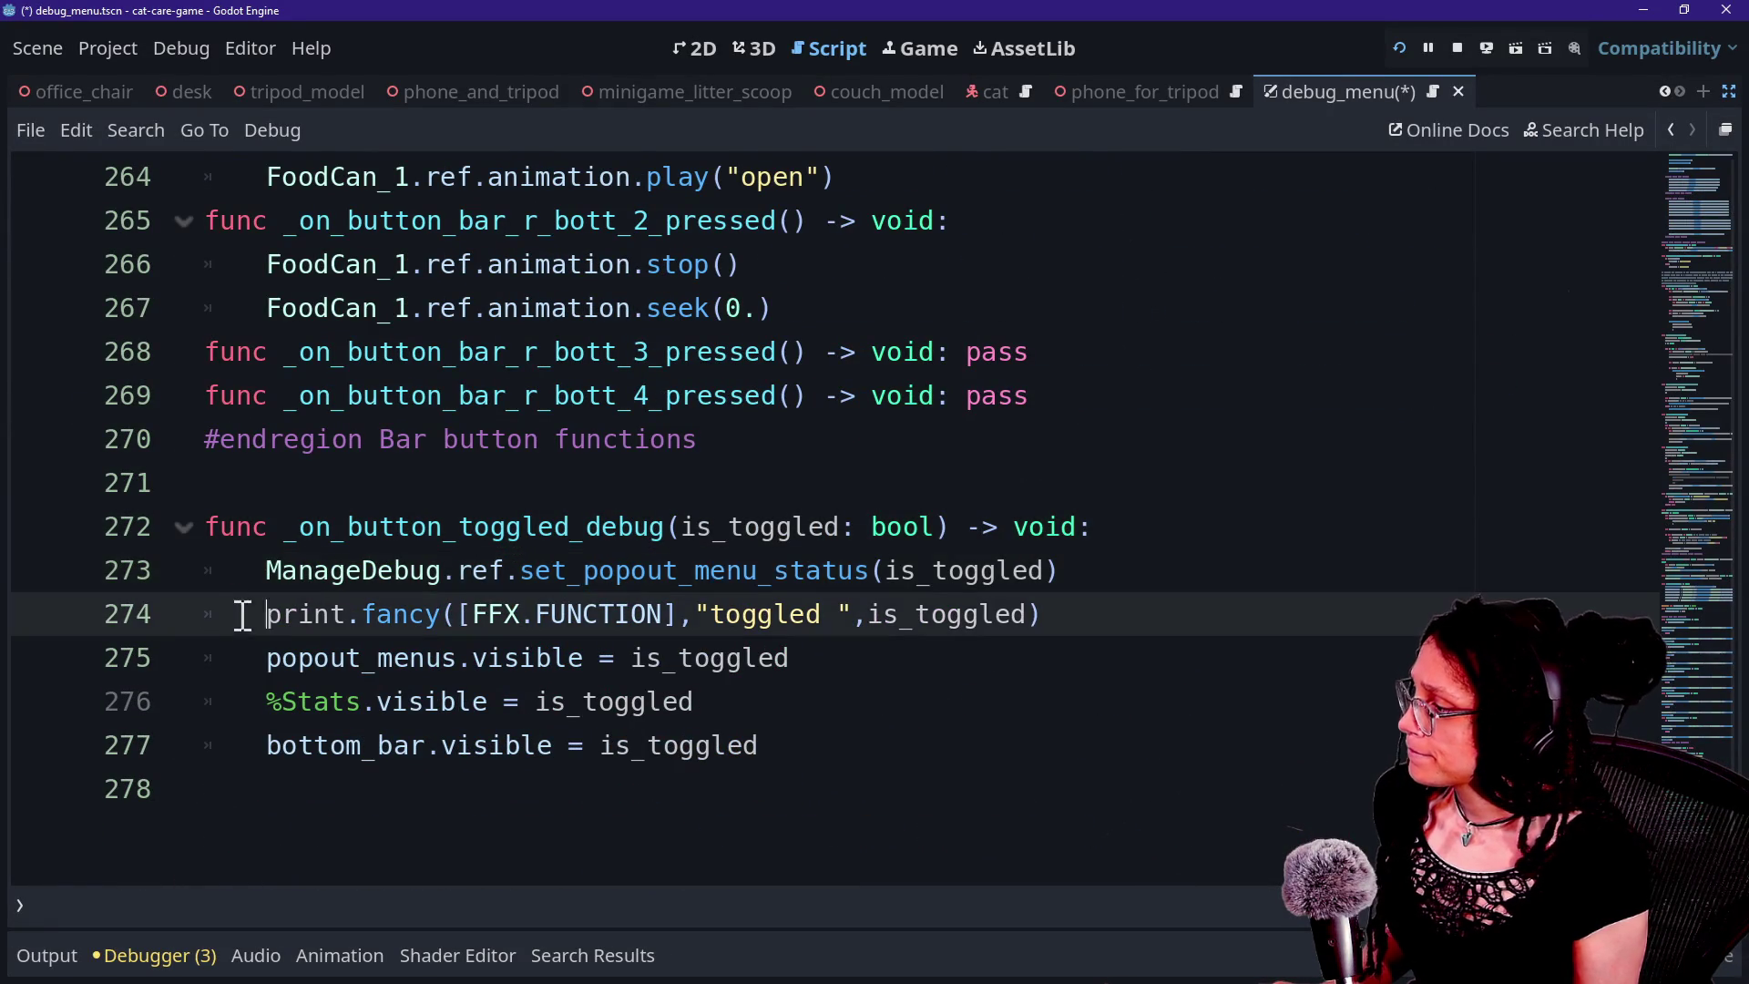
left_click(285, 656)
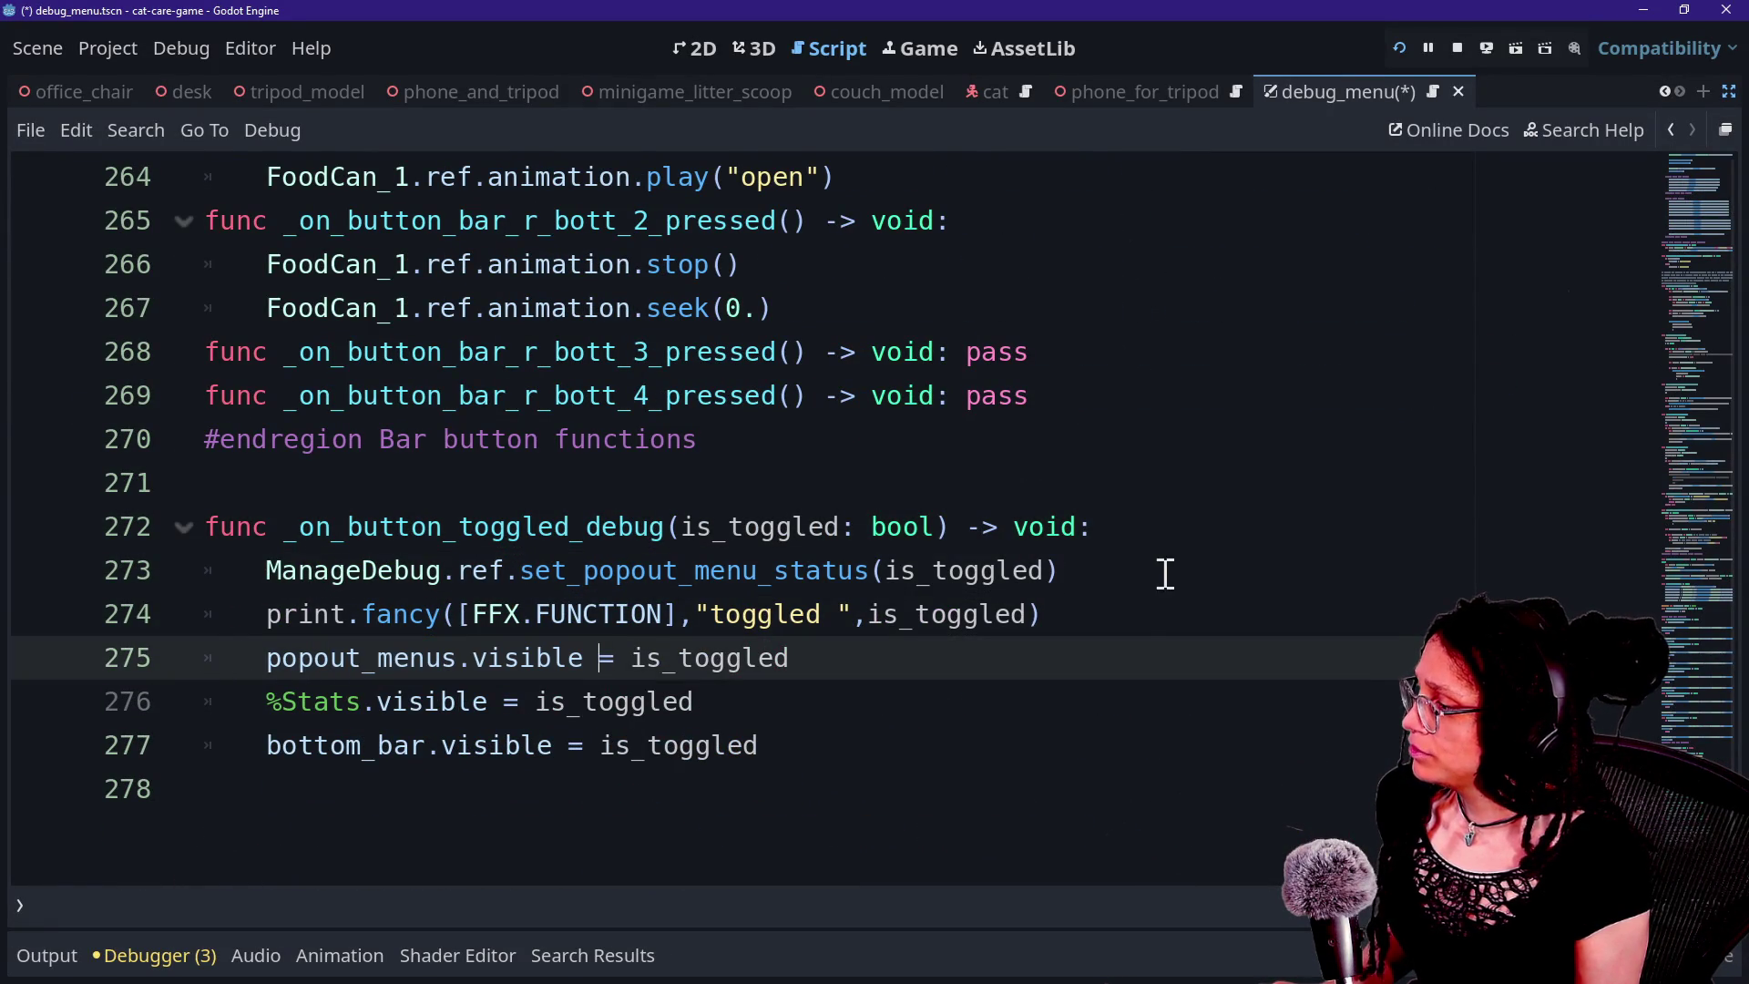
left_click_drag(1166, 574, 1346, 411)
left_click(947, 645)
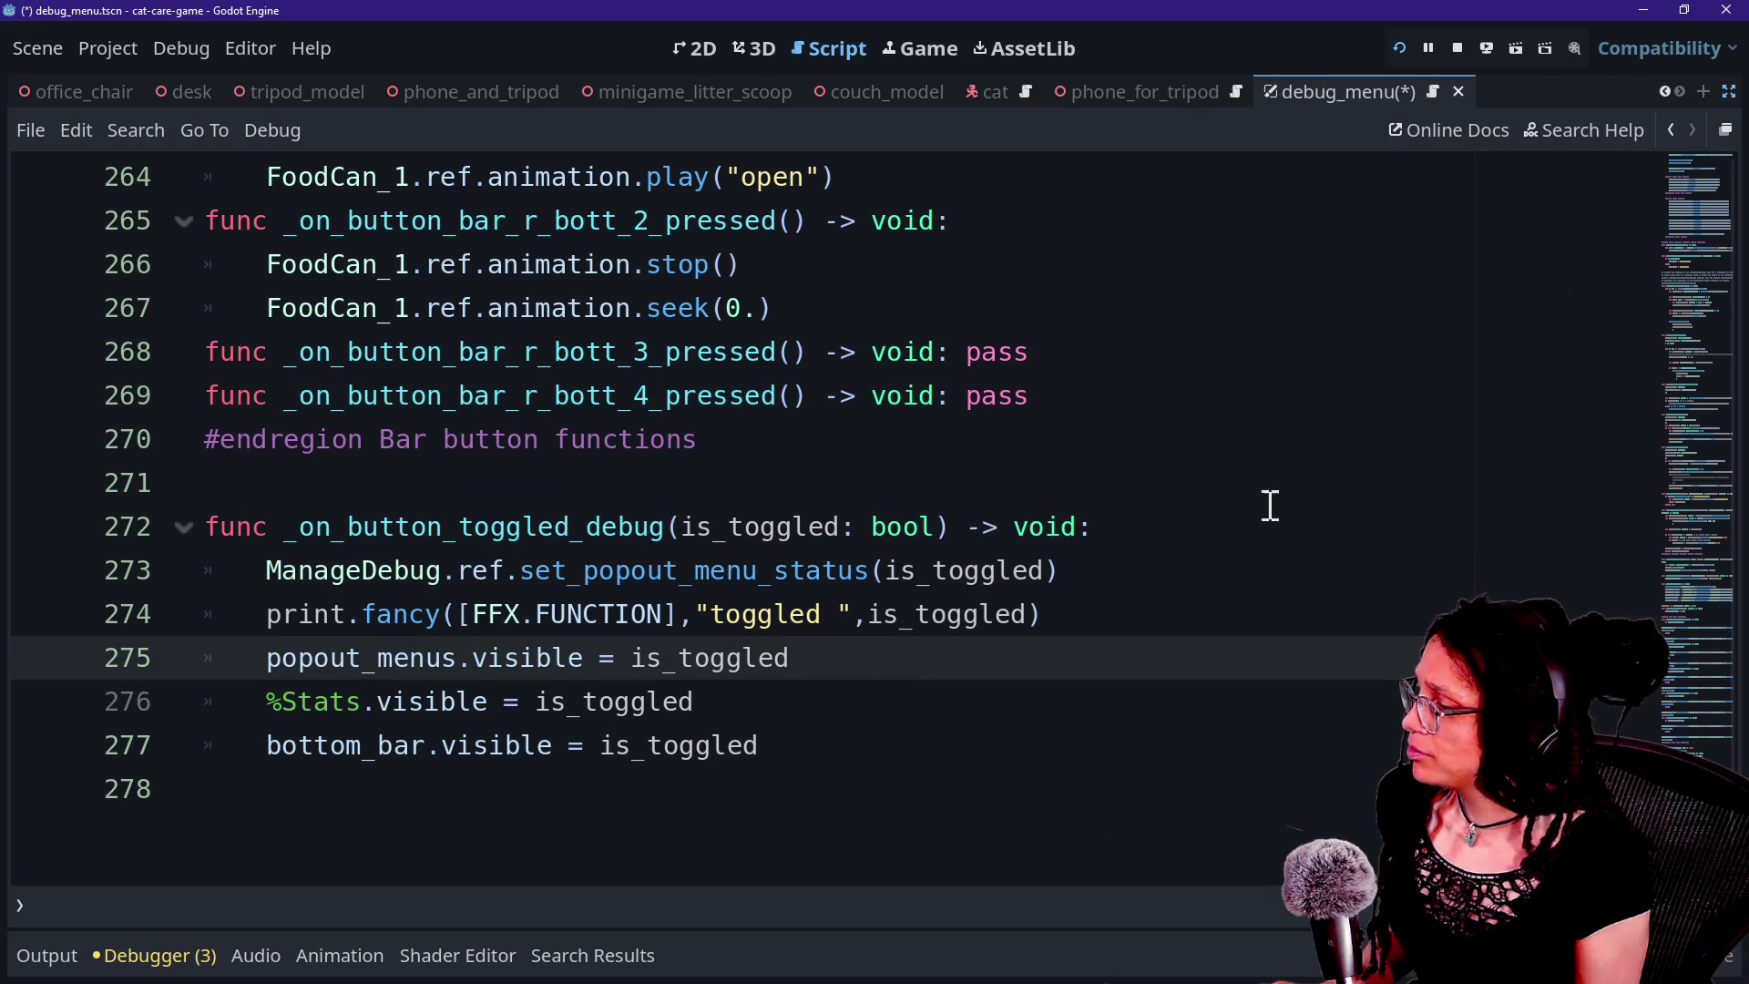
left_click(329, 749, "ctrl")
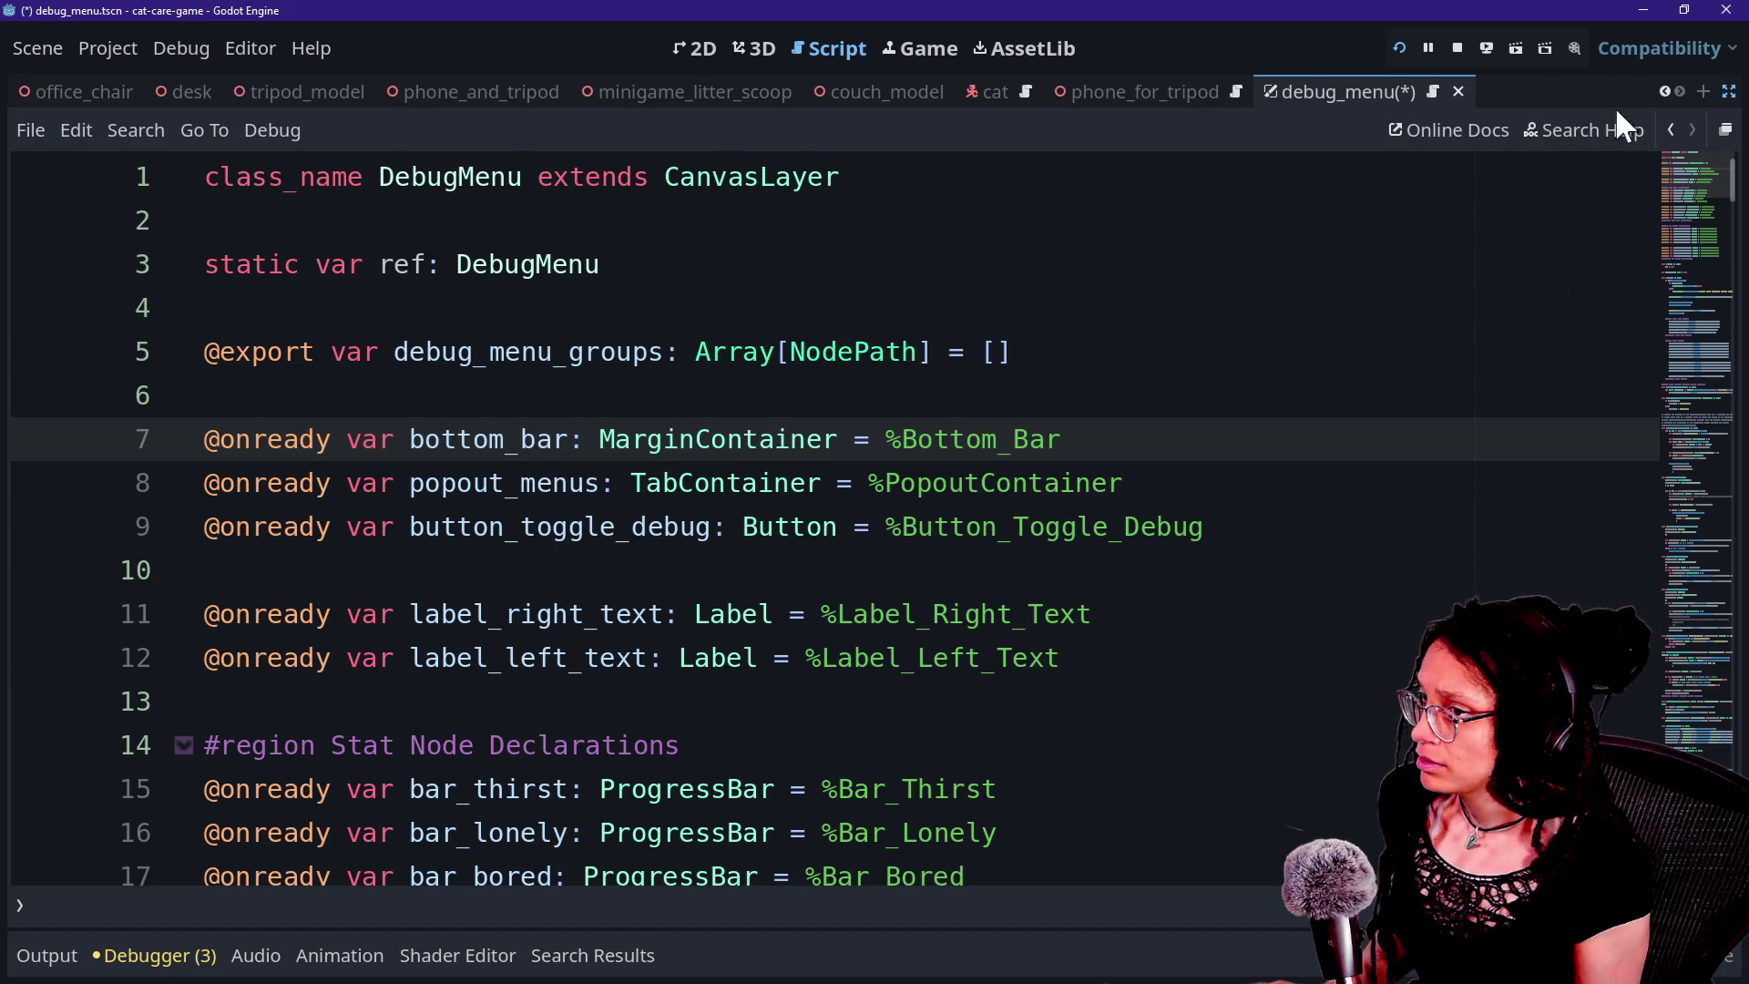
Restore the side panels, hide Bottom_Bar again and save debug_menu.
left_click(1728, 91)
left_click(552, 318)
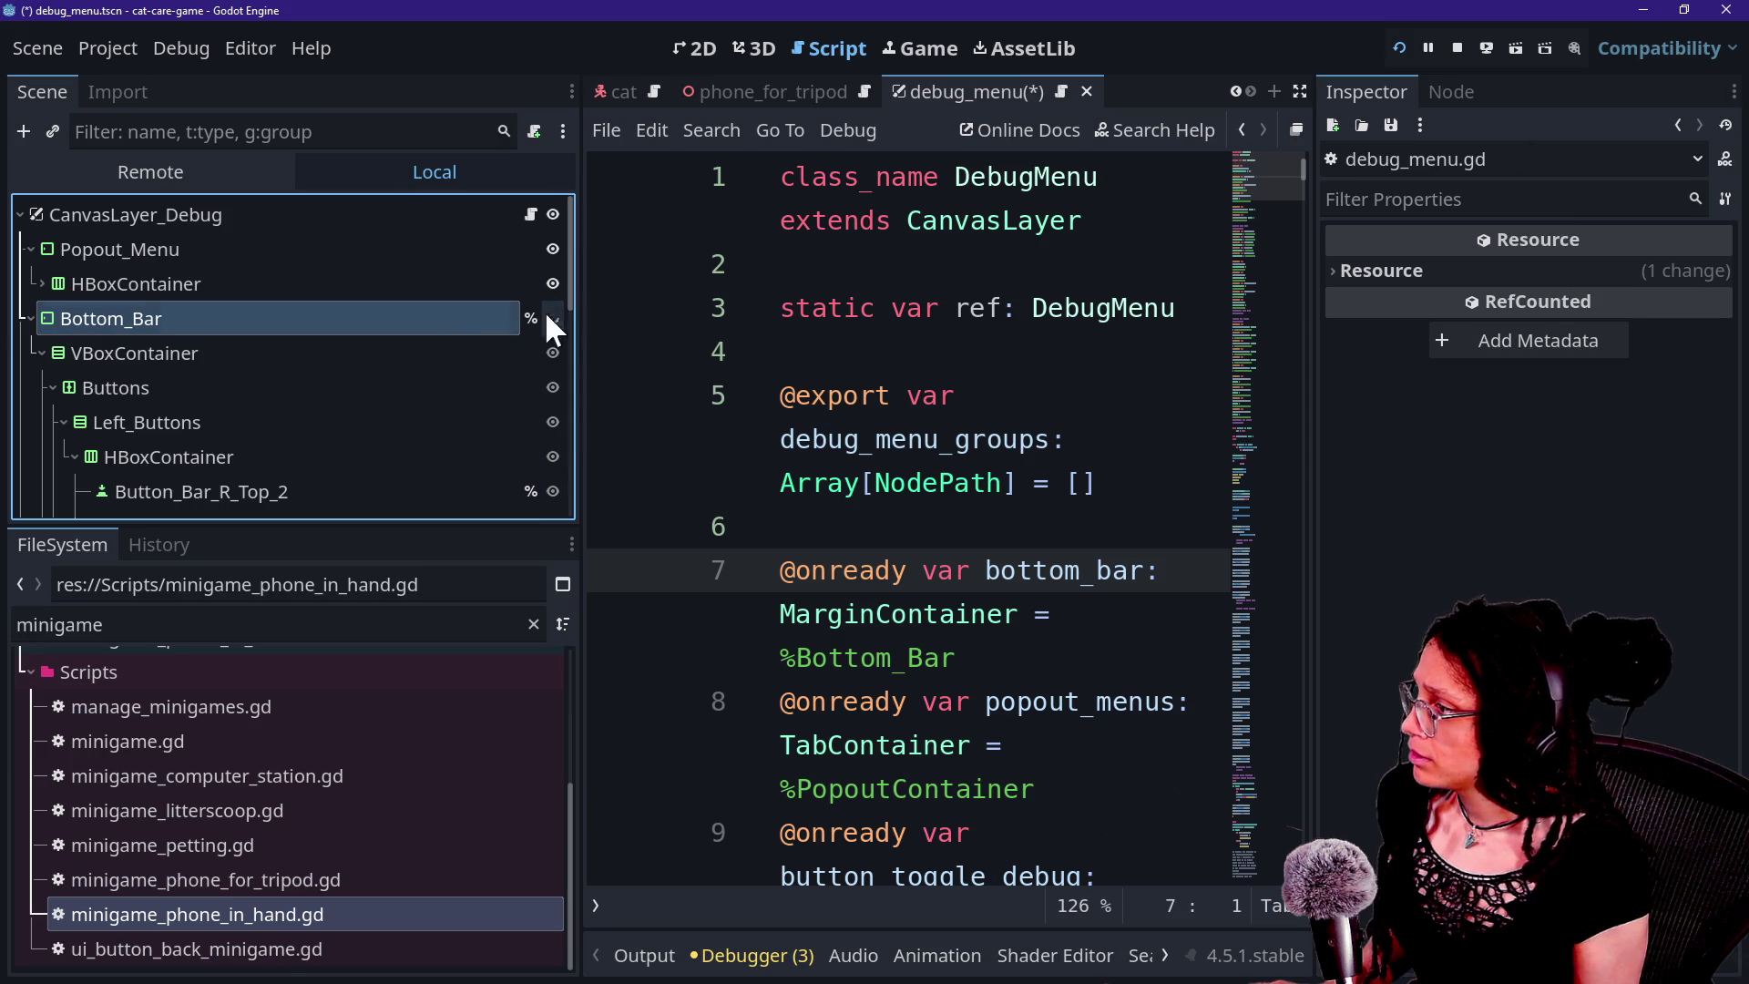
key("ctrl+s")
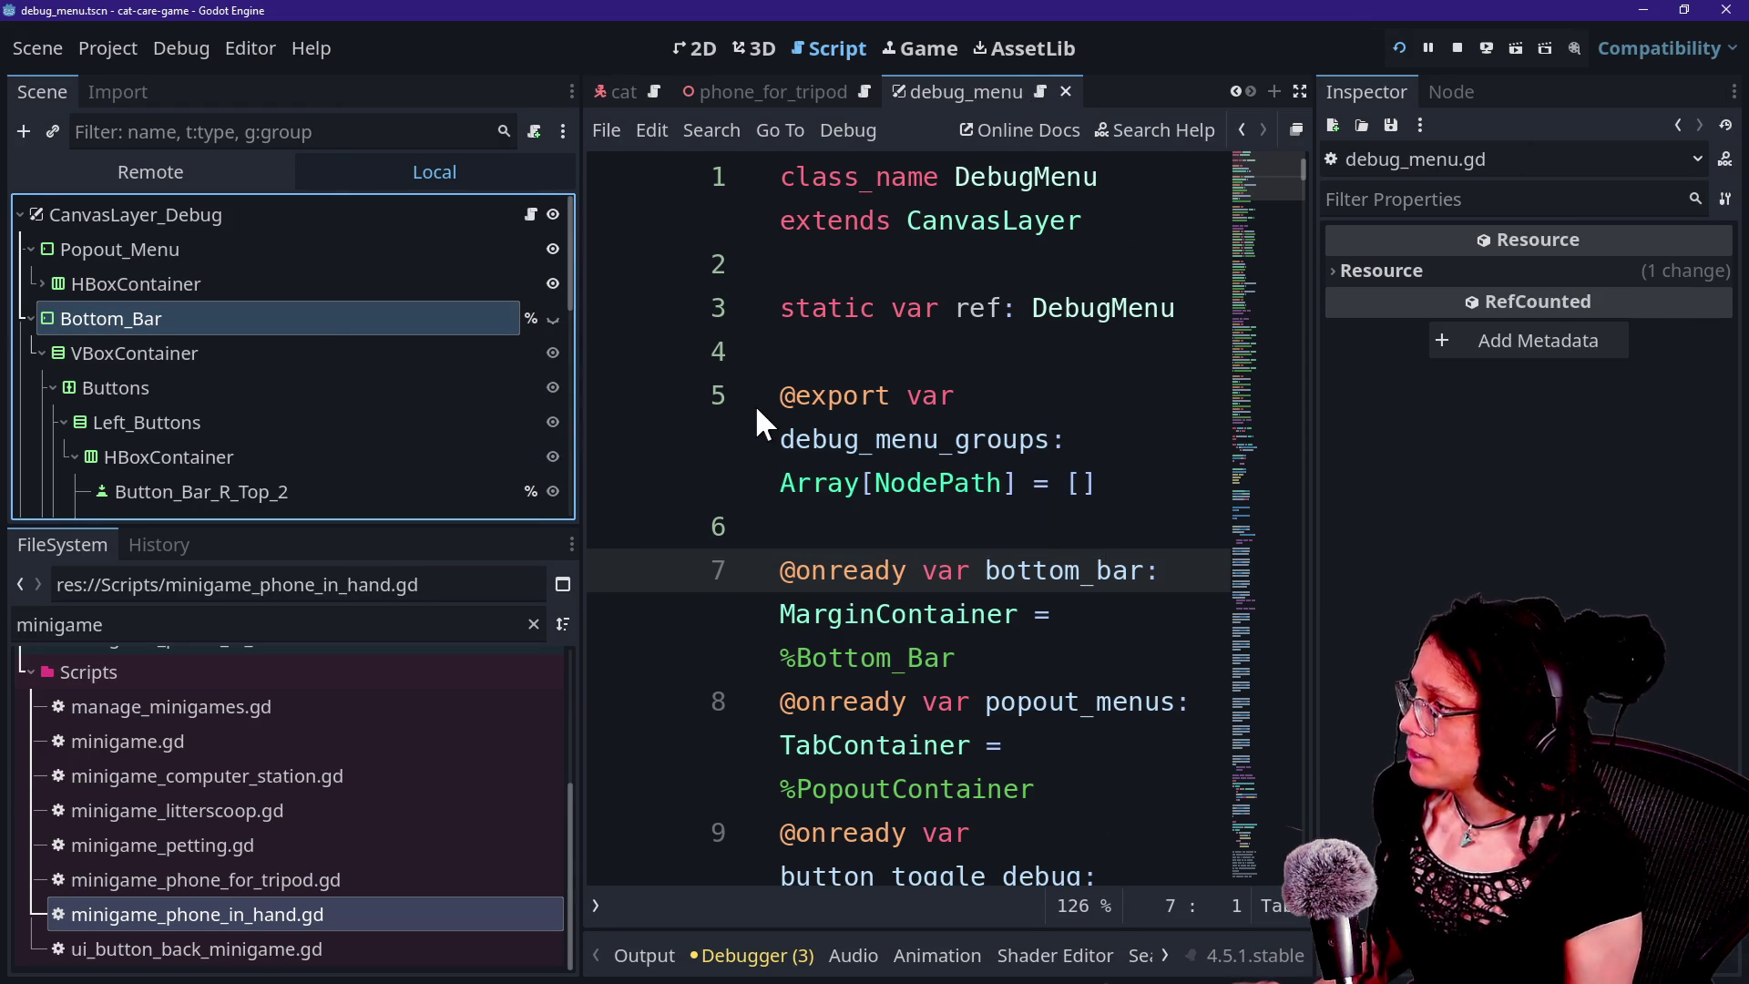
Turn Toggle Mode back on for Button_Toggle_Debug and run the game.
scroll(228, 427, "down", 5)
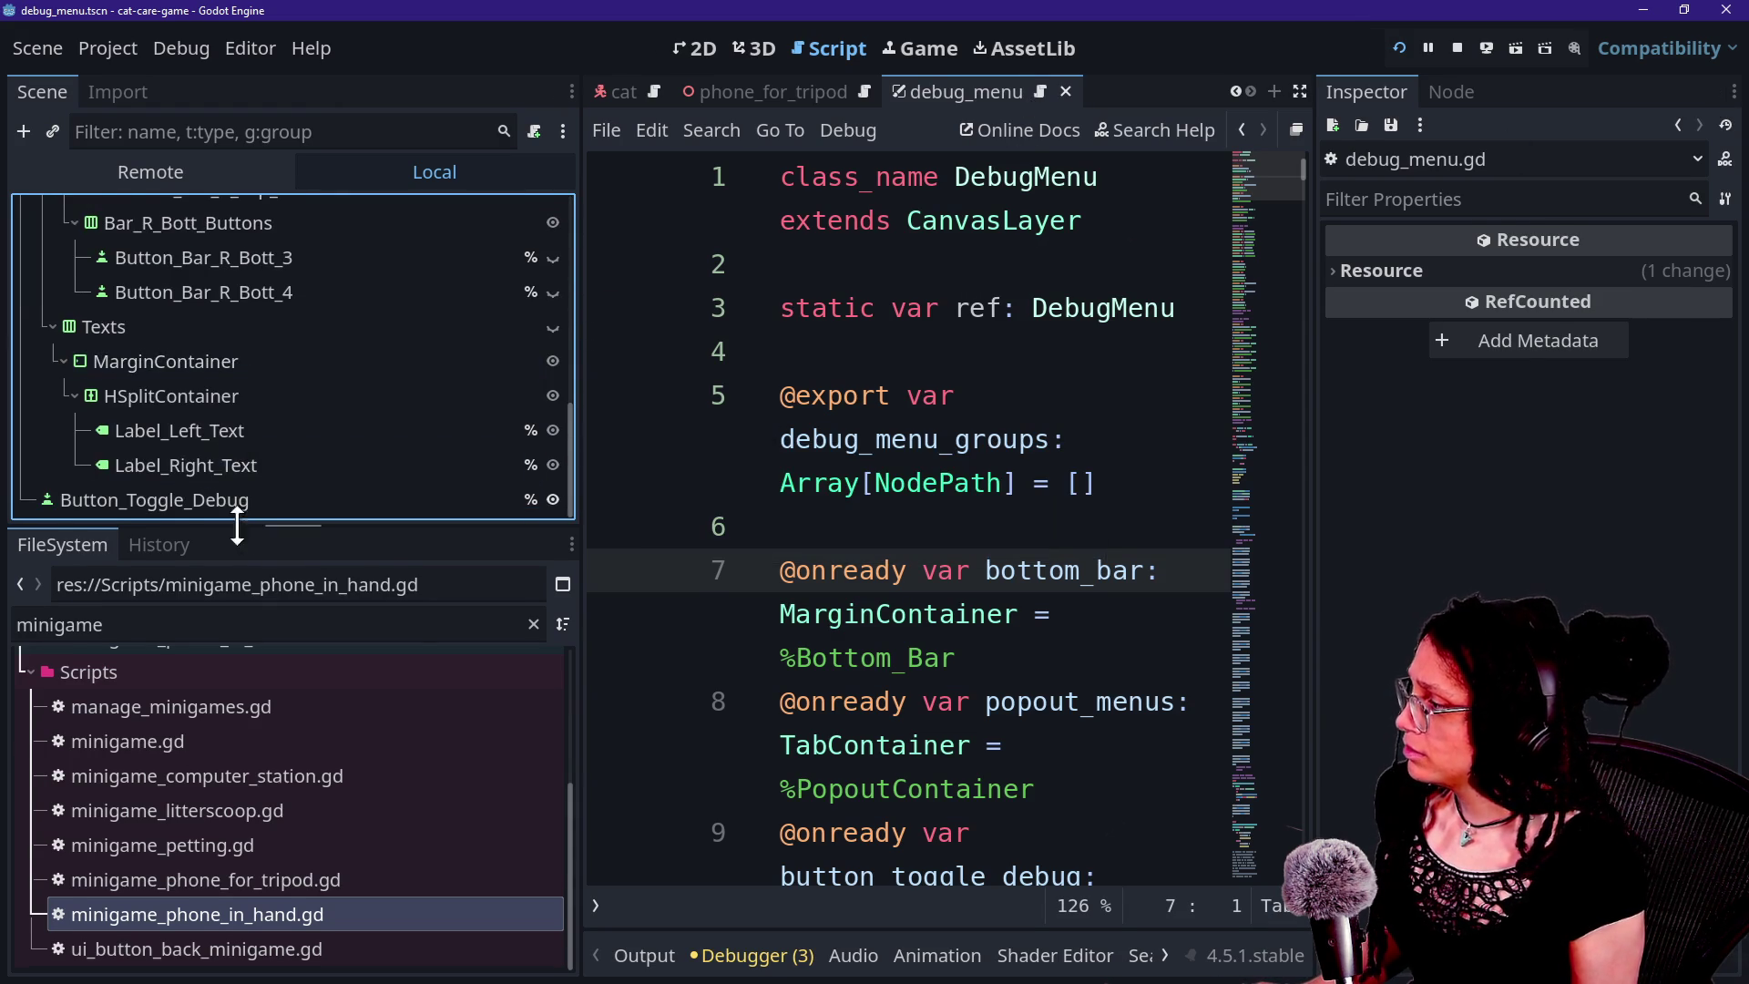
left_click(154, 501)
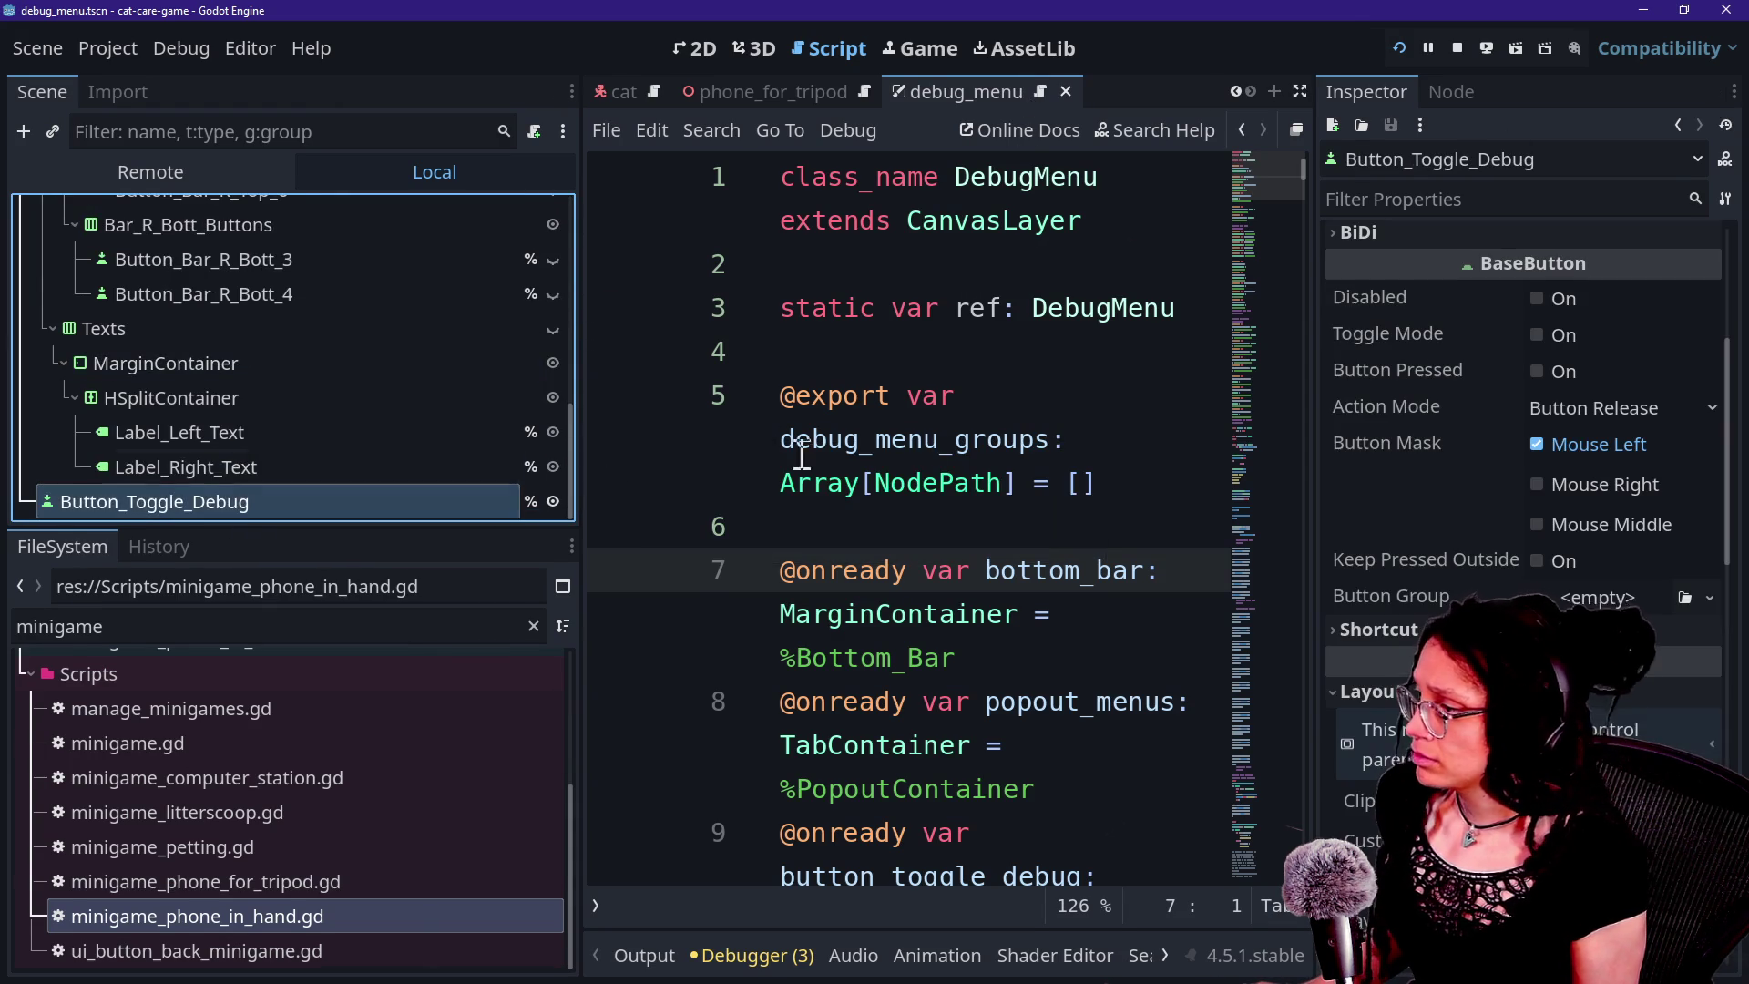
left_click(1537, 334)
left_click(1398, 47)
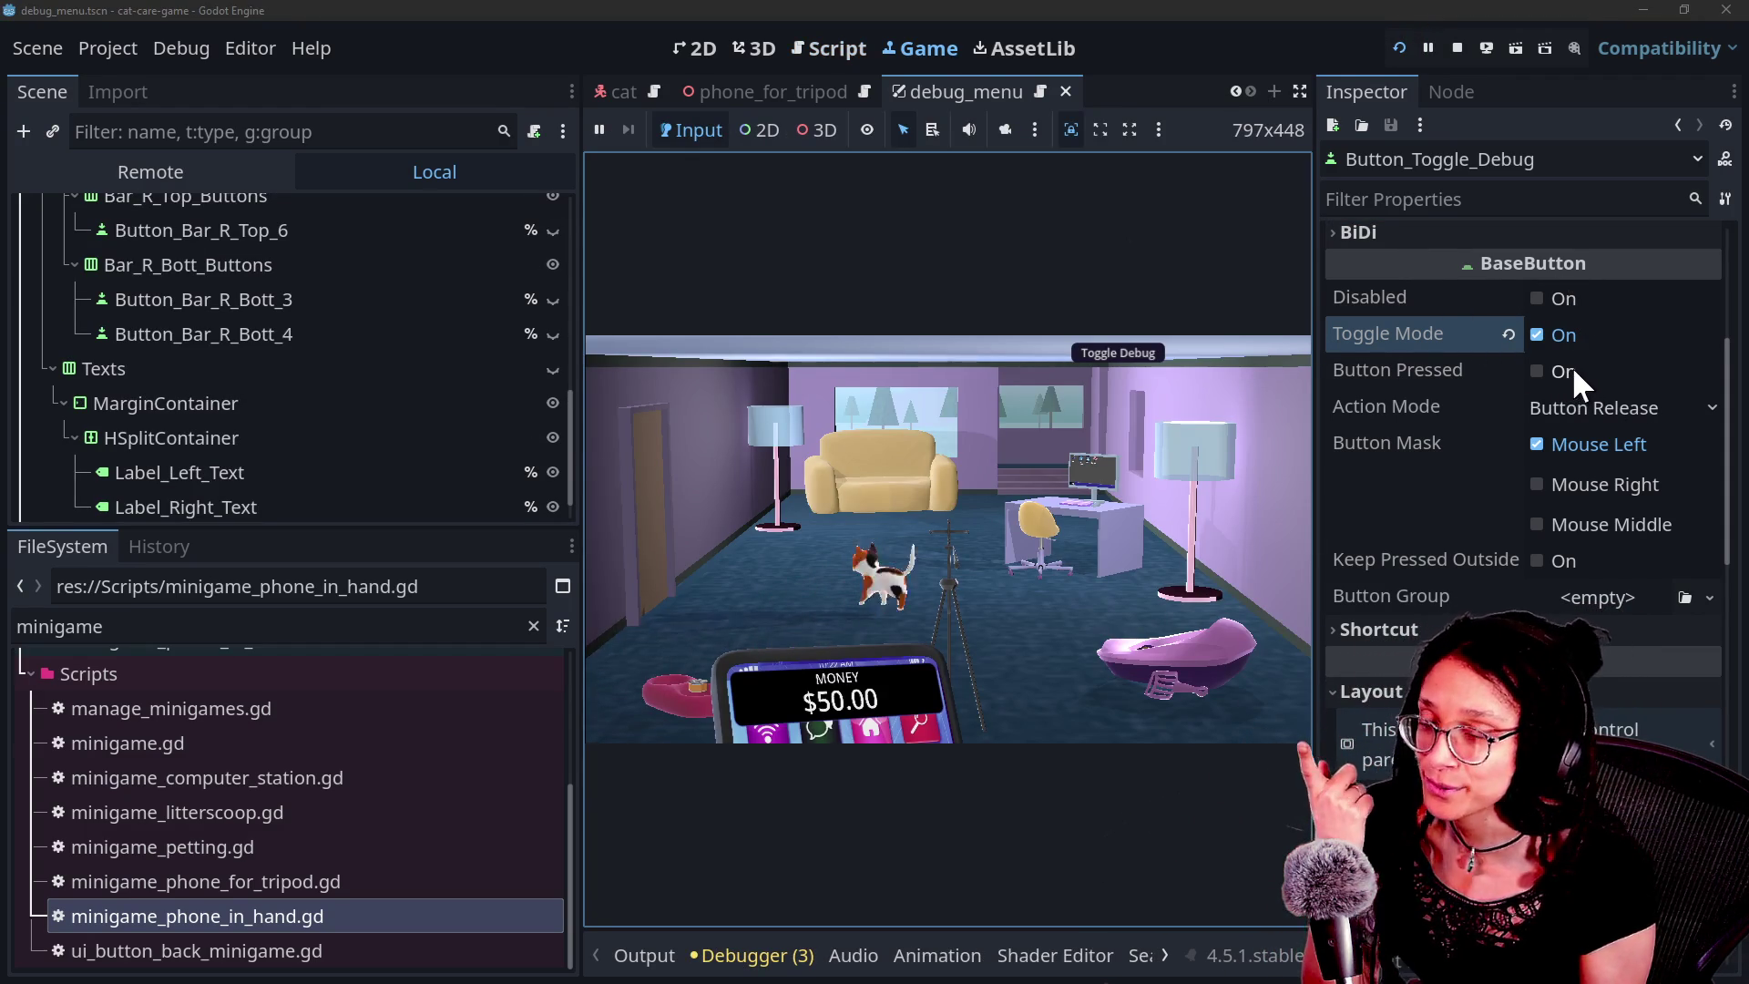
Switch the debug overlay on and off with Toggle Debug, then restart the game full-width.
mouse_move(1492, 330)
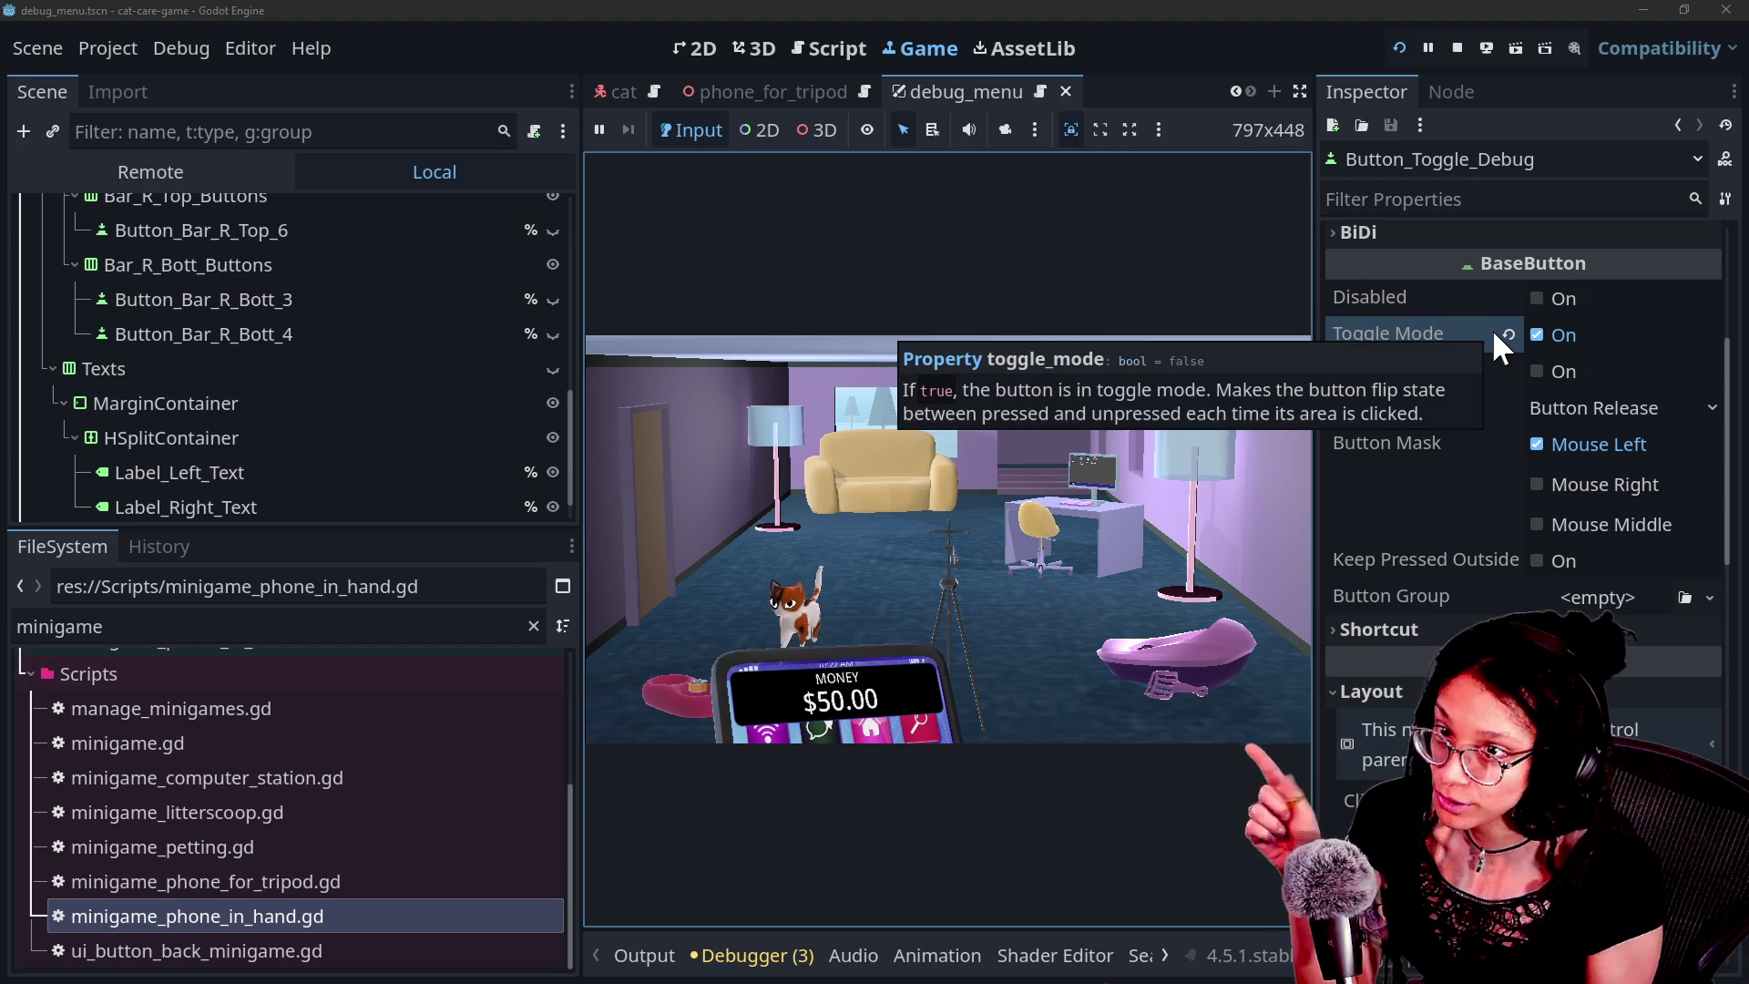
left_click(1127, 349)
left_click(1126, 349)
left_click(1126, 351)
left_click(1126, 350)
left_click(1127, 352)
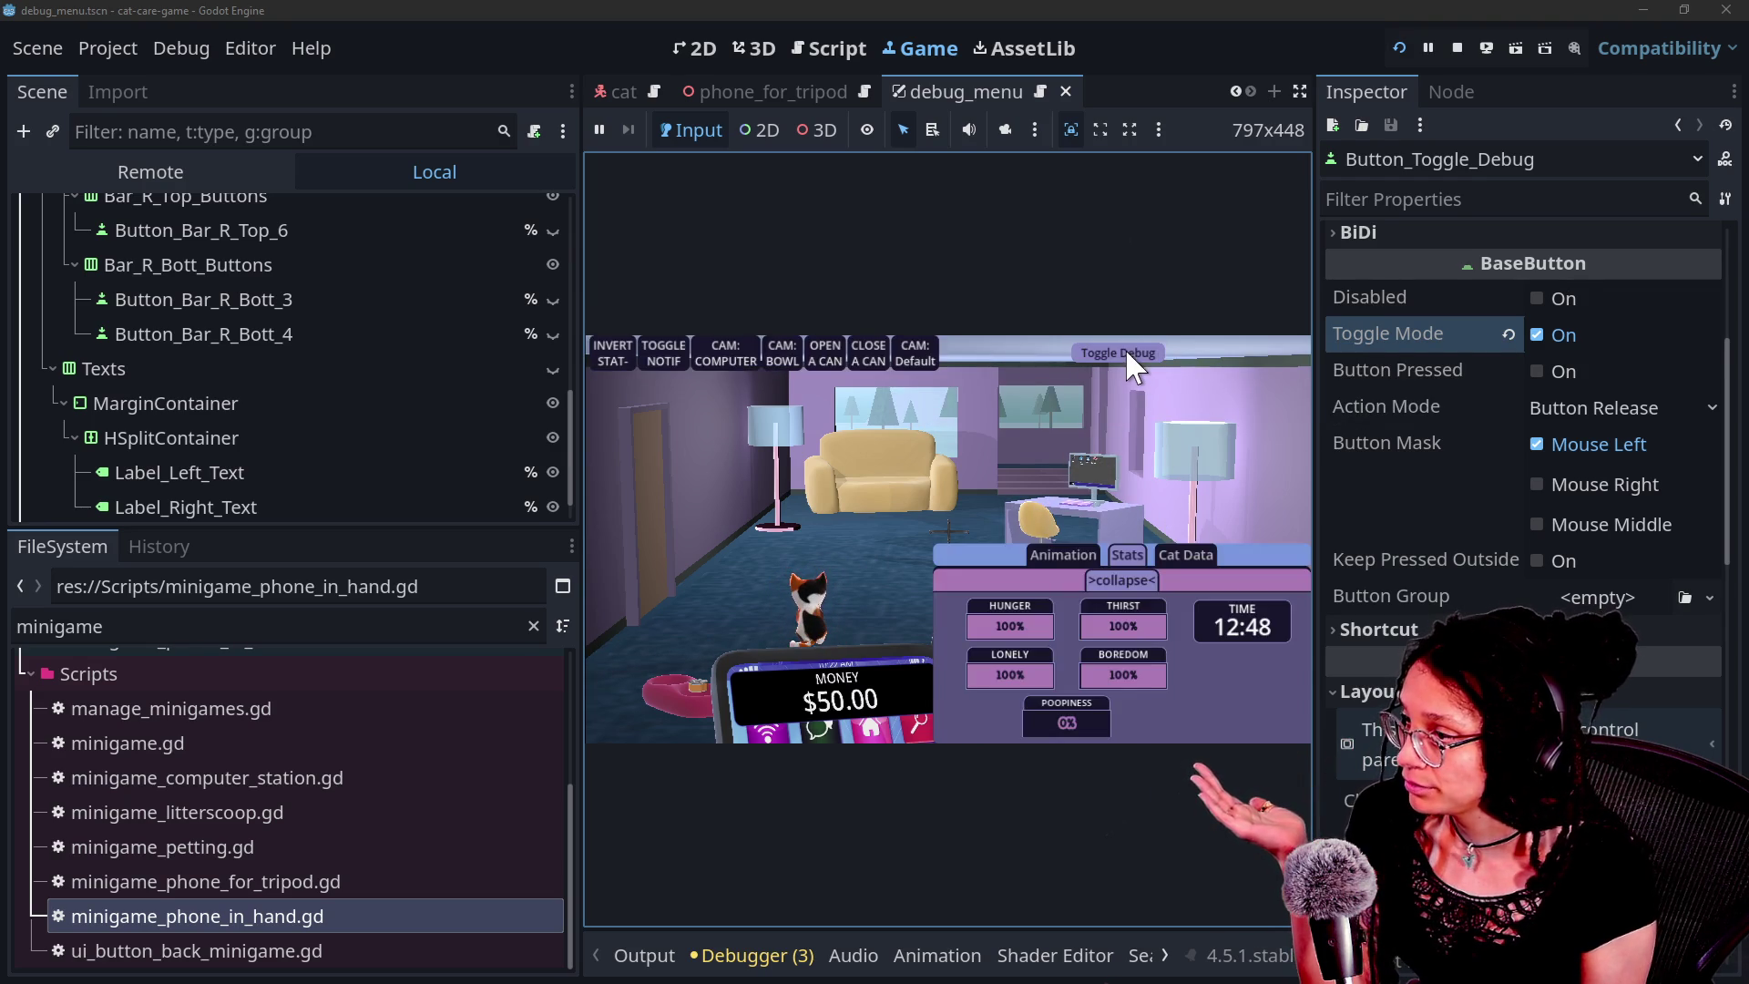
left_click(1126, 351)
left_click(1402, 57)
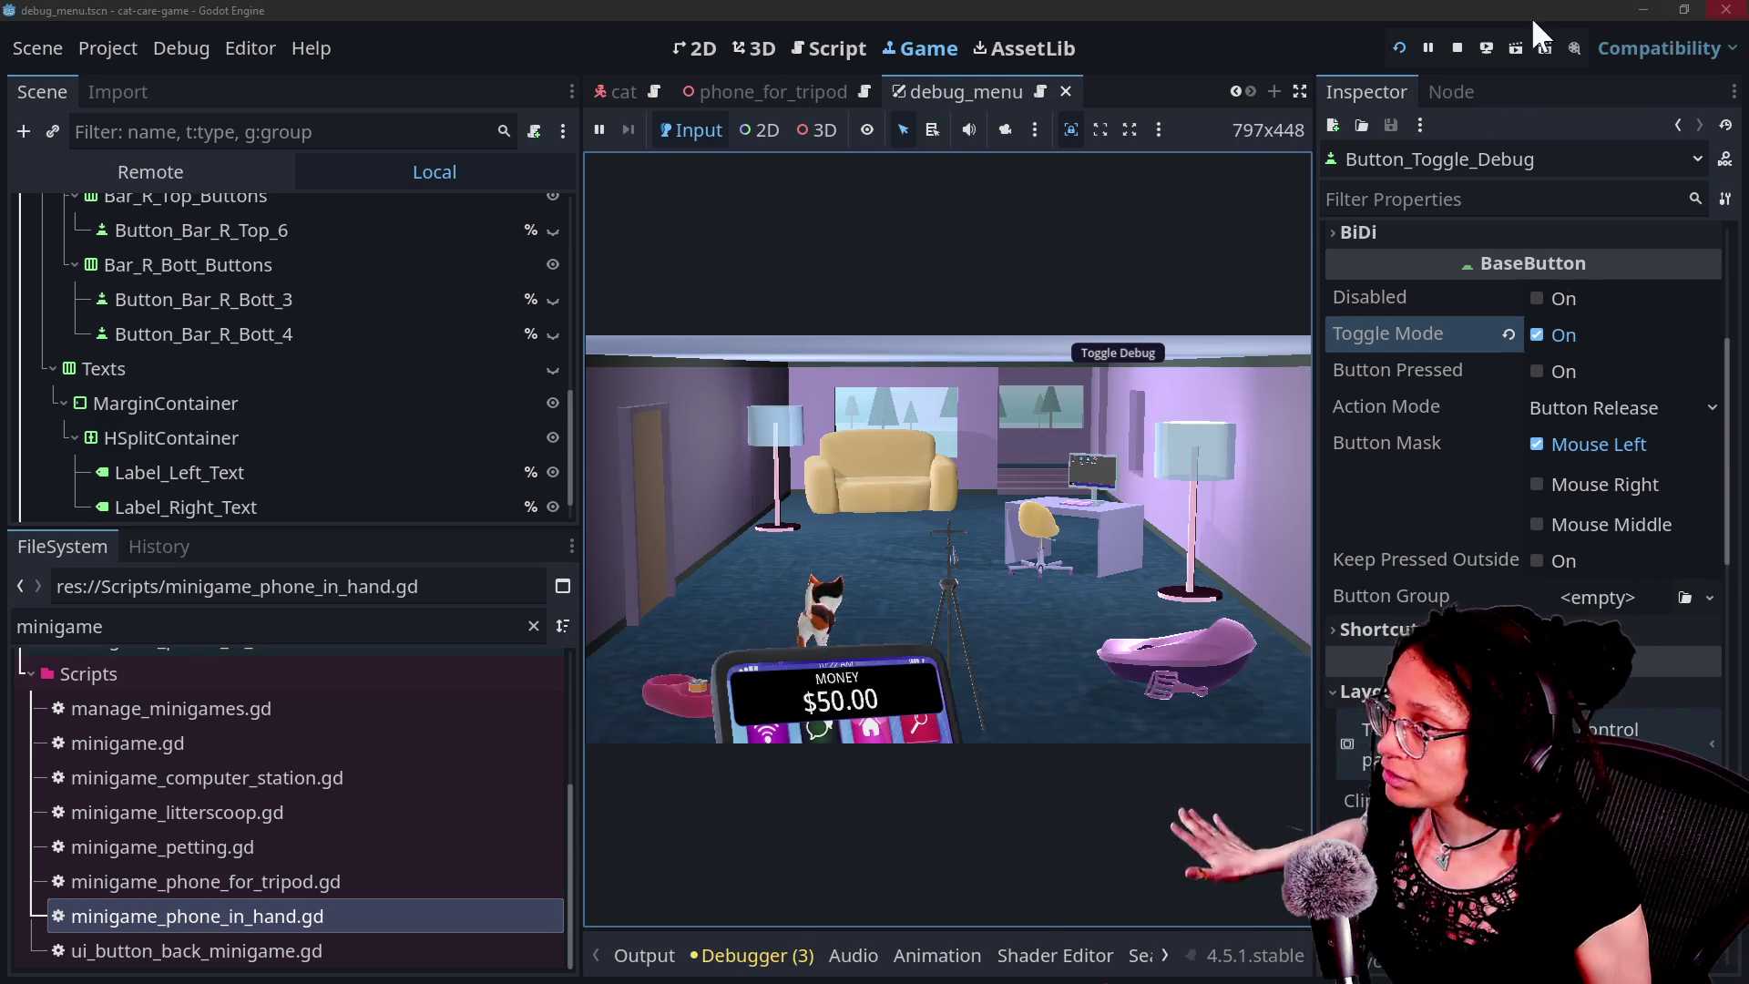
left_click(1299, 91)
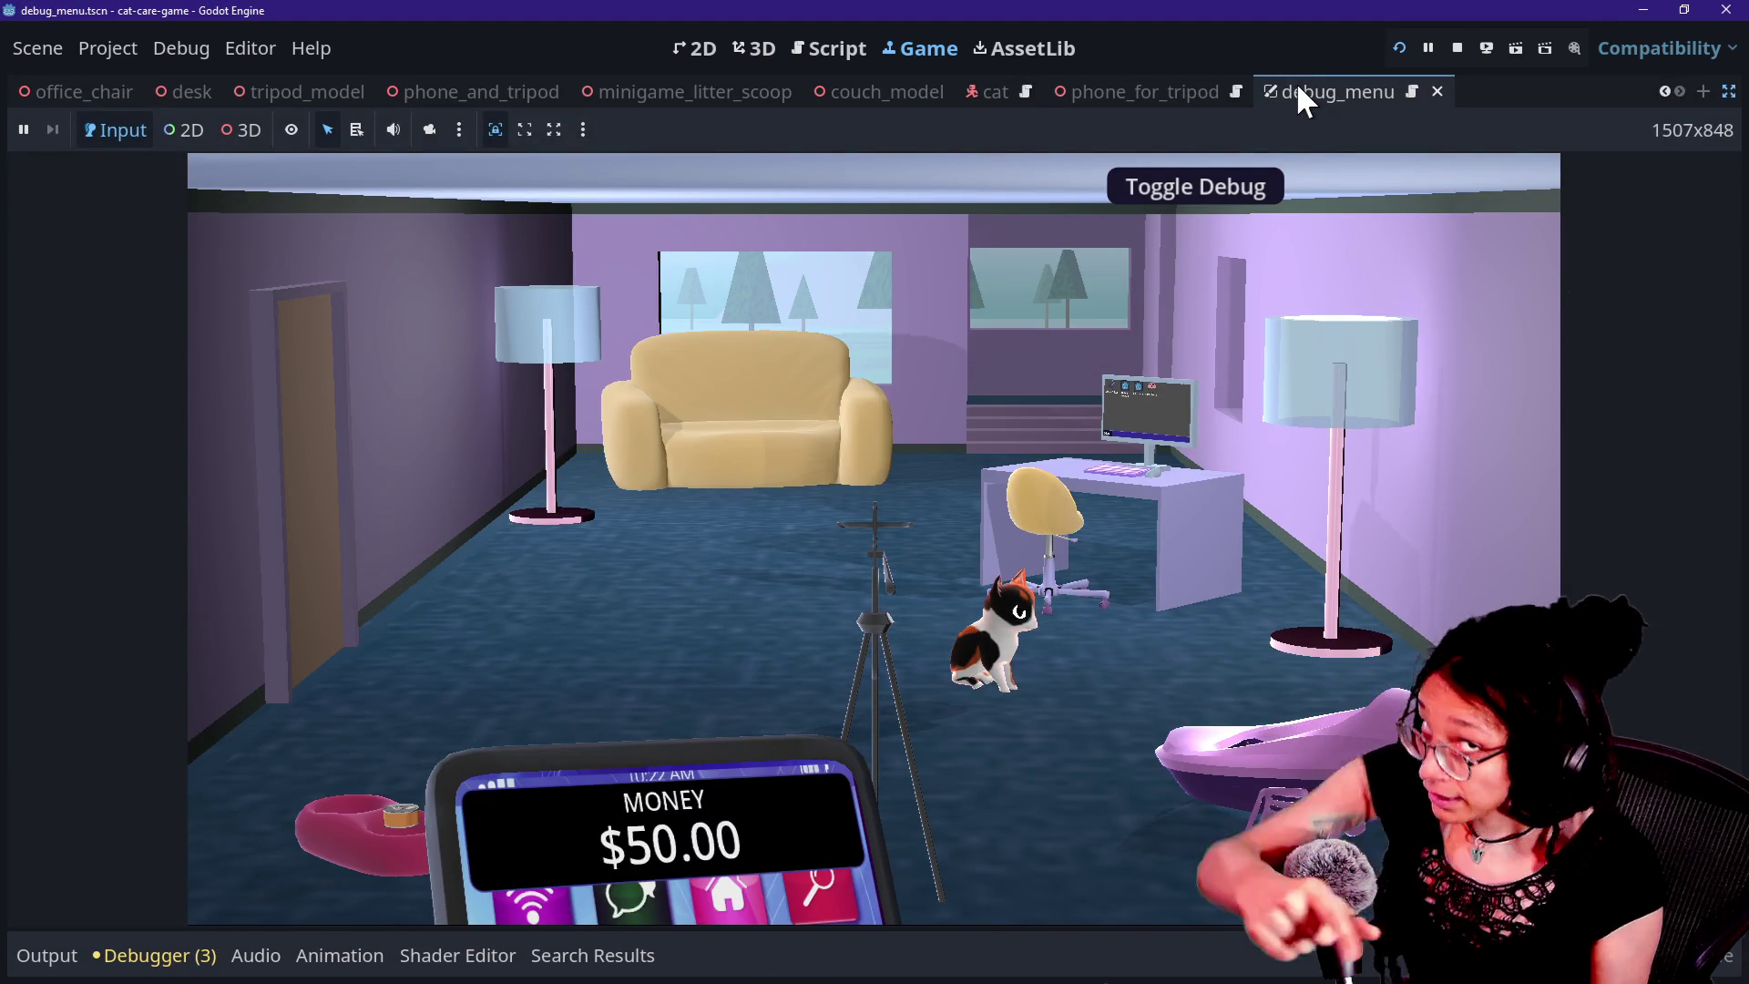
At the desk computer, start a Mewsky plan in Post Planner, pause it, and return to the room.
left_click(1159, 544)
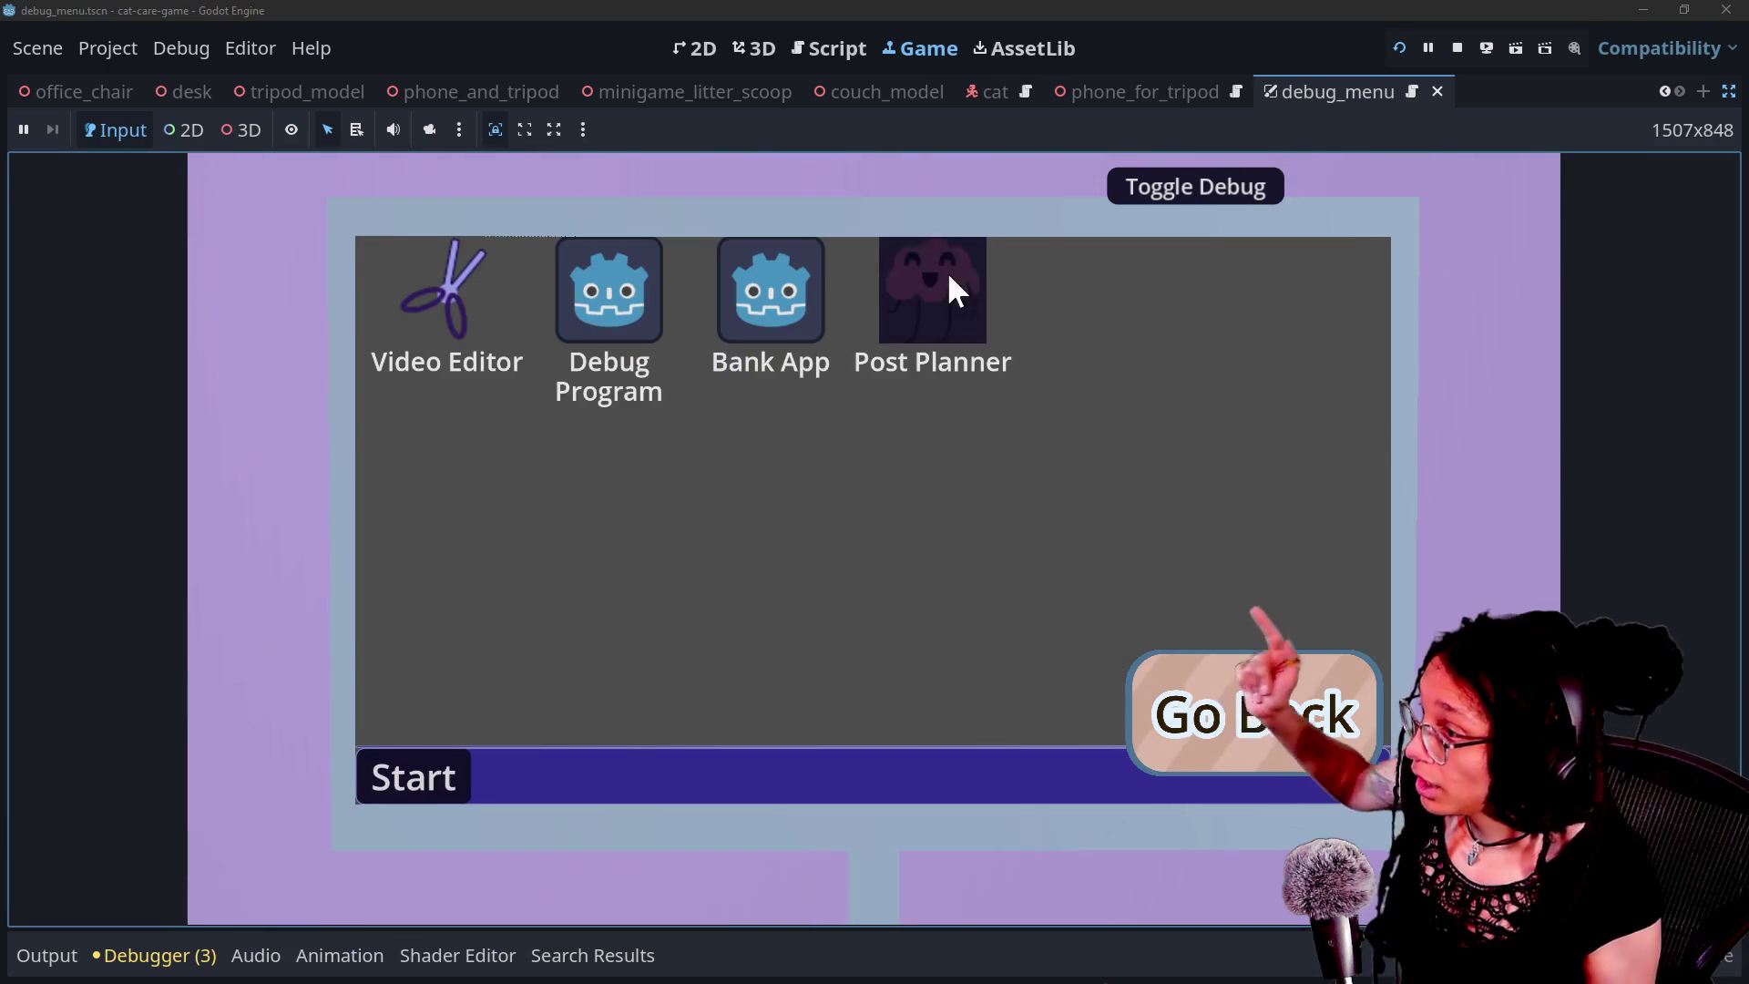
left_click(950, 278)
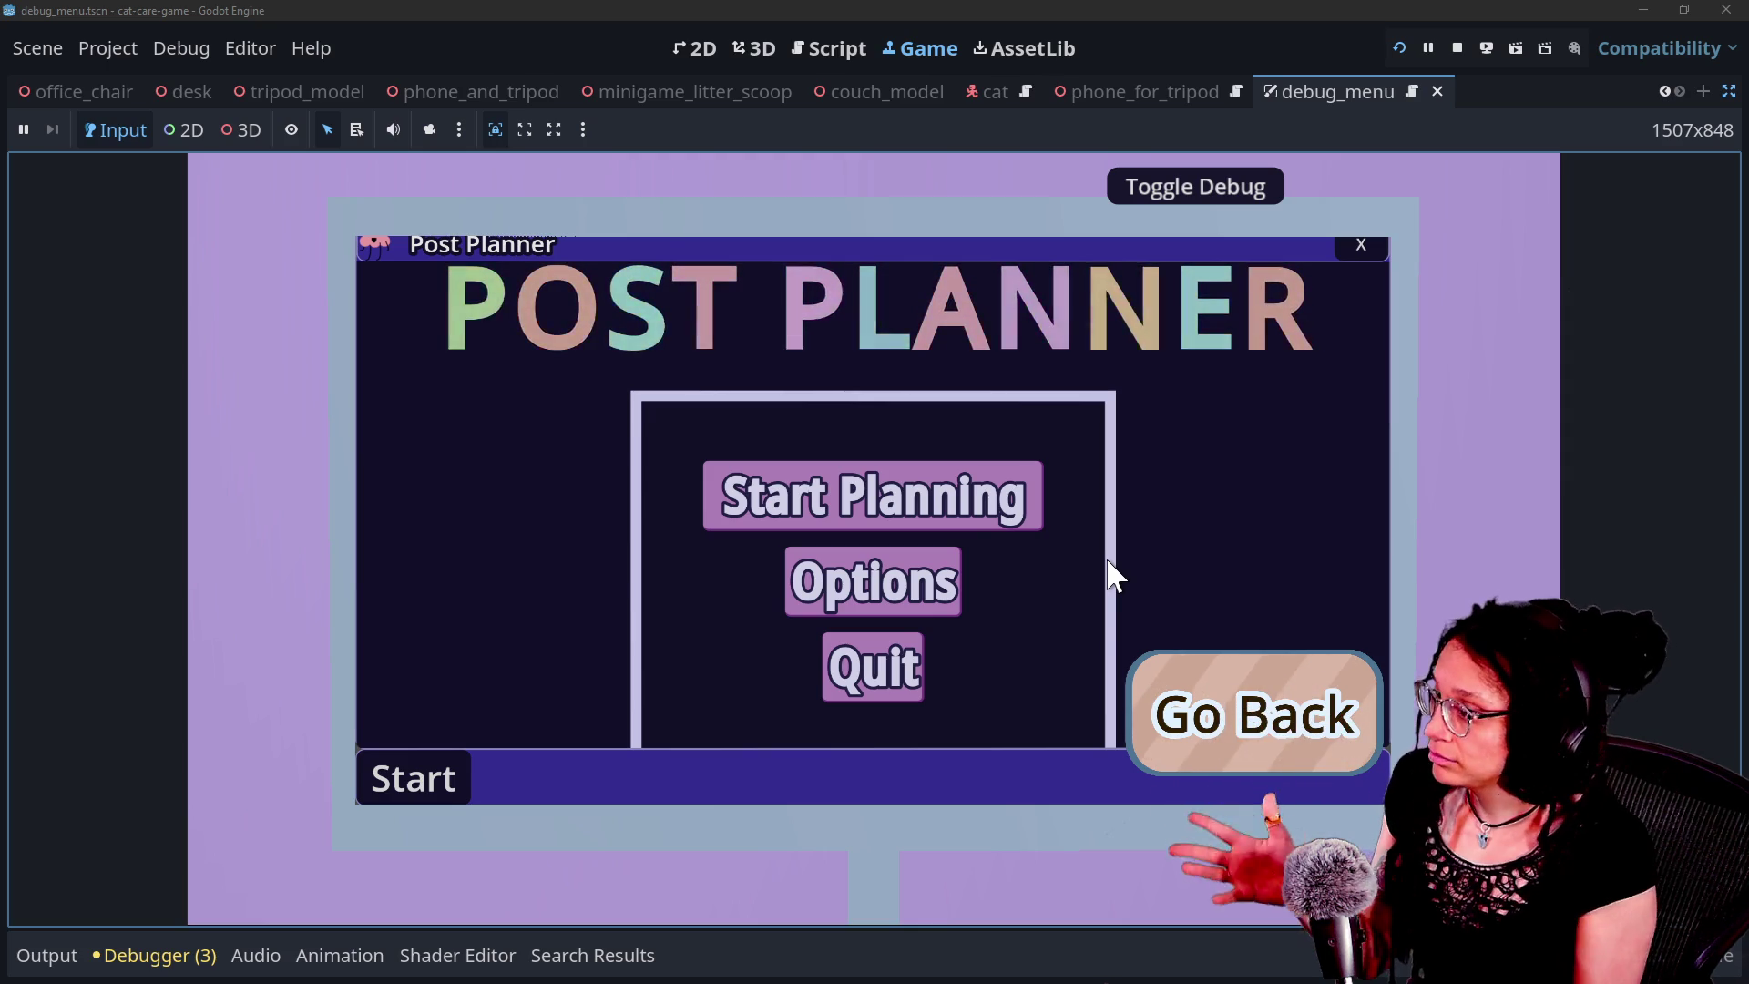
left_click(847, 487)
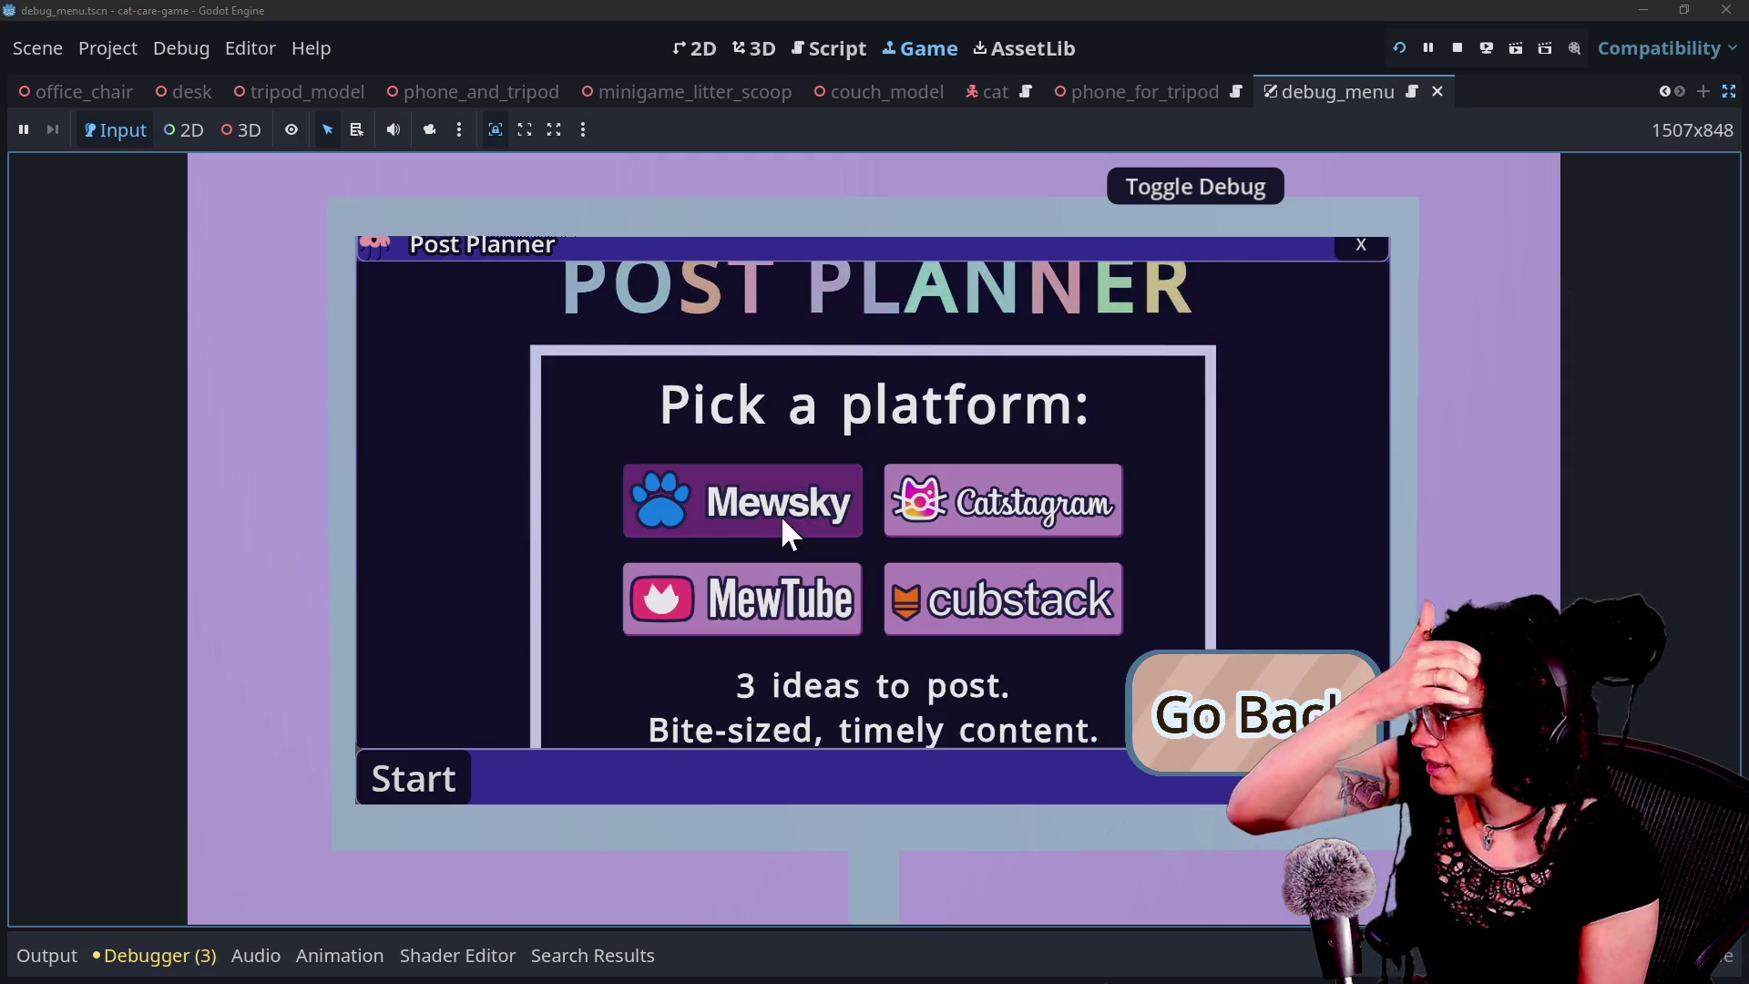
left_click(778, 516)
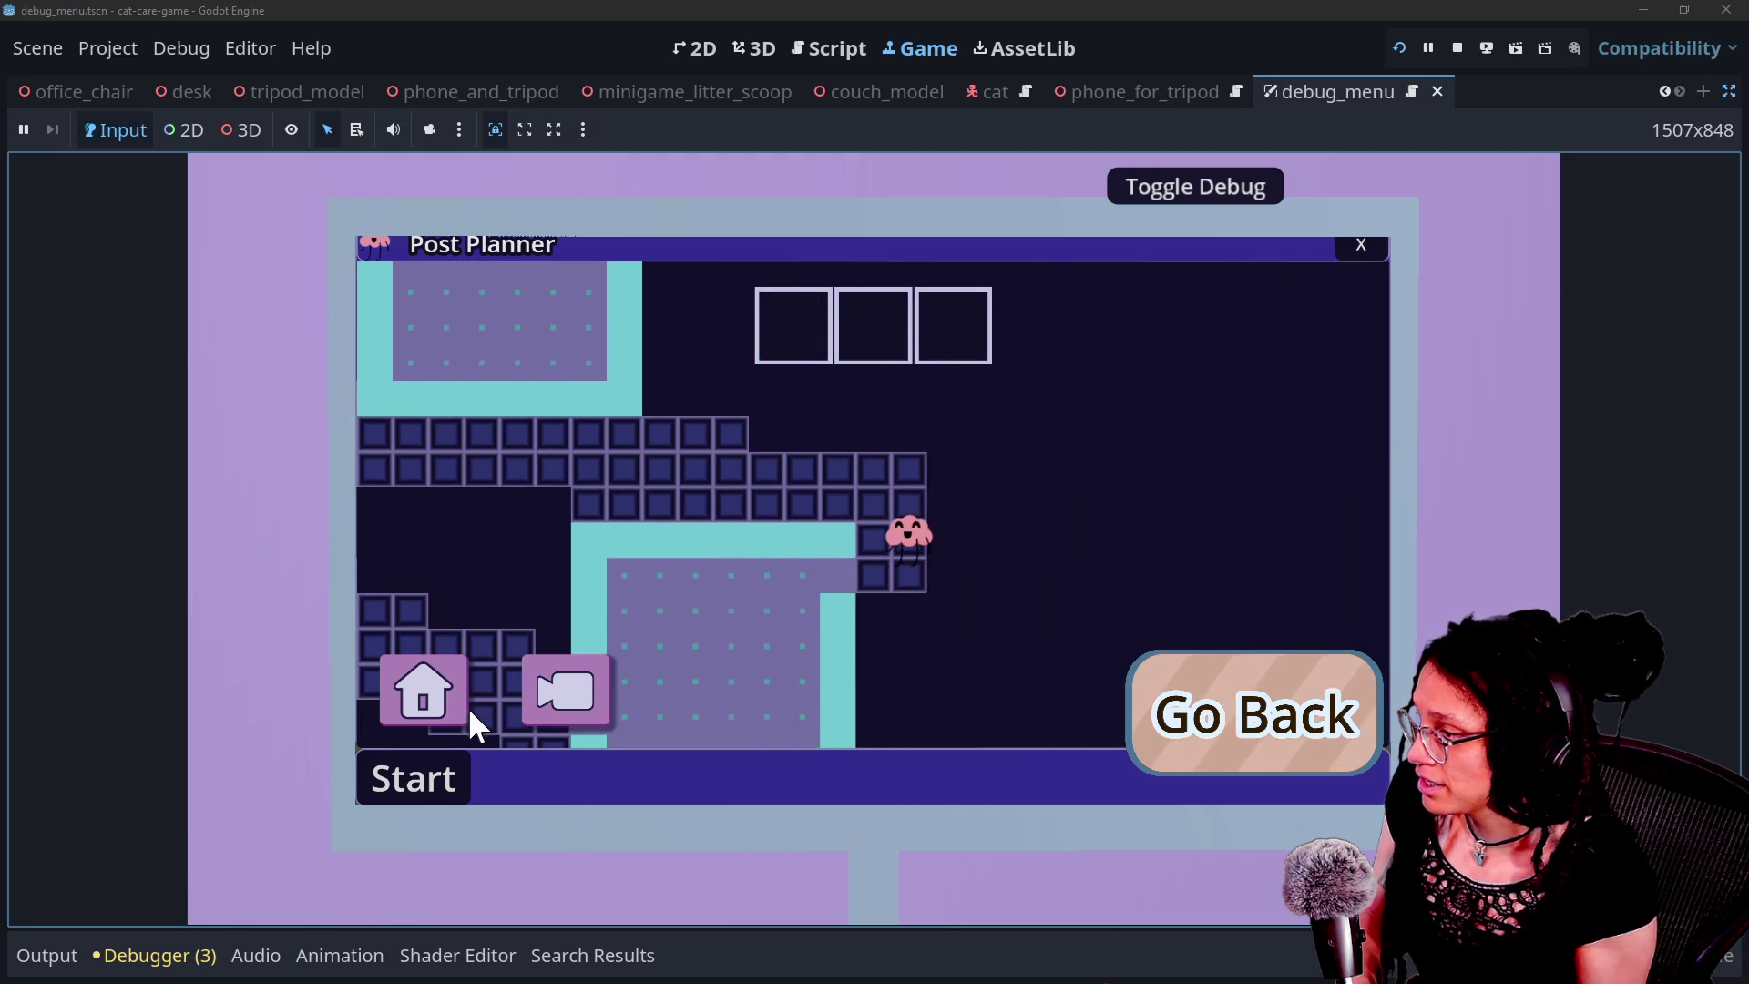
left_click(425, 681)
left_click(1211, 701)
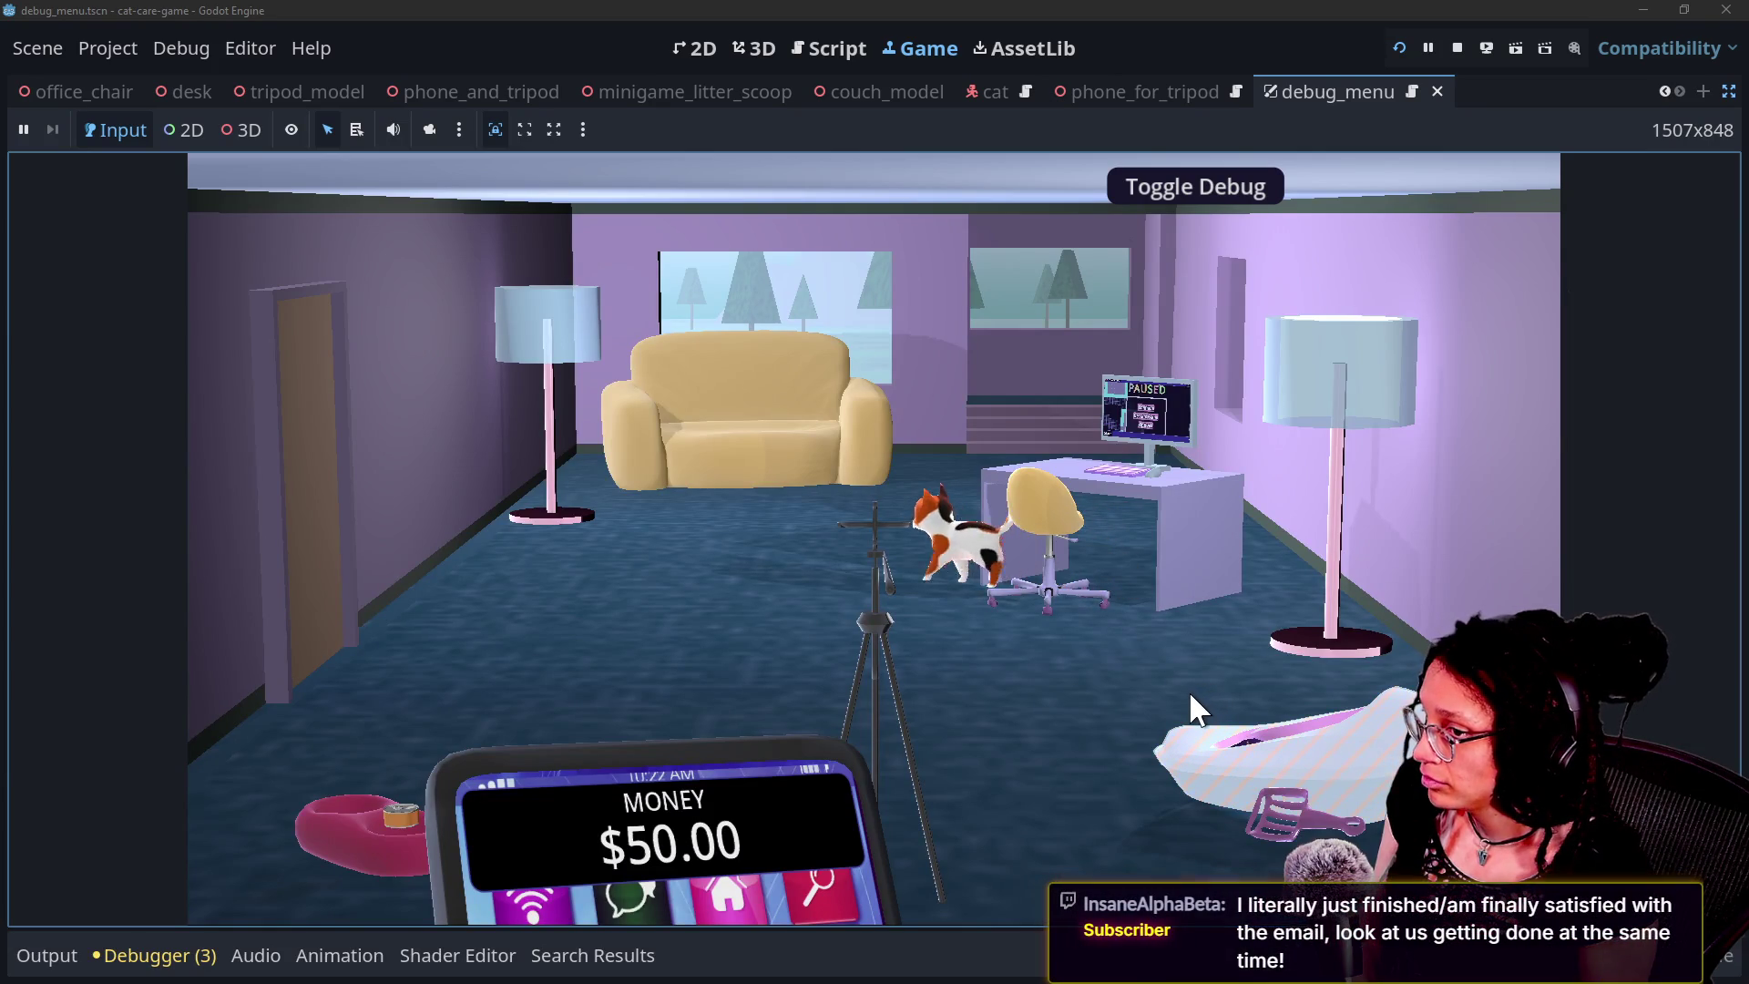
Zoom in on the couch, litter box and desk computer, returning to the room each time.
left_click(881, 428)
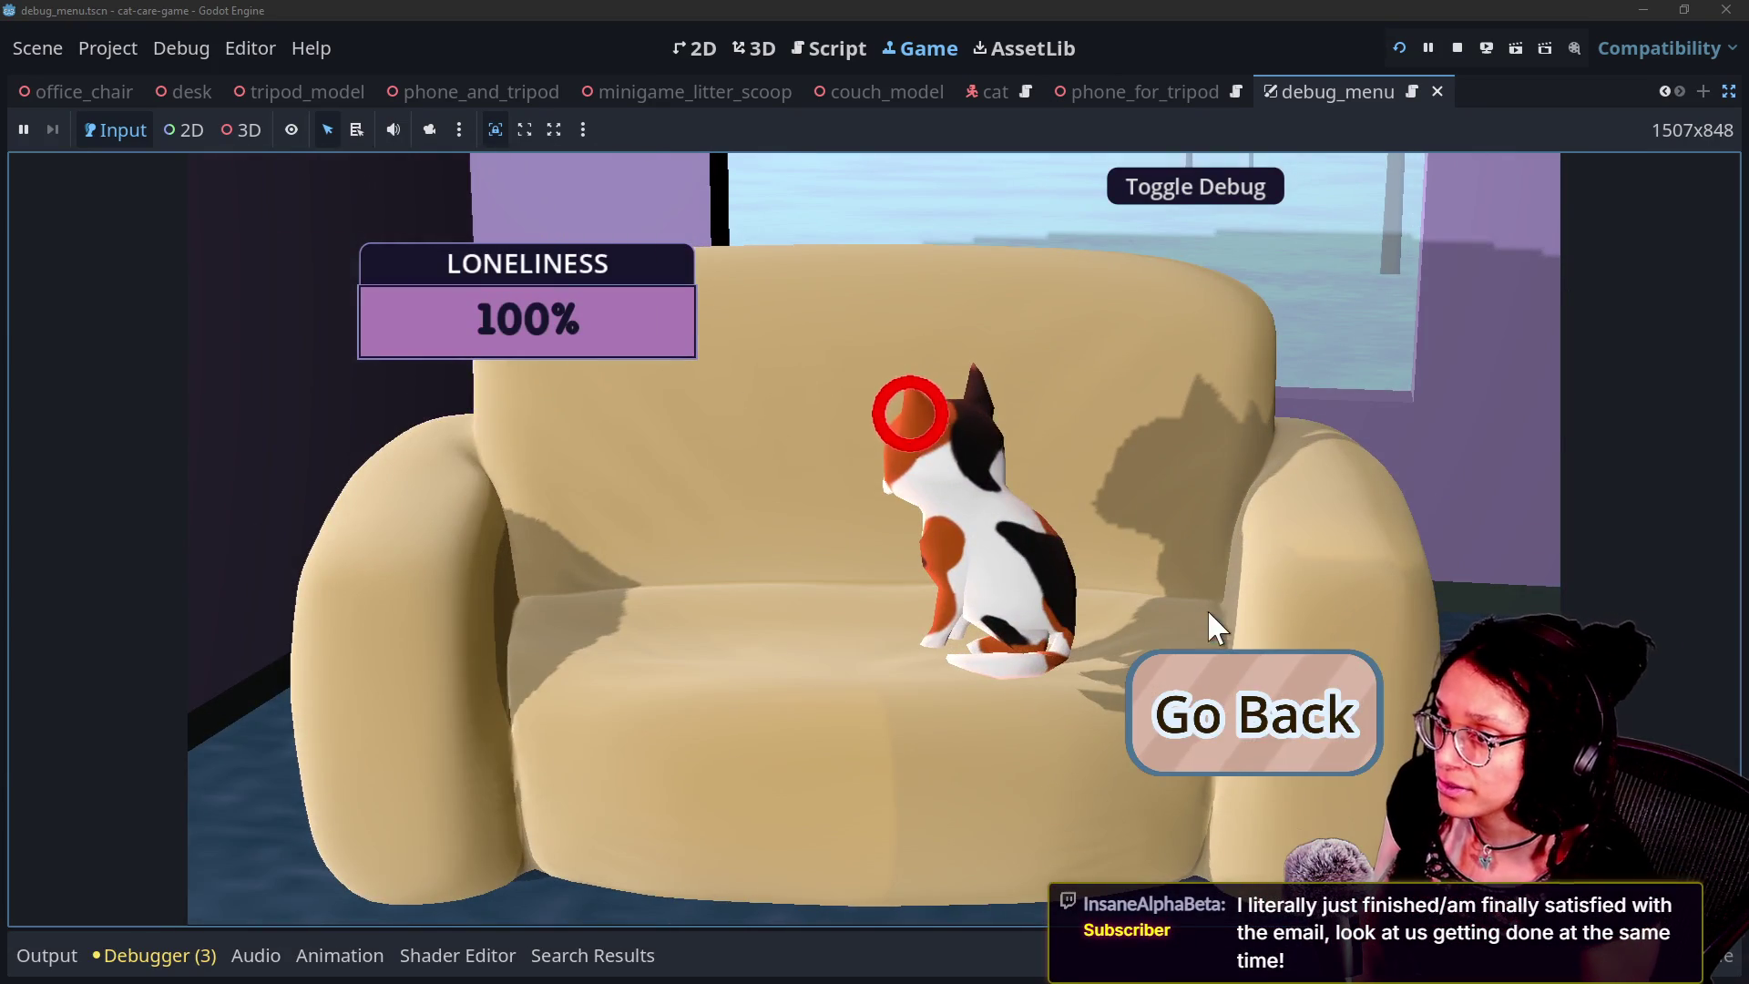
left_click(1175, 693)
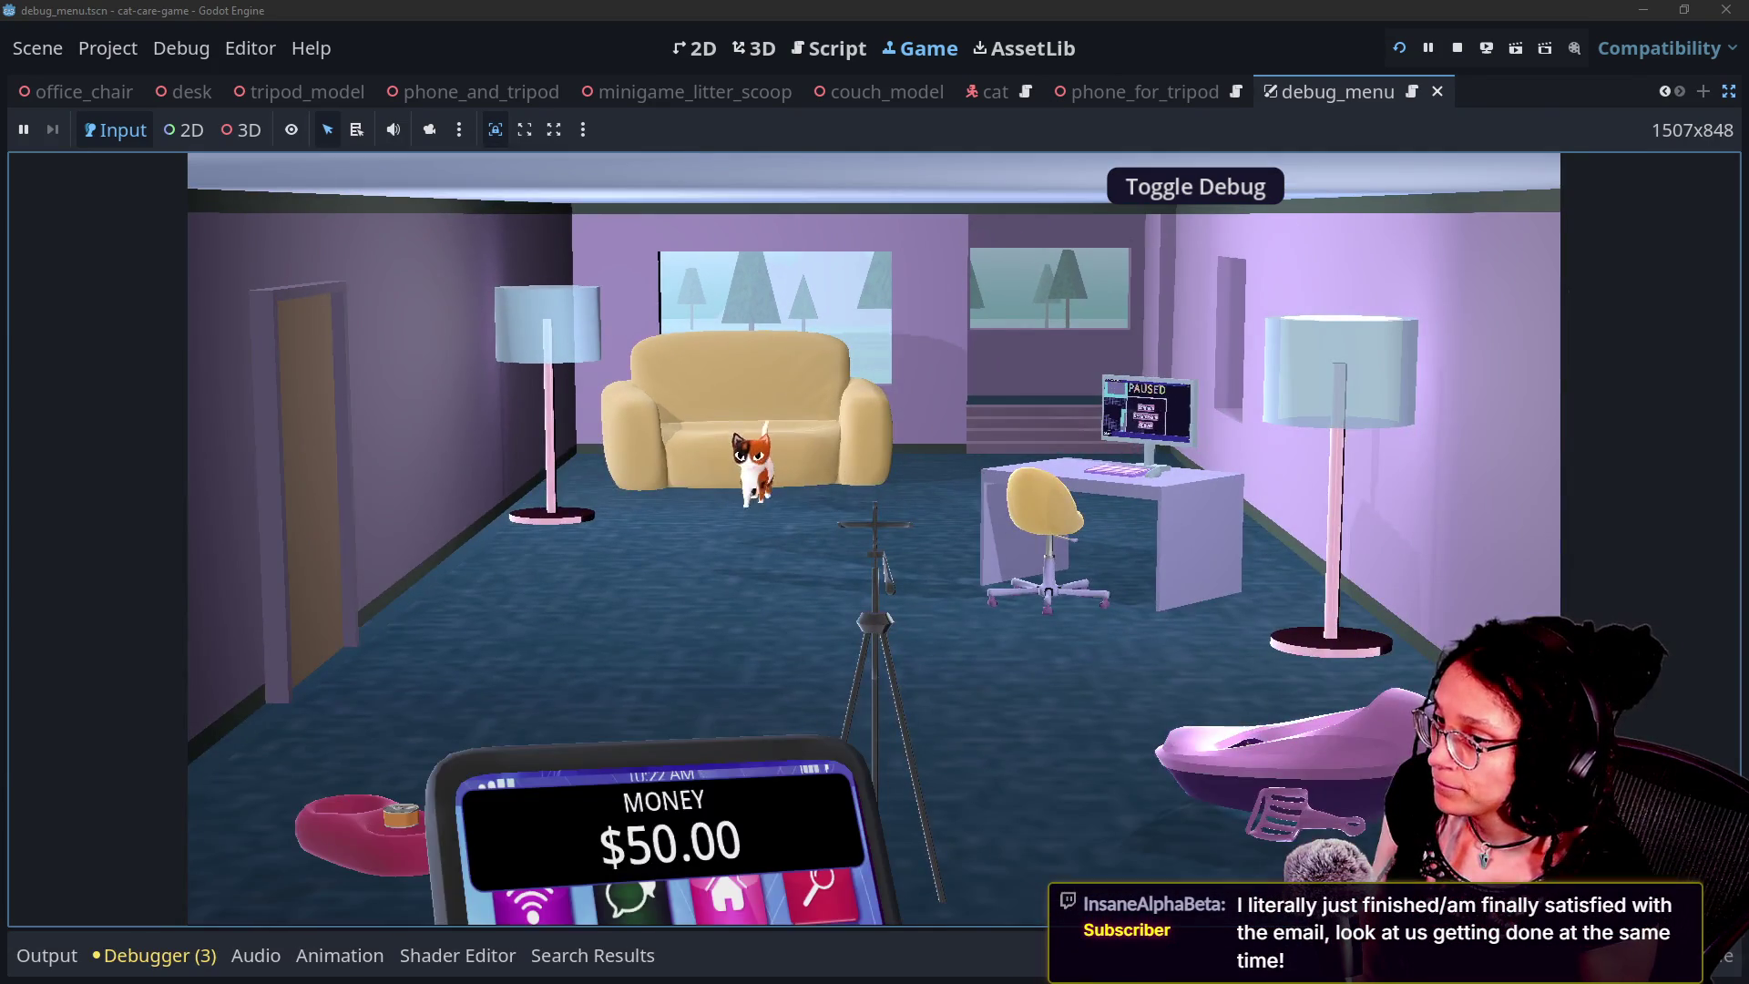
left_click(1384, 724)
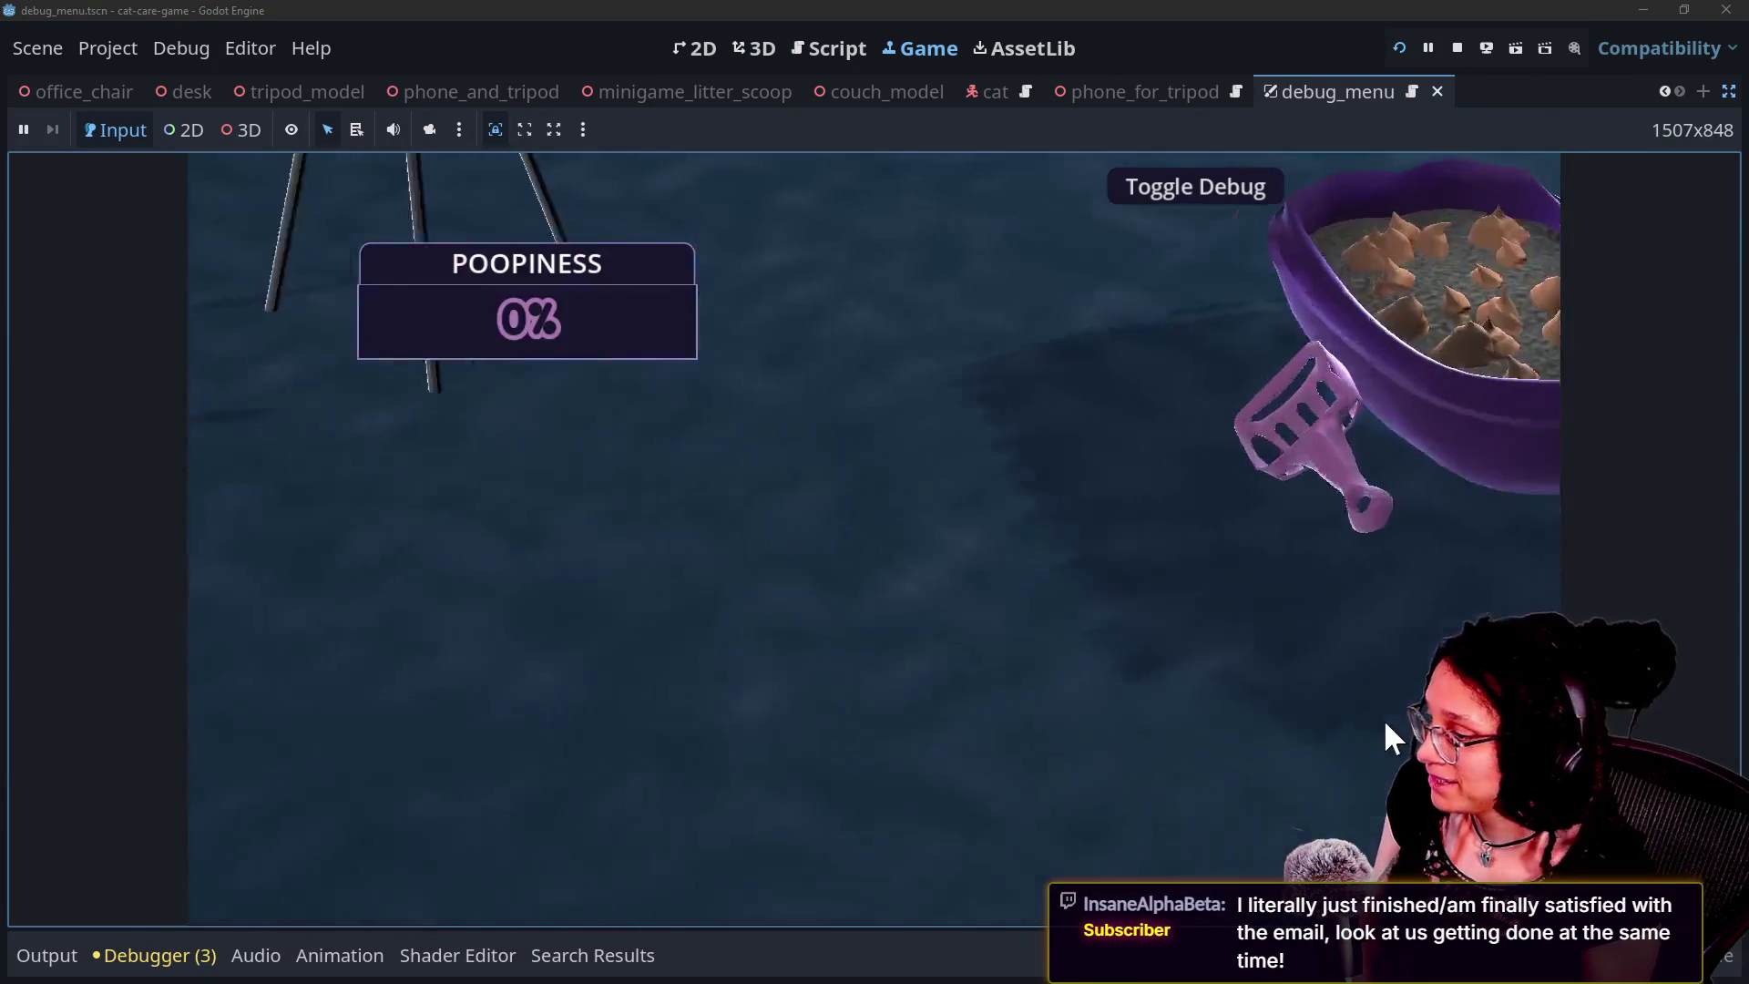
left_click(1348, 733)
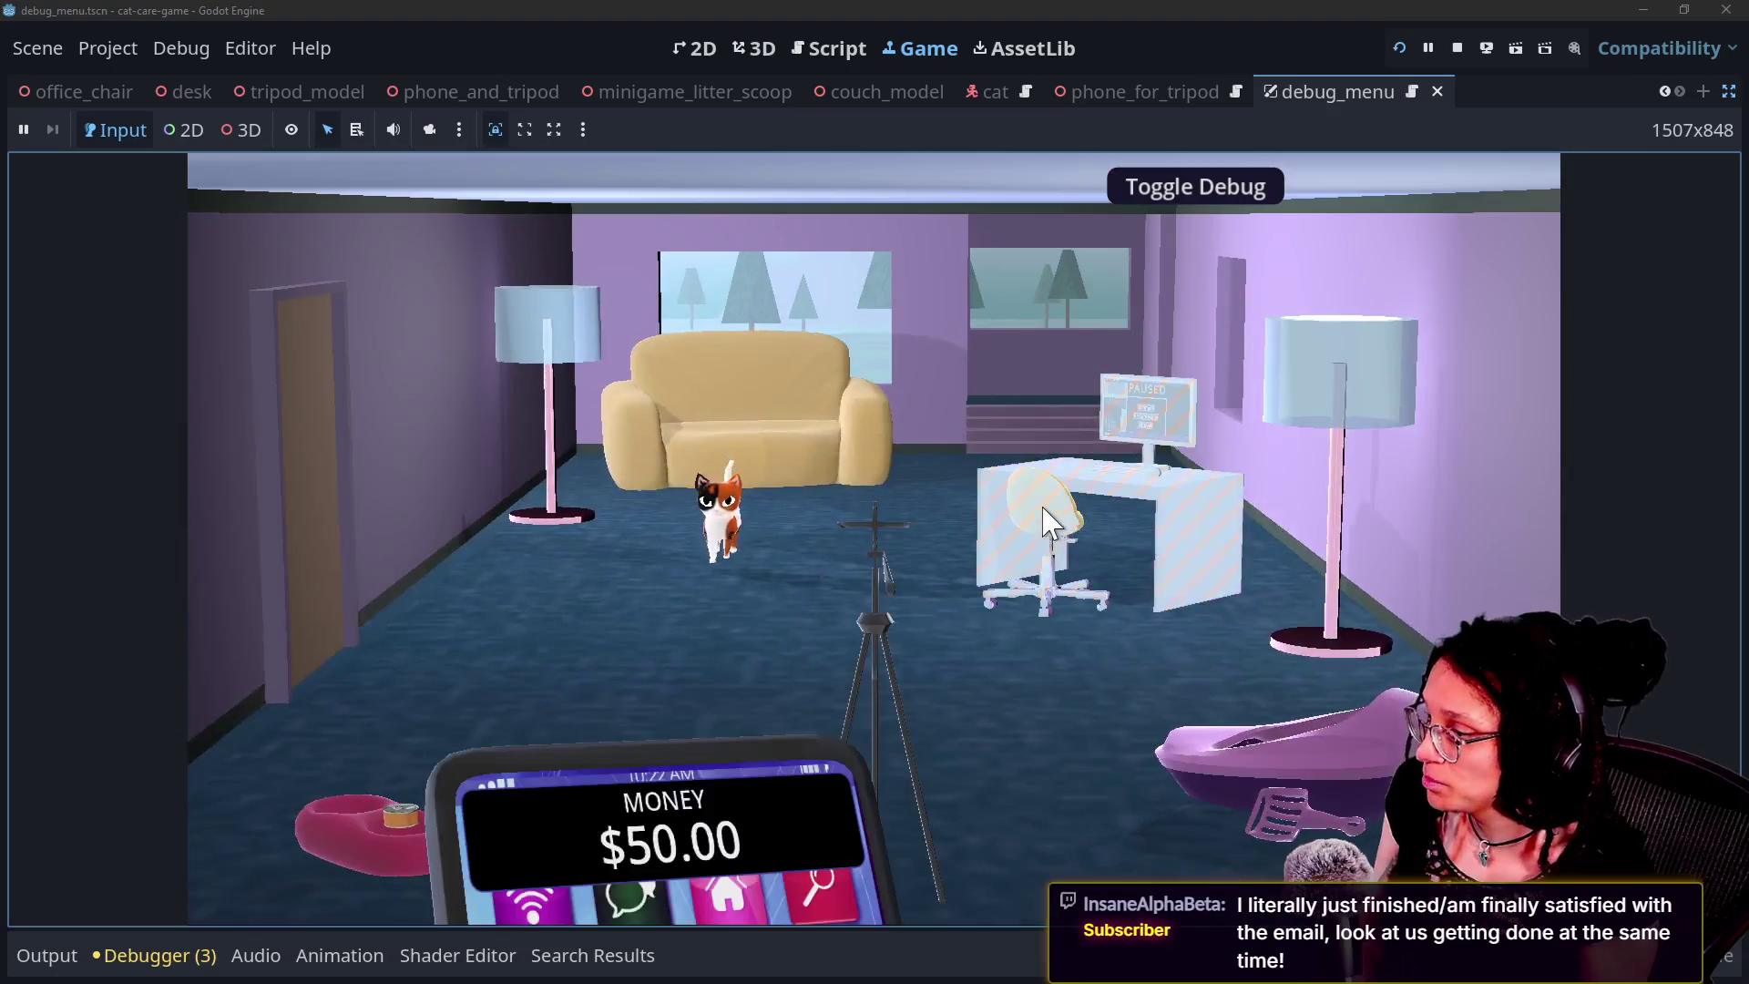
left_click(1049, 527)
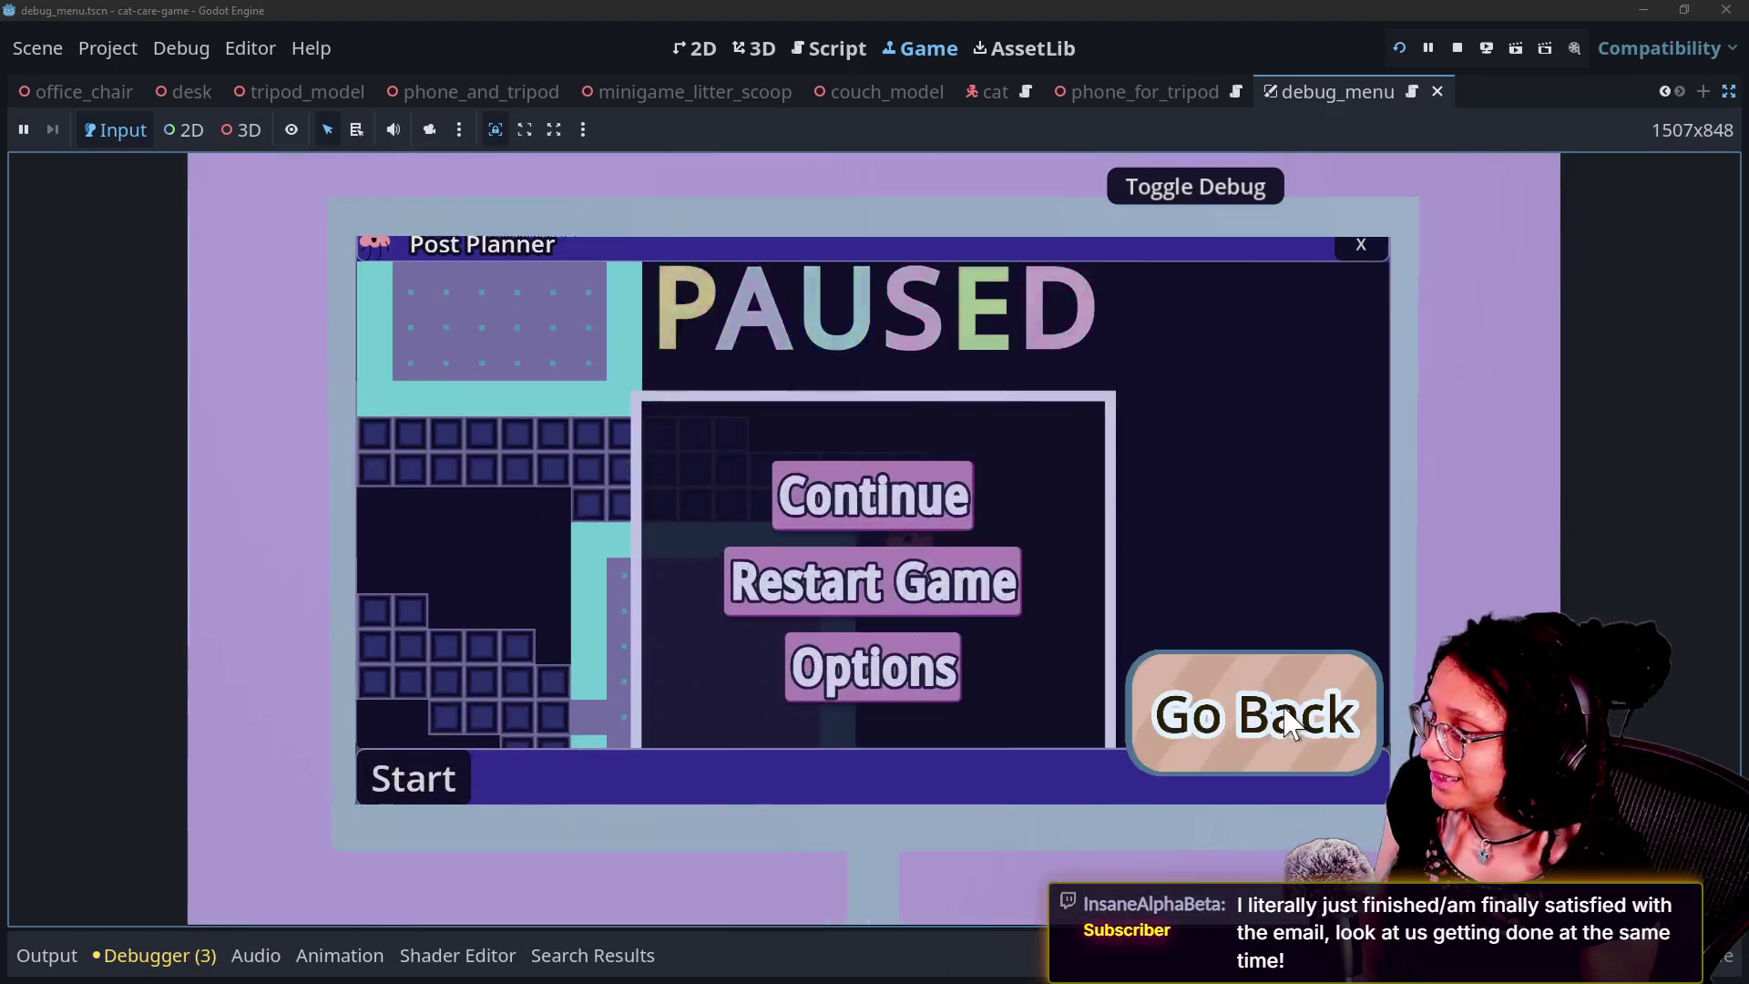
left_click(1220, 733)
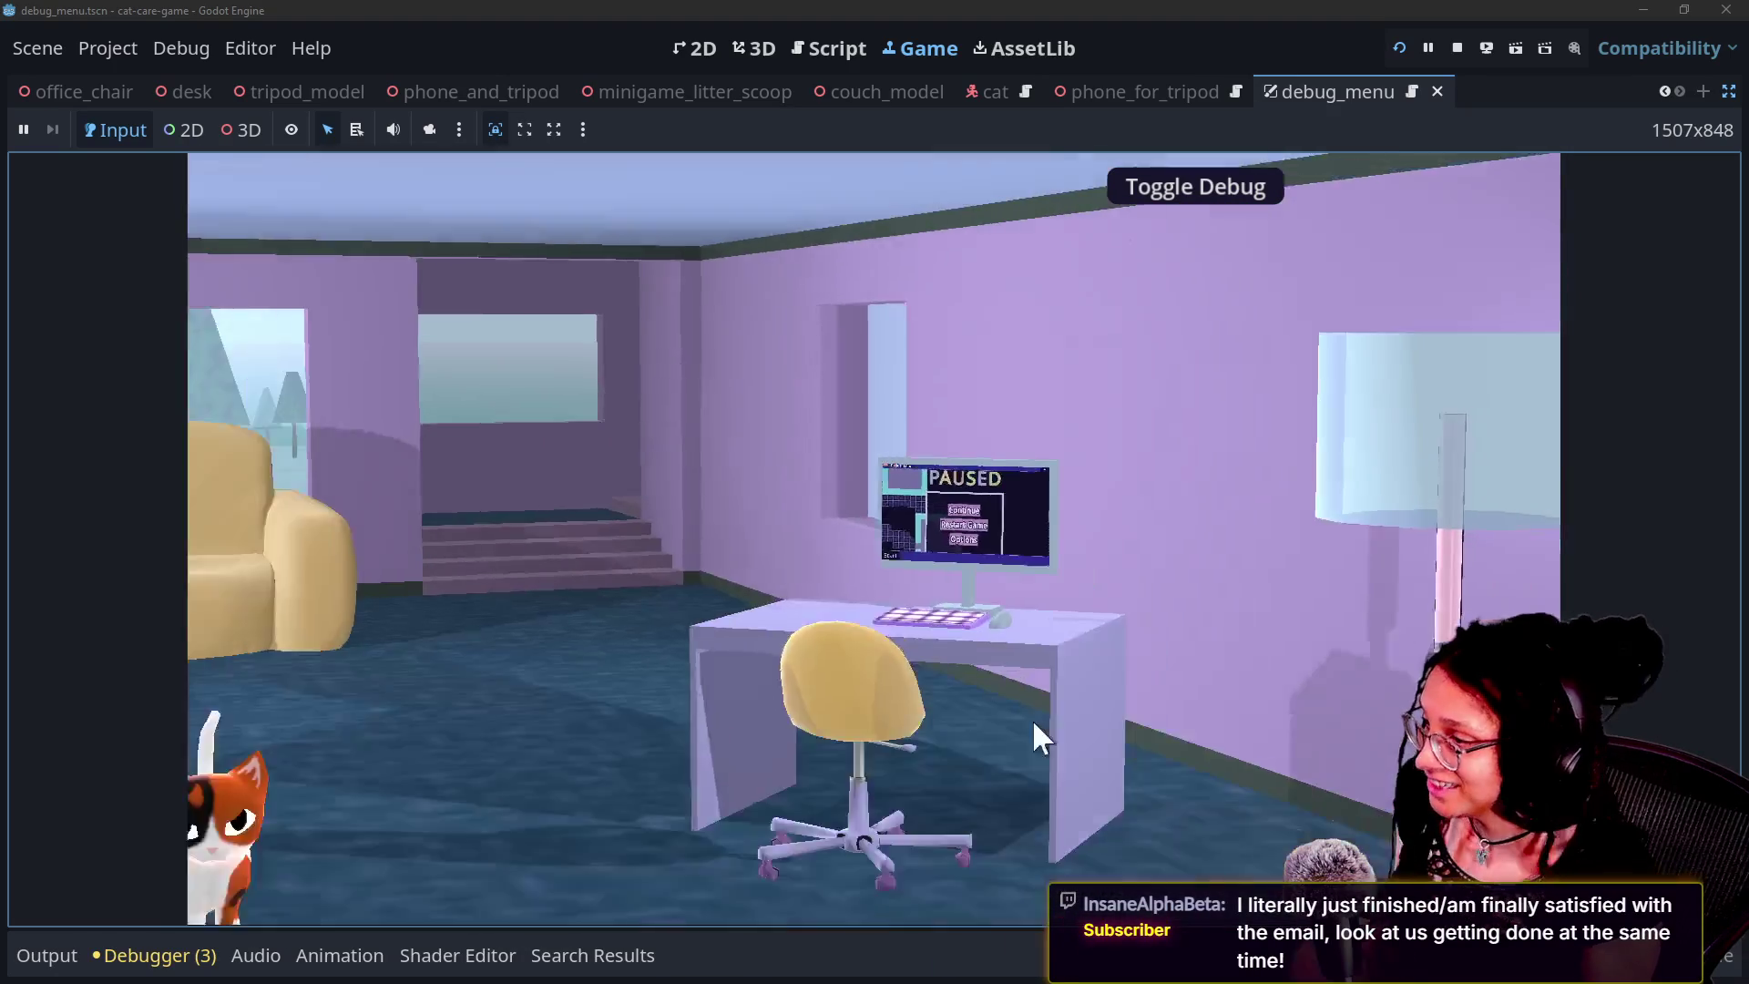
Close the Post Planner window on the computer, go back to the room, then switch to the stream chats.
left_click(1053, 572)
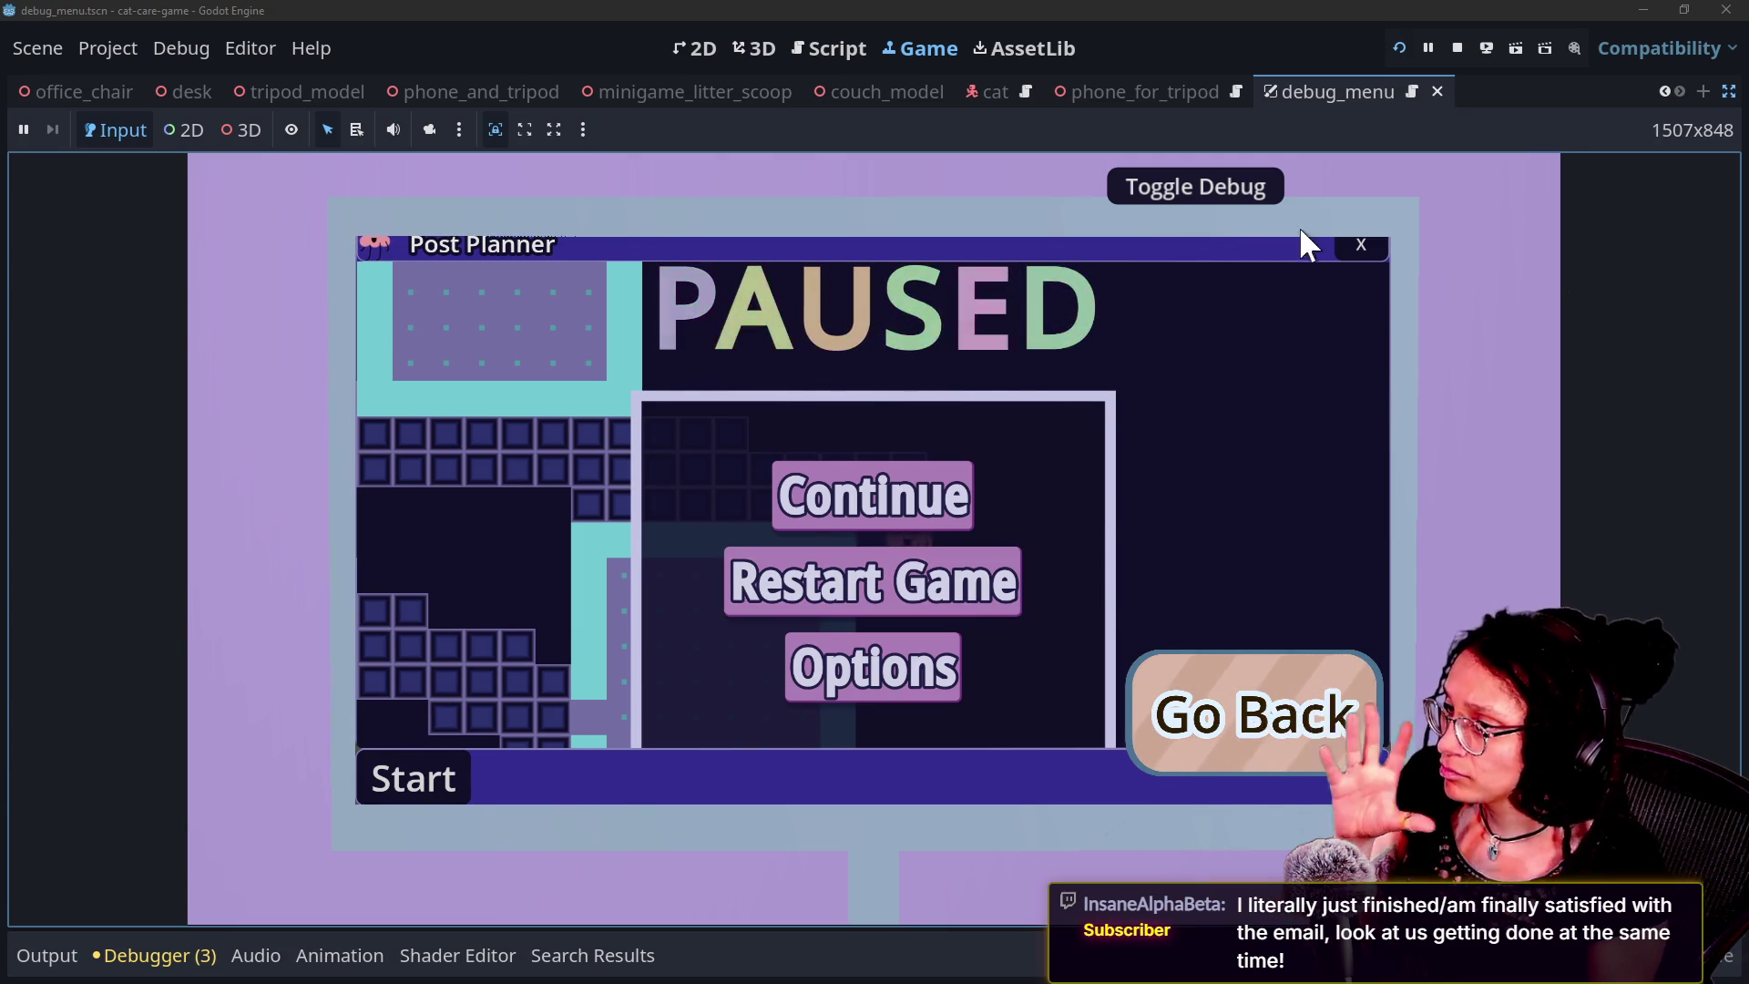
left_click(1351, 251)
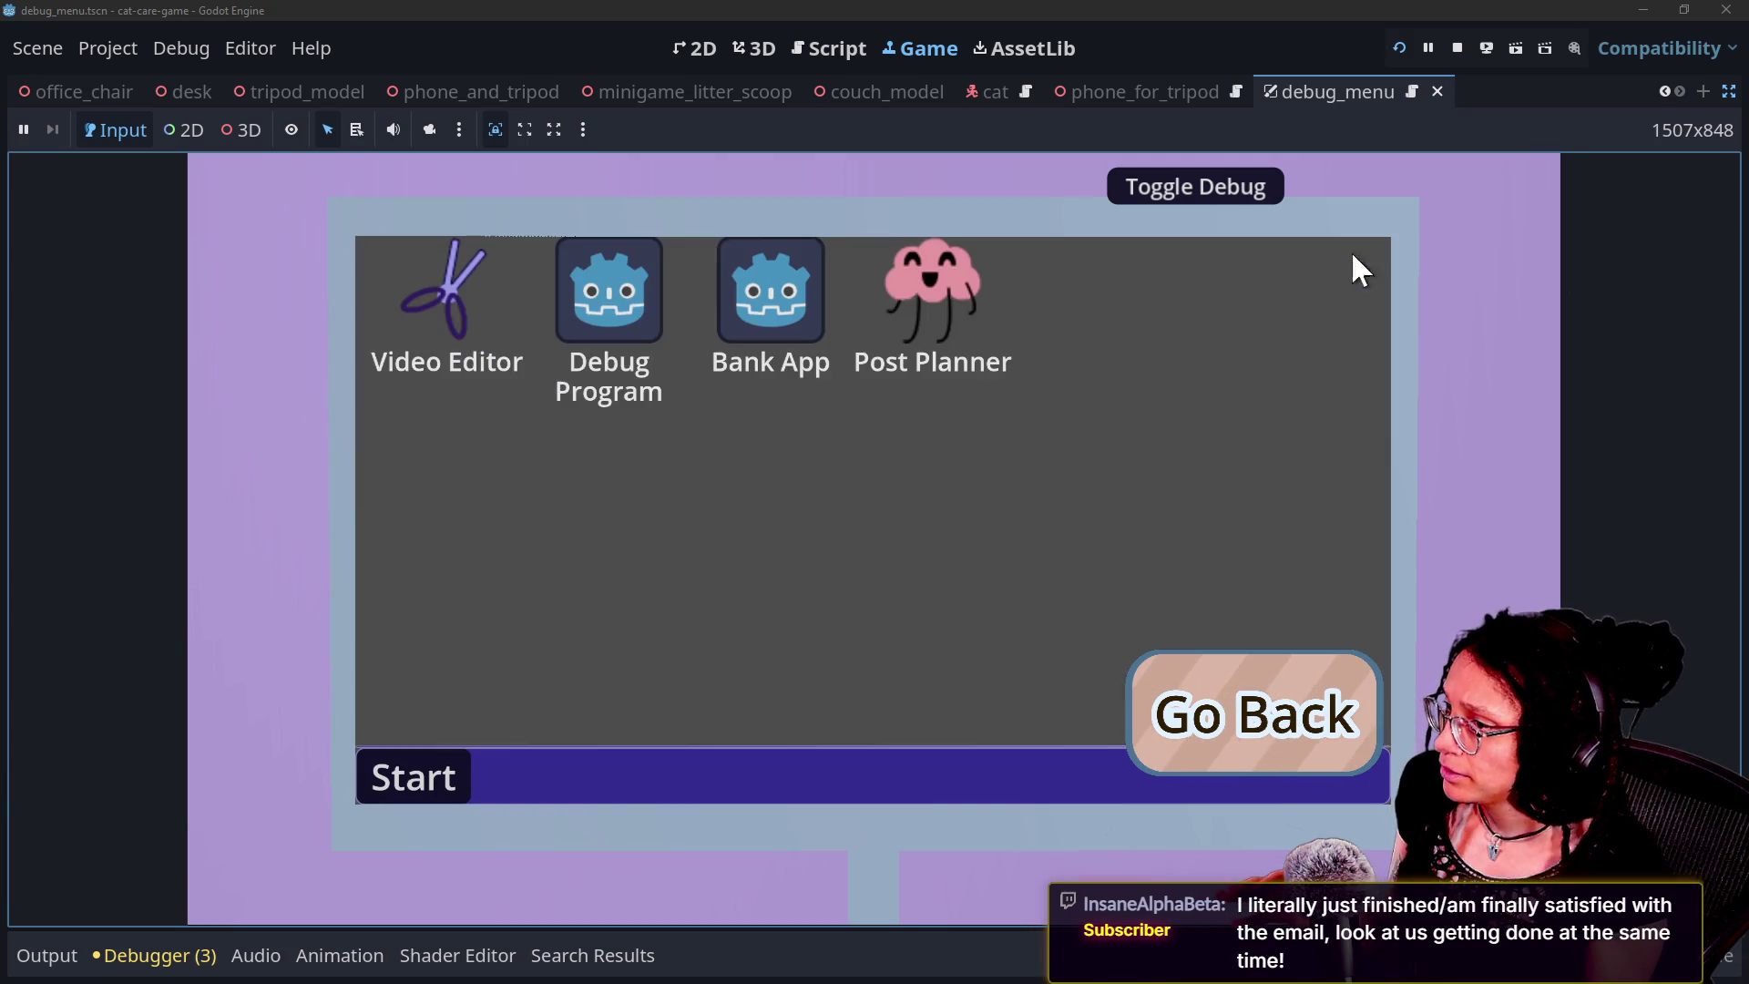
left_click(1294, 743)
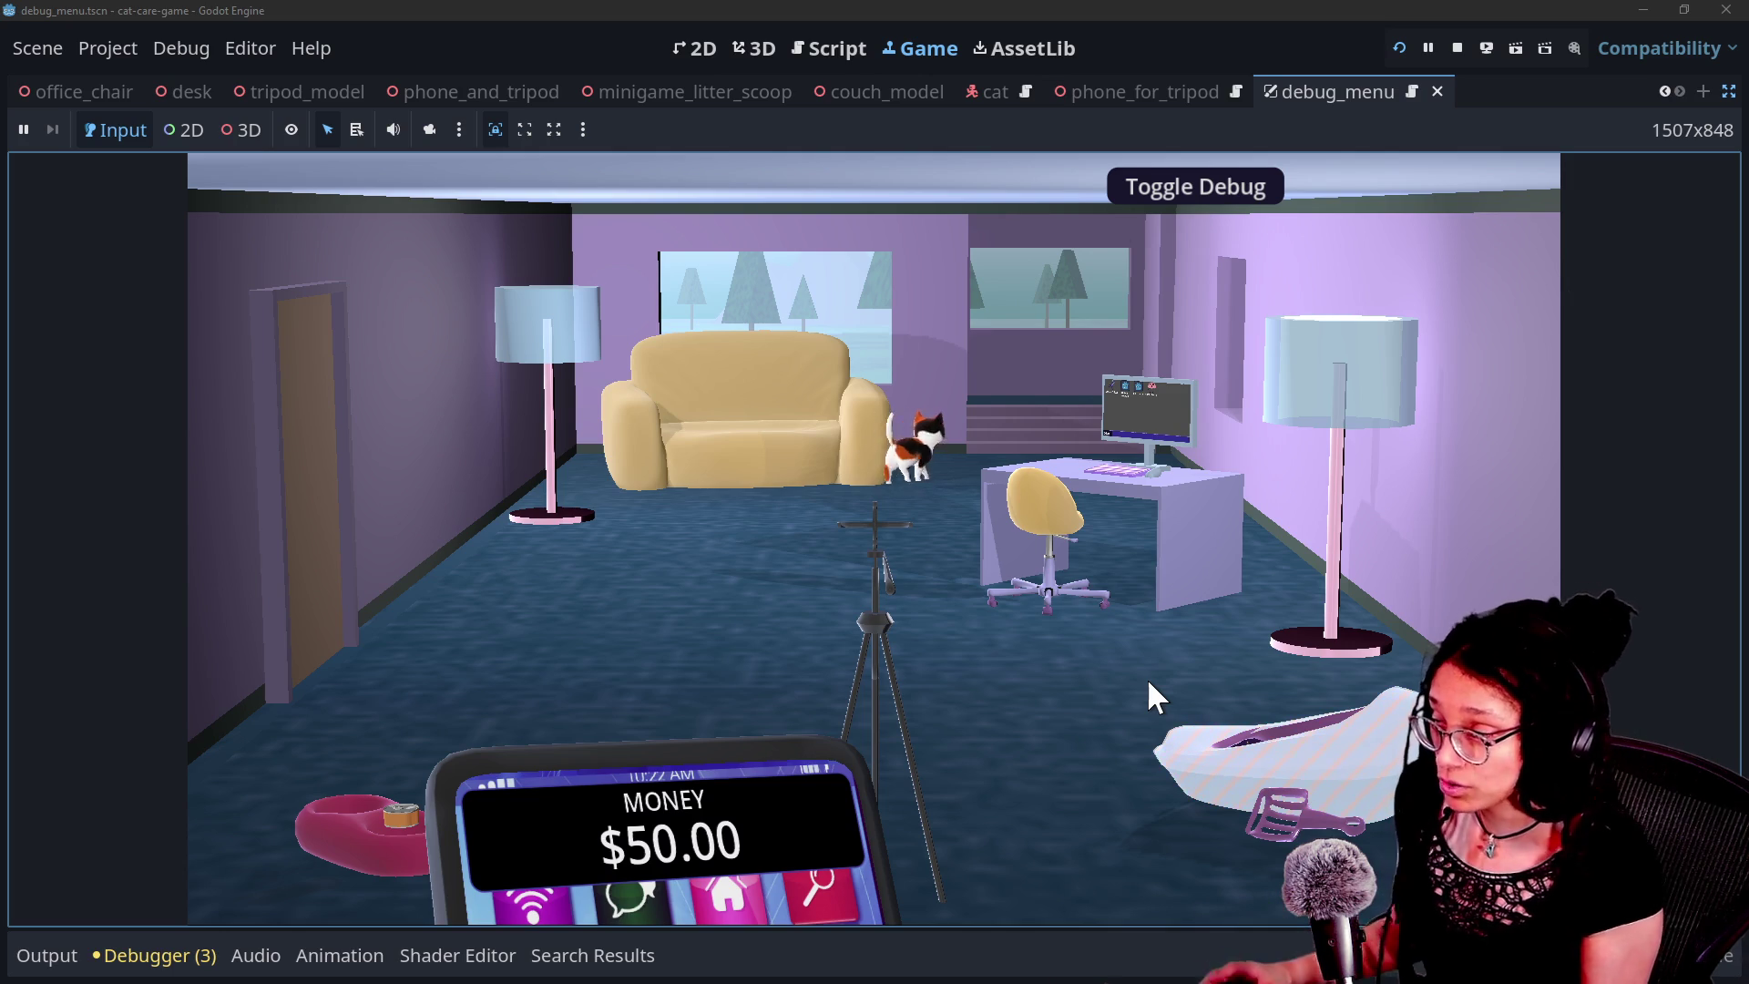
key("alt+Tab")
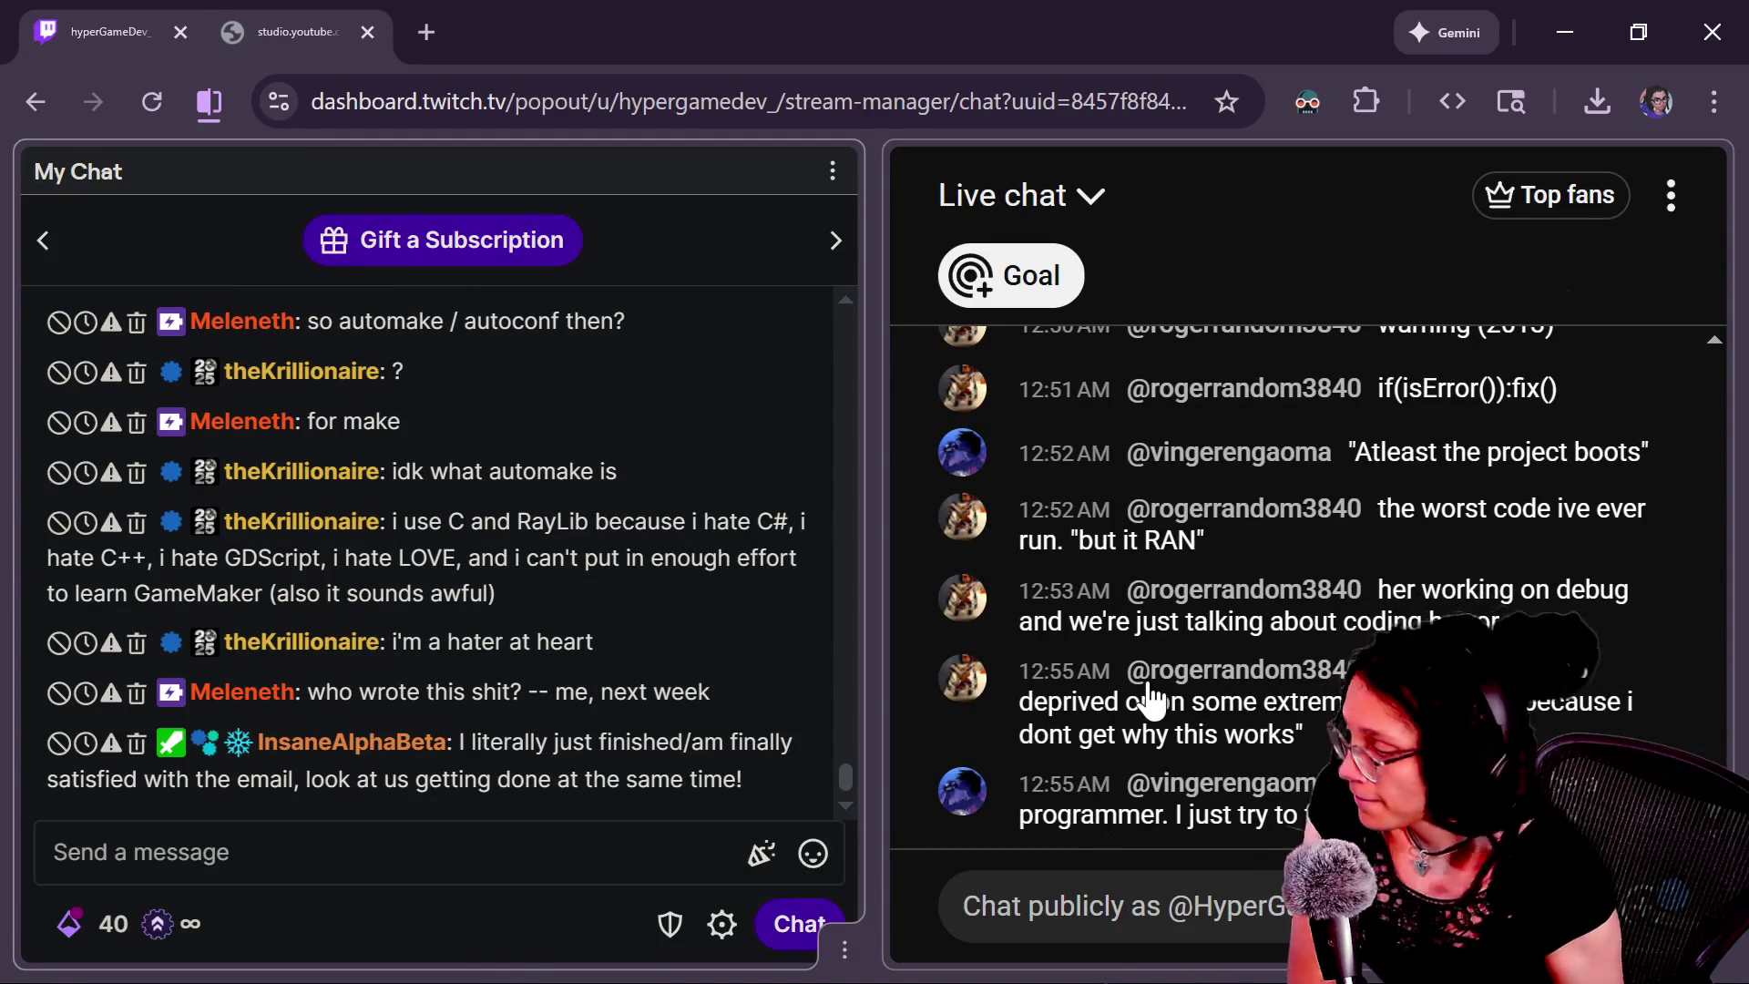
Scroll the Twitch chat up to read earlier messages alongside the YouTube live chat.
scroll(765, 528, "up", 5)
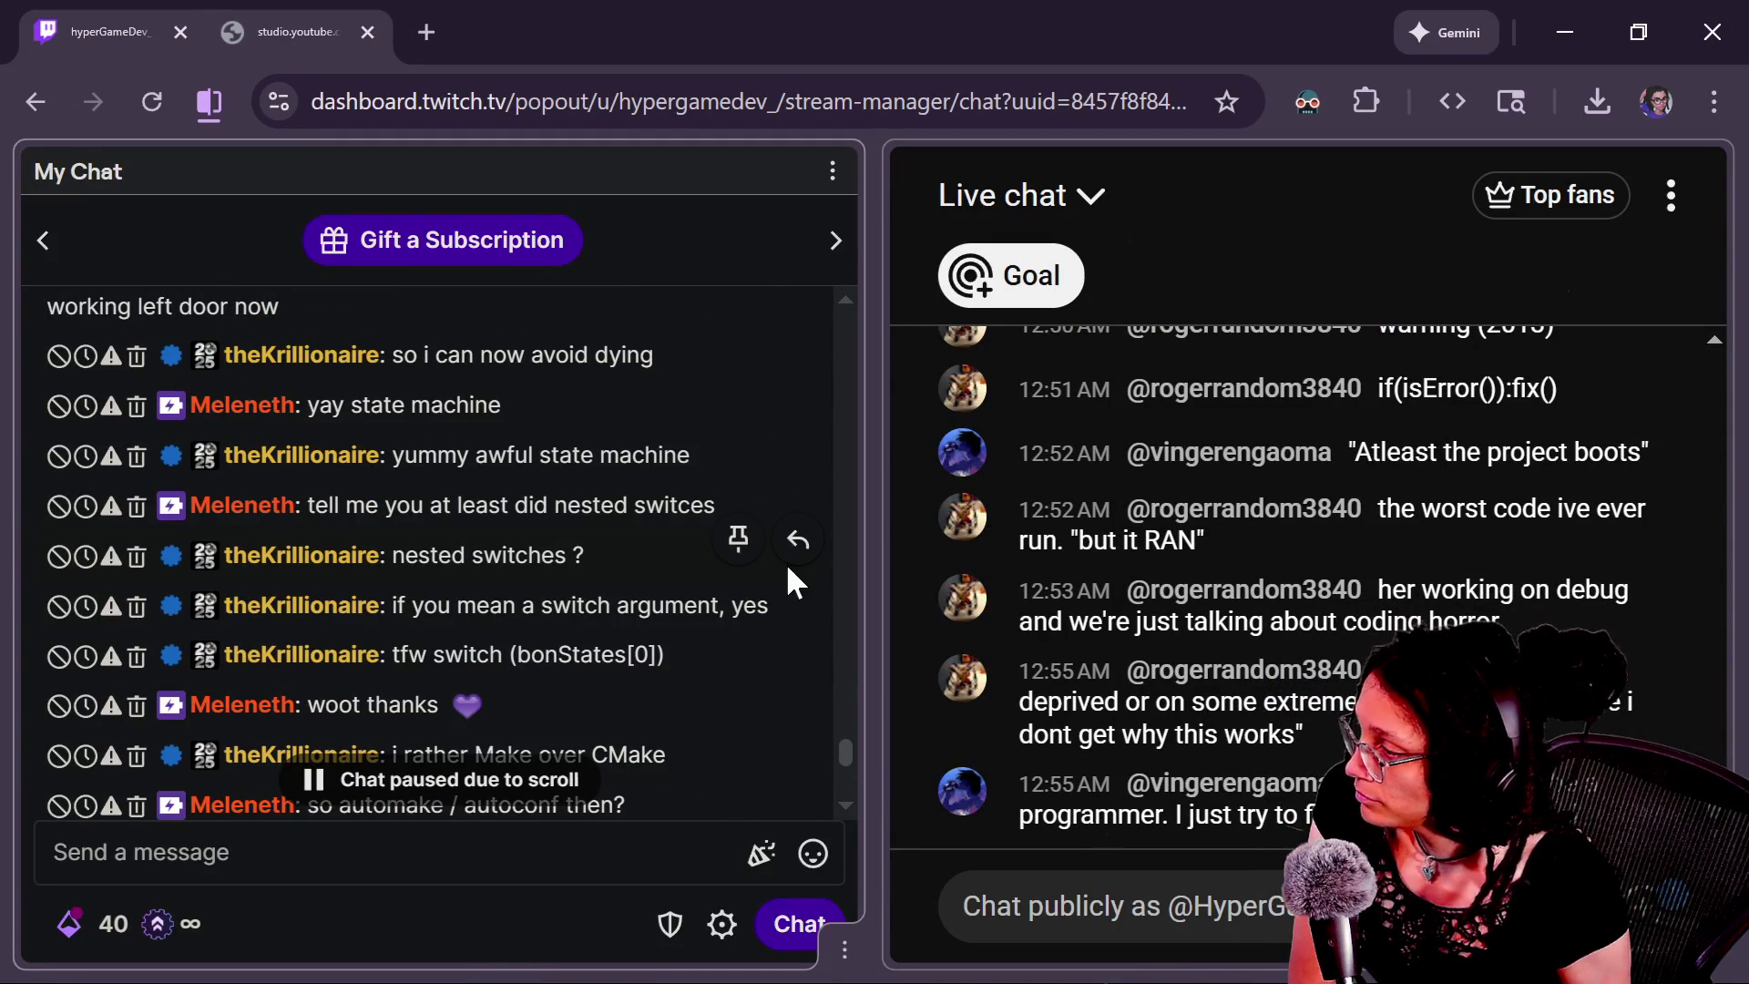
scroll(785, 780, "down", 5)
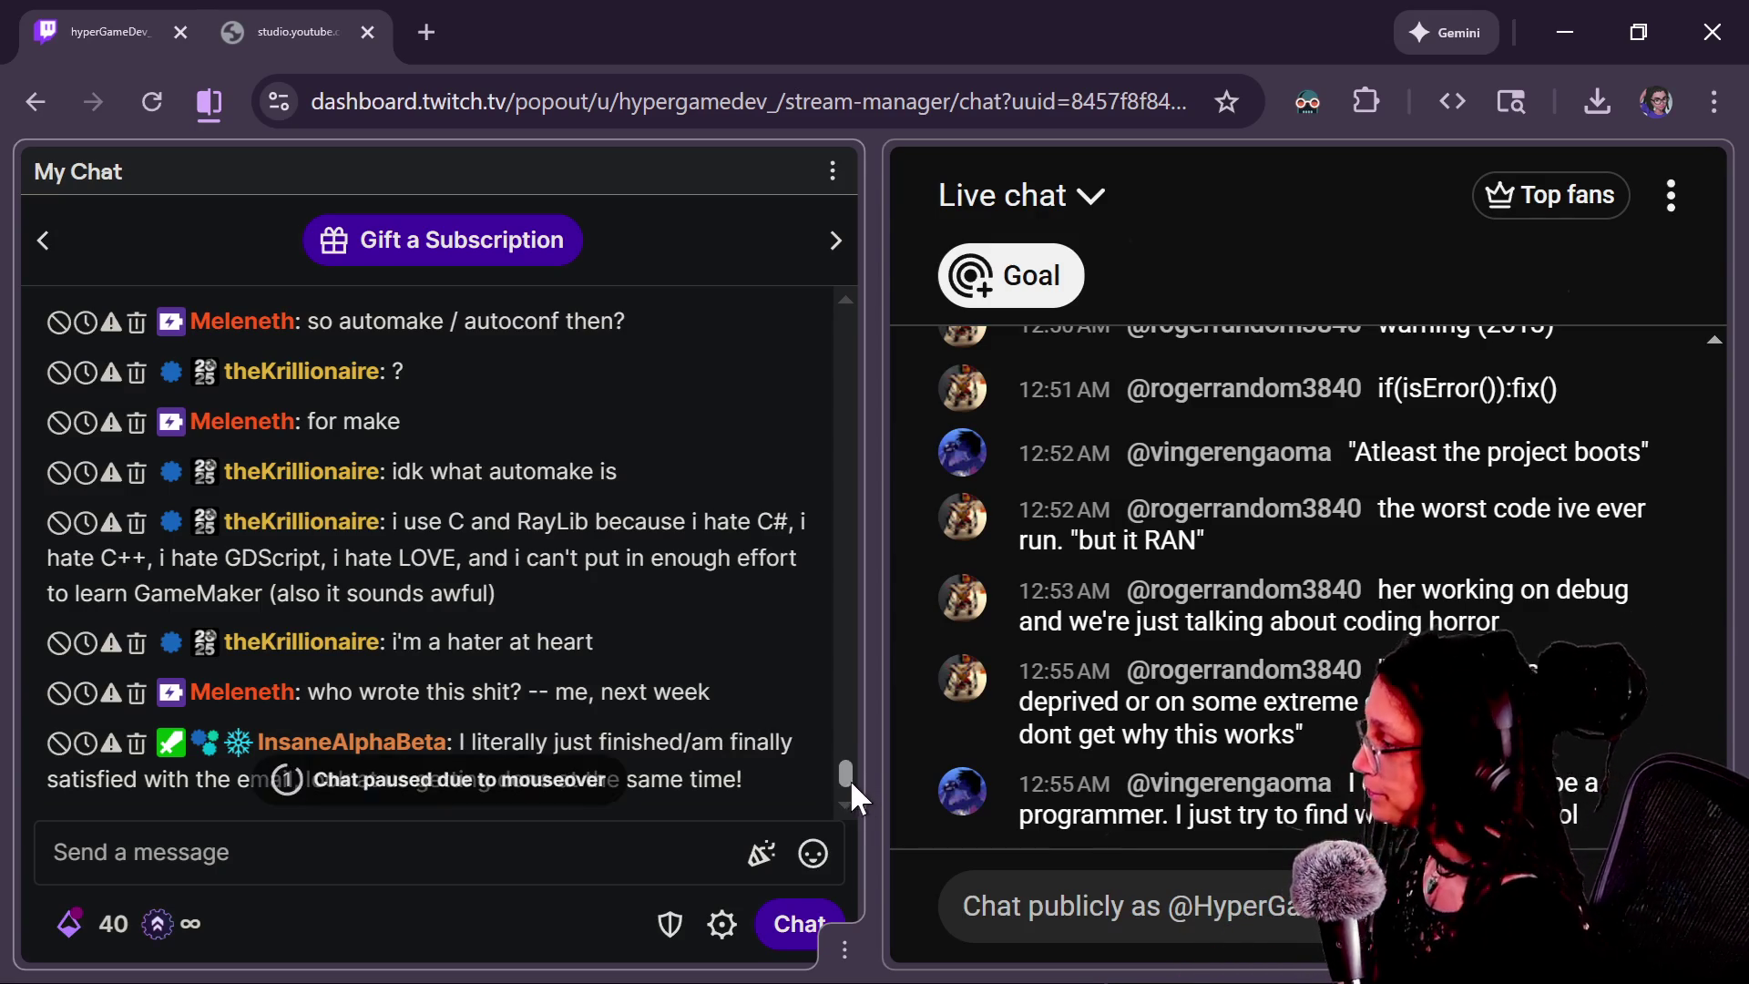
scroll(845, 773, "up", 2)
scroll(845, 773, "up", 1)
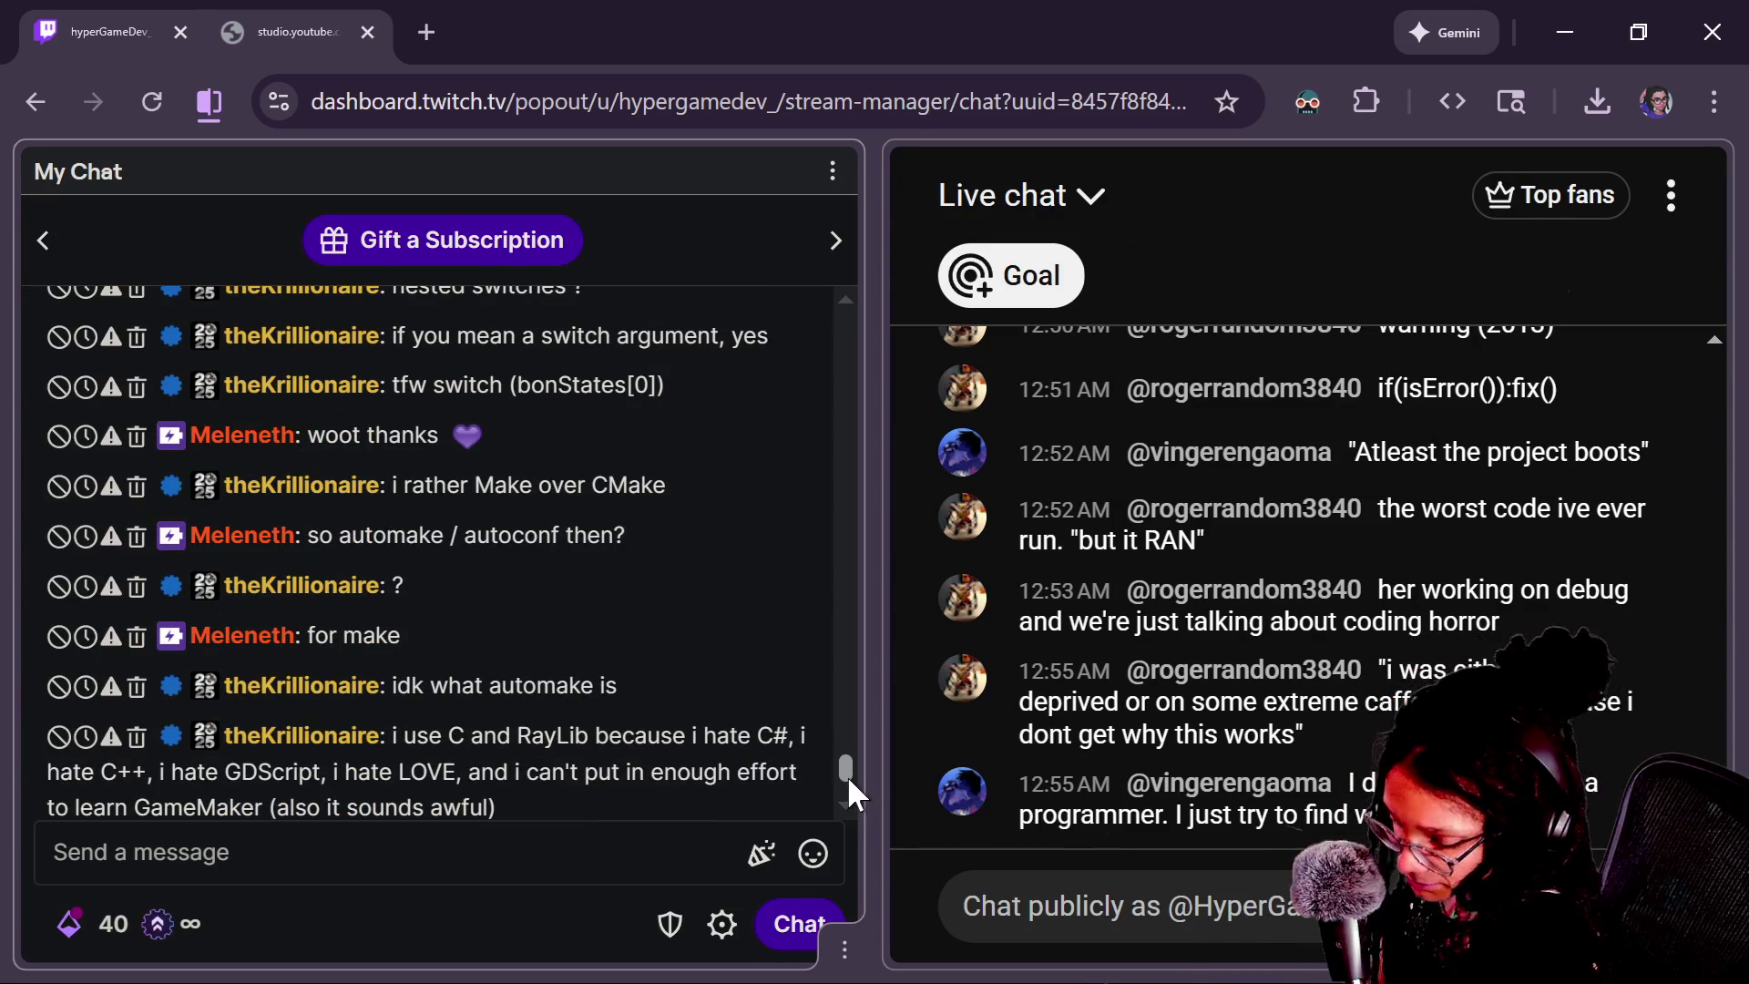
scroll(847, 772, "up", 1)
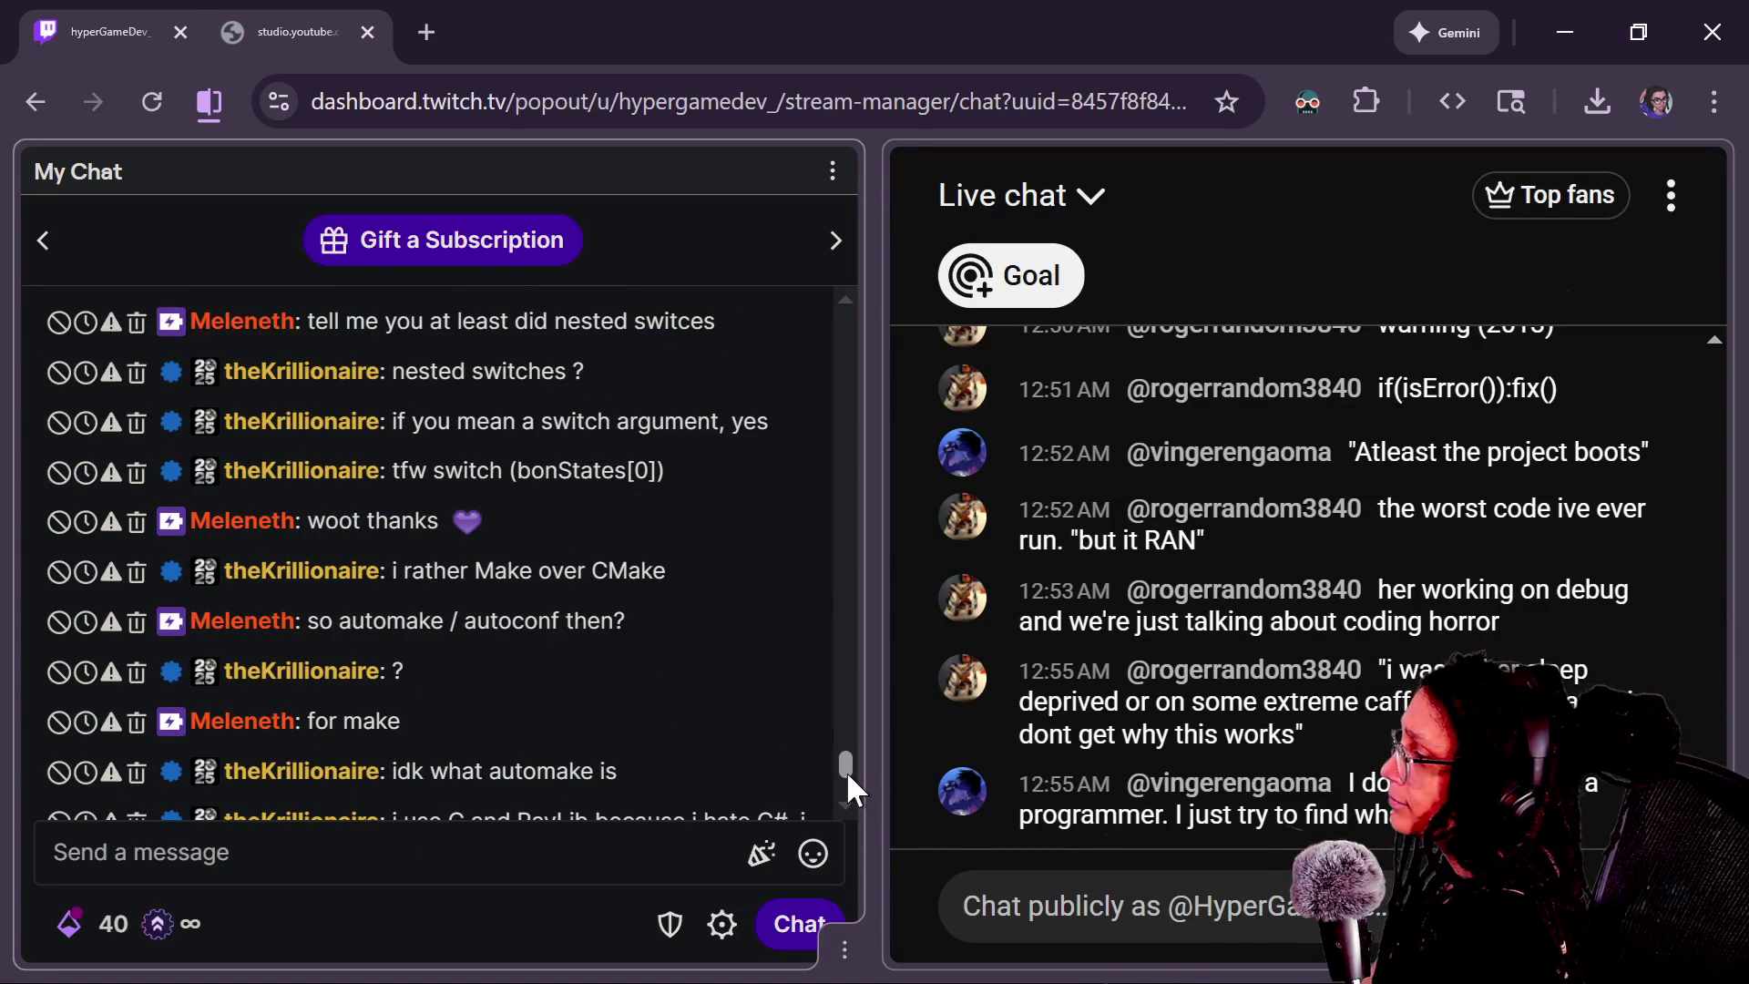
scroll(846, 771, "up", 1)
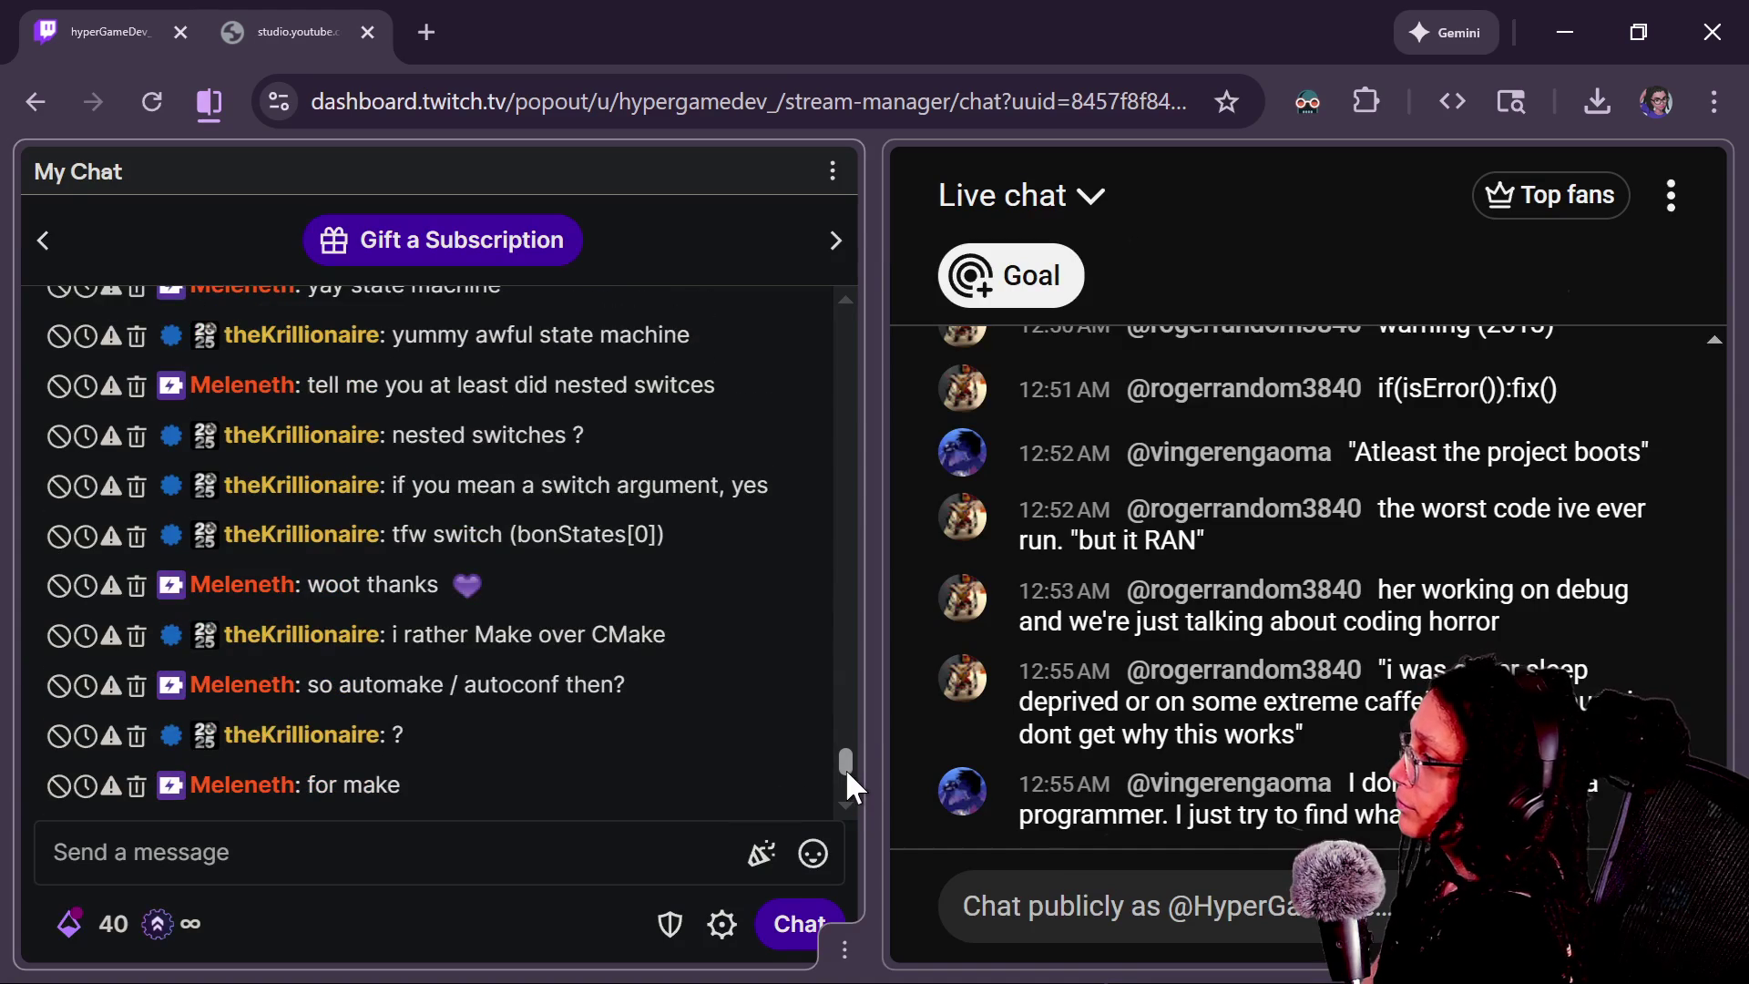
left_click_drag(845, 767, 843, 783)
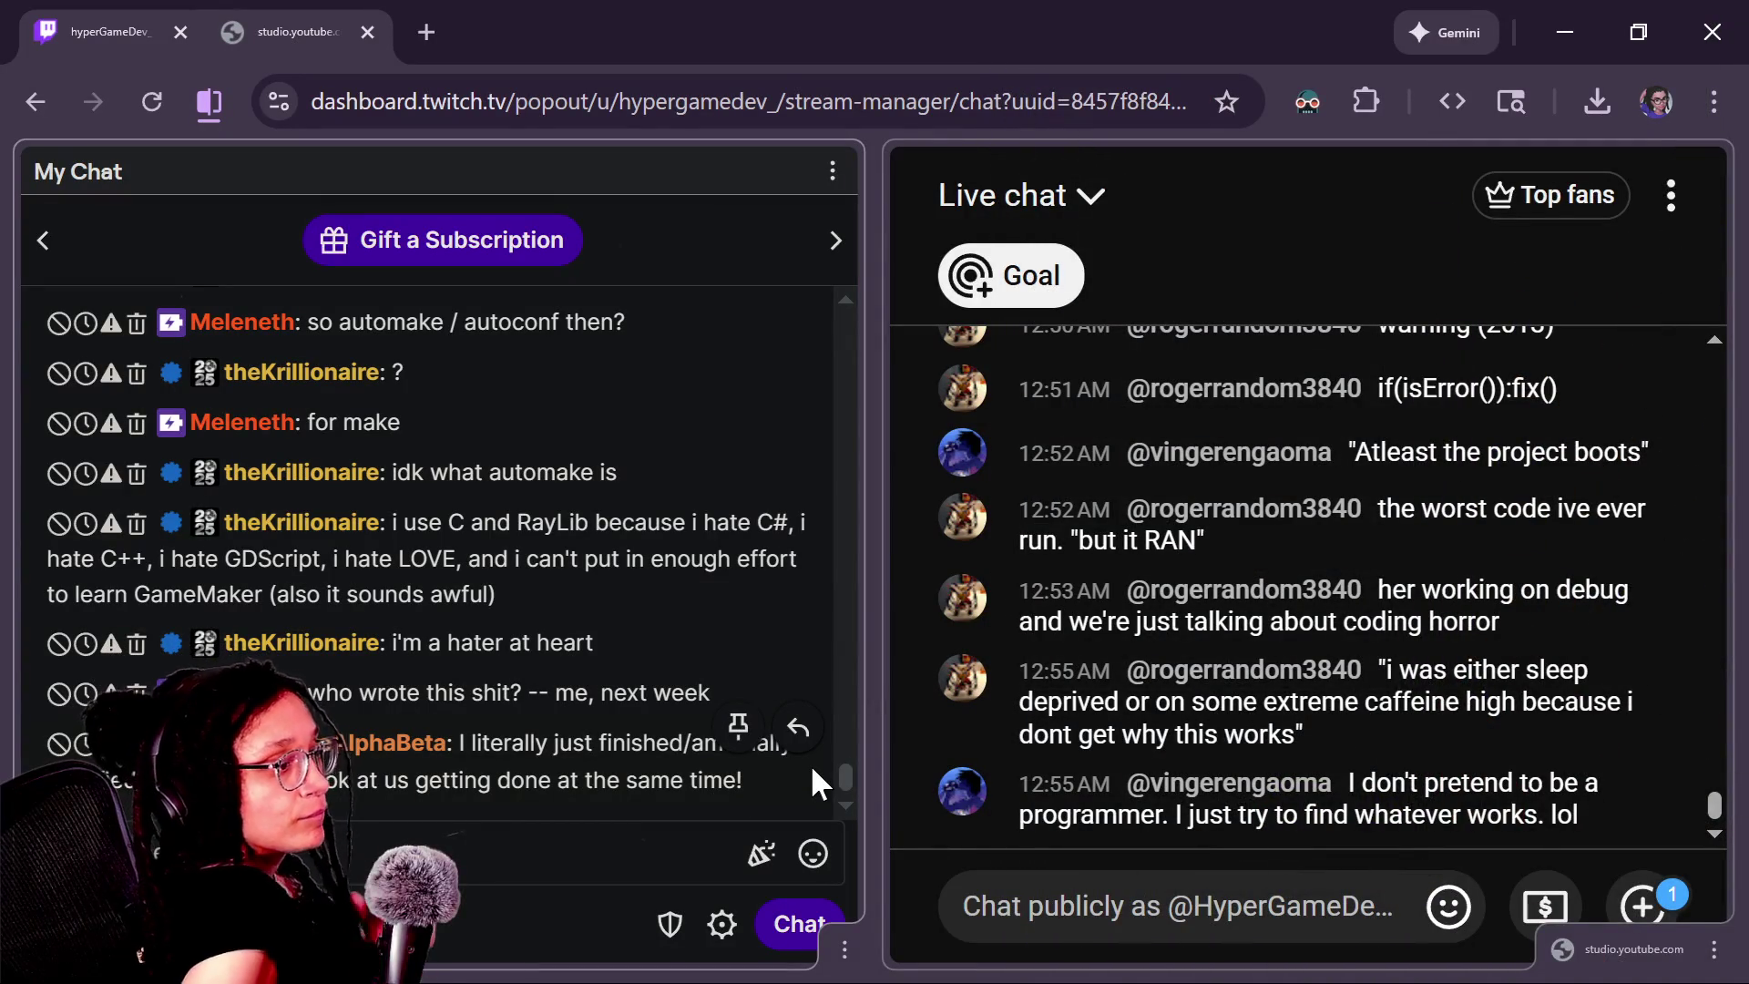
scroll(1381, 557, "up", 2)
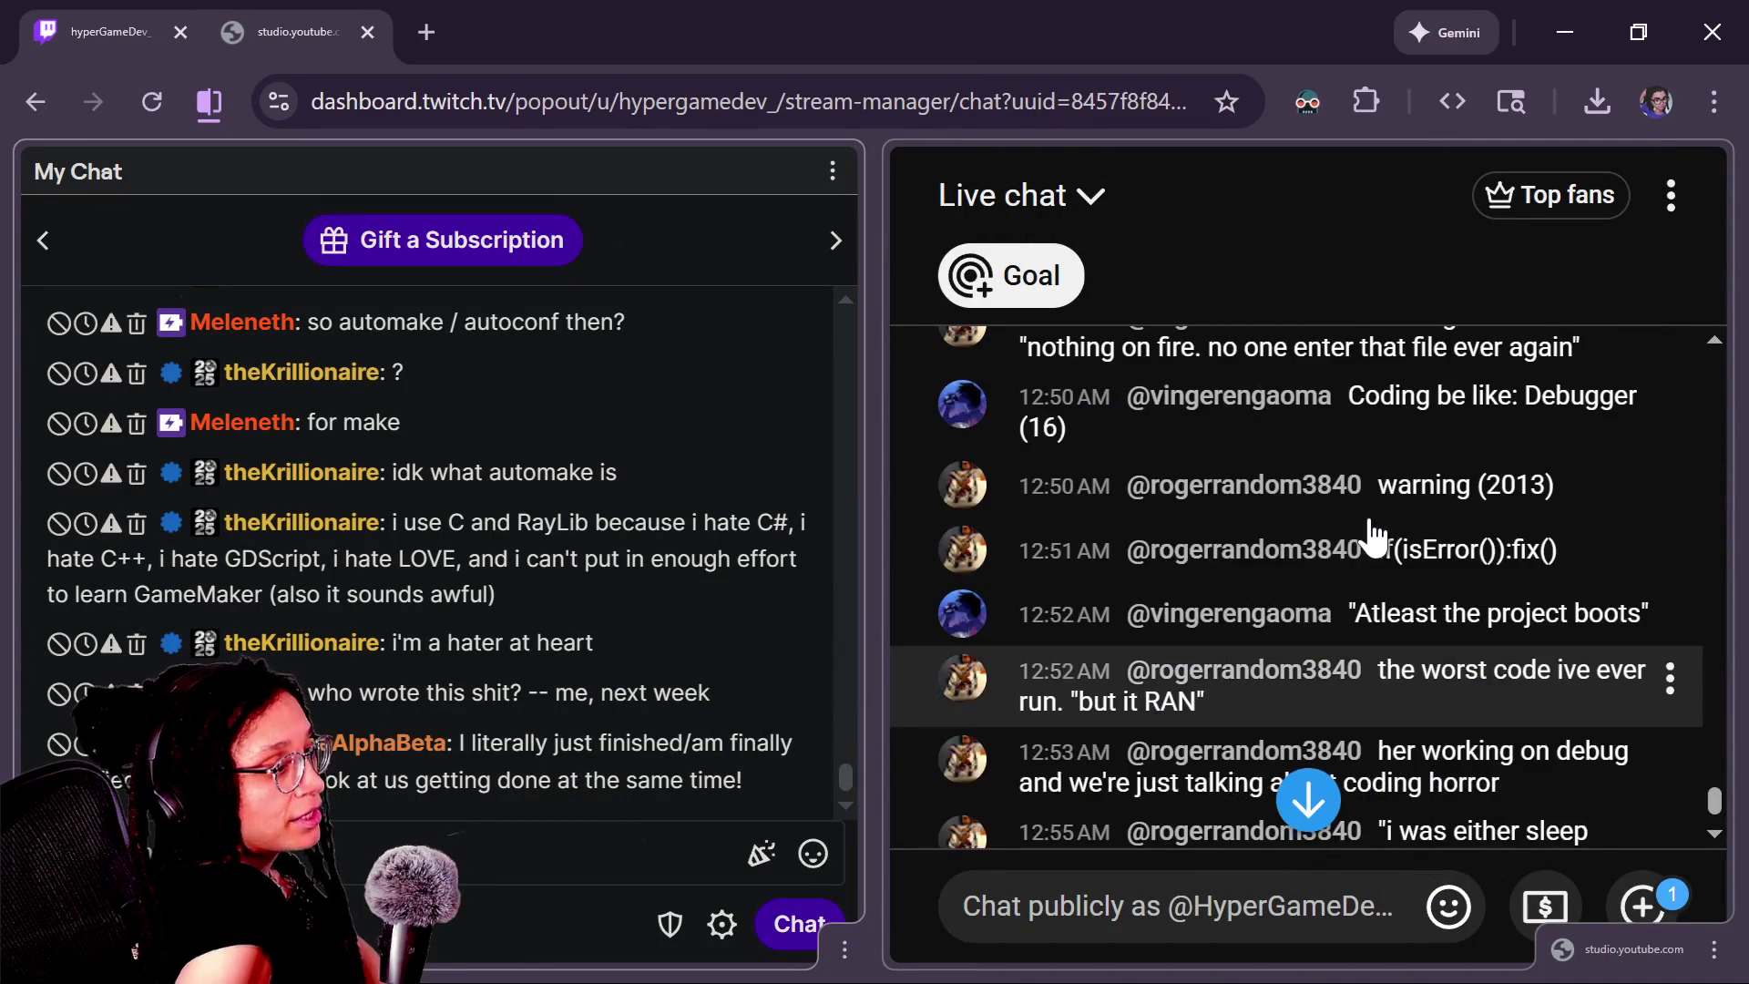
scroll(1403, 560, "up", 5)
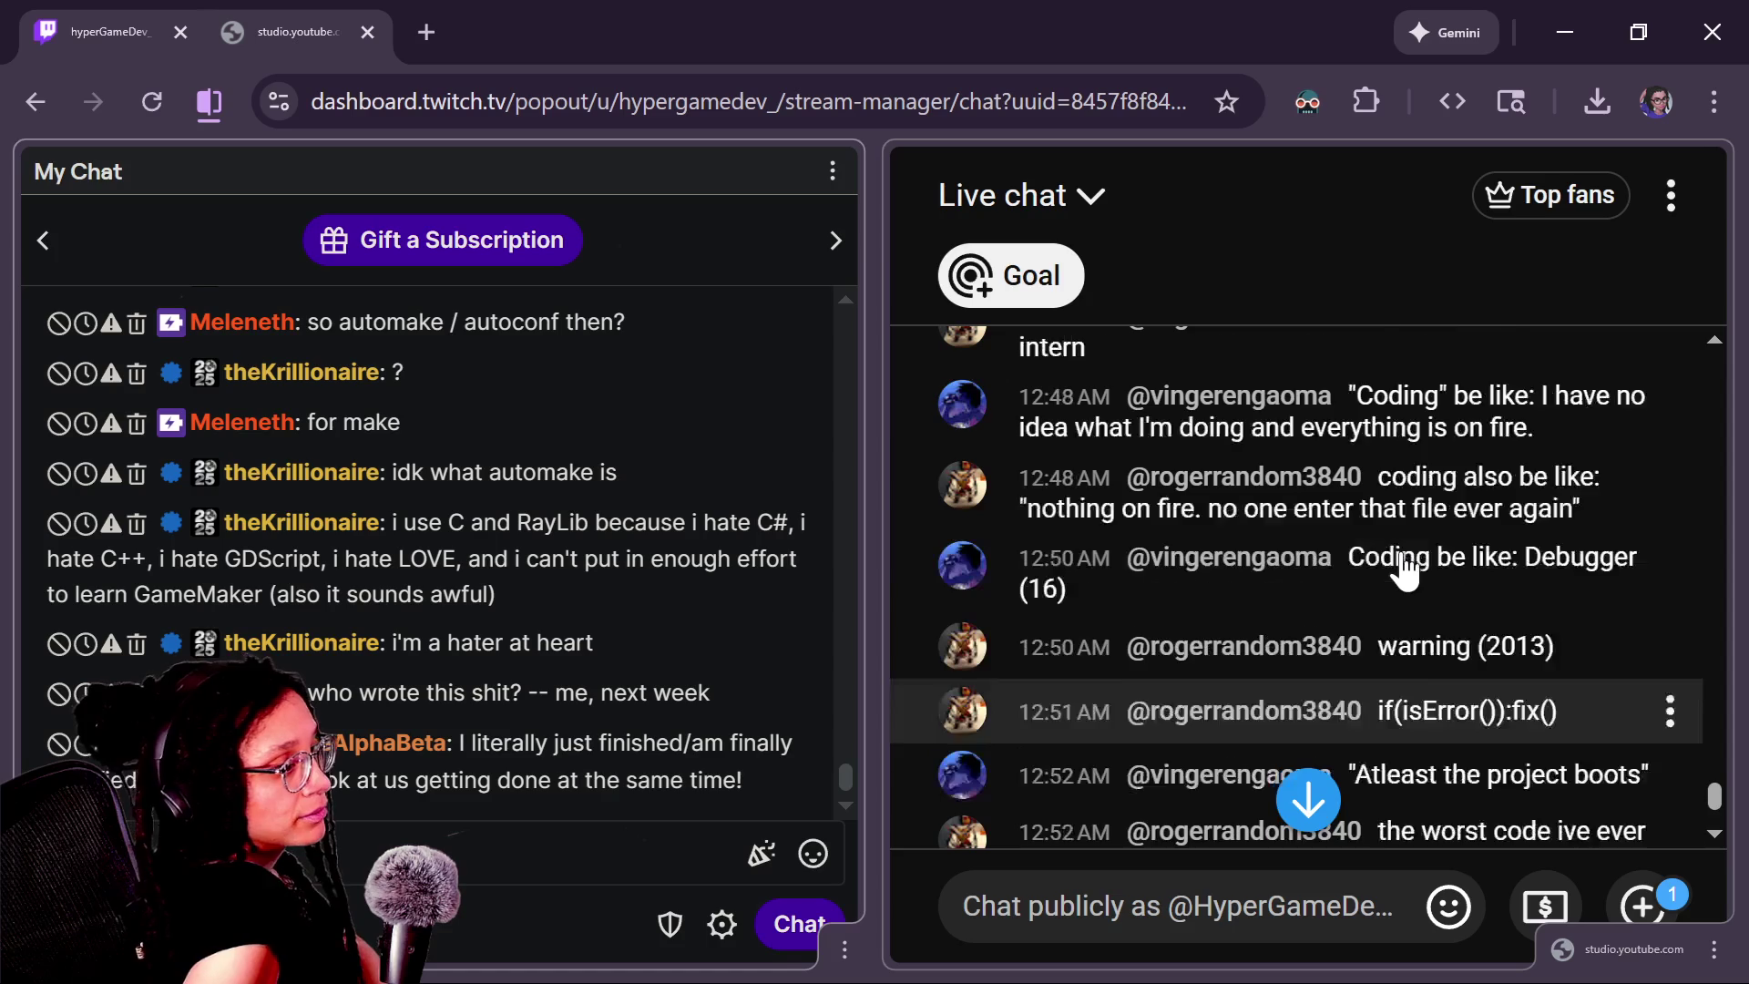
scroll(1369, 456, "up", 2)
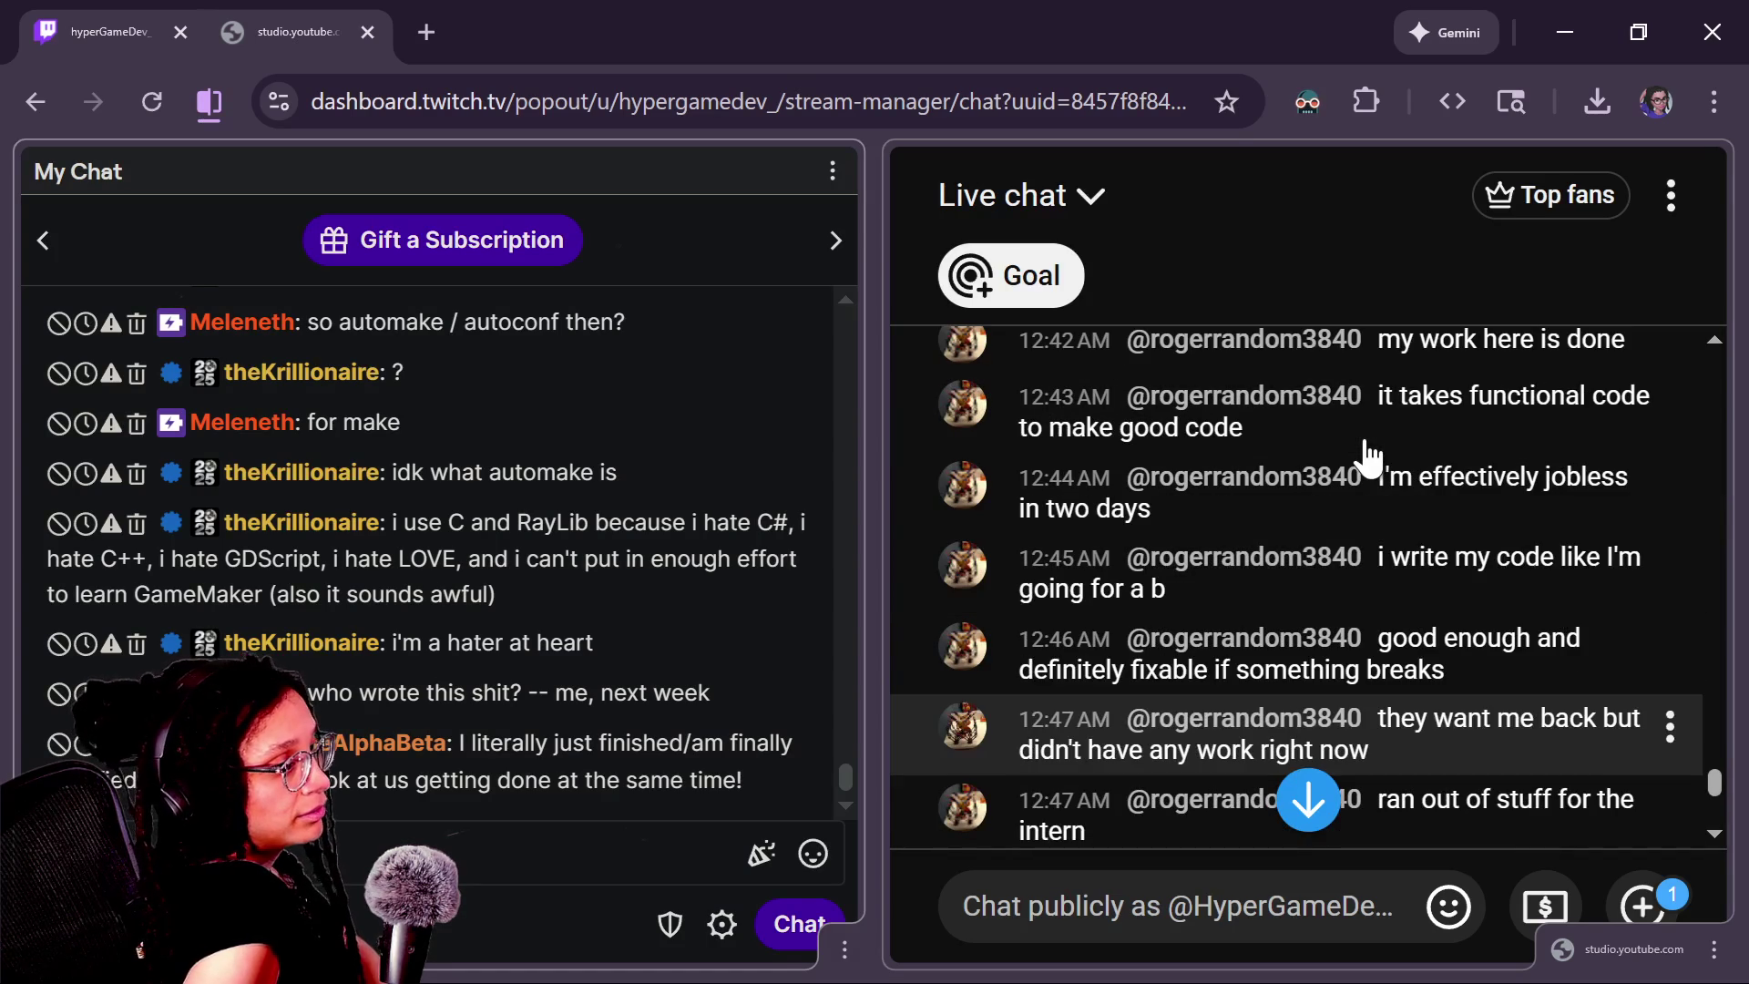
scroll(1405, 492, "up", 2)
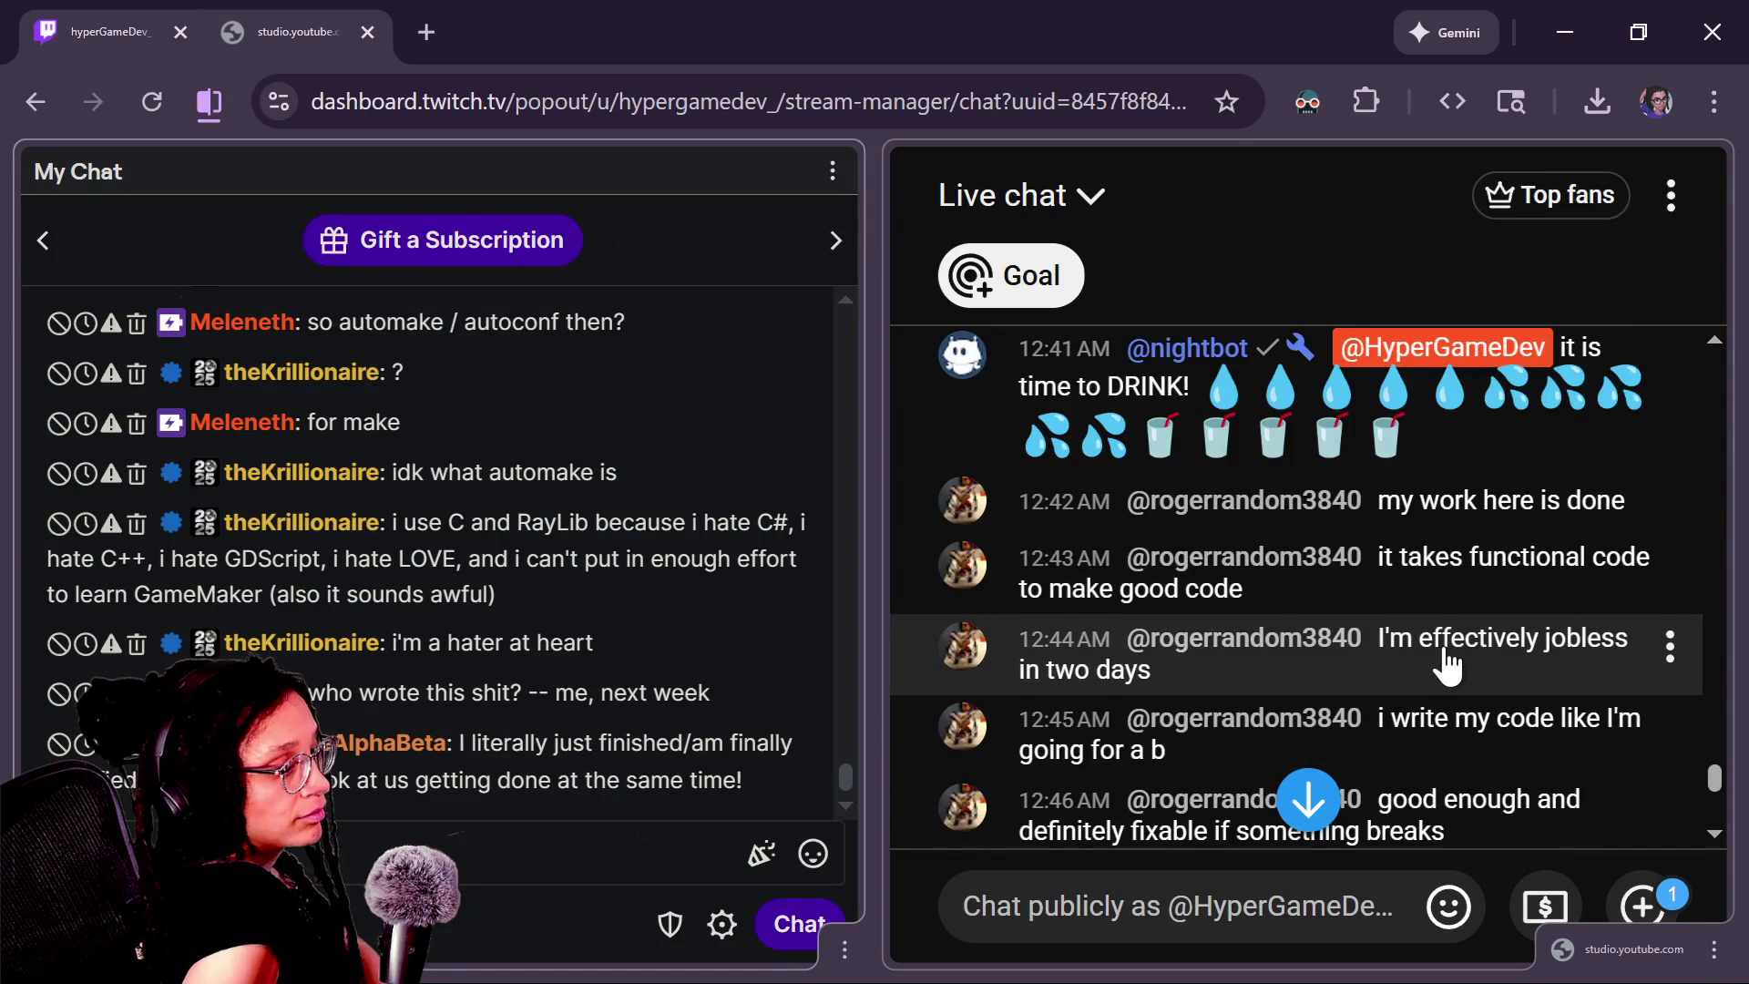
scroll(1435, 647, "down", 2)
scroll(1448, 665, "down", 4)
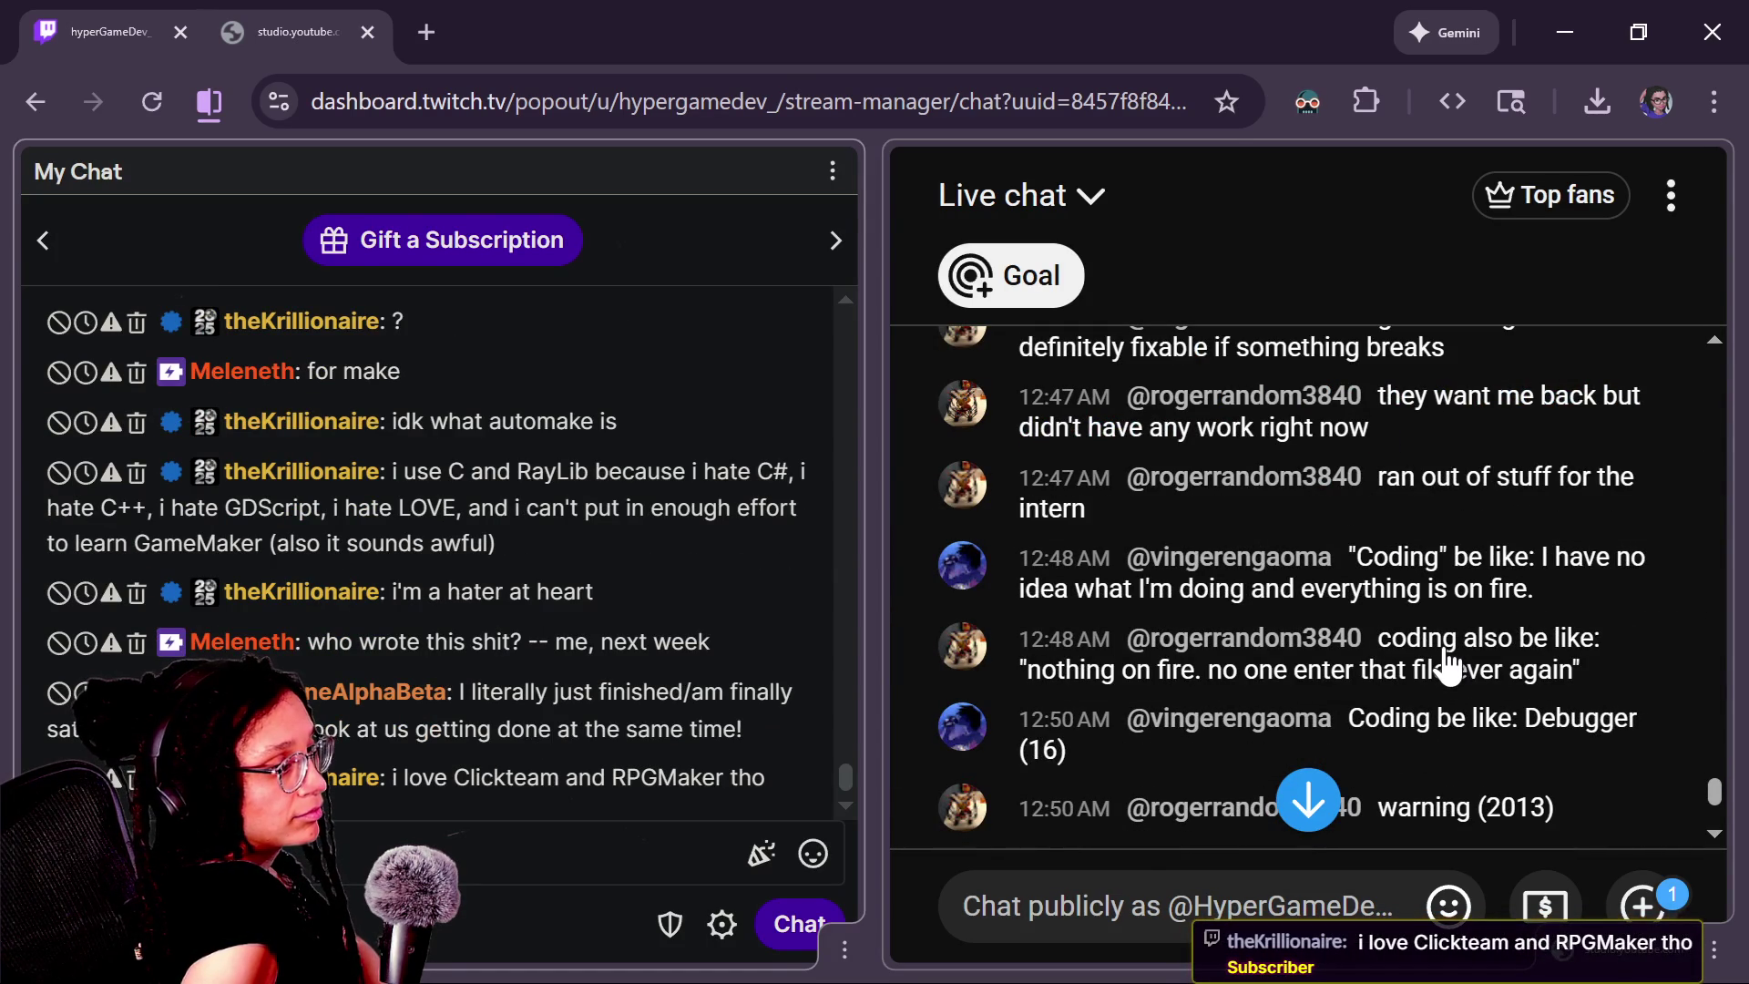
scroll(1446, 665, "up", 4)
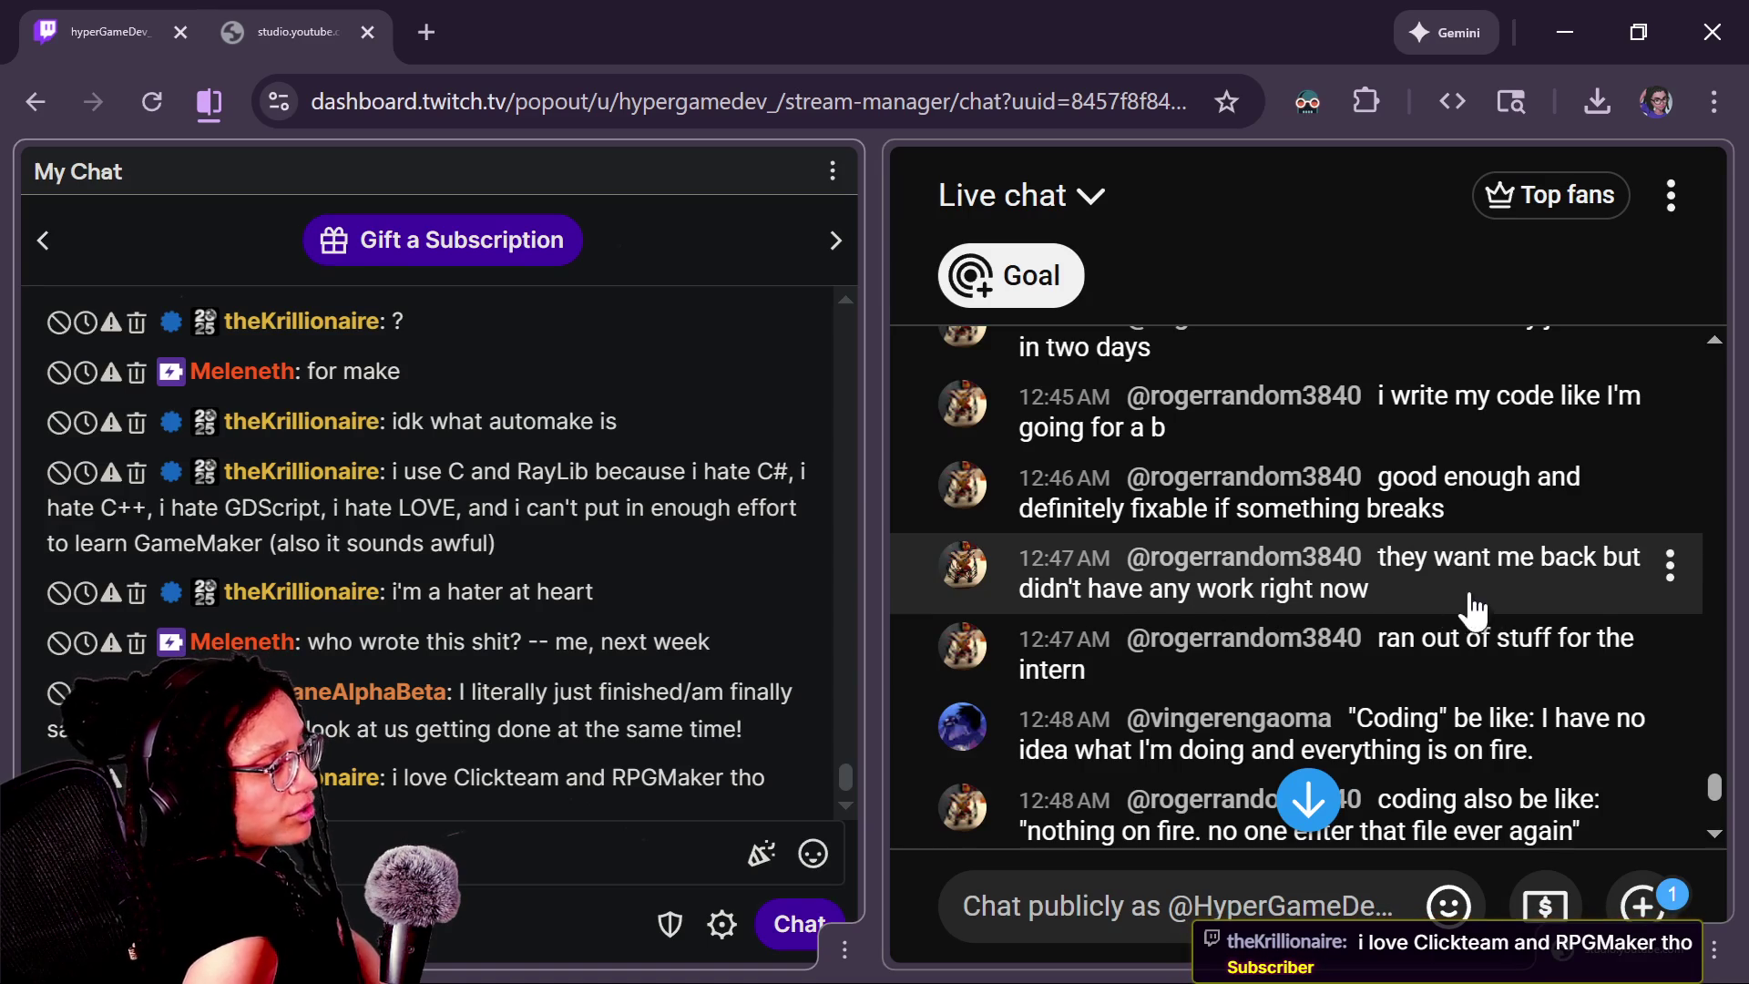
scroll(1511, 652, "down", 2)
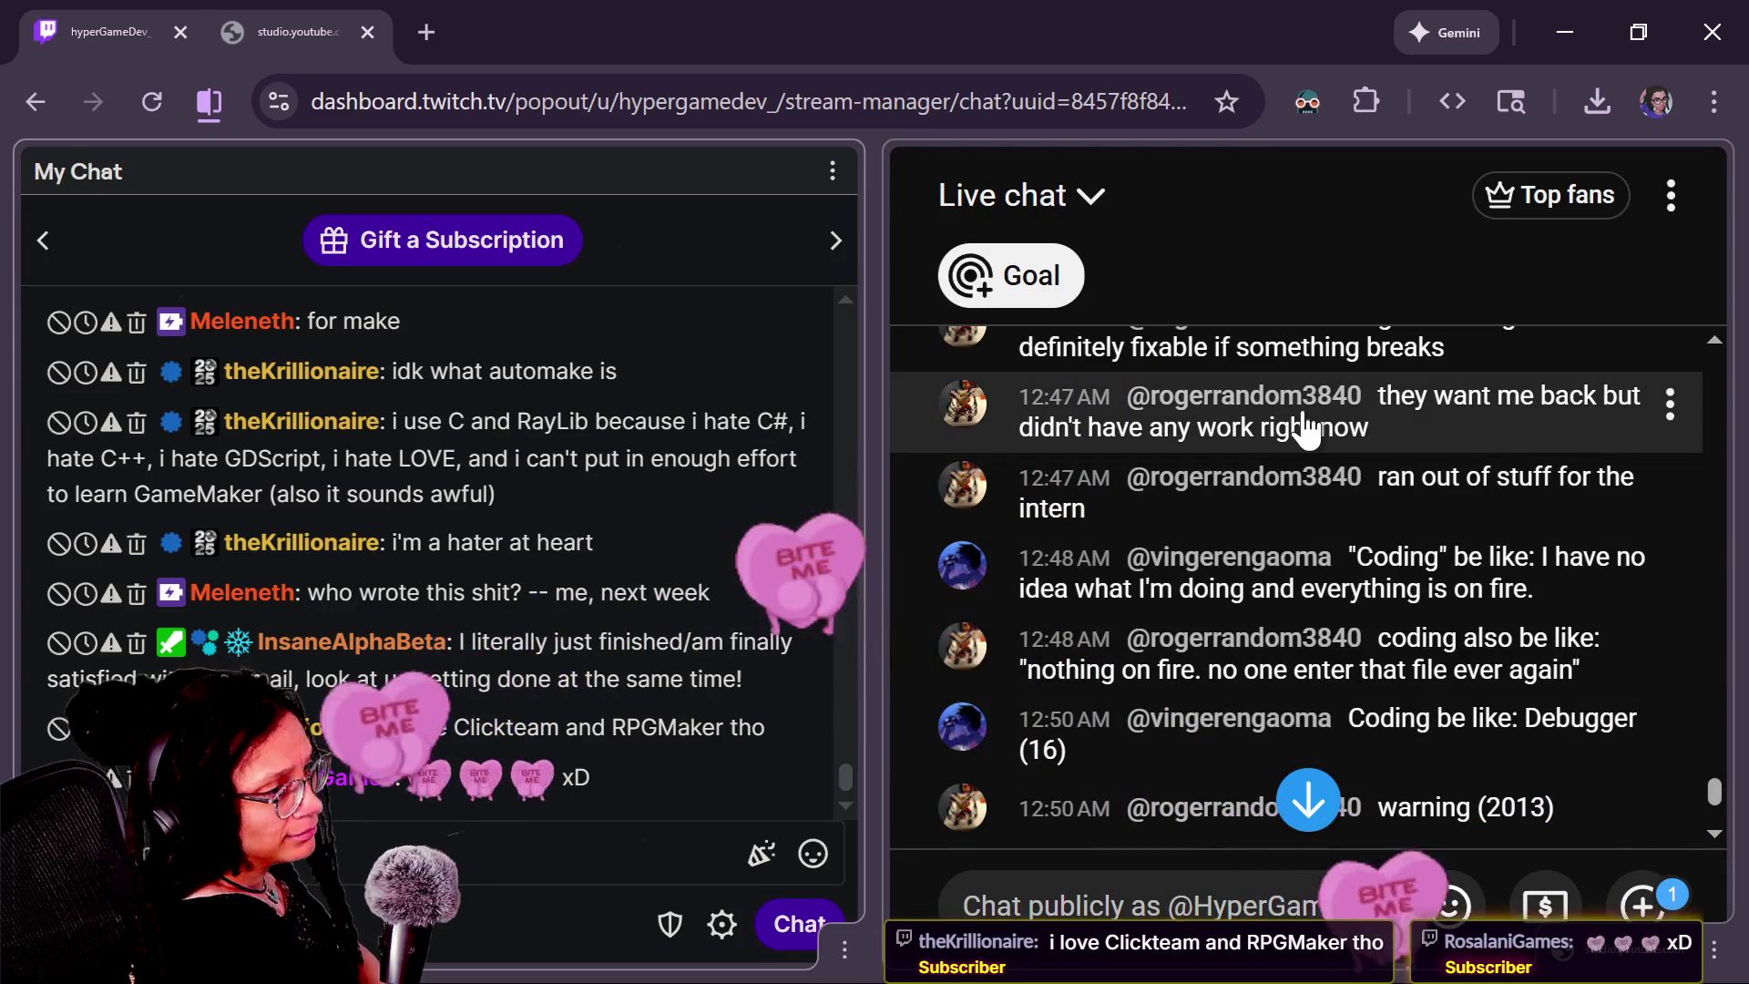
left_click(1714, 783)
scroll(1714, 782, "up", 2)
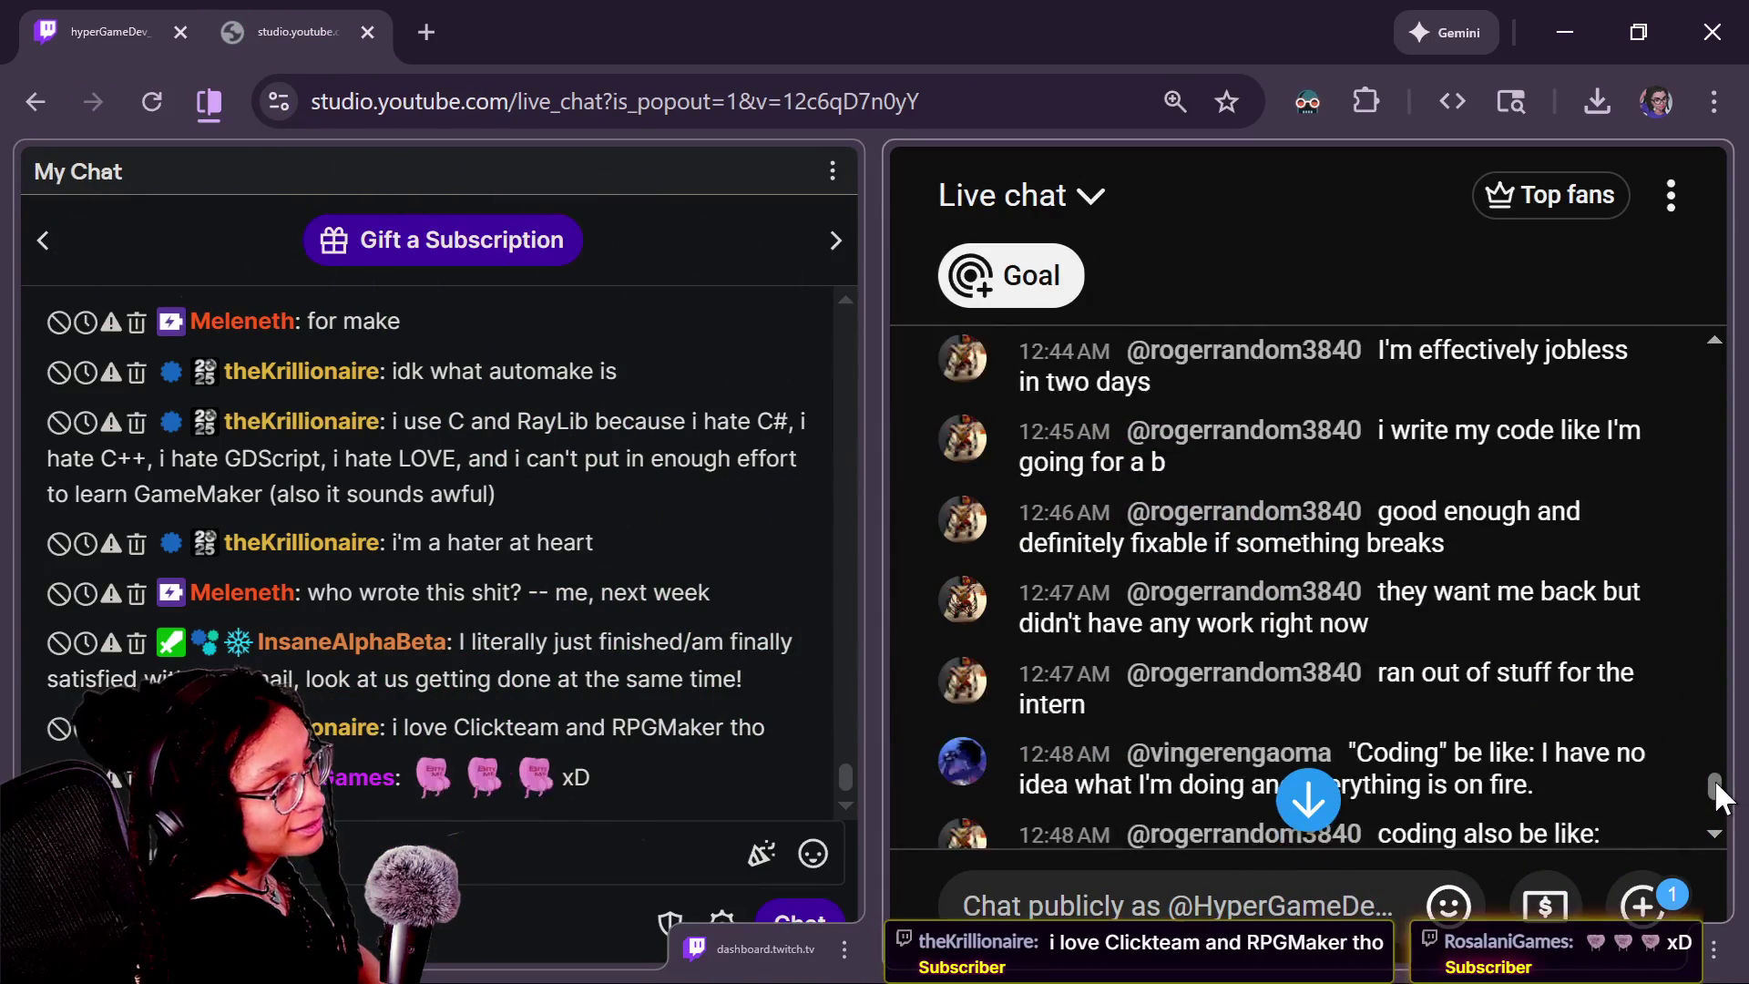
scroll(1714, 783, "down", 4)
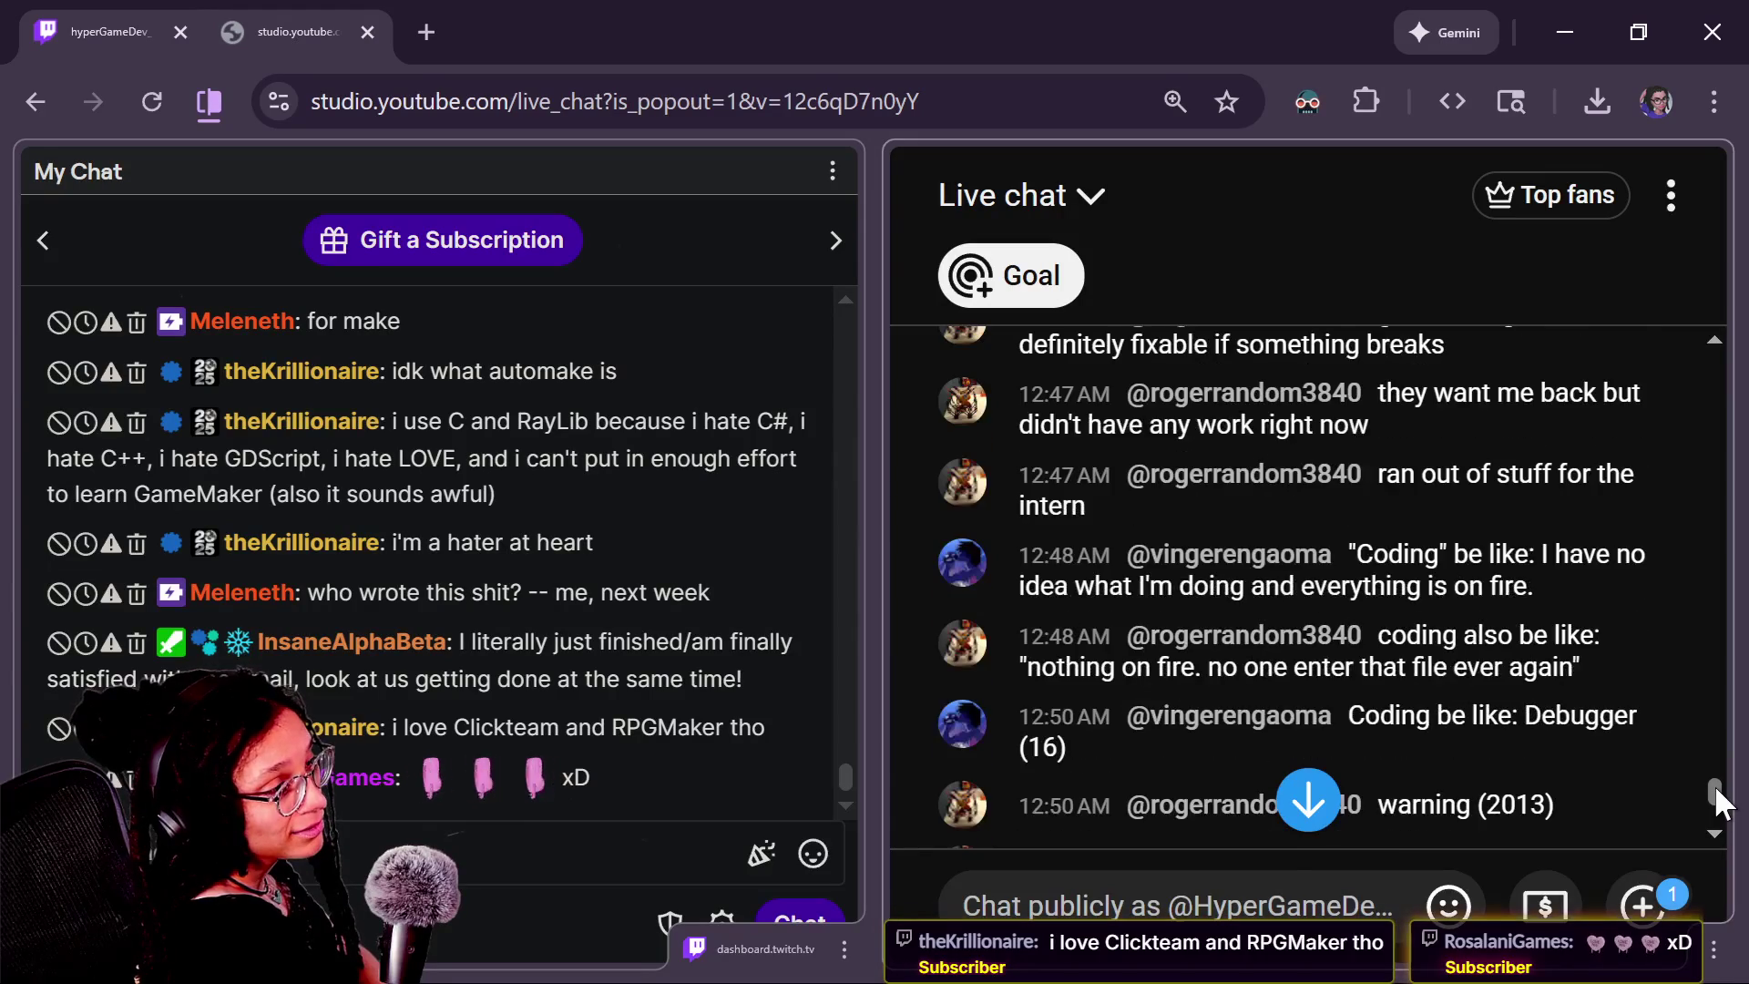
scroll(1714, 789, "down", 1)
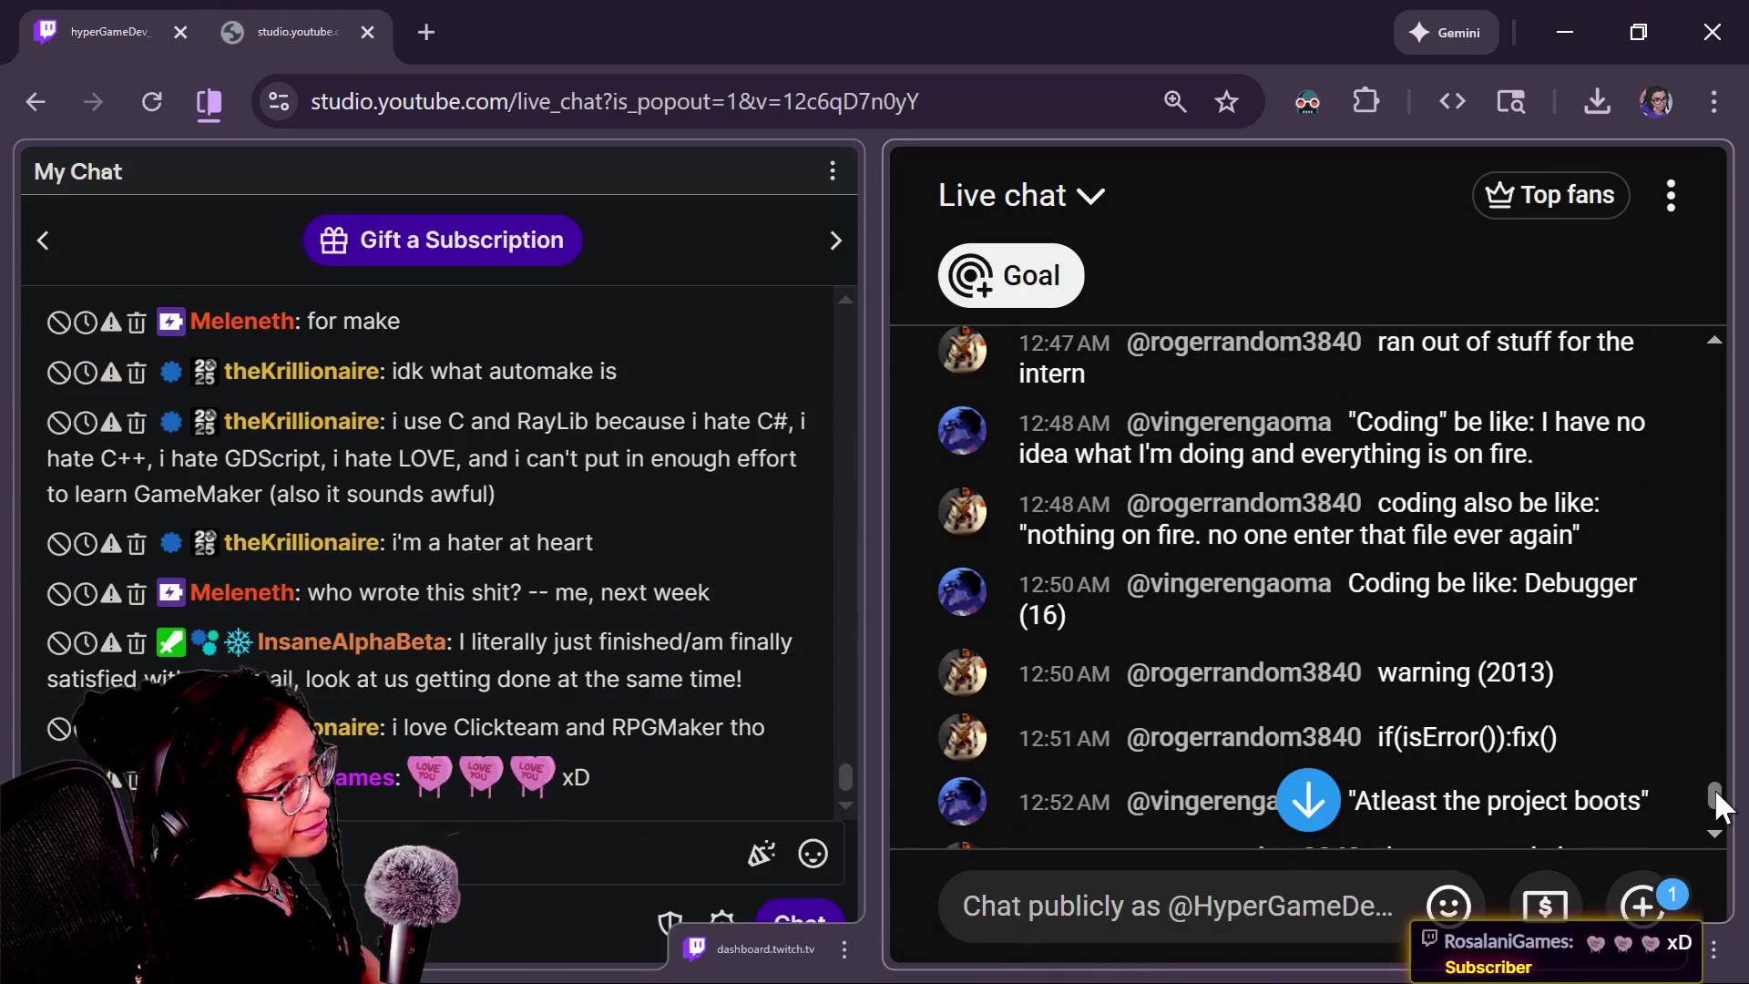
scroll(1714, 786, "up", 2)
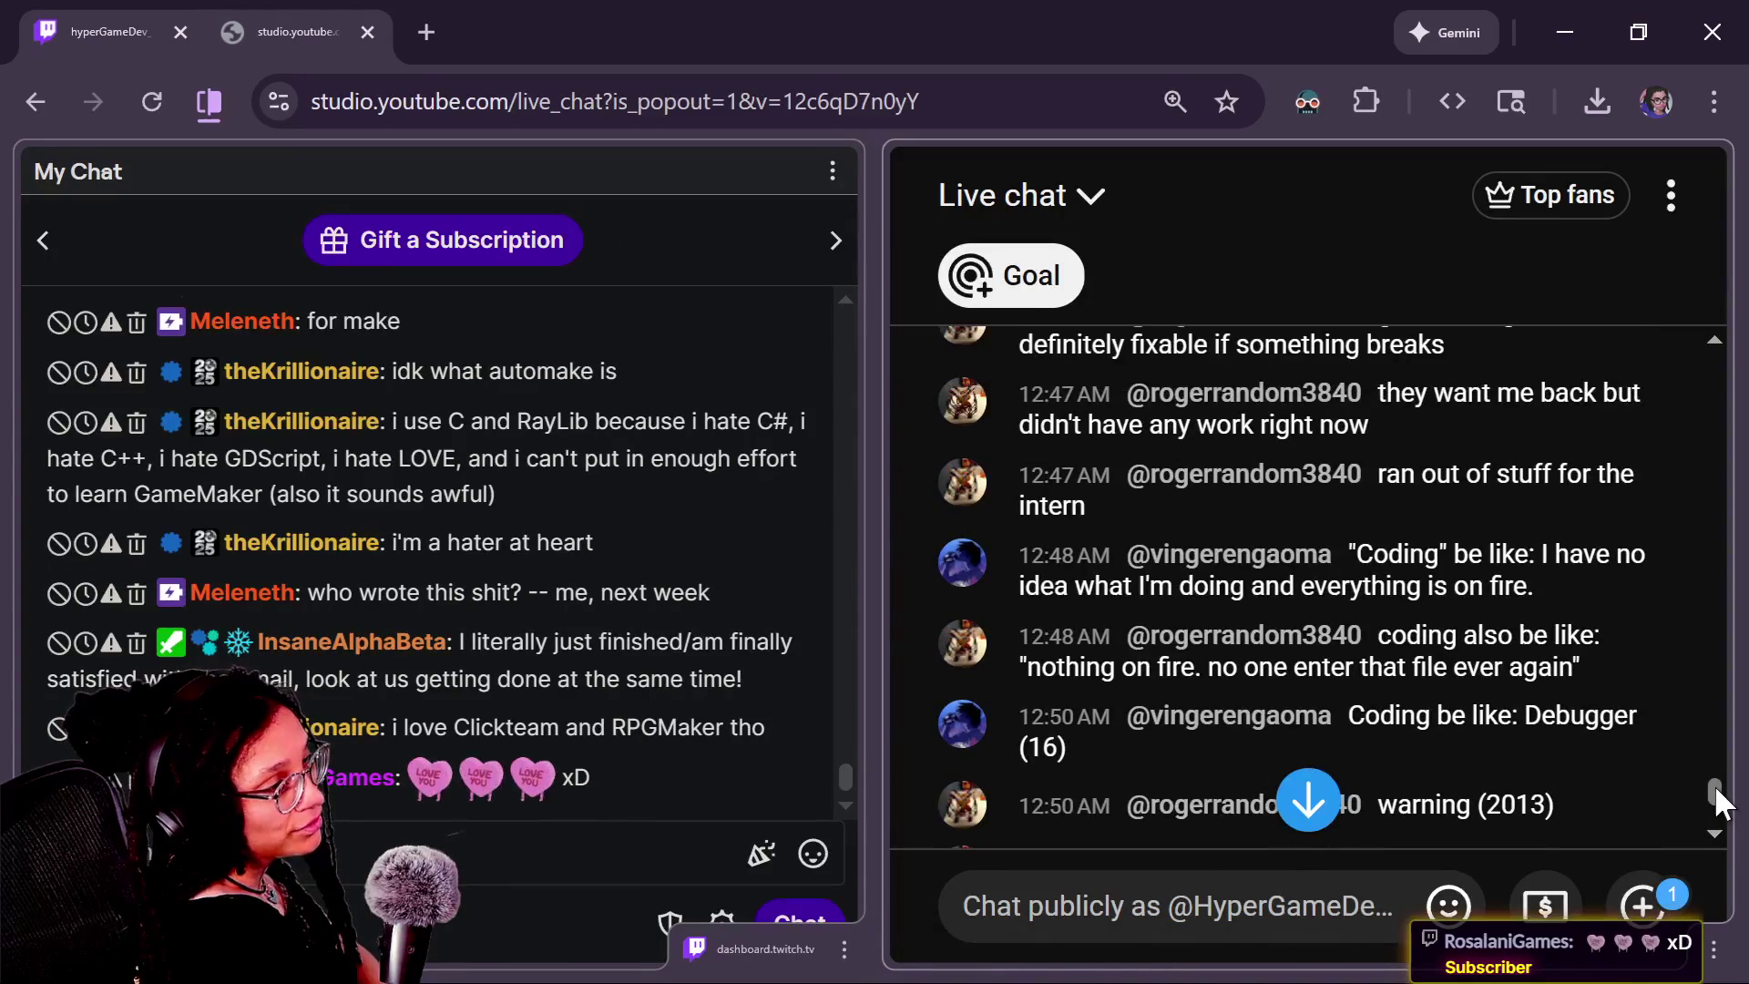
scroll(1716, 788, "down", 3)
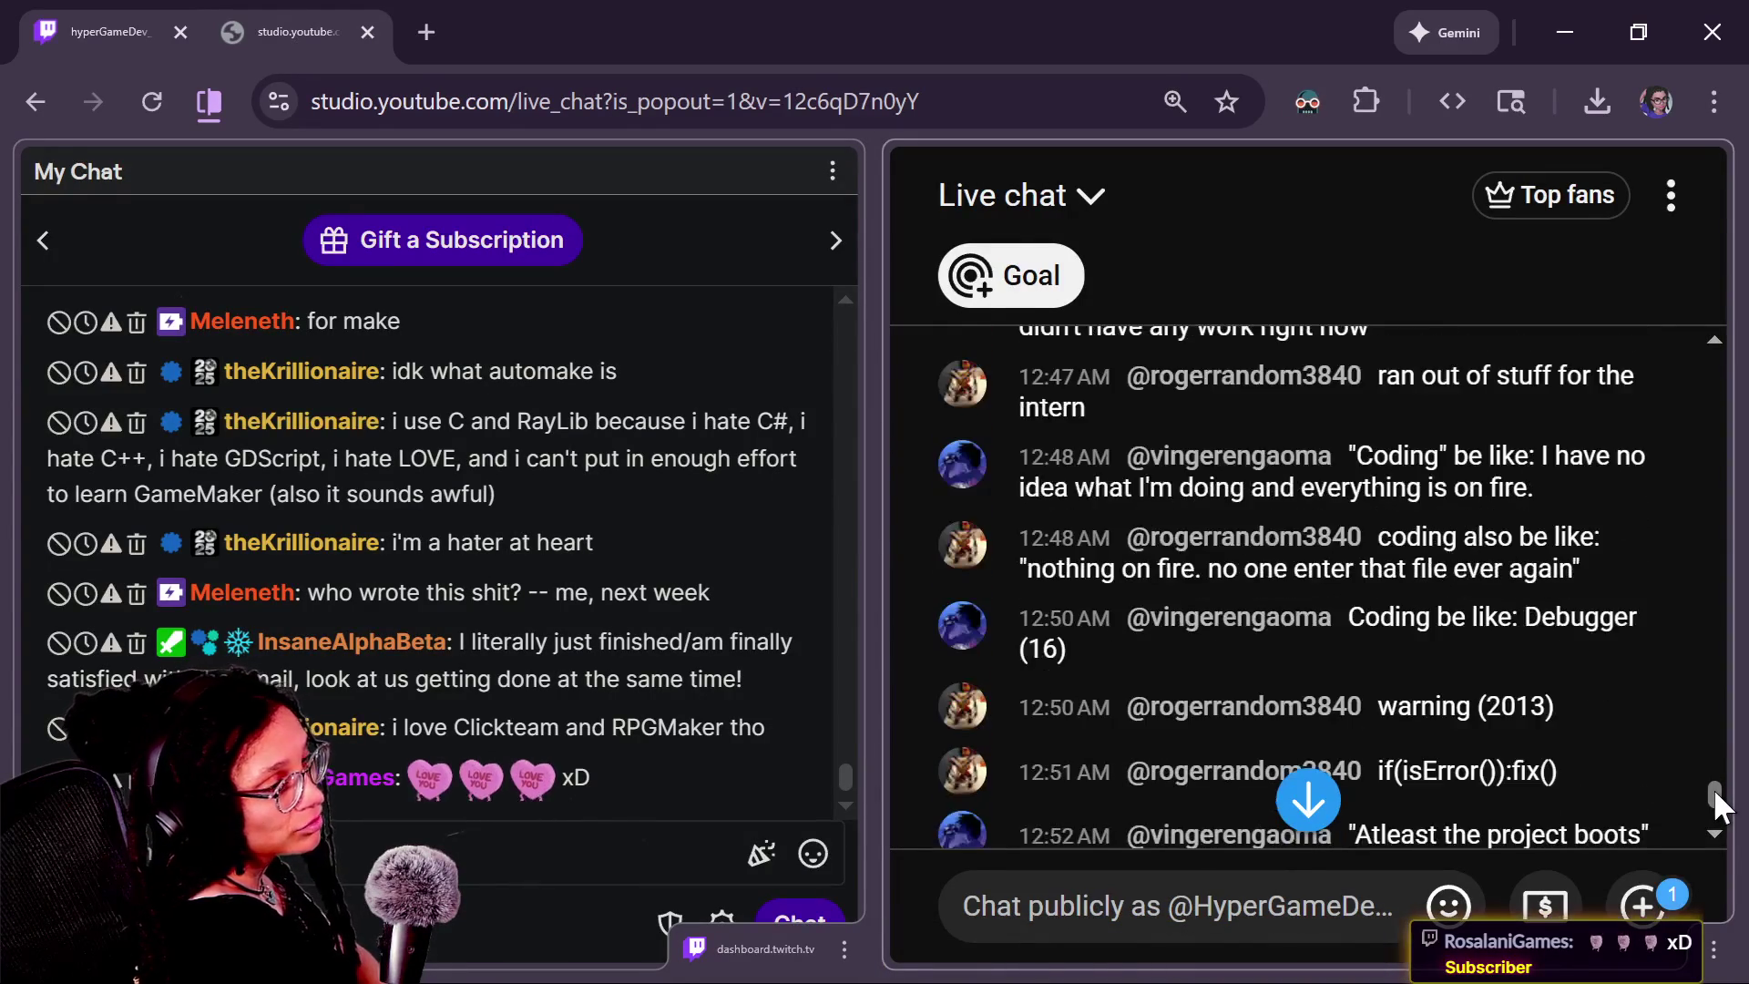
scroll(1717, 805, "down", 1)
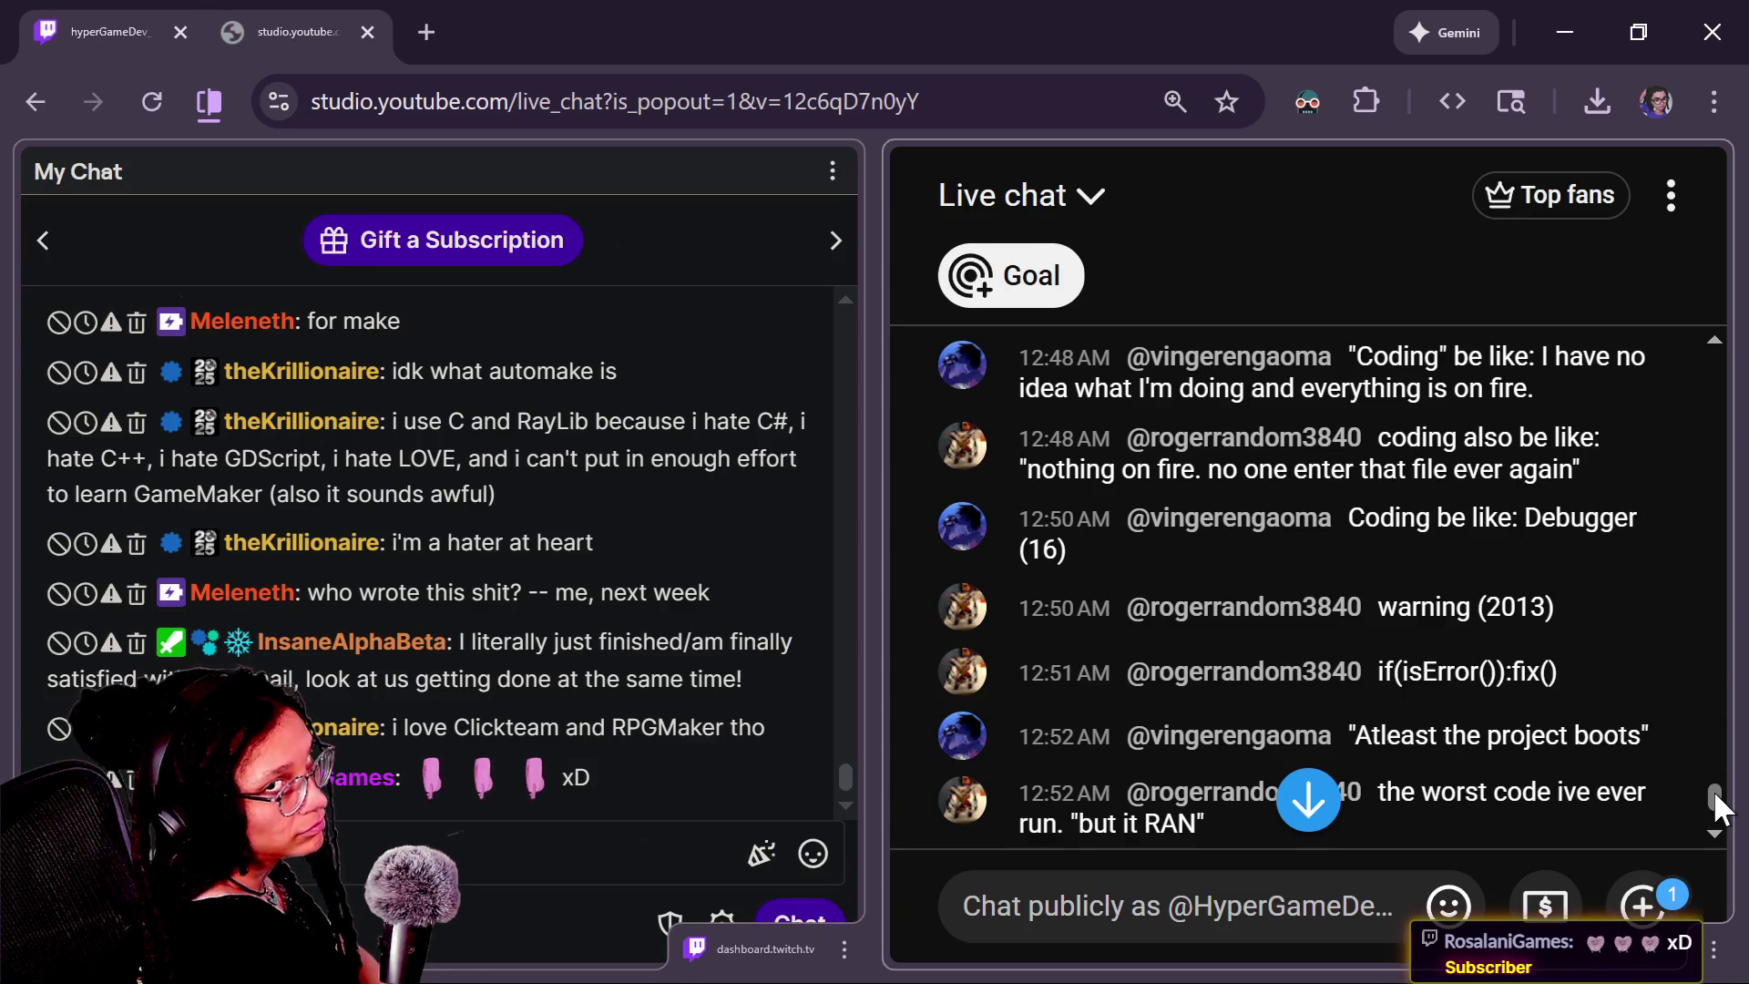
scroll(1716, 829, "down", 3)
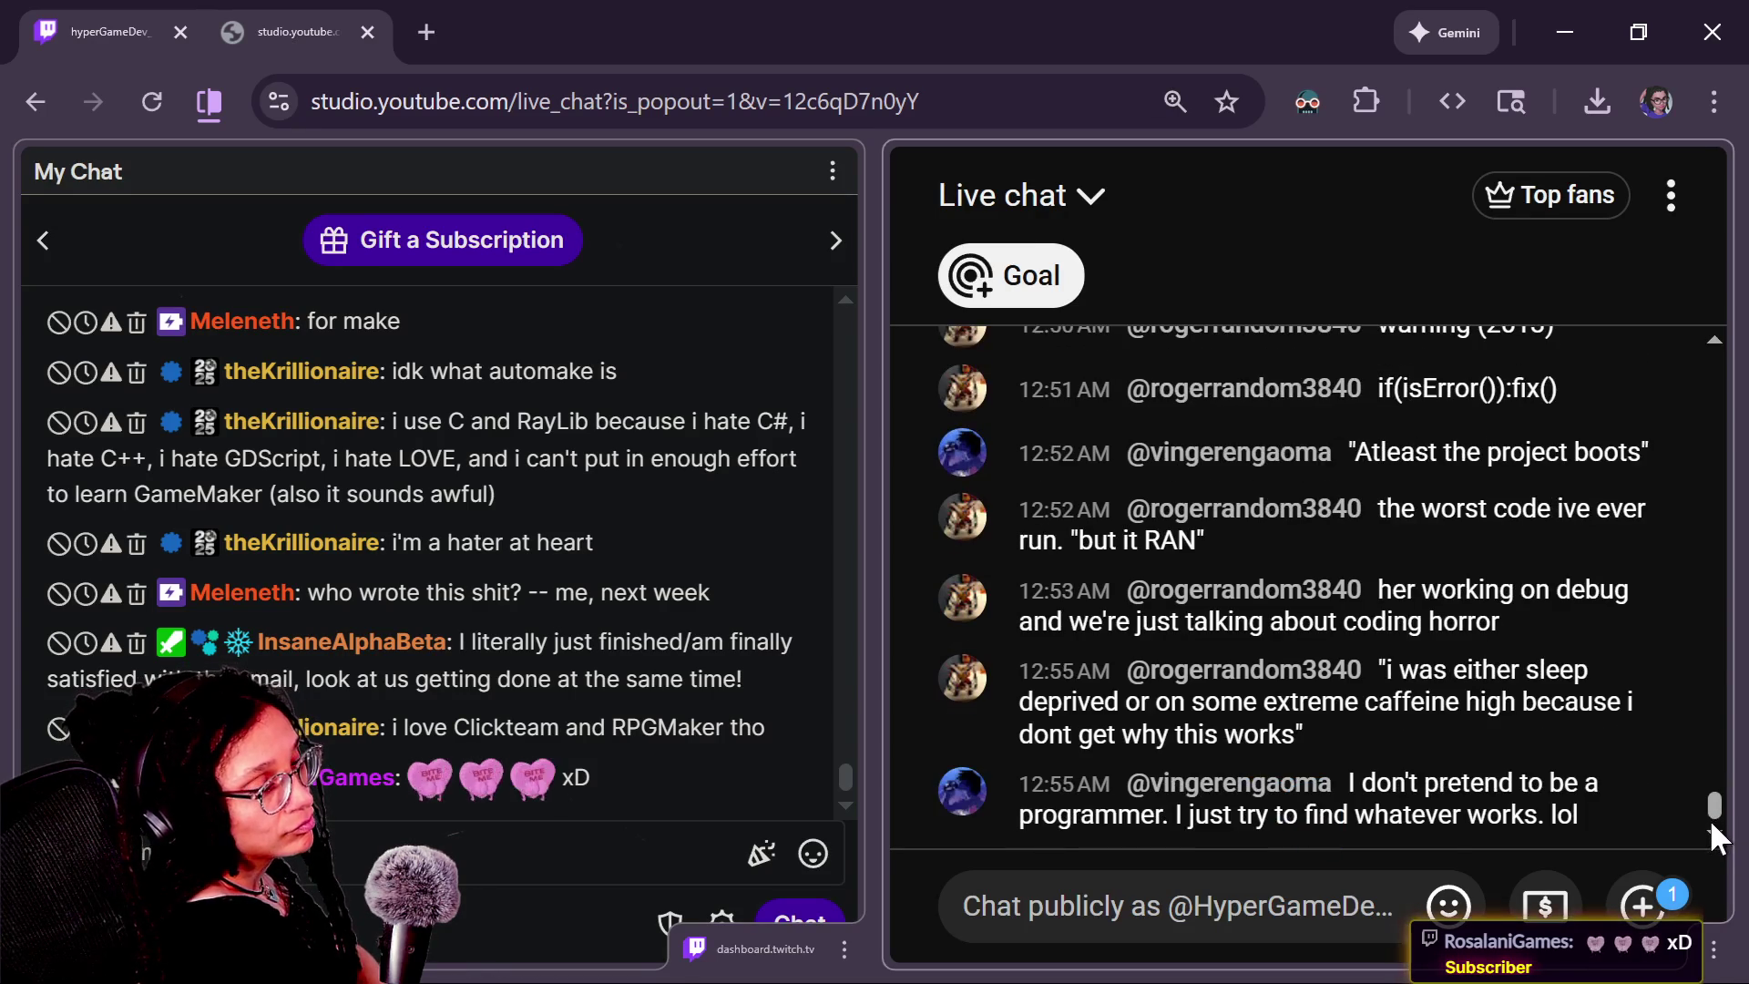
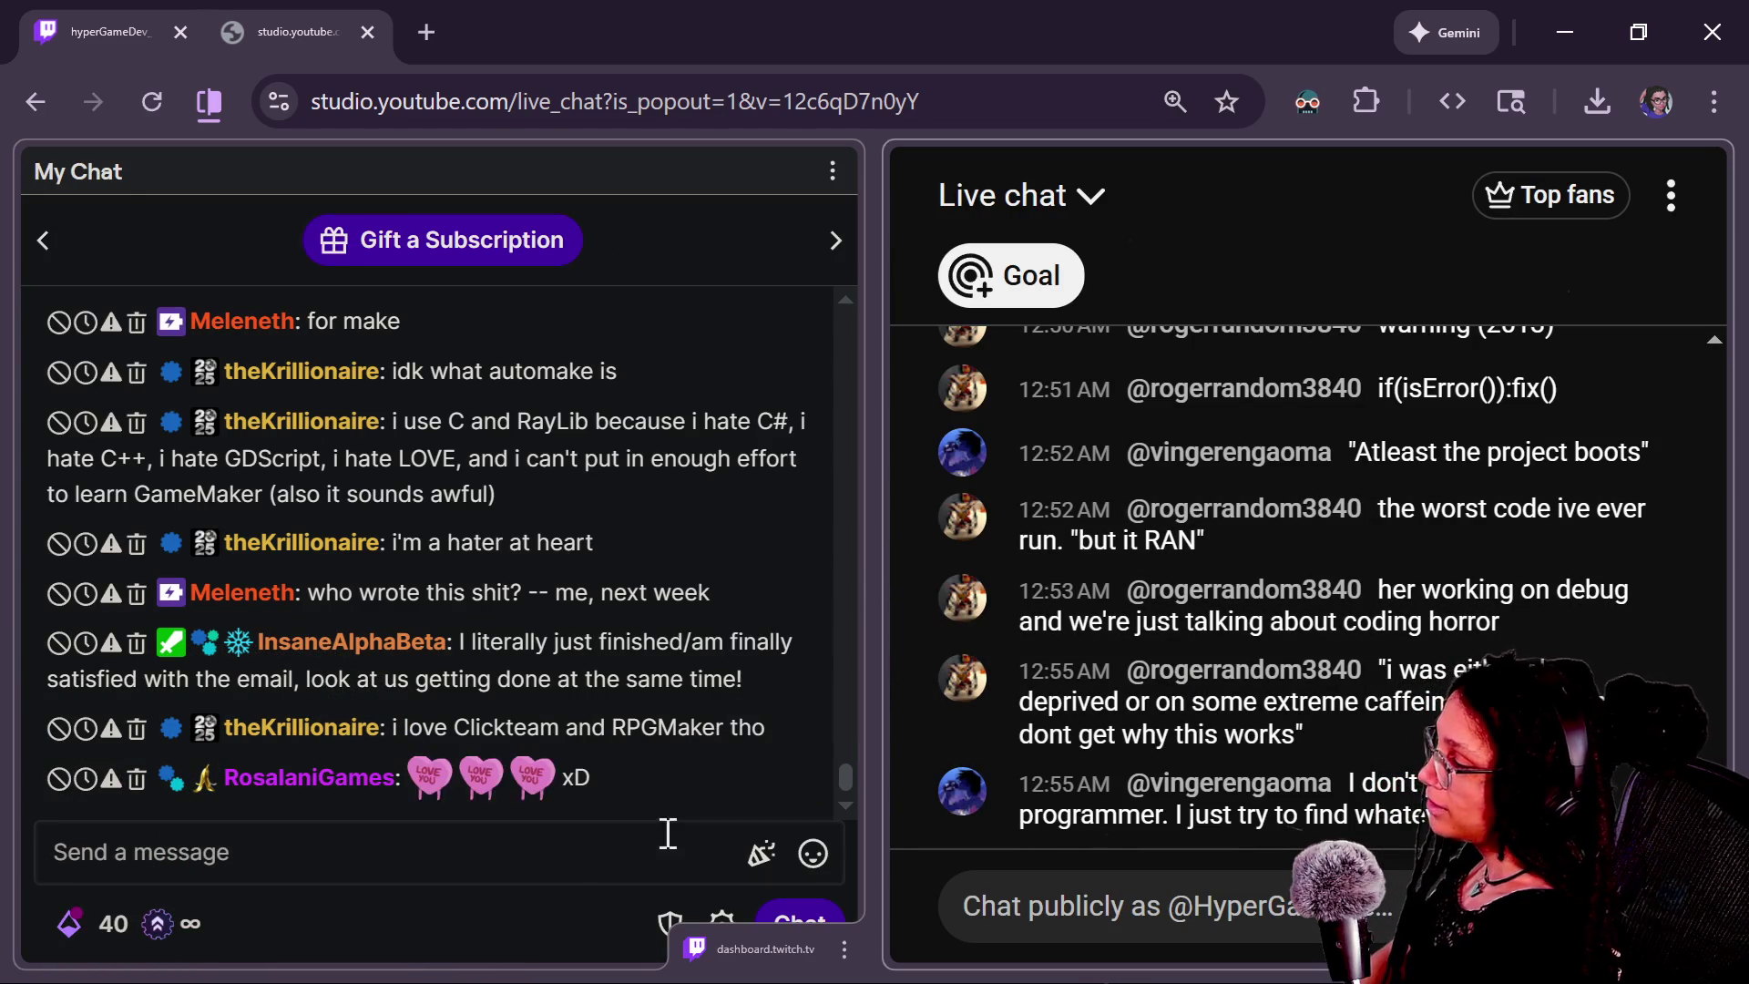
Switch to the main browser and load youtube.com in a new tab.
left_click(429, 850)
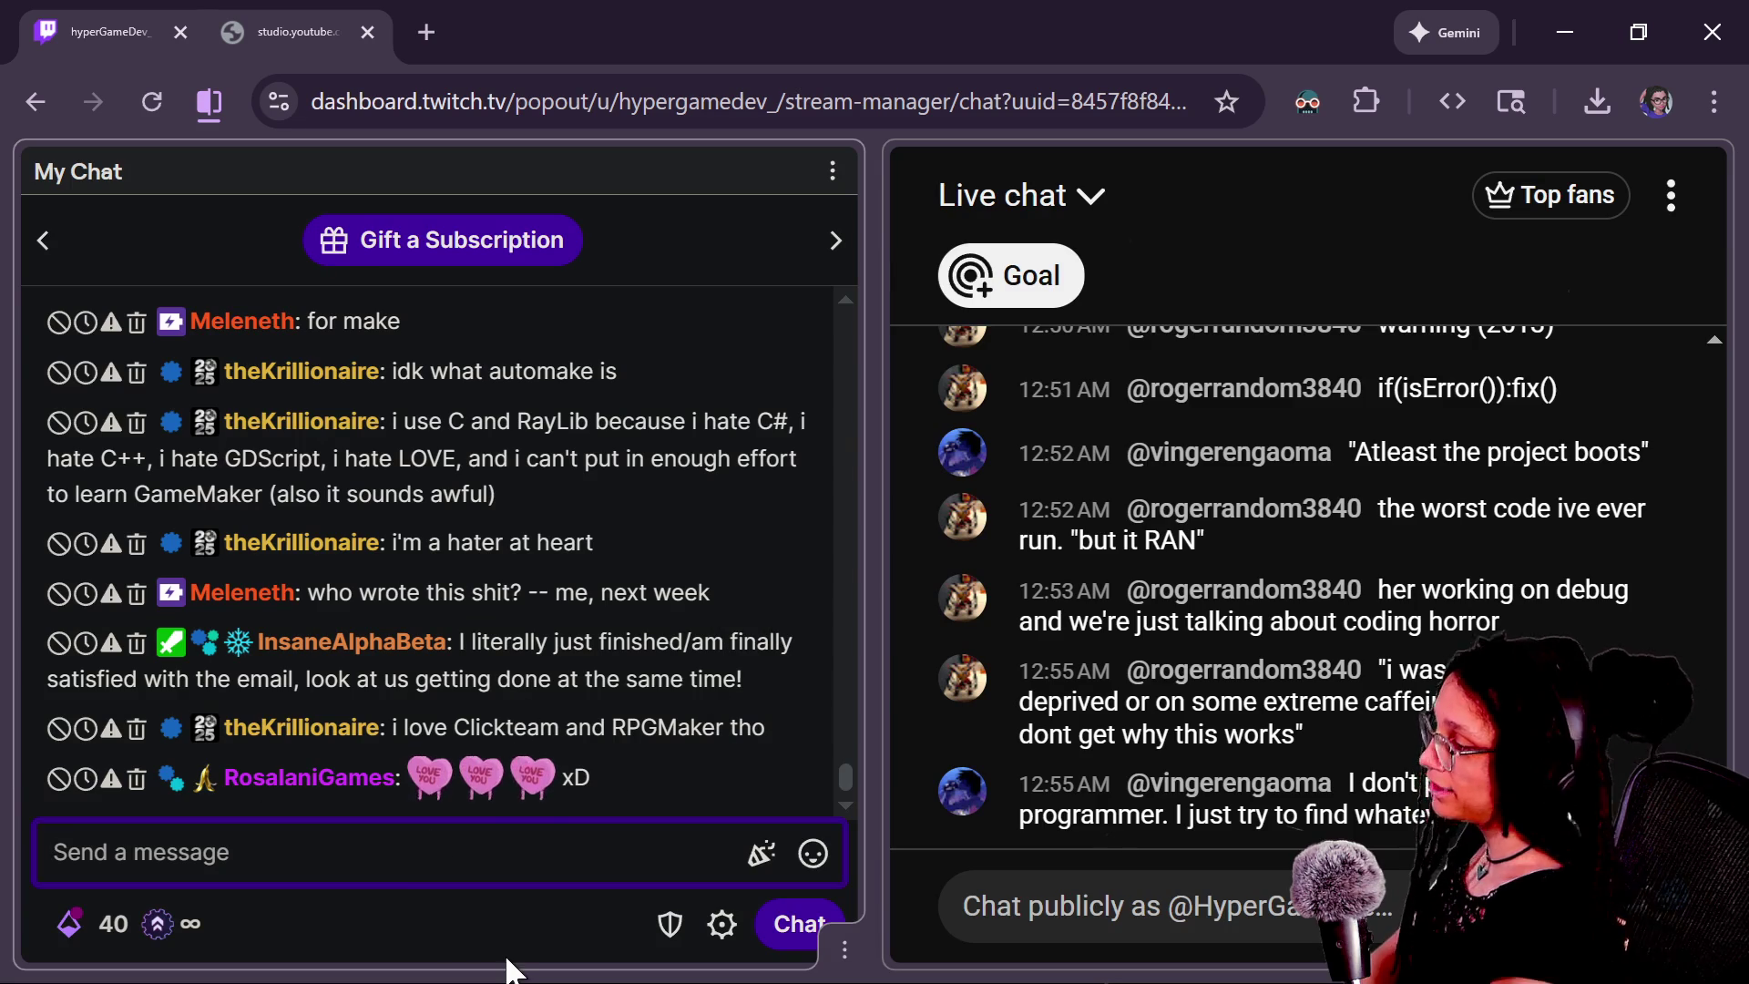
key("alt+Tab")
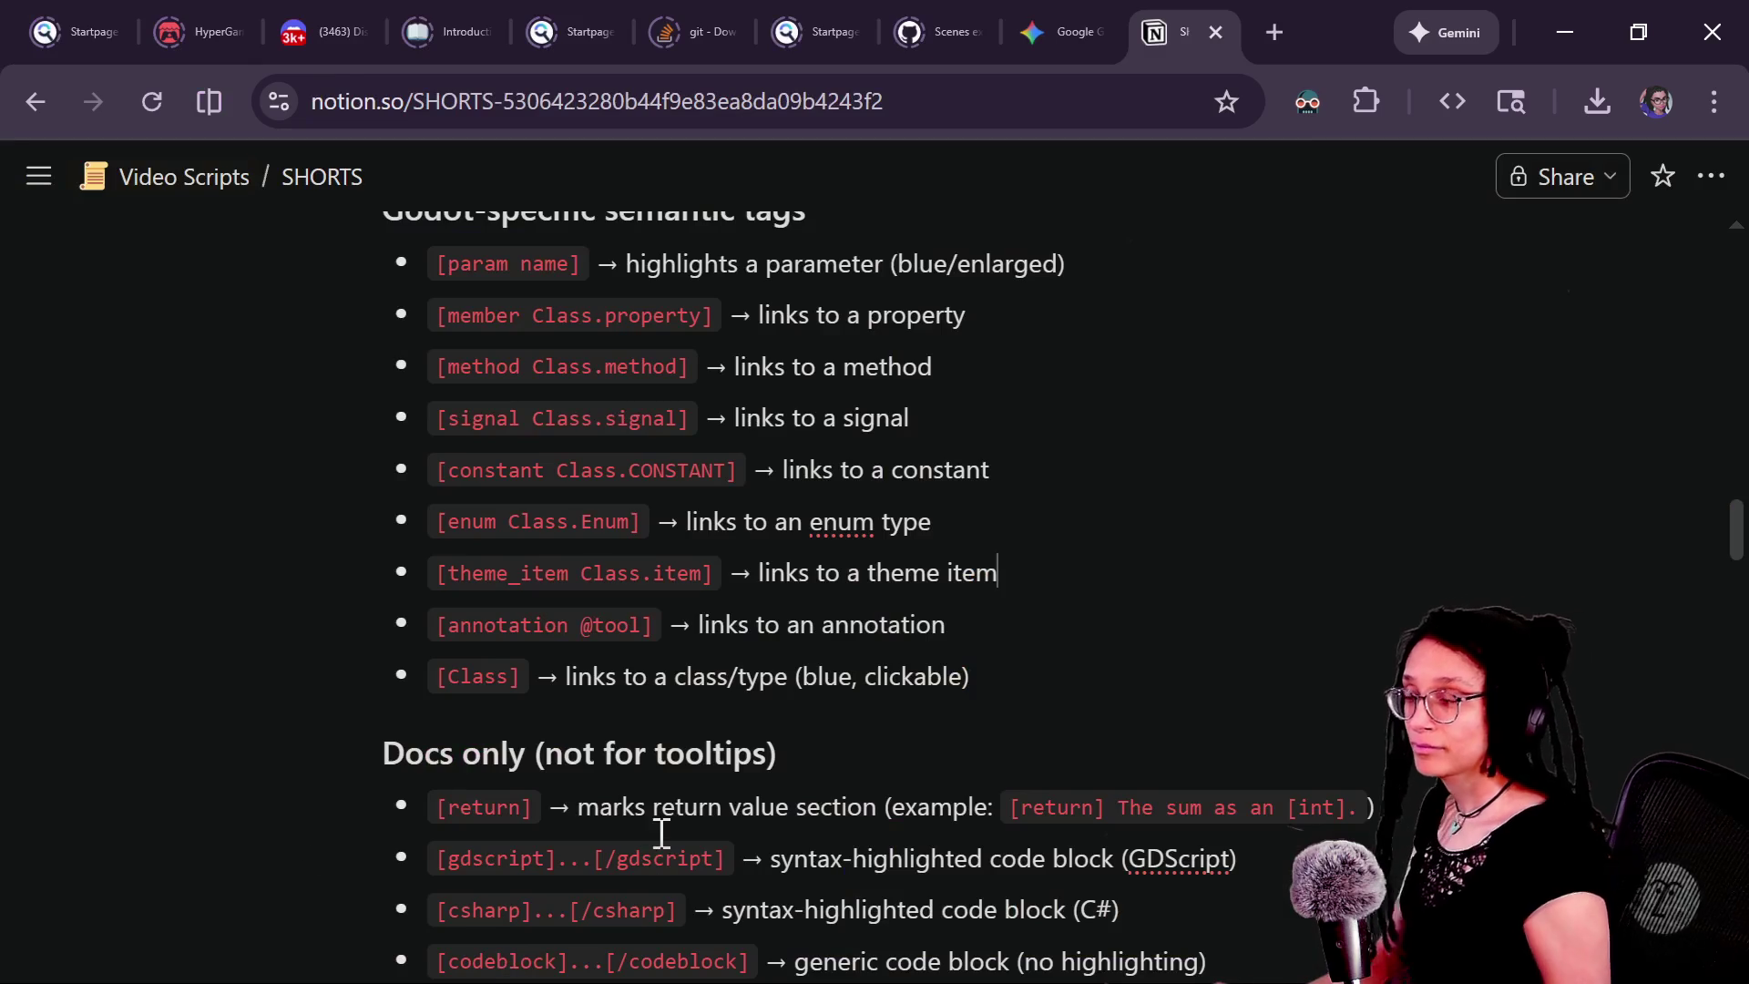
left_click(1271, 13)
type("pu")
key("BackSpace")
key("BackSpace")
type("you")
key("Return")
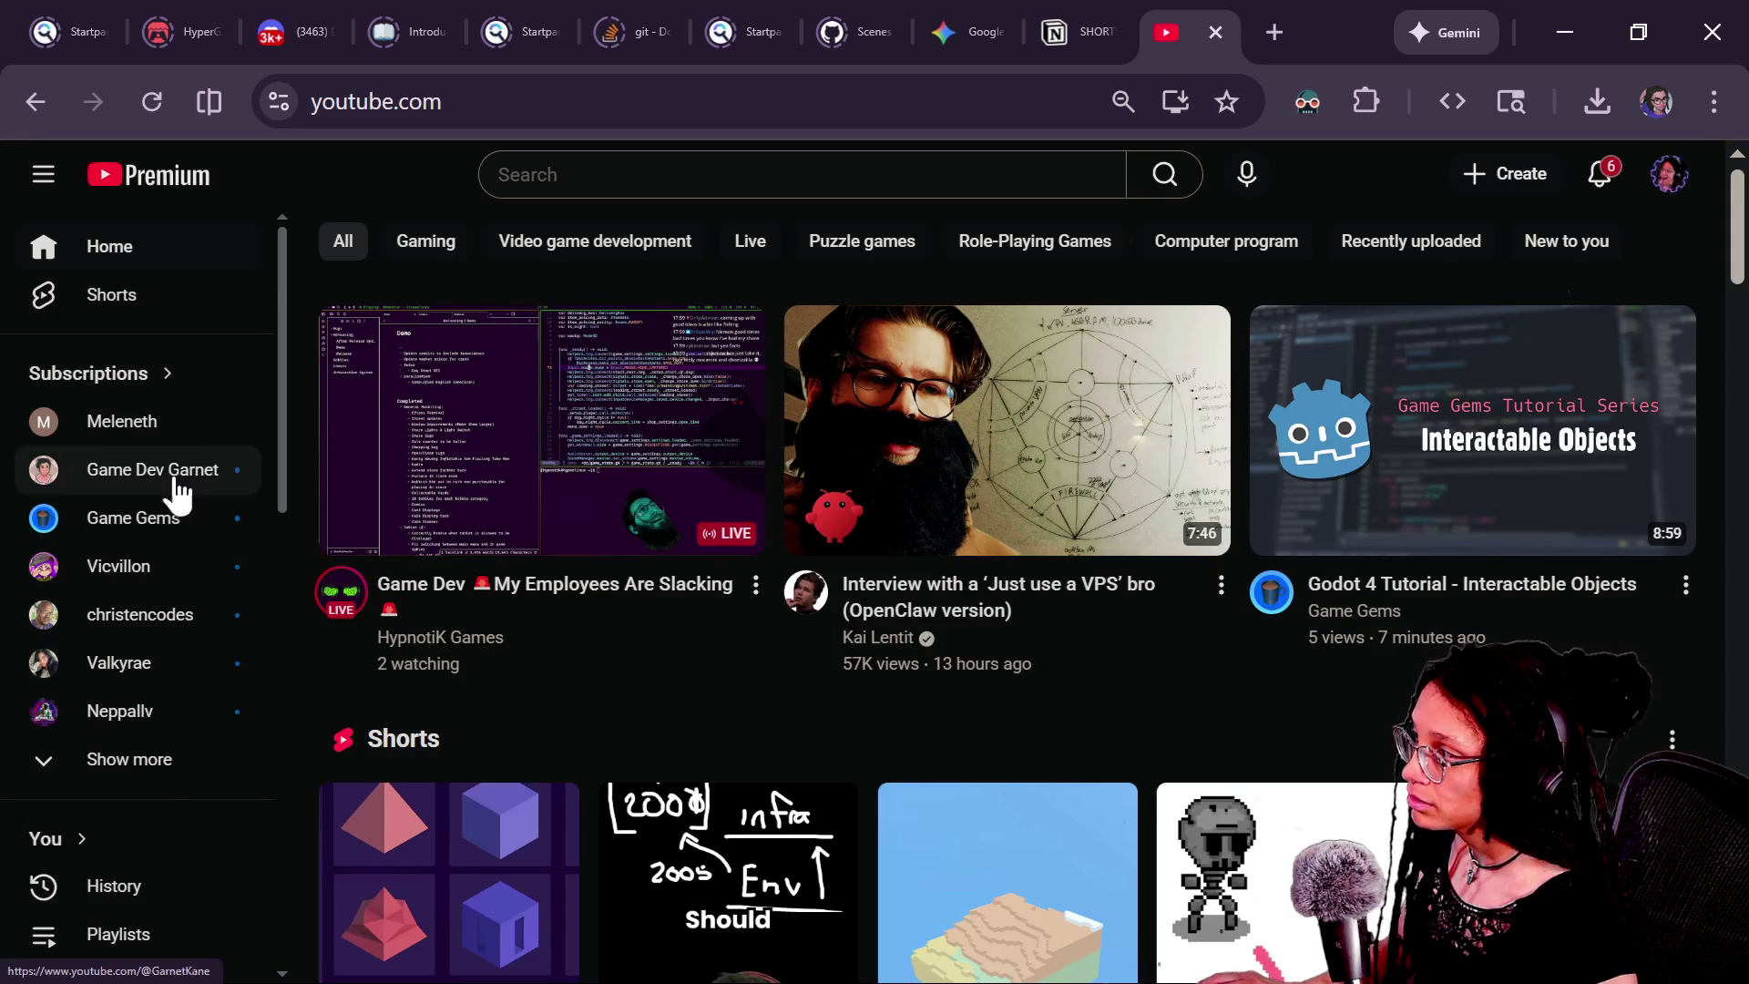
Check Moonwood Games' live stream in YouTube's Subscriptions feed, then open a blank tab.
scroll(117, 610, "down", 5)
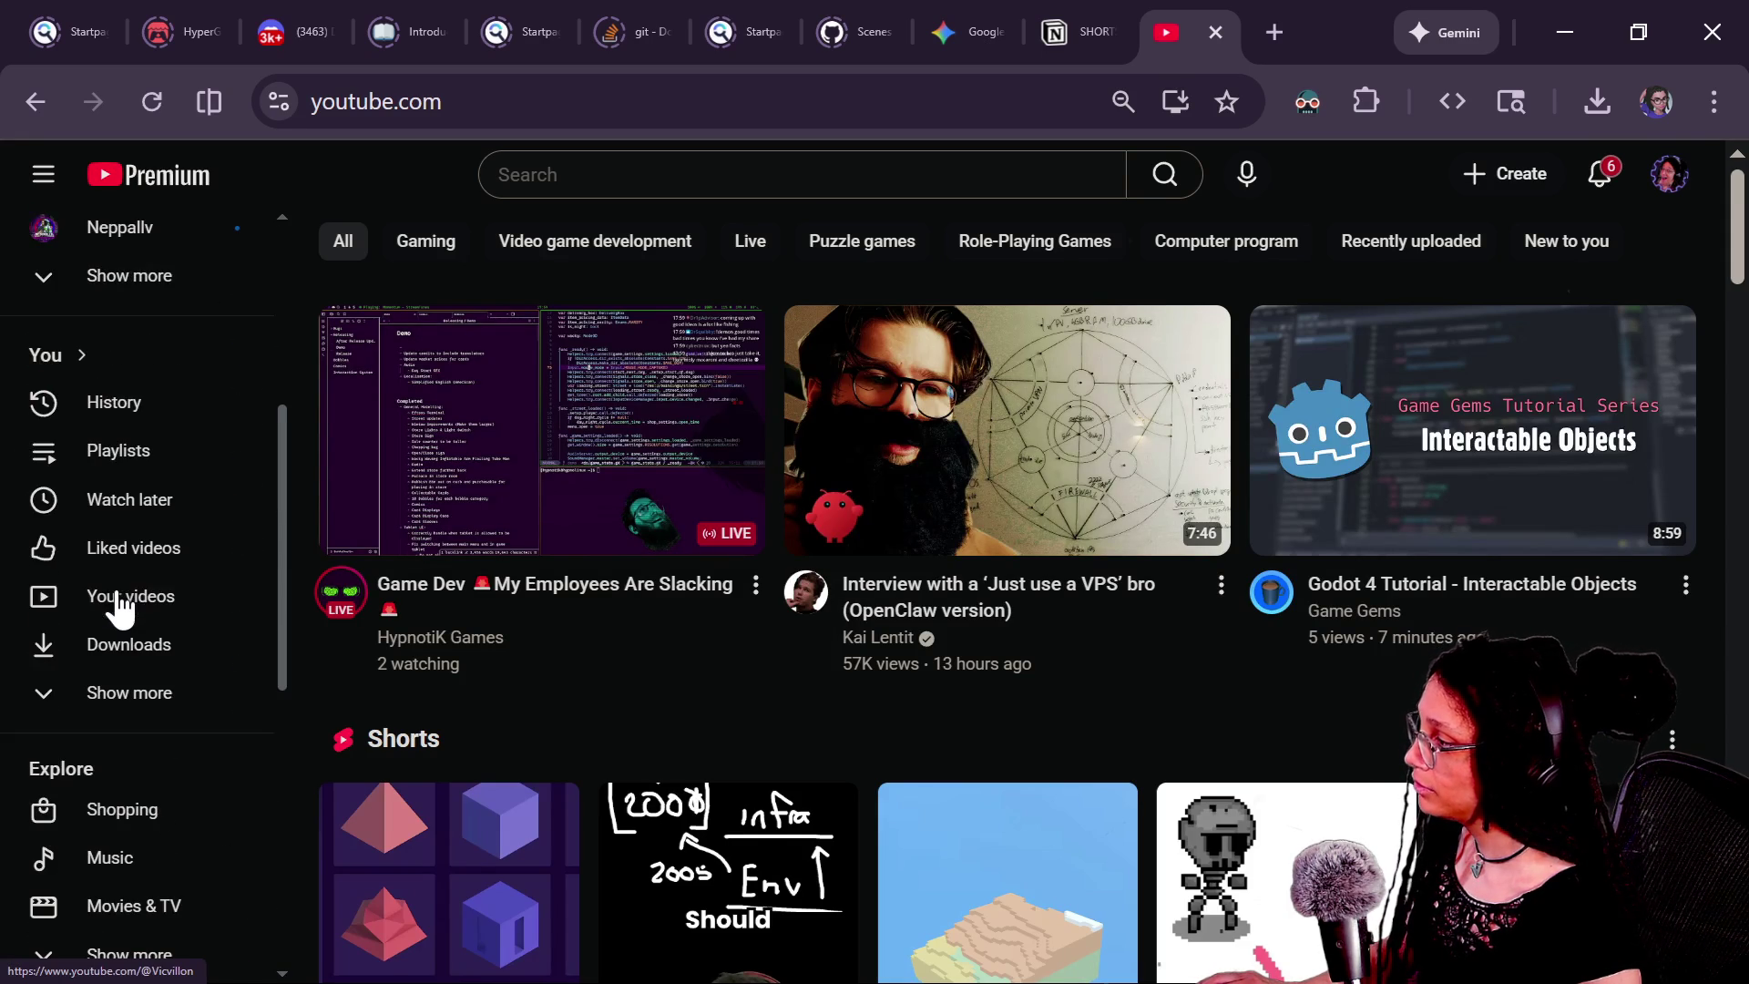
scroll(128, 572, "up", 5)
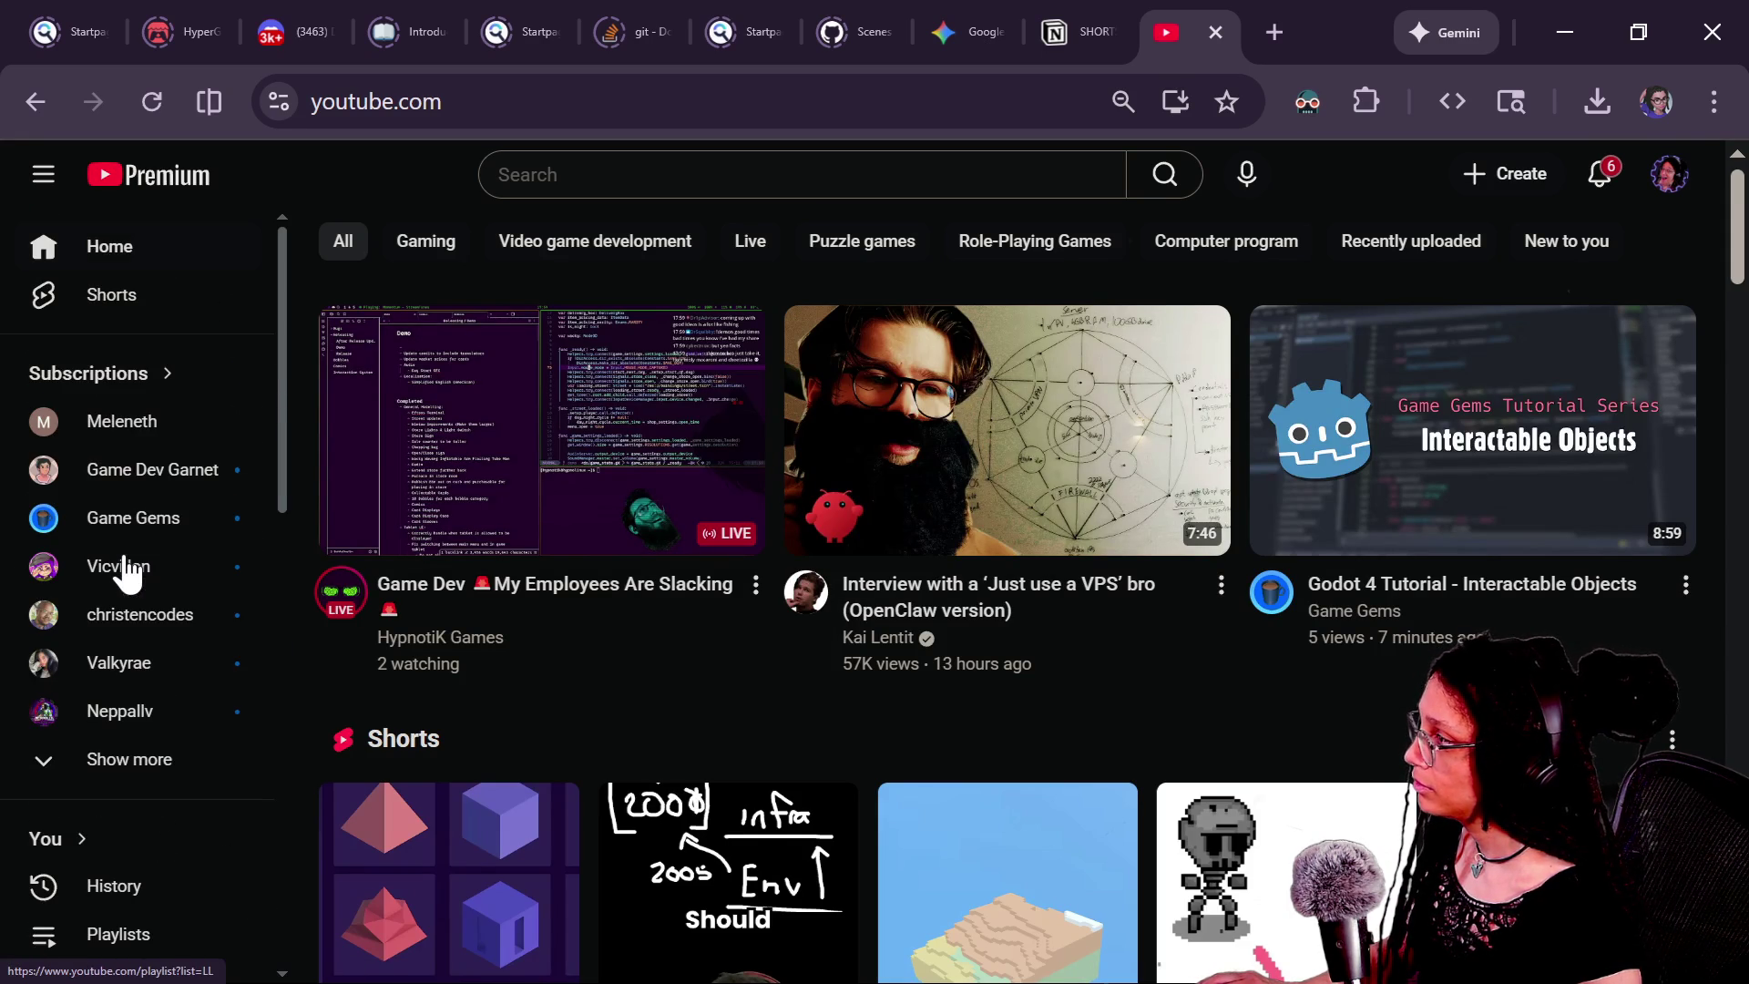
left_click(138, 394)
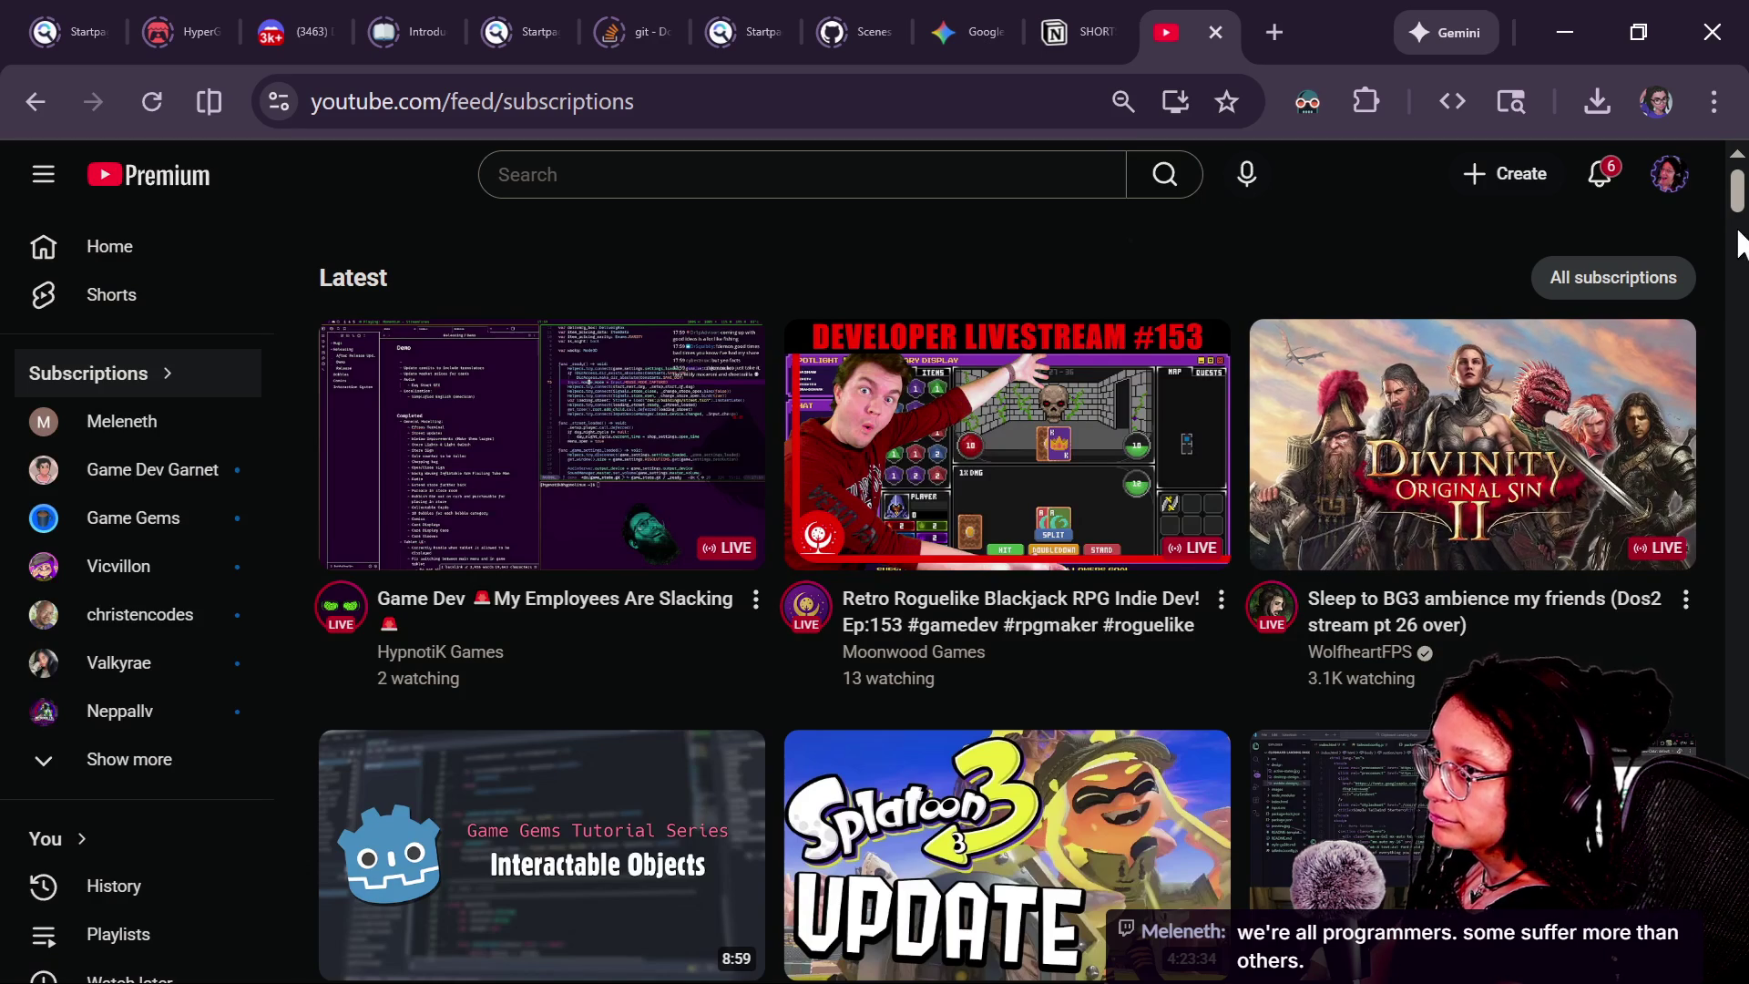
scroll(1740, 223, "down", 3)
scroll(1737, 223, "up", 3)
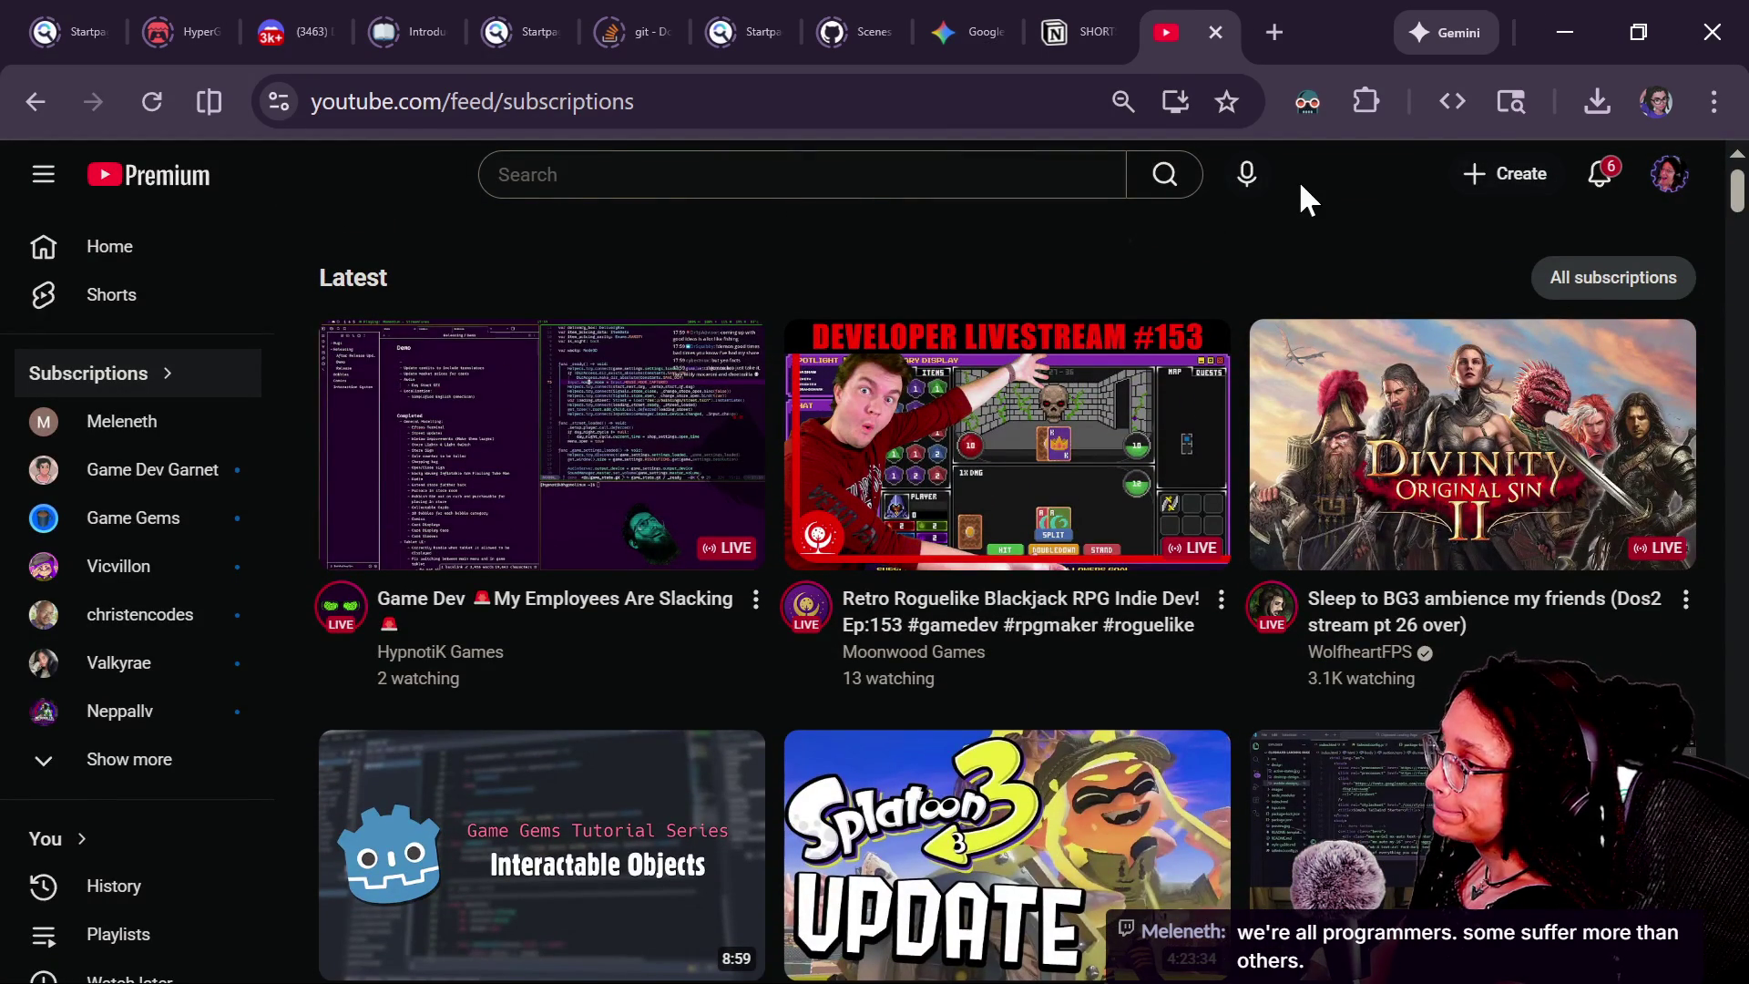
left_click(1280, 29)
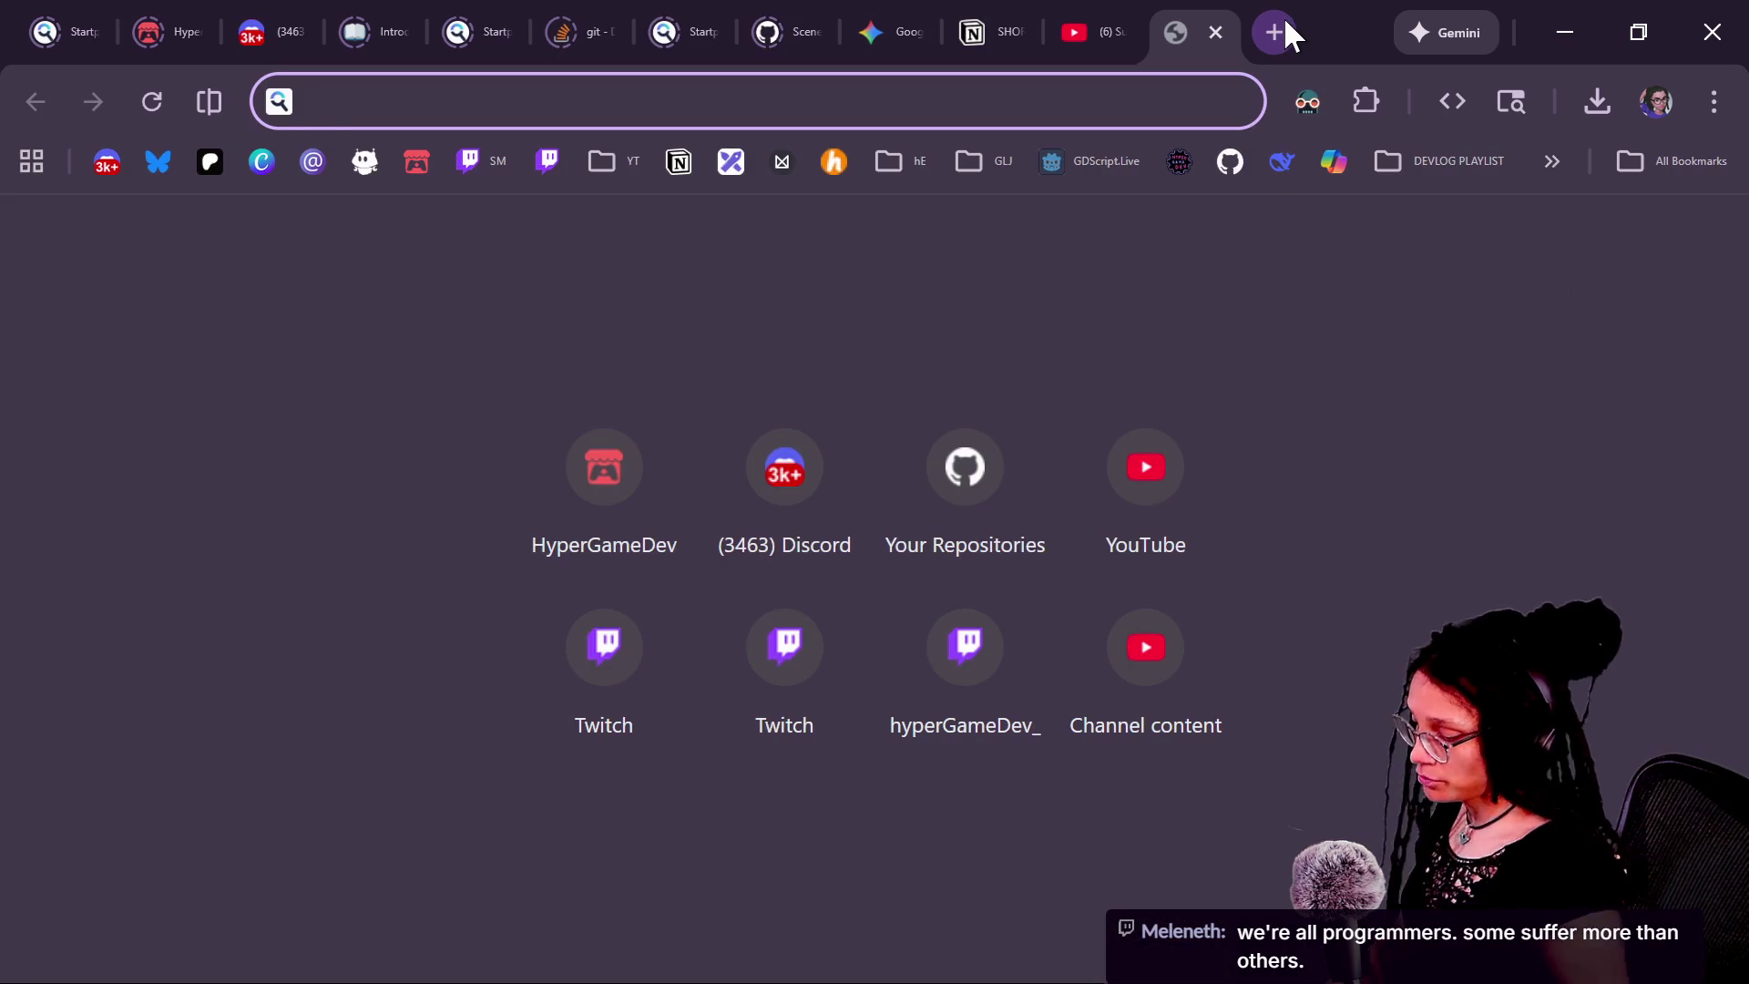
Search Twitch for 'moonwood' and open the moonwoodgames live stream, then return to YouTube.
type("twit")
key("Return")
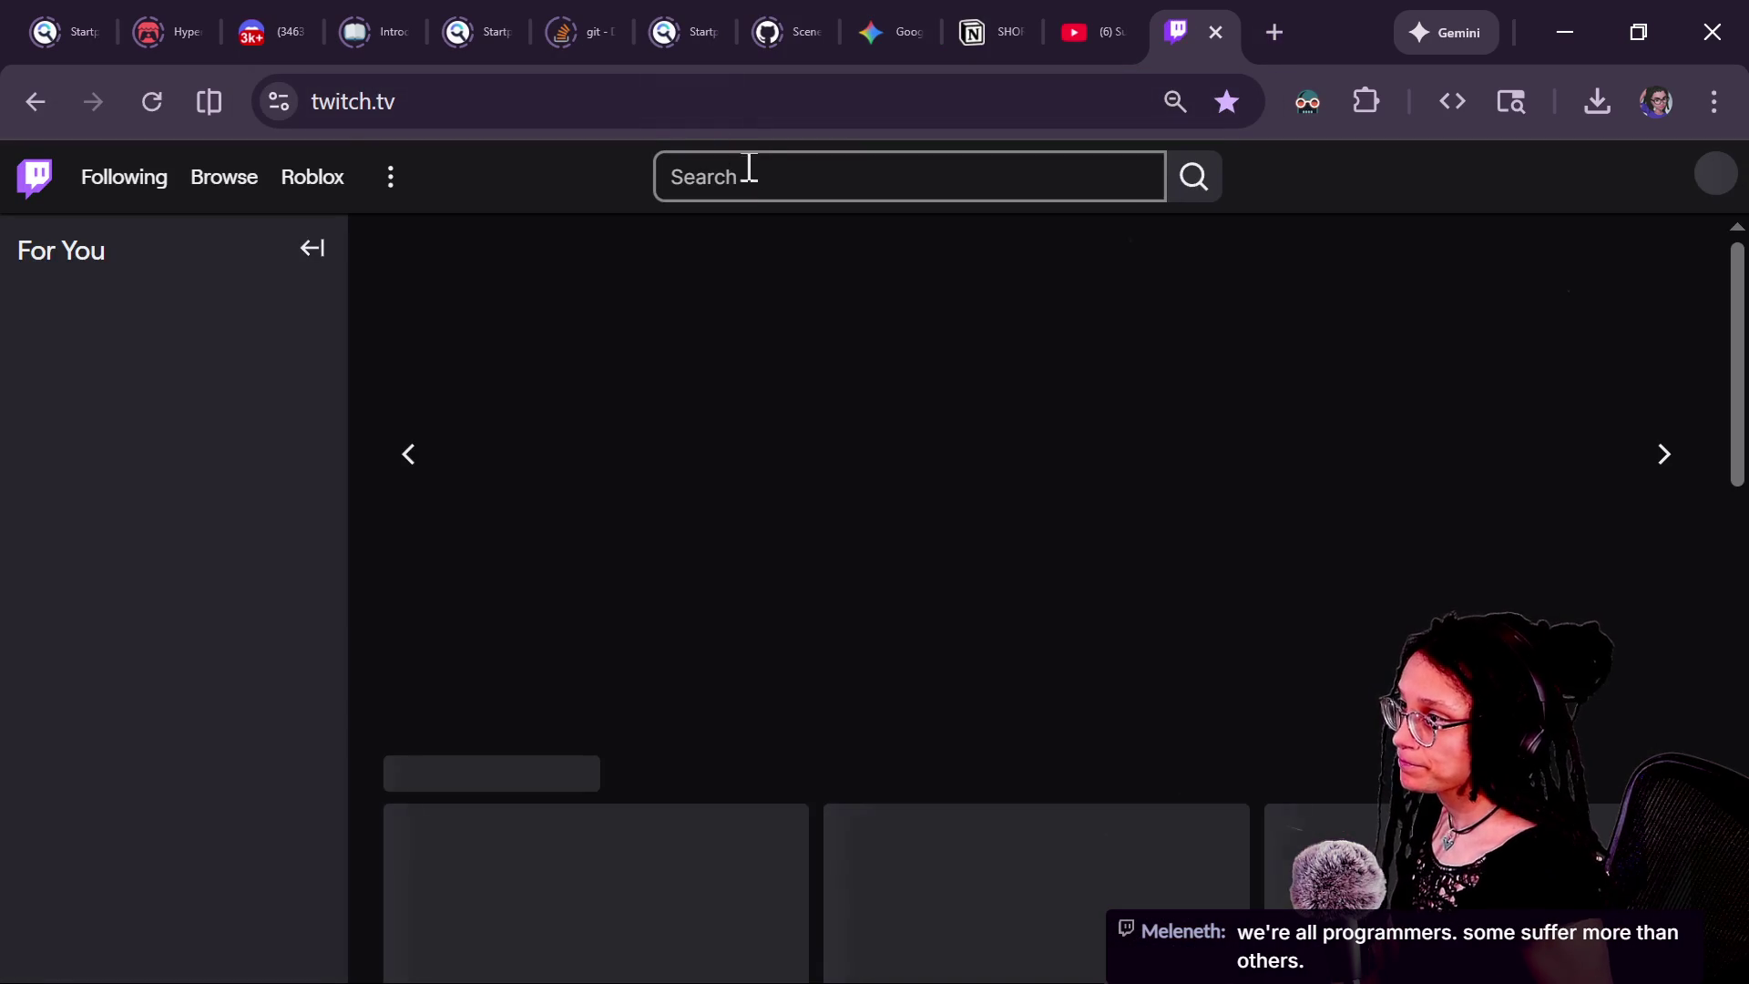
left_click(754, 177)
type("moonwoodf")
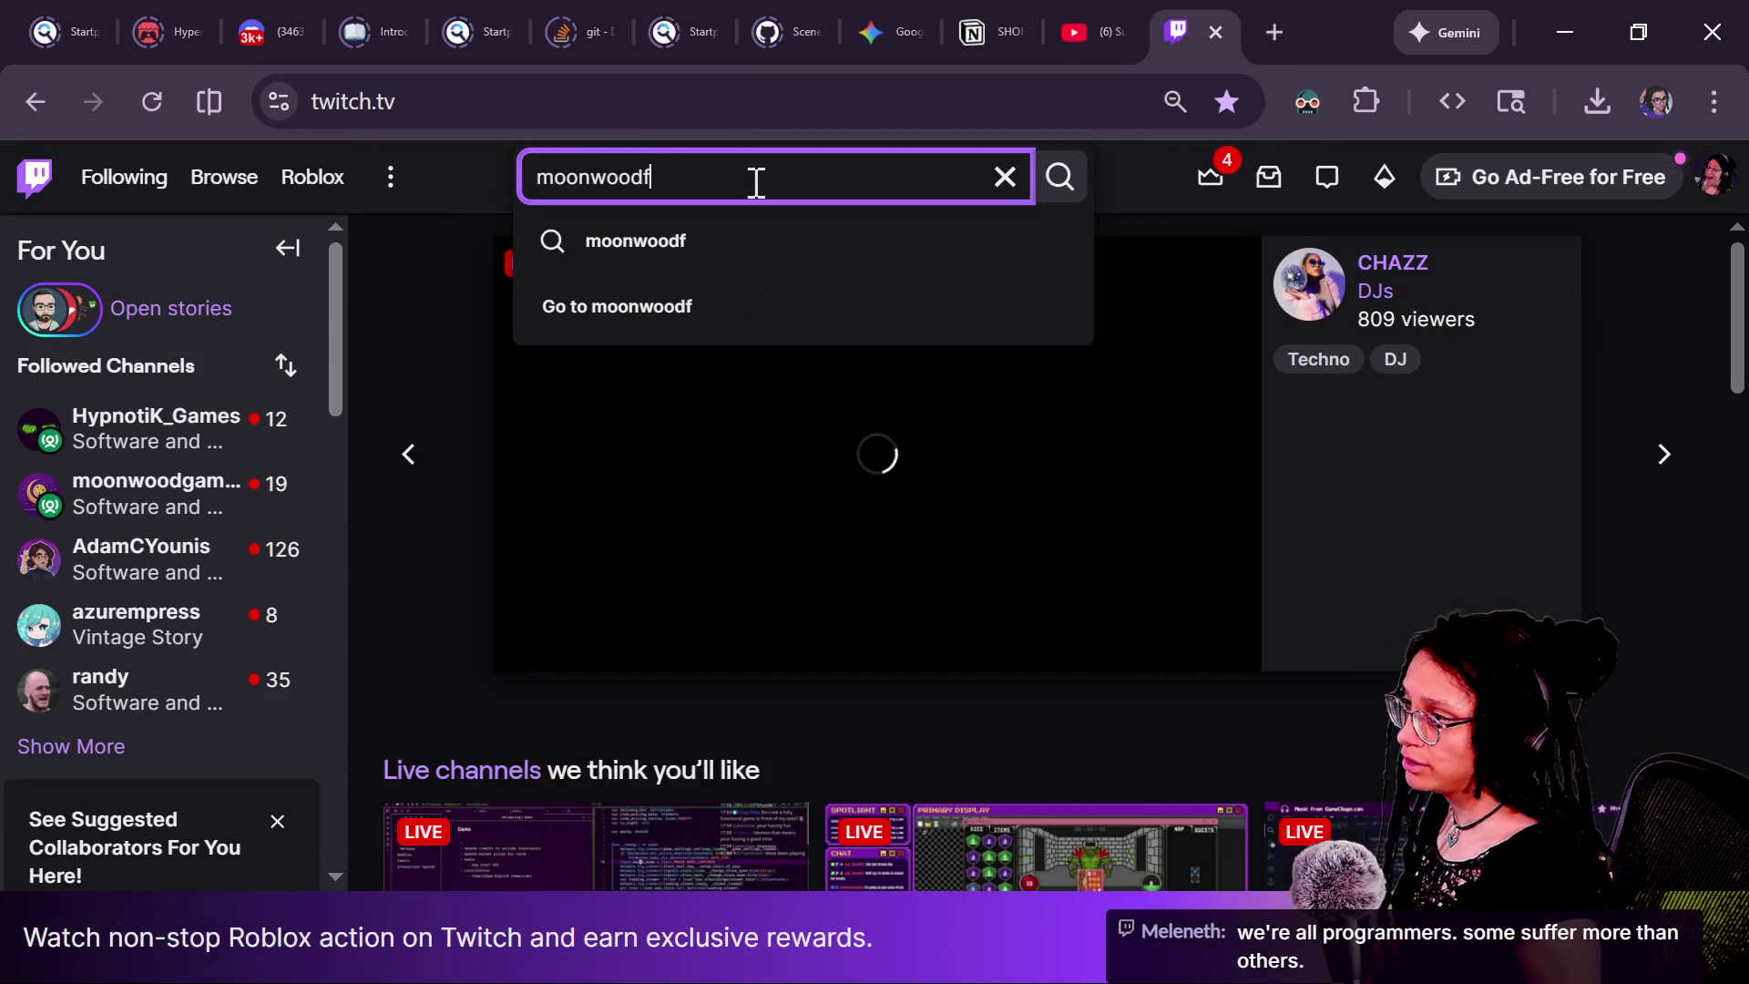
key("Return")
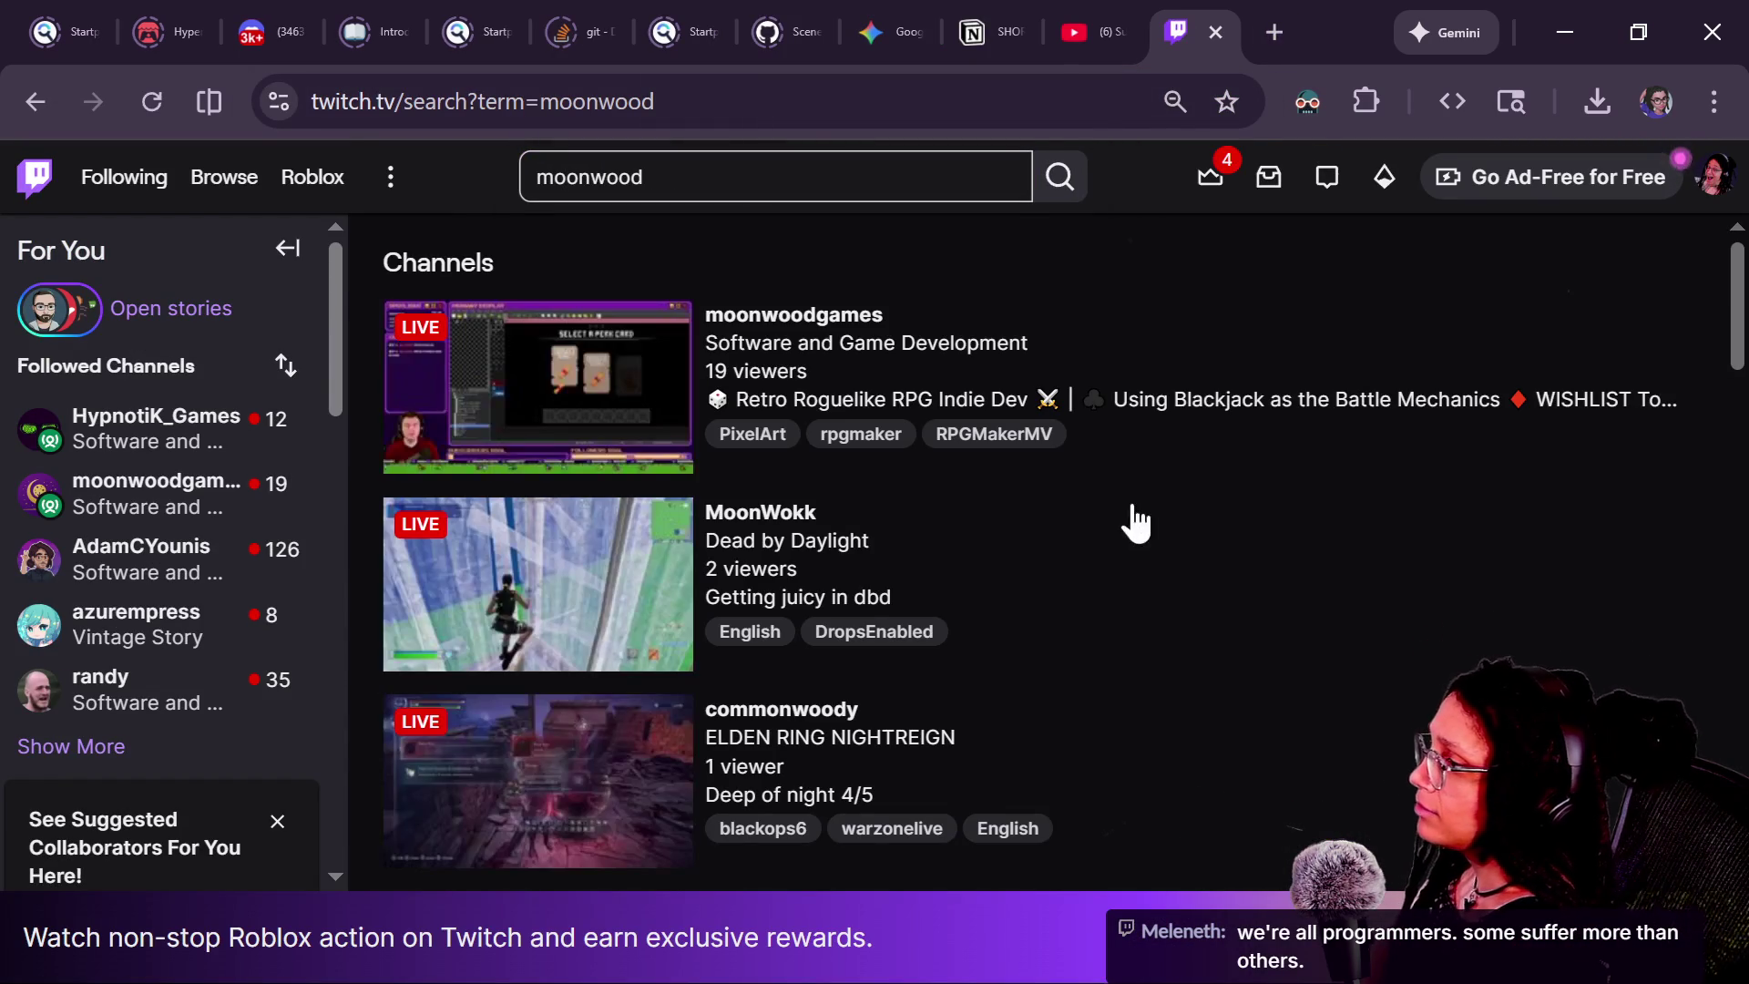
left_click(779, 318)
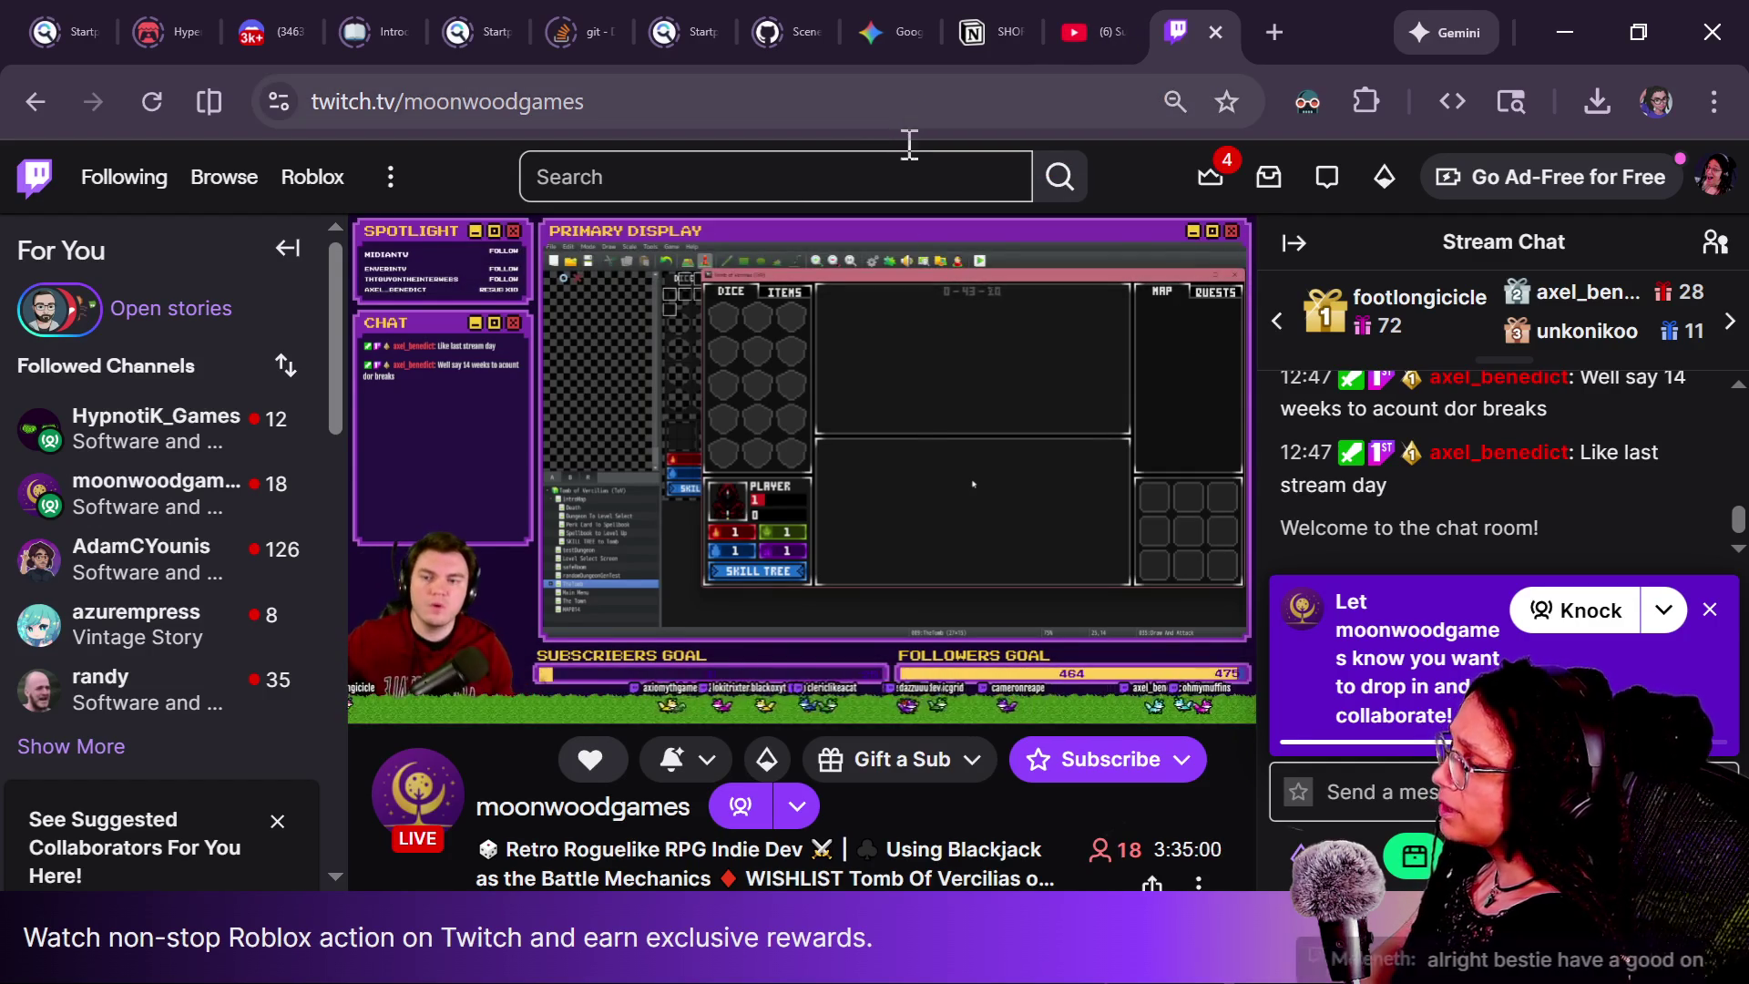
mouse_move(900, 408)
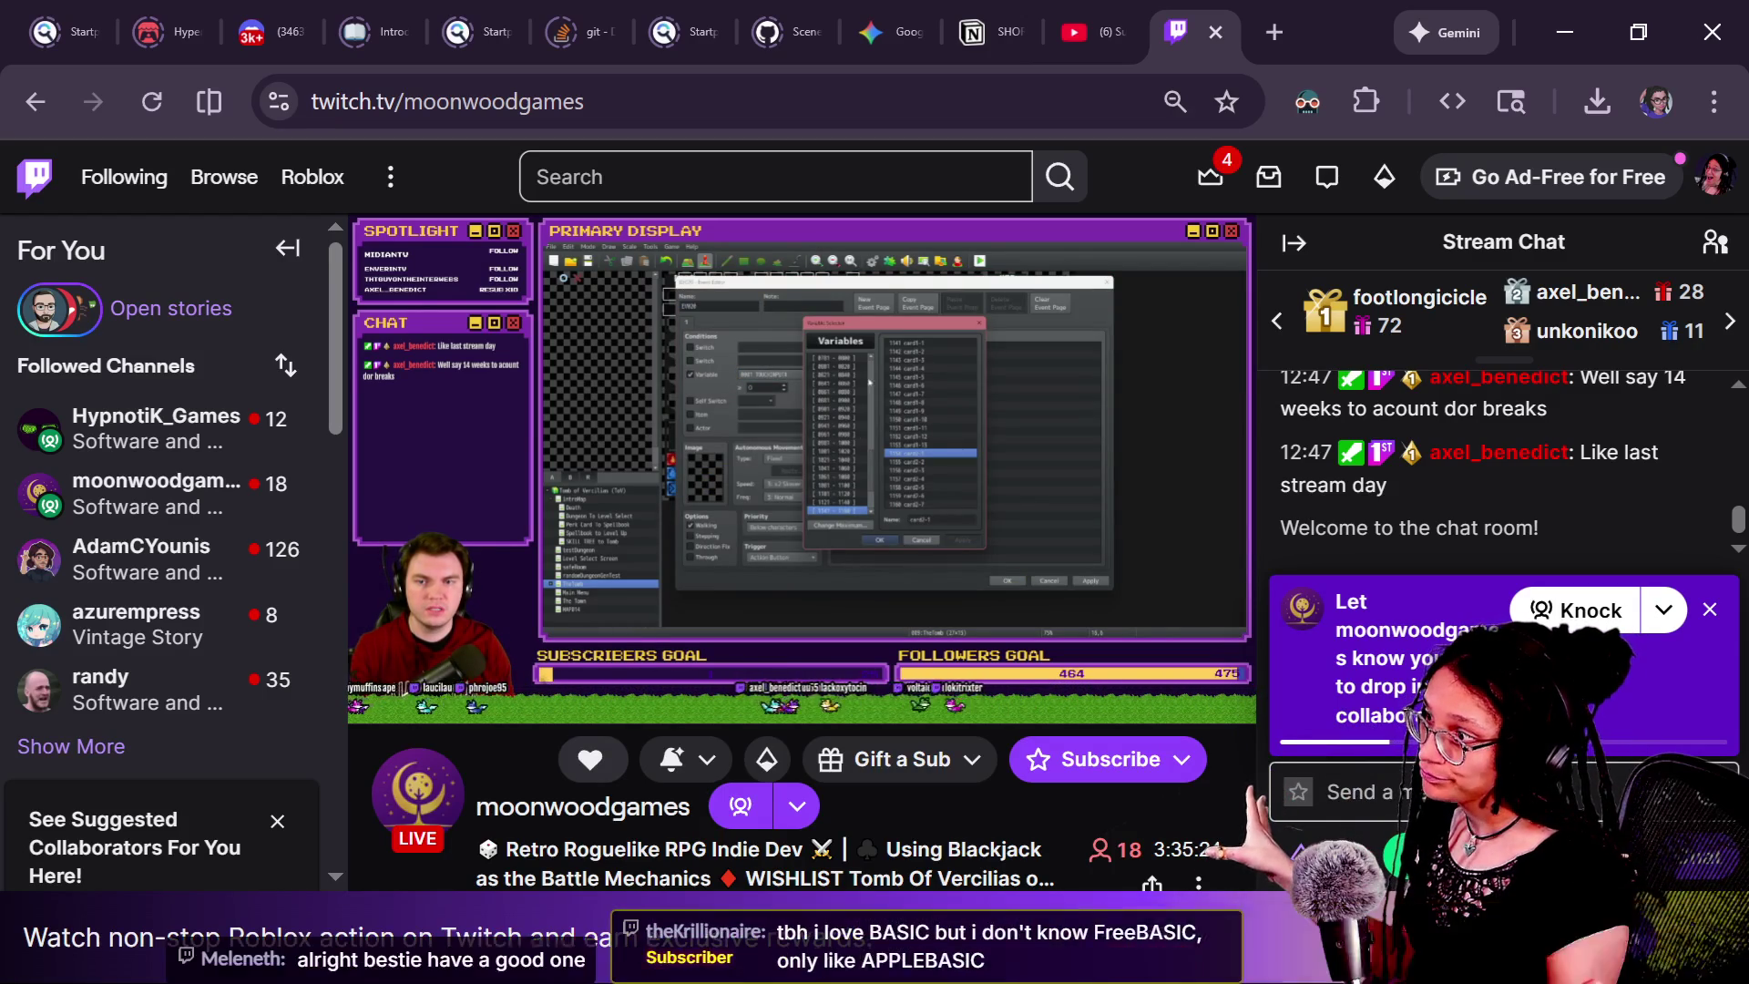
left_click(1079, 27)
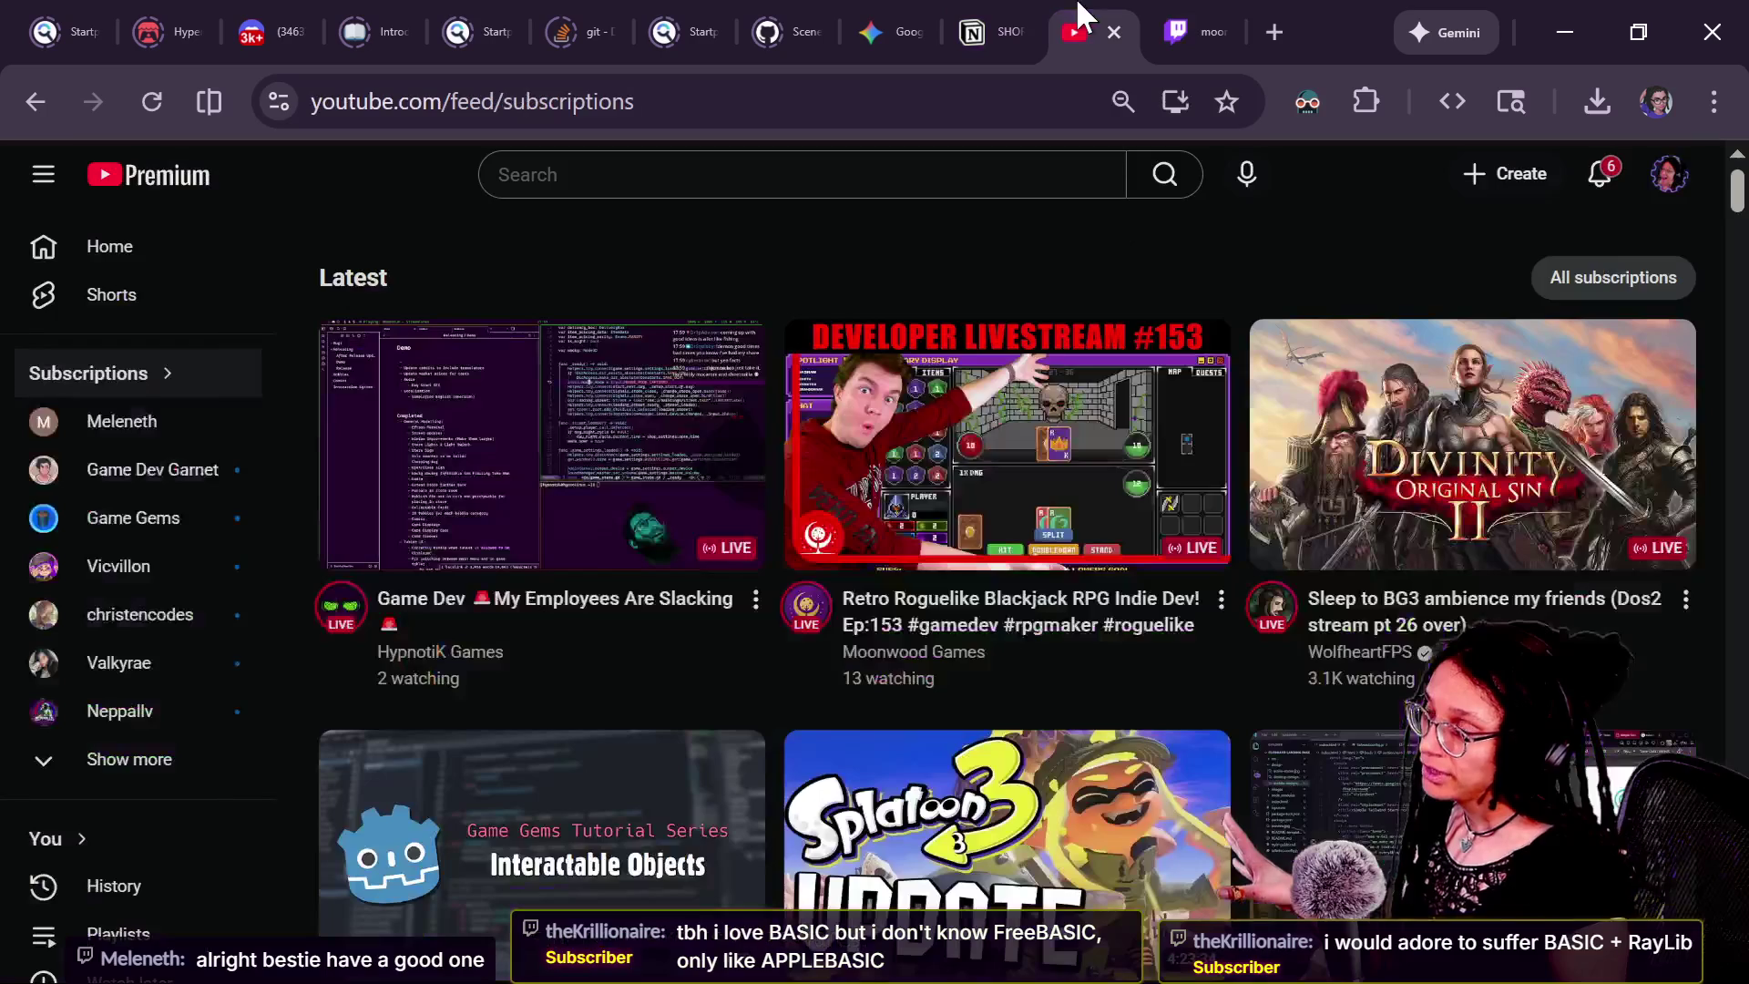
Open the HypnotiK_Games channel from Twitch's sidebar in a new tab, then return to chat.
mouse_move(692, 701)
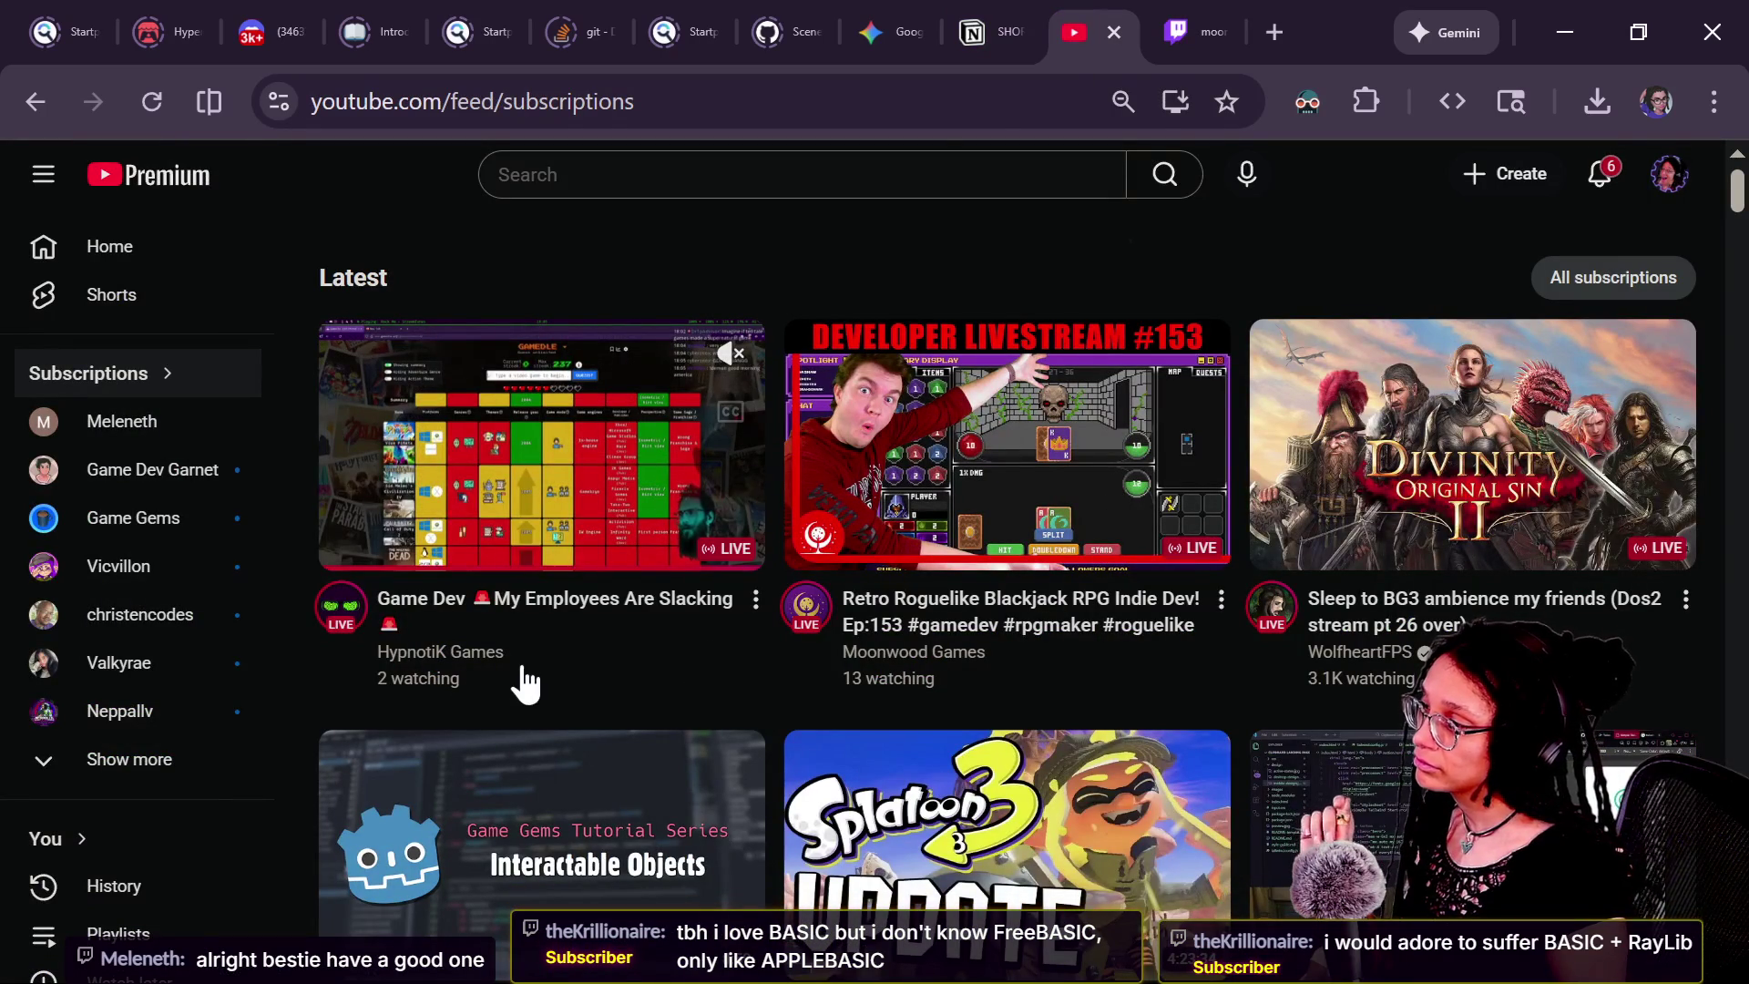
mouse_move(1150, 26)
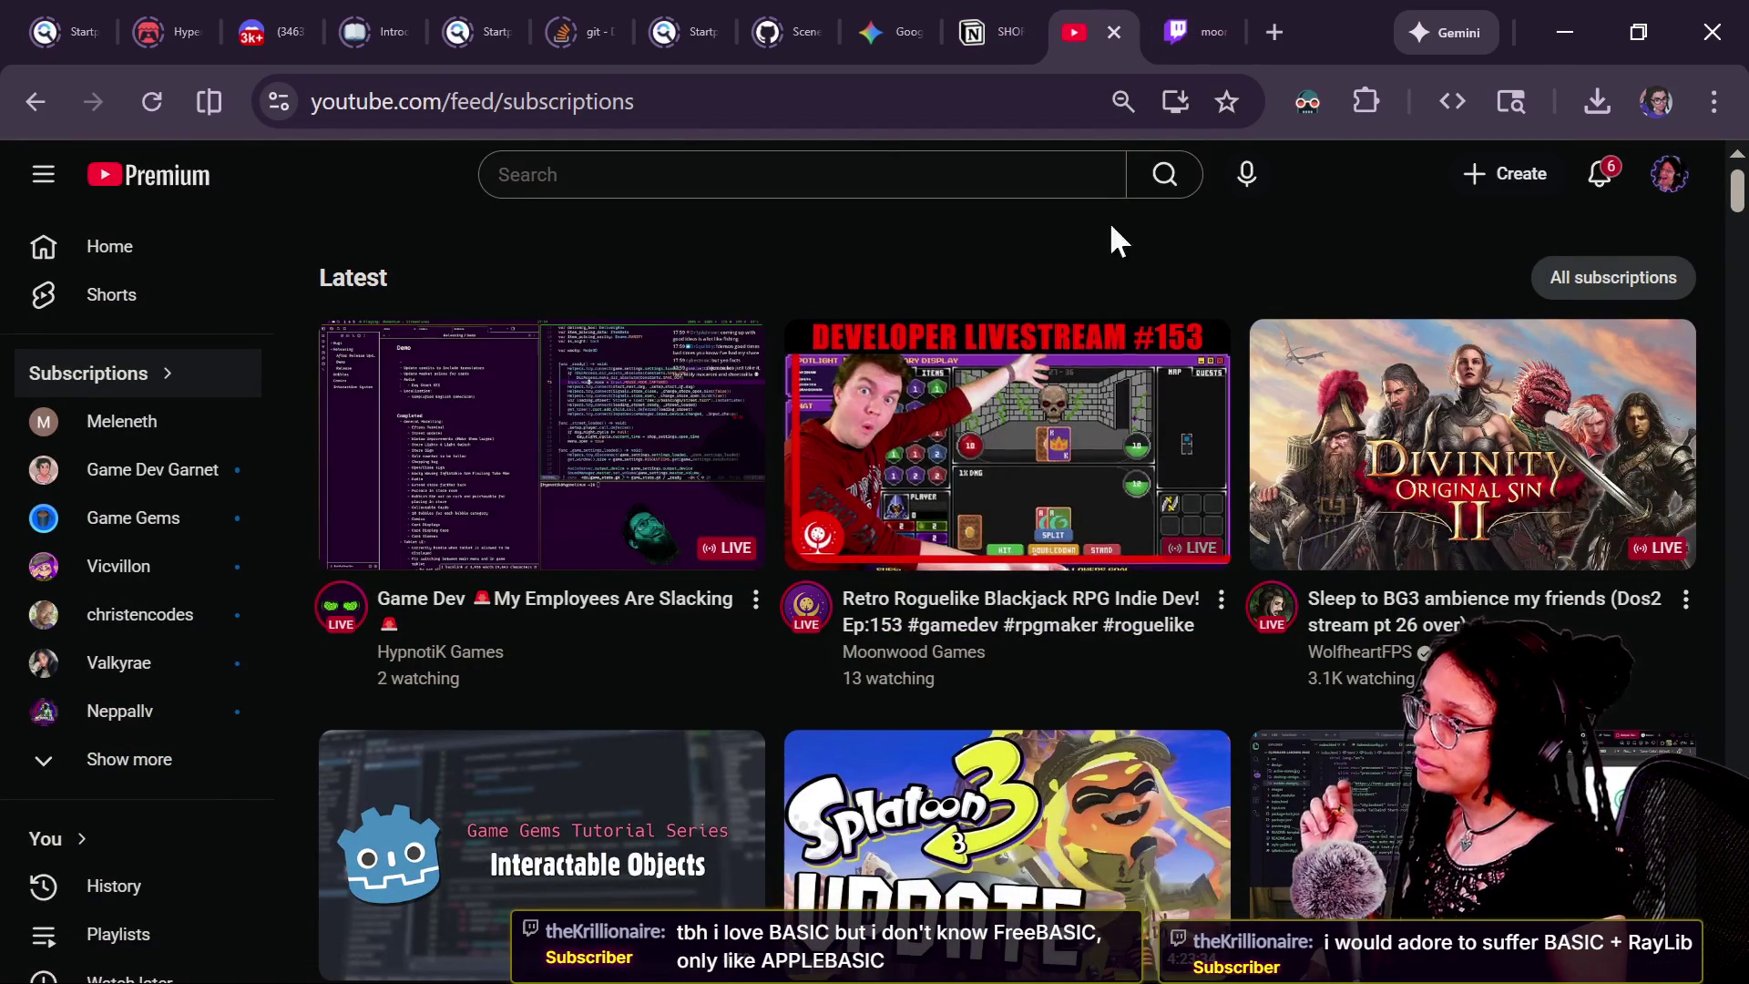
left_click(1175, 17)
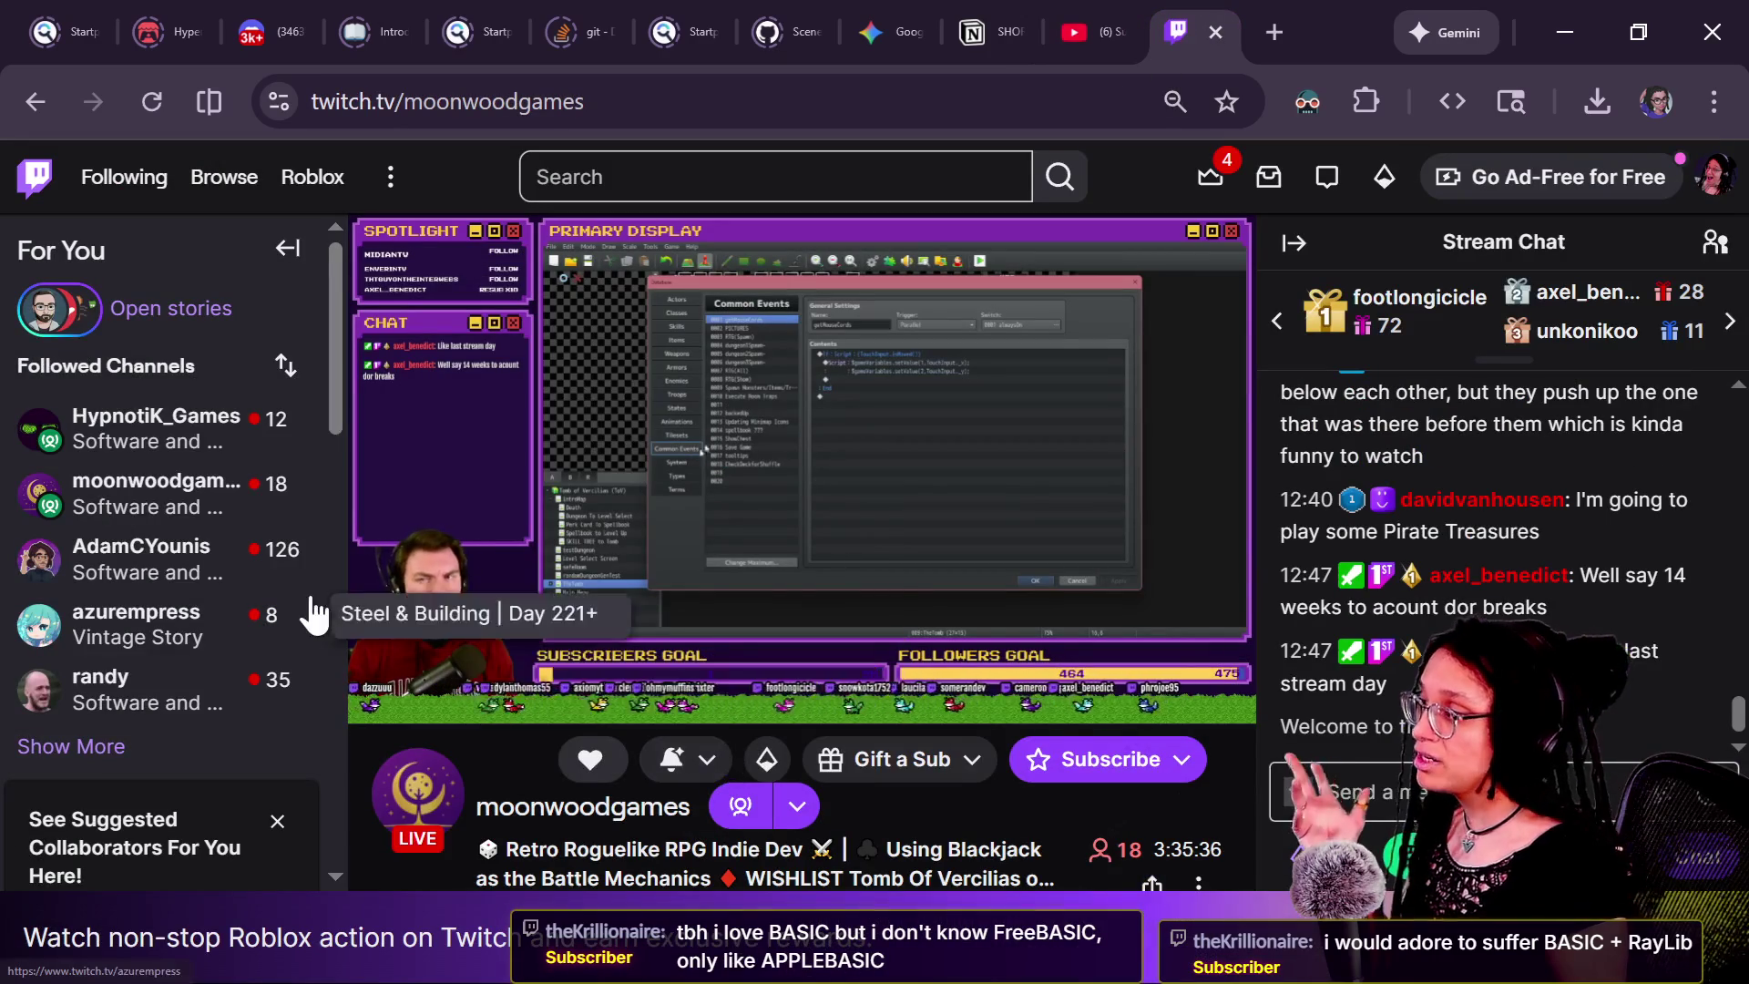
right_click(149, 404)
left_click(206, 439)
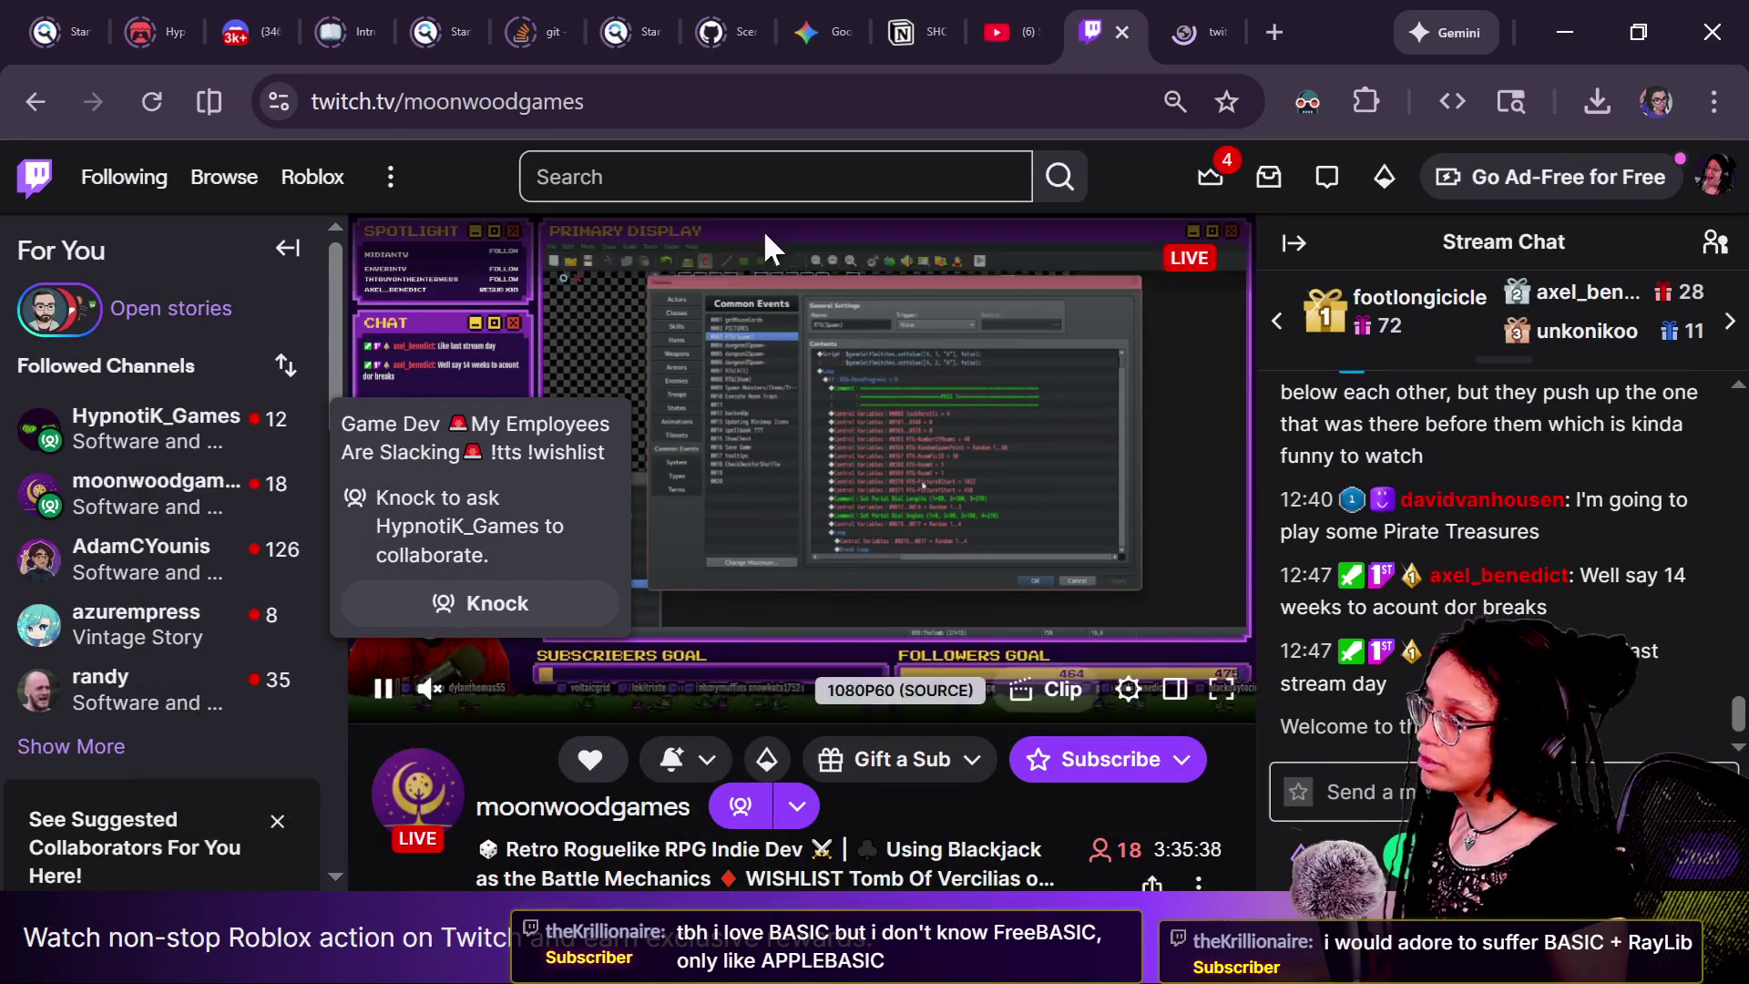
left_click(1175, 20)
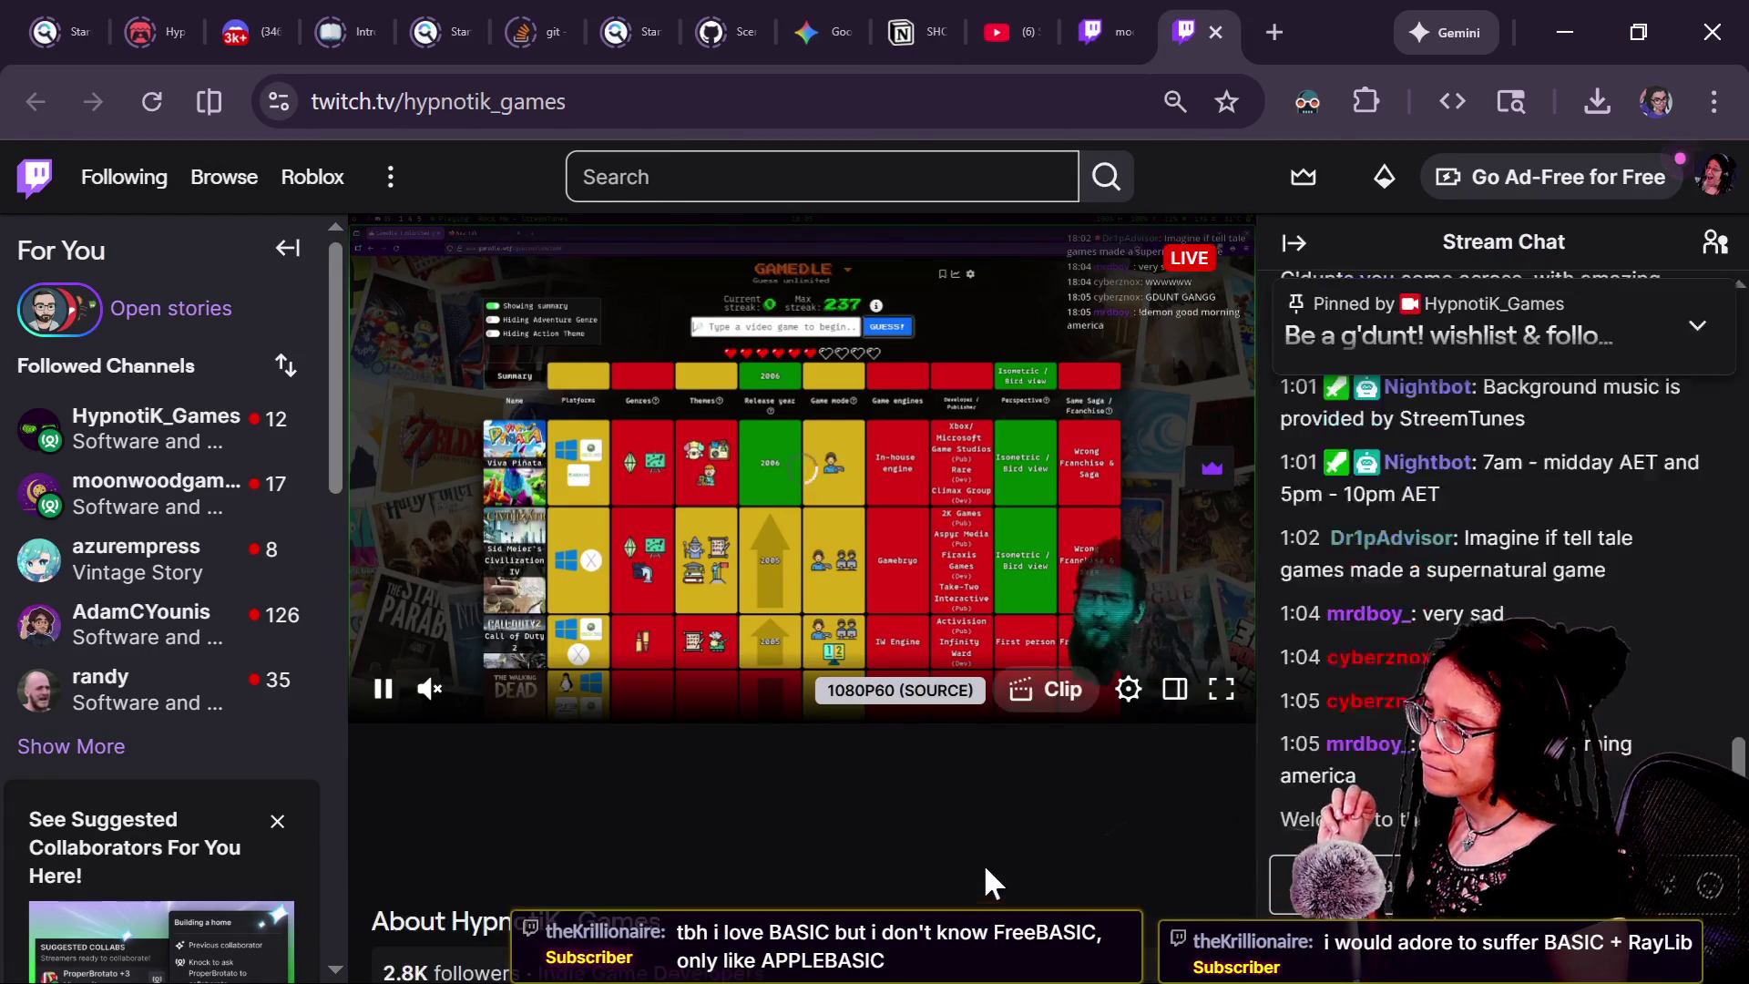
scroll(1193, 826, "down", 3)
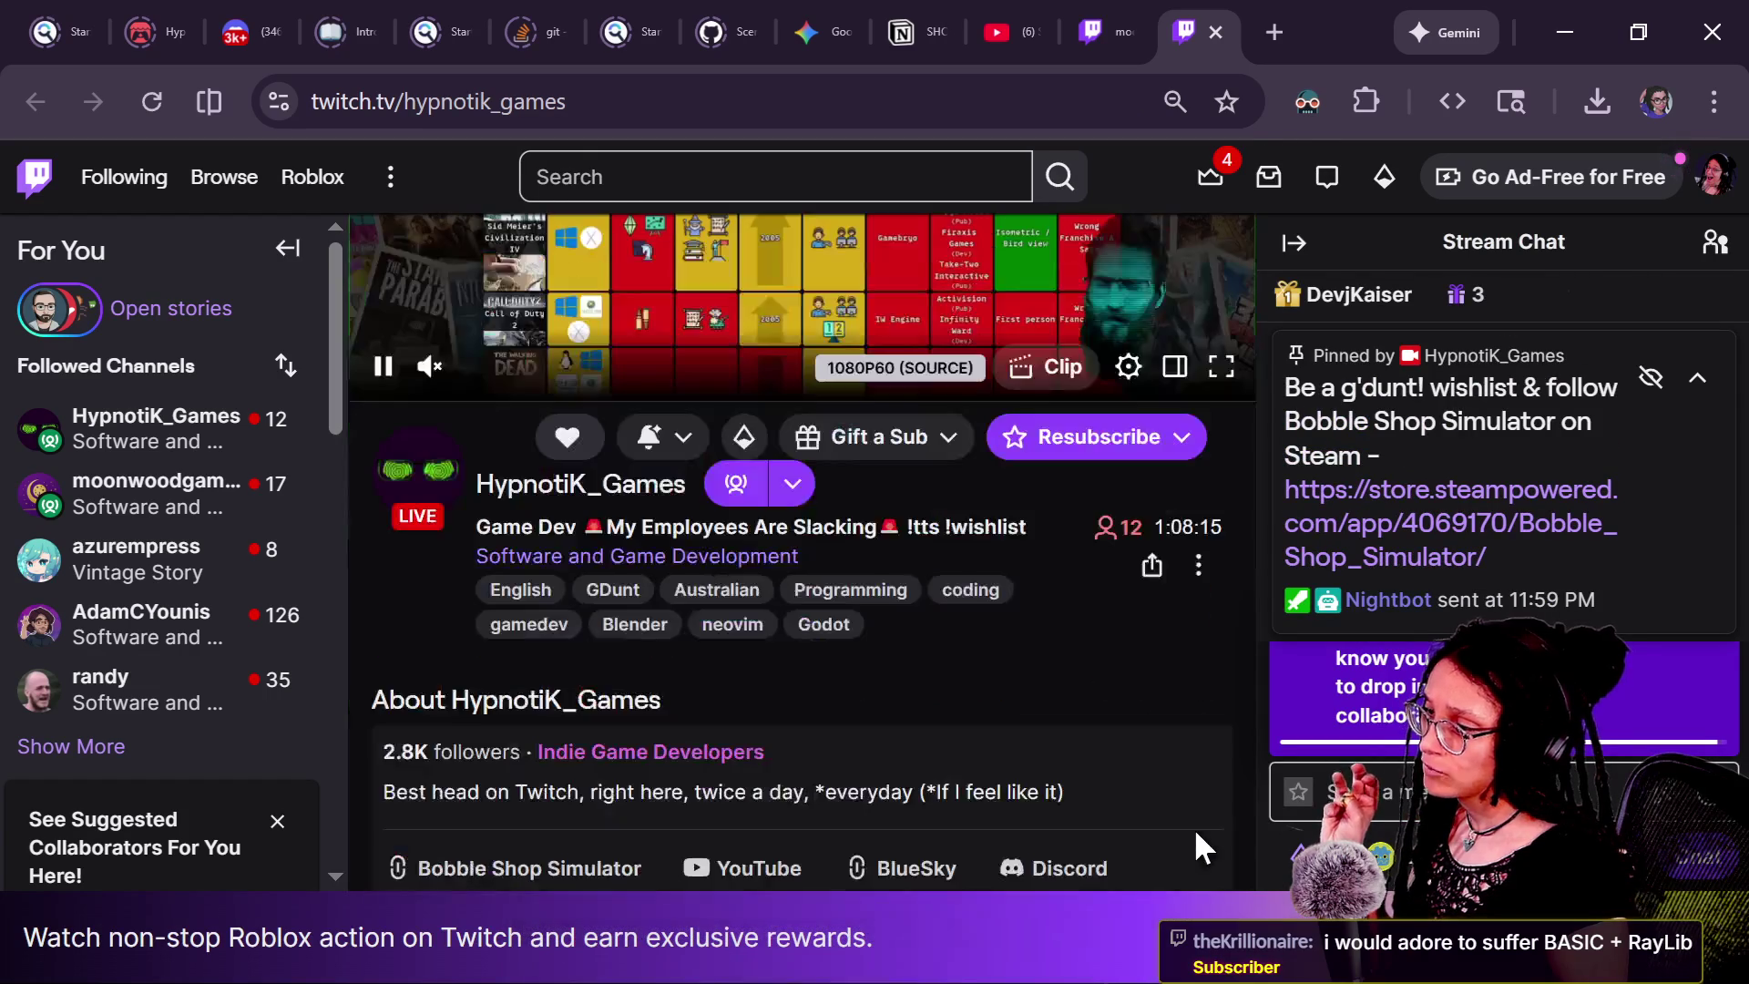
scroll(1193, 827, "up", 3)
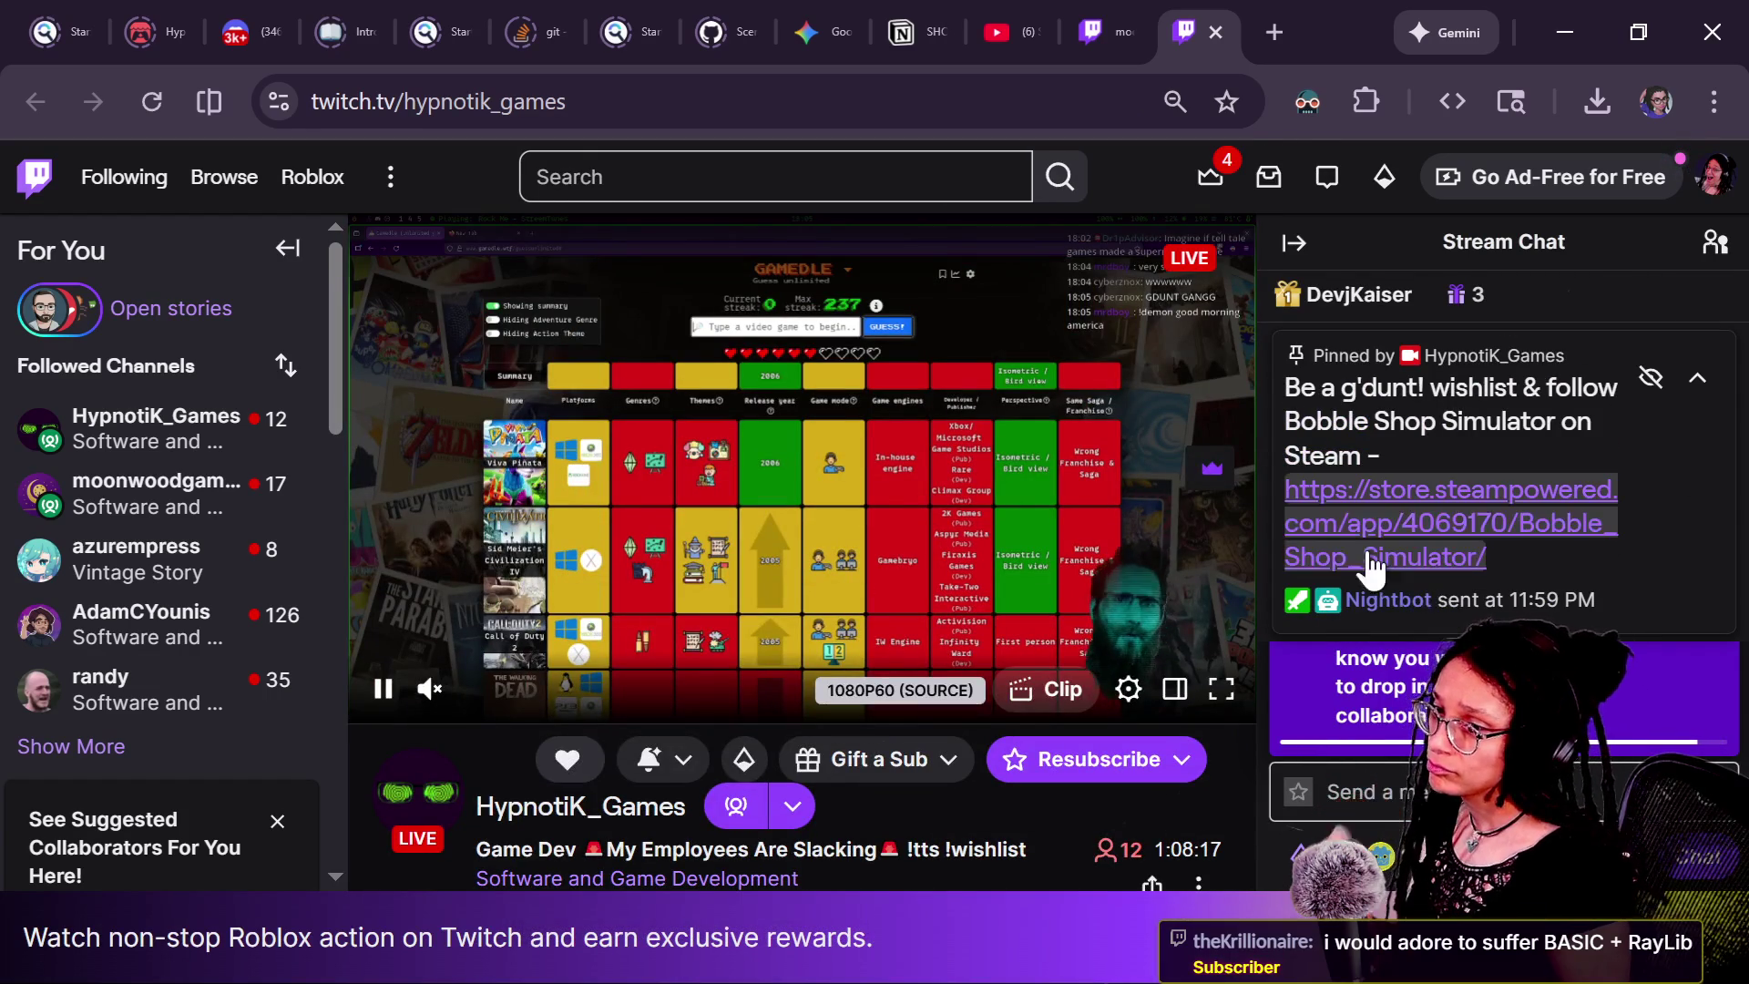
key("alt+Tab")
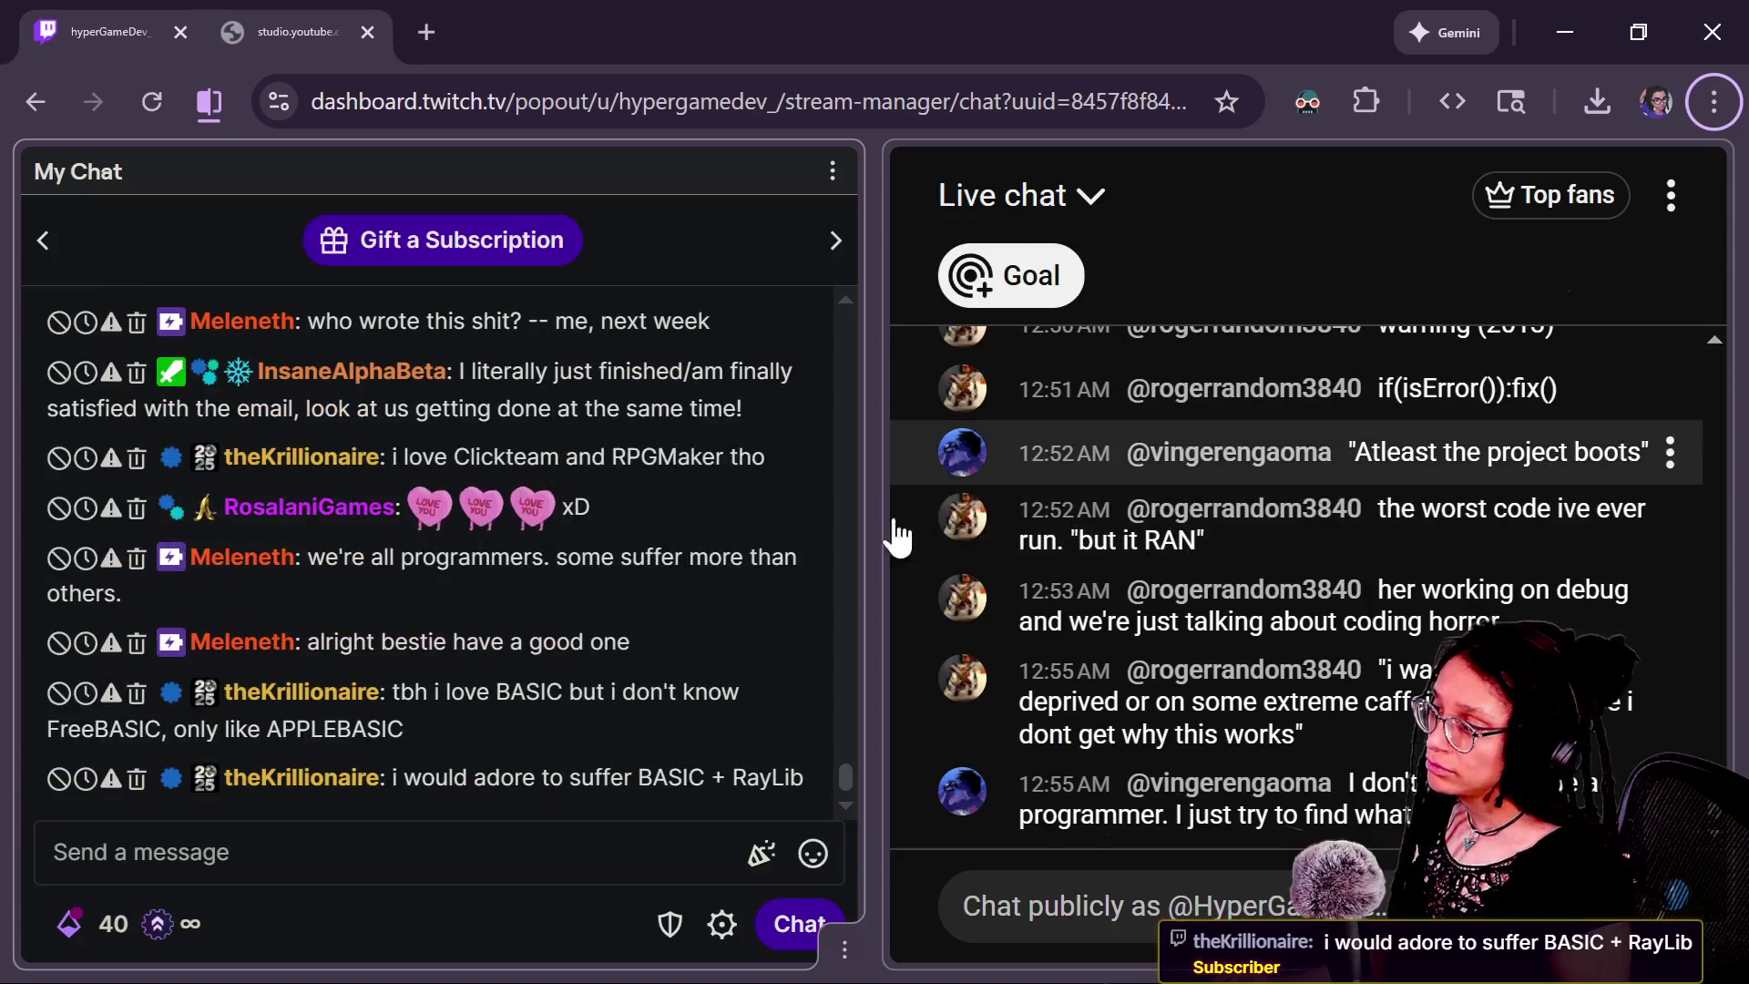
Bring up HypnotiK_Games' live Gamedle stream in the browser window.
mouse_move(796, 802)
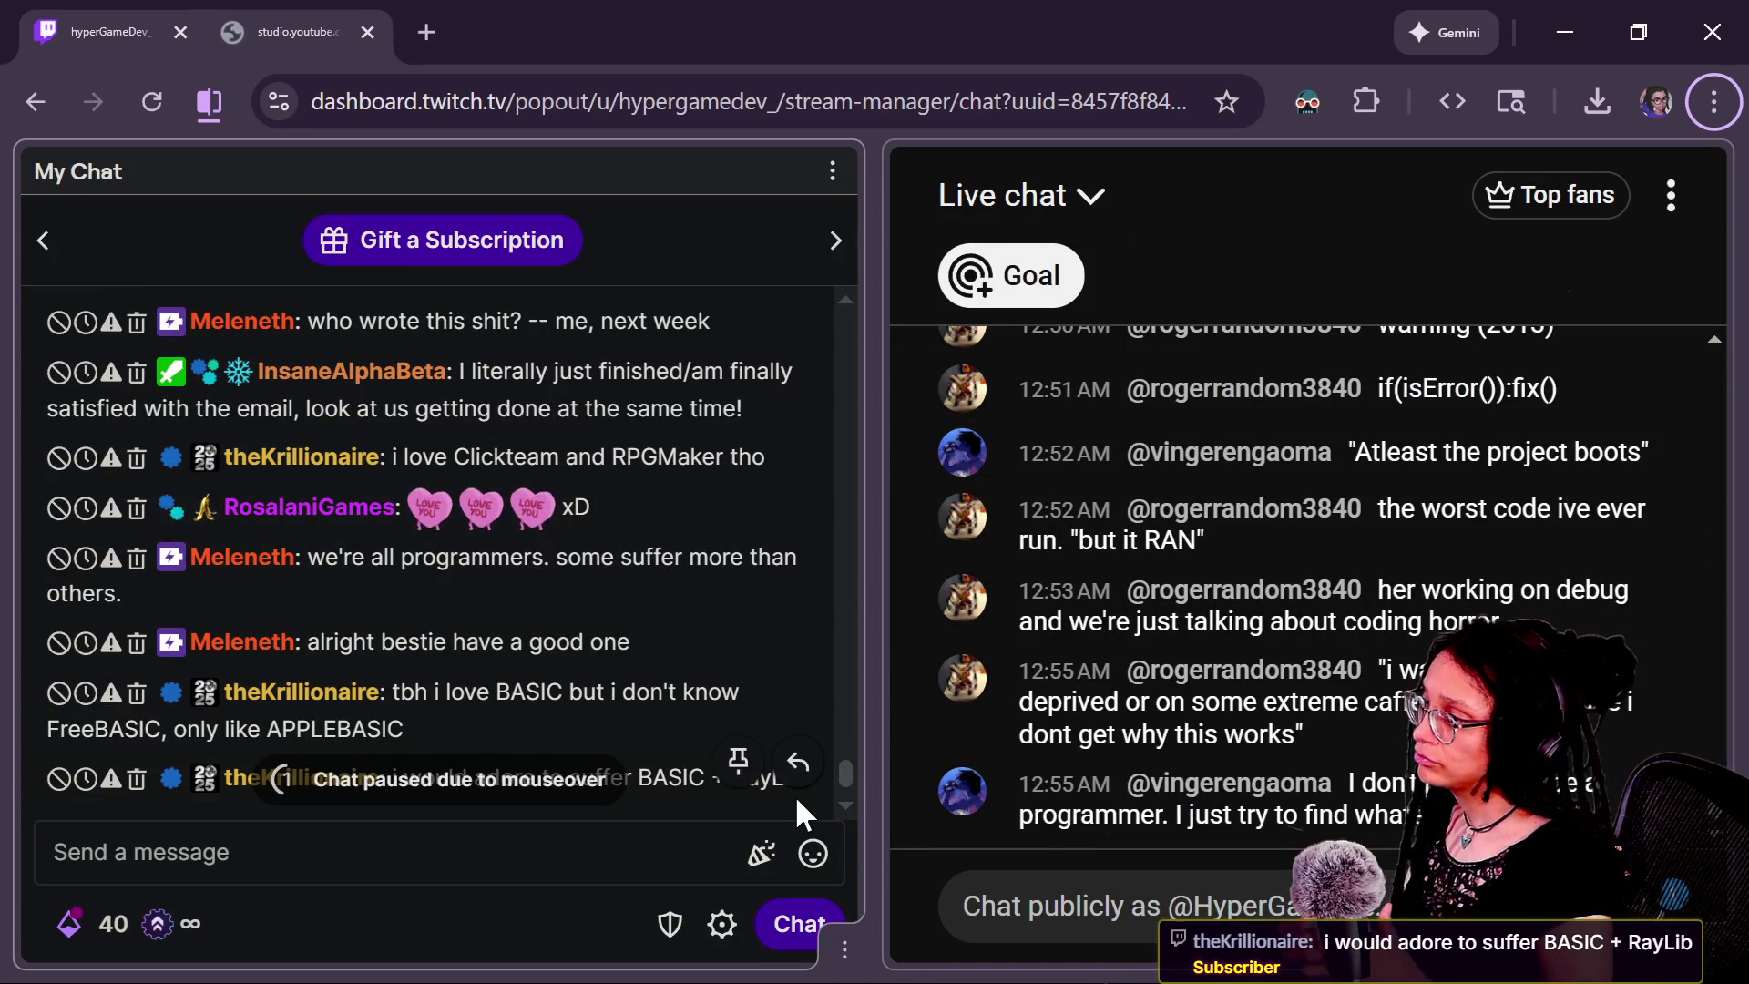
mouse_move(958, 567)
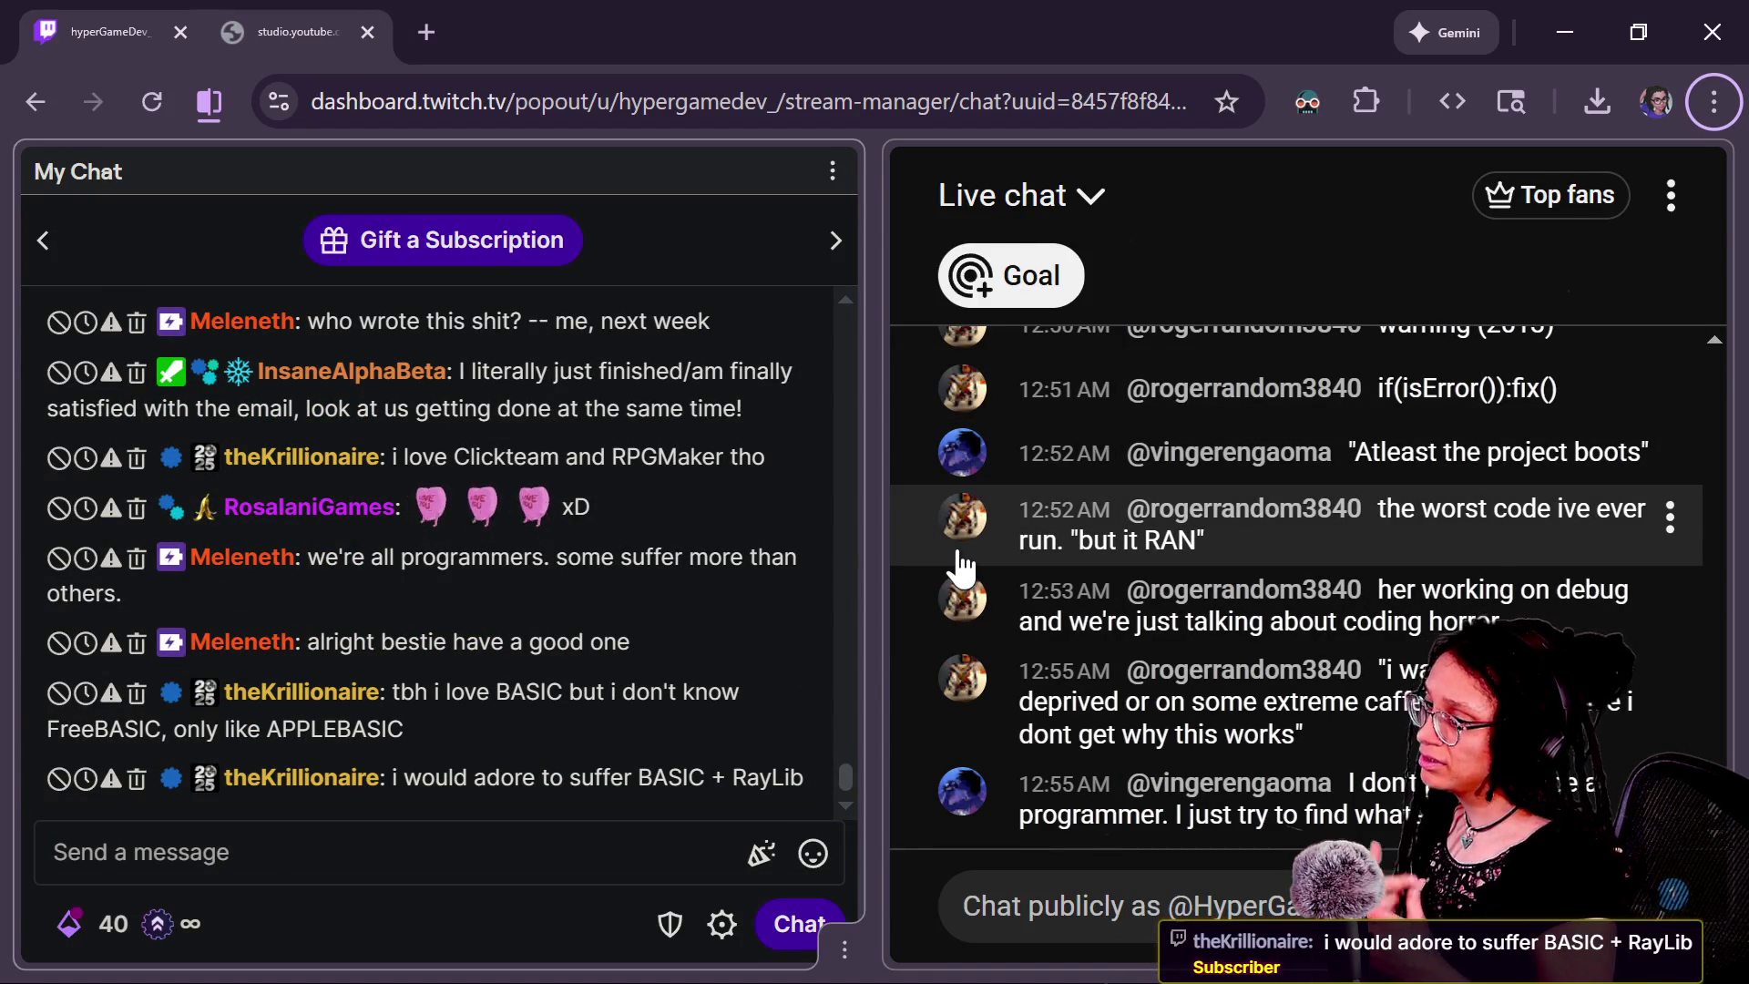
key("alt+Tab")
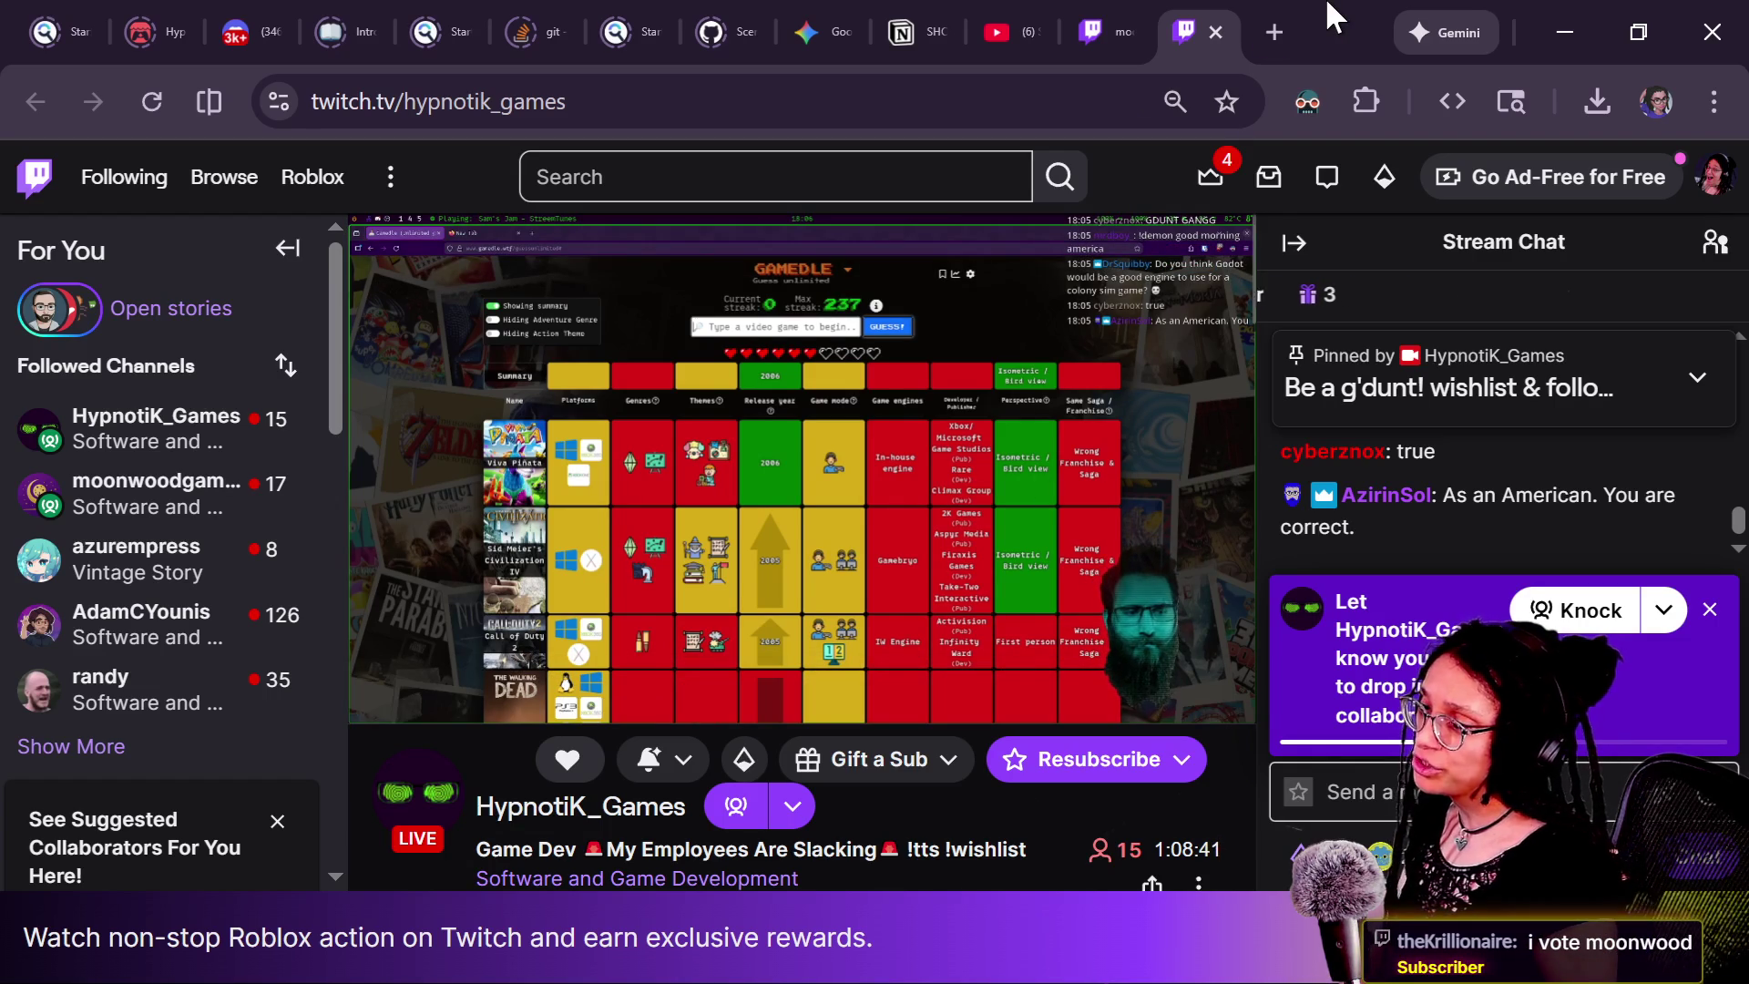
Look over the moonwoodgames and HypnotiK_Games streams, then go back to the stream-manager chat.
left_click(1098, 27)
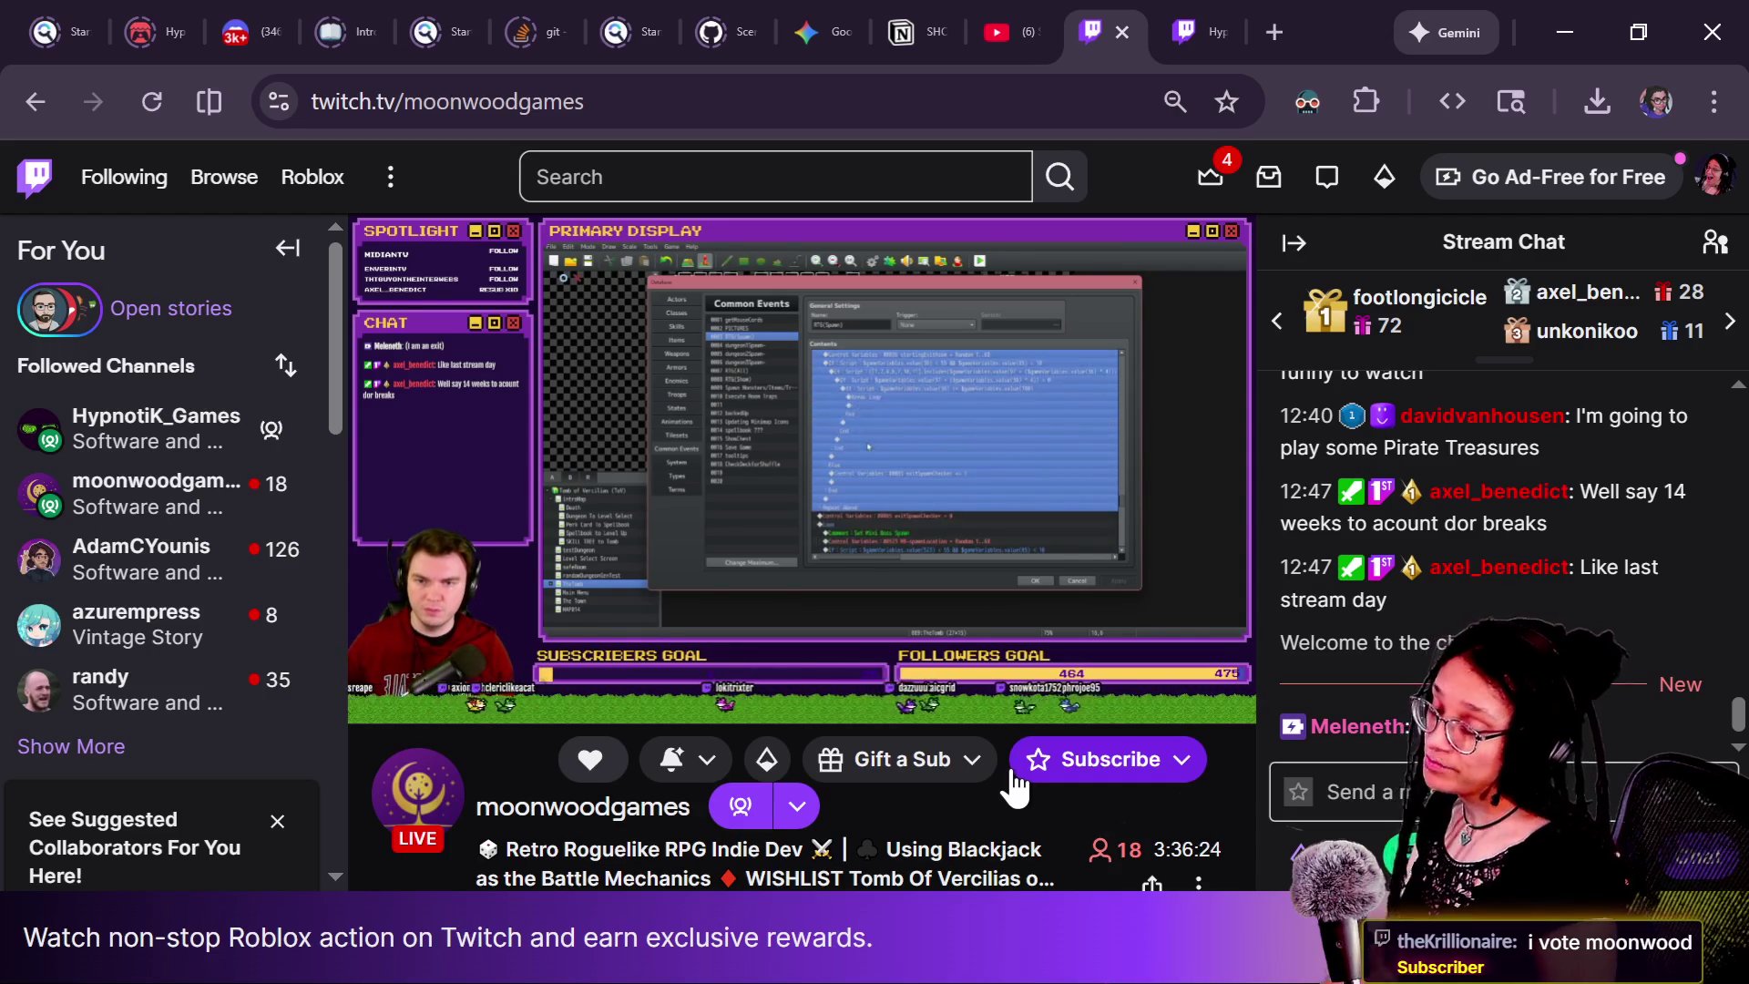
left_click(1348, 791)
left_click(1173, 22)
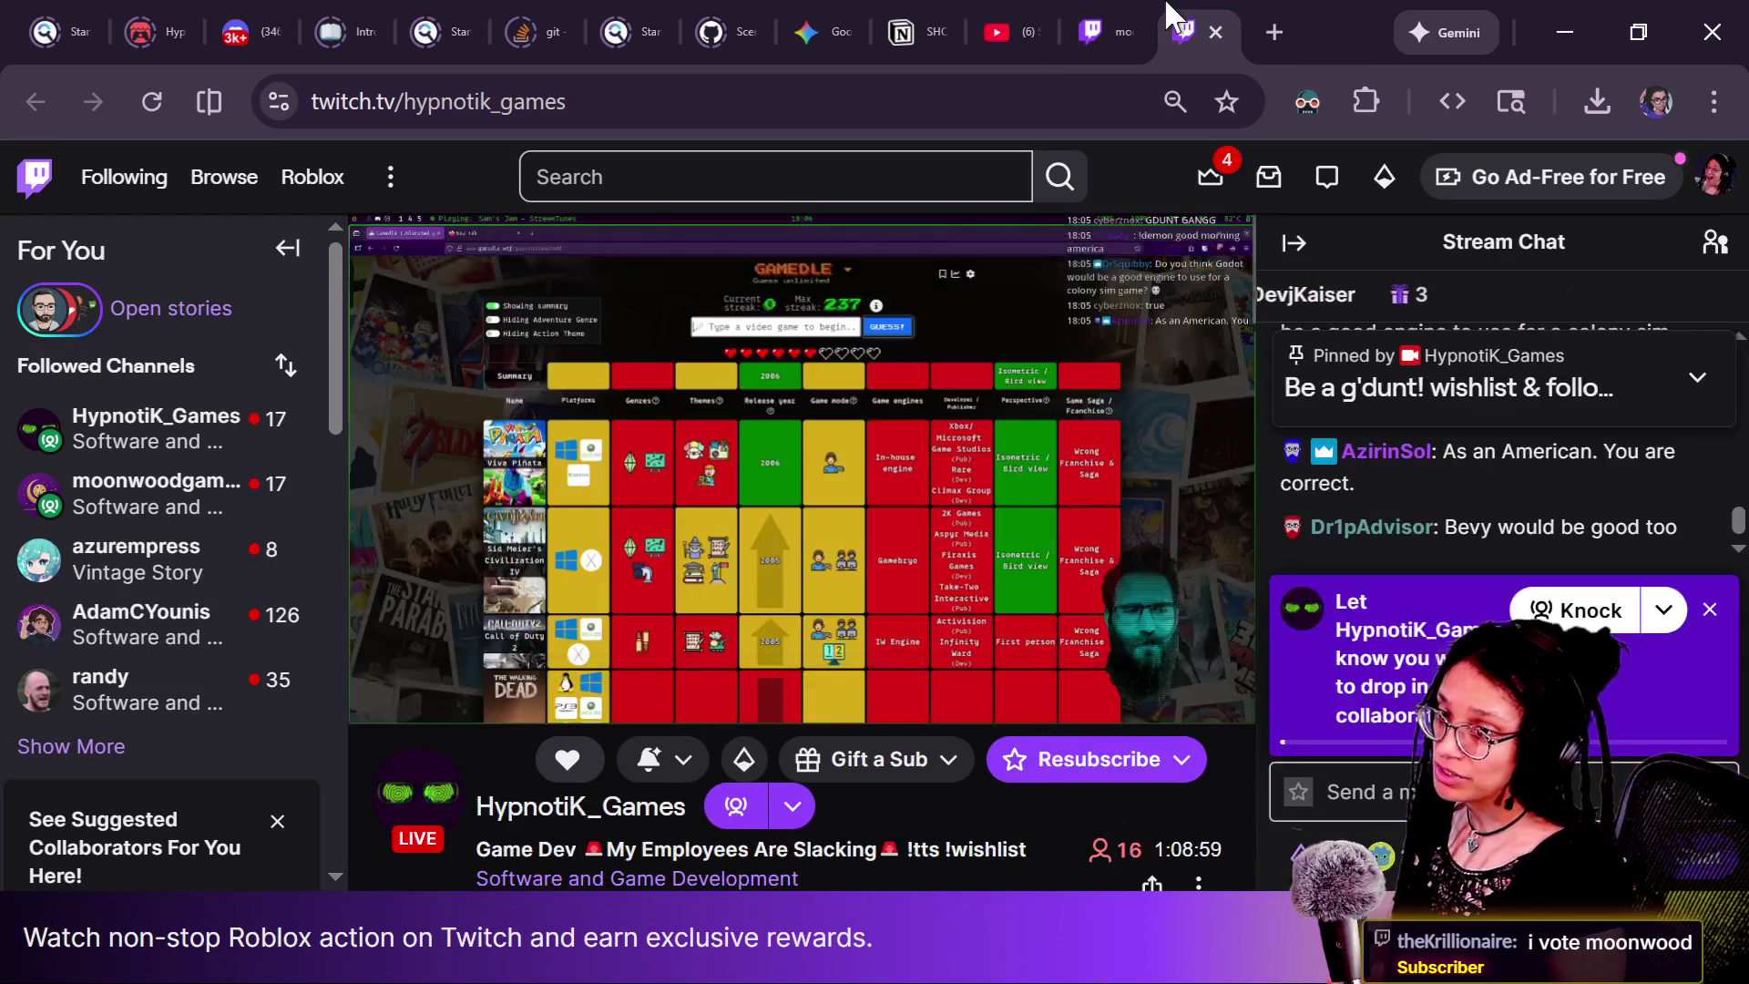
left_click(1047, 35)
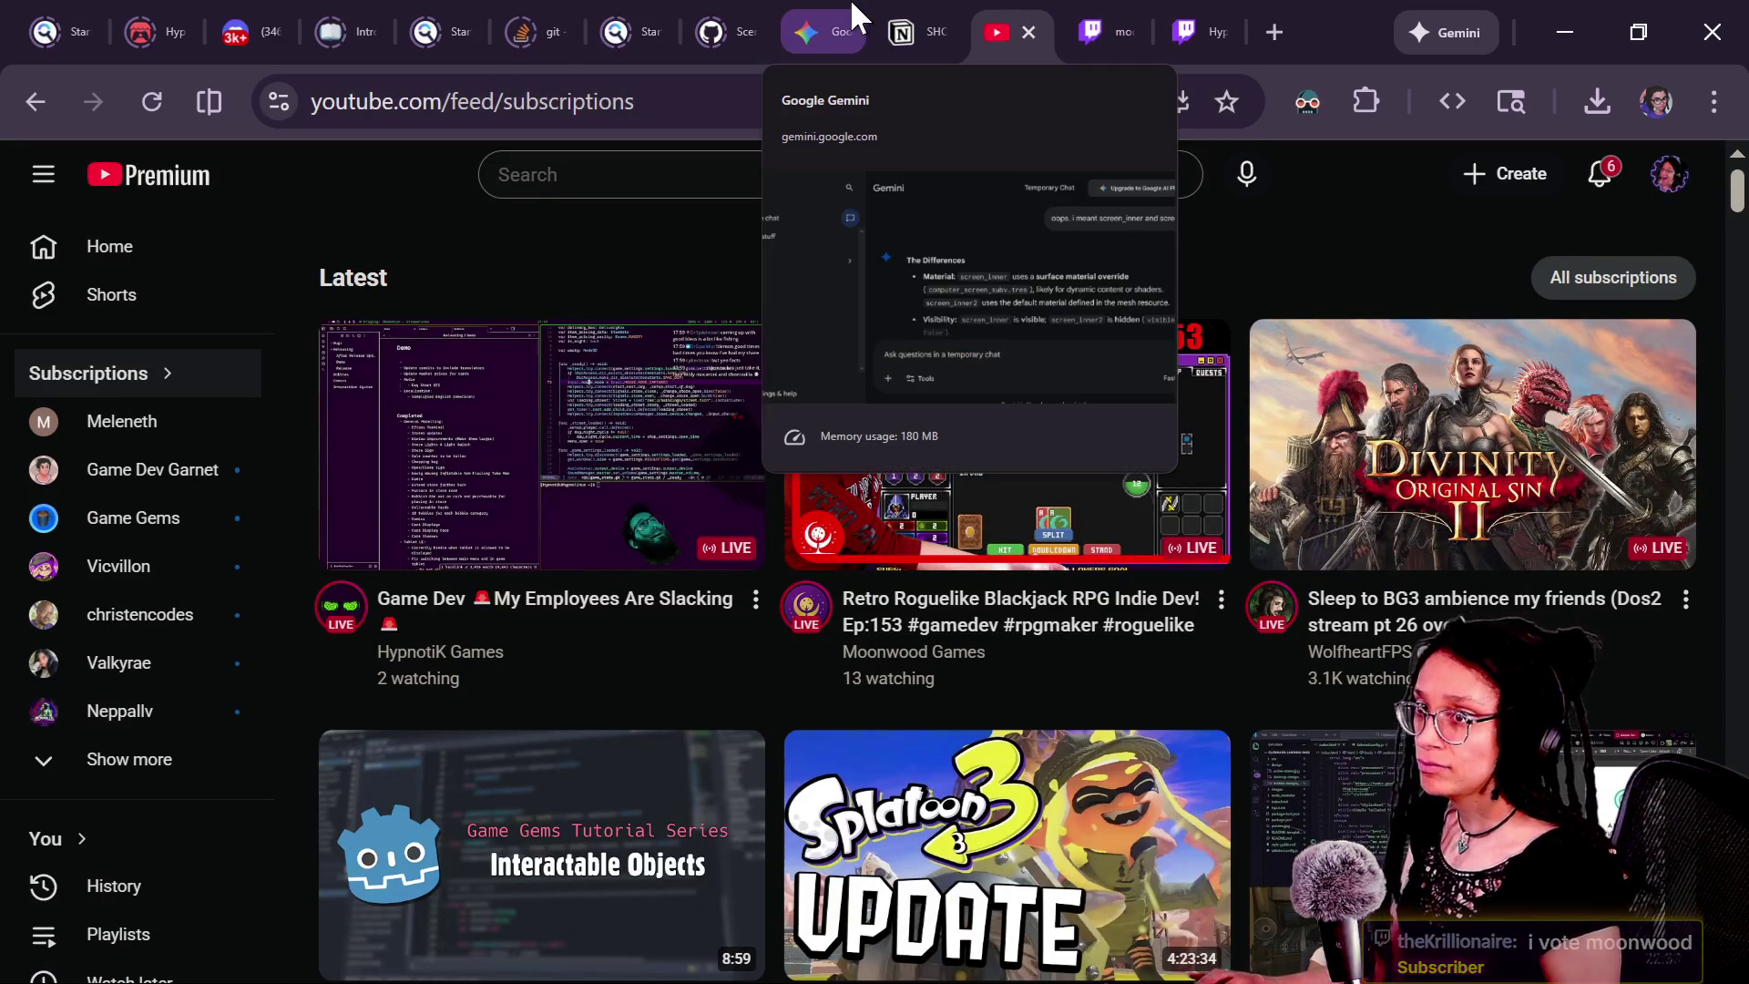
key("alt+Tab")
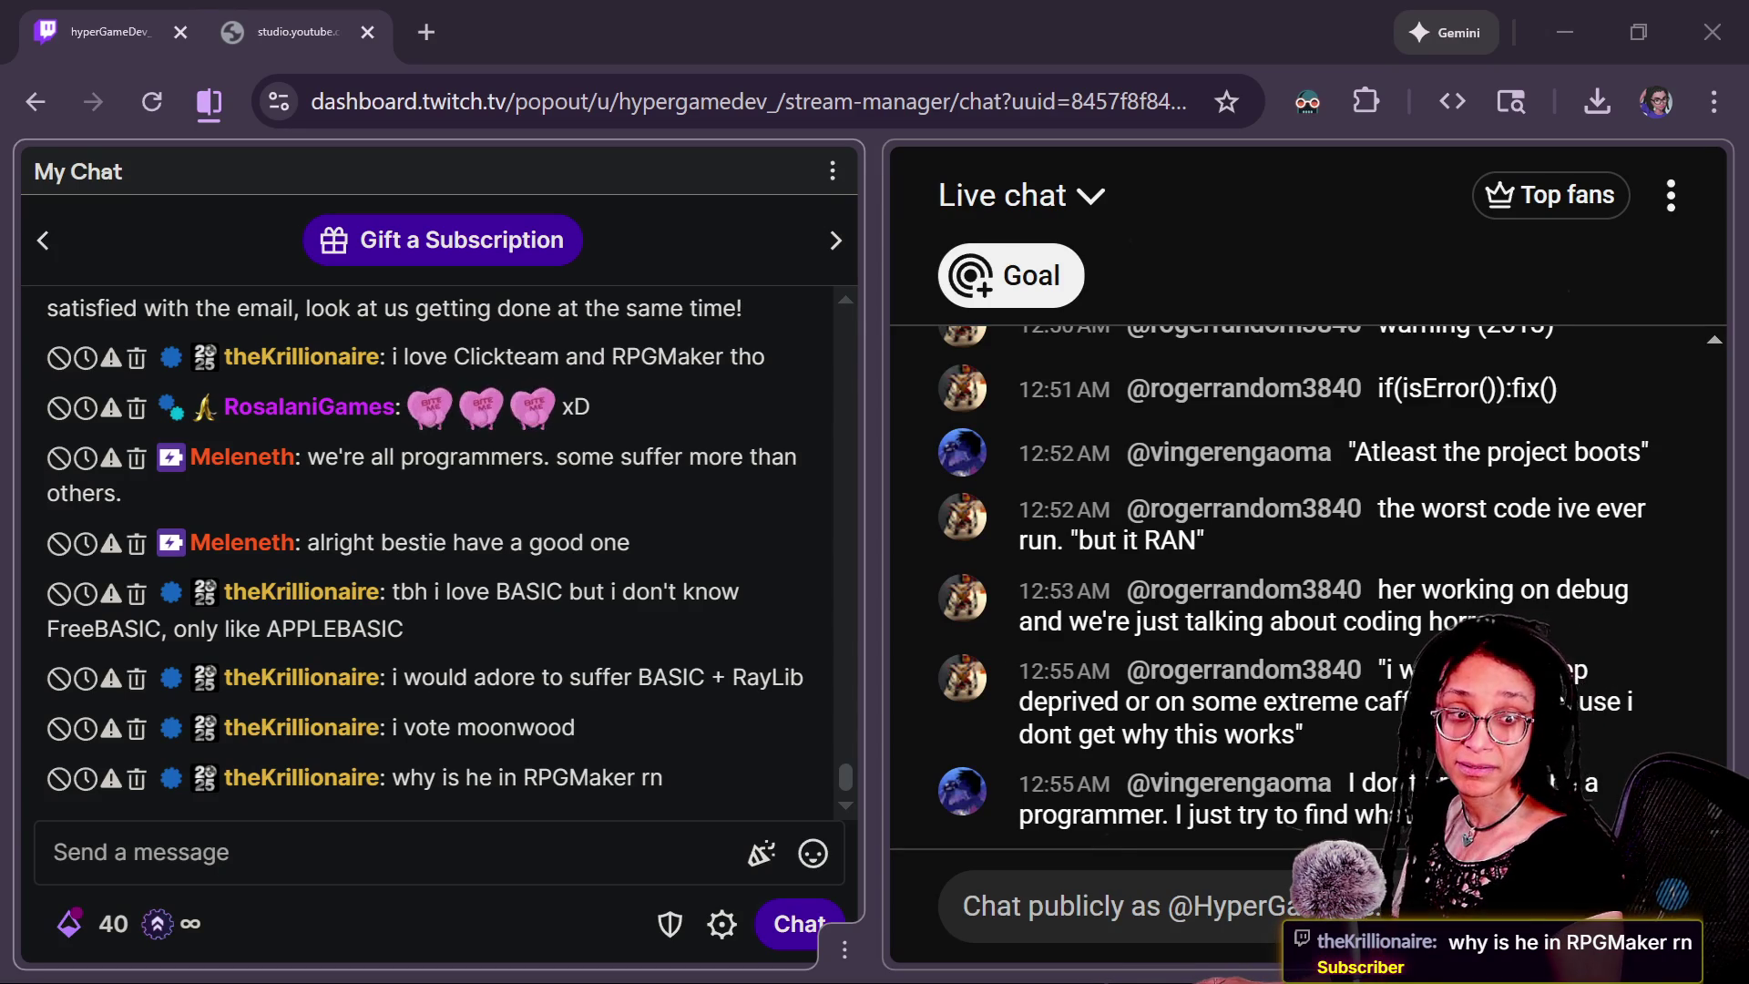
Redirect the YouTube live stream to 'Retro Roguelike Blackjack RPG Indie Dev! Ep:153' and save.
mouse_move(1730, 9)
left_mouse_down()
mouse_move(1668, 270)
mouse_move(1168, 103)
left_mouse_up()
left_click(1246, 405)
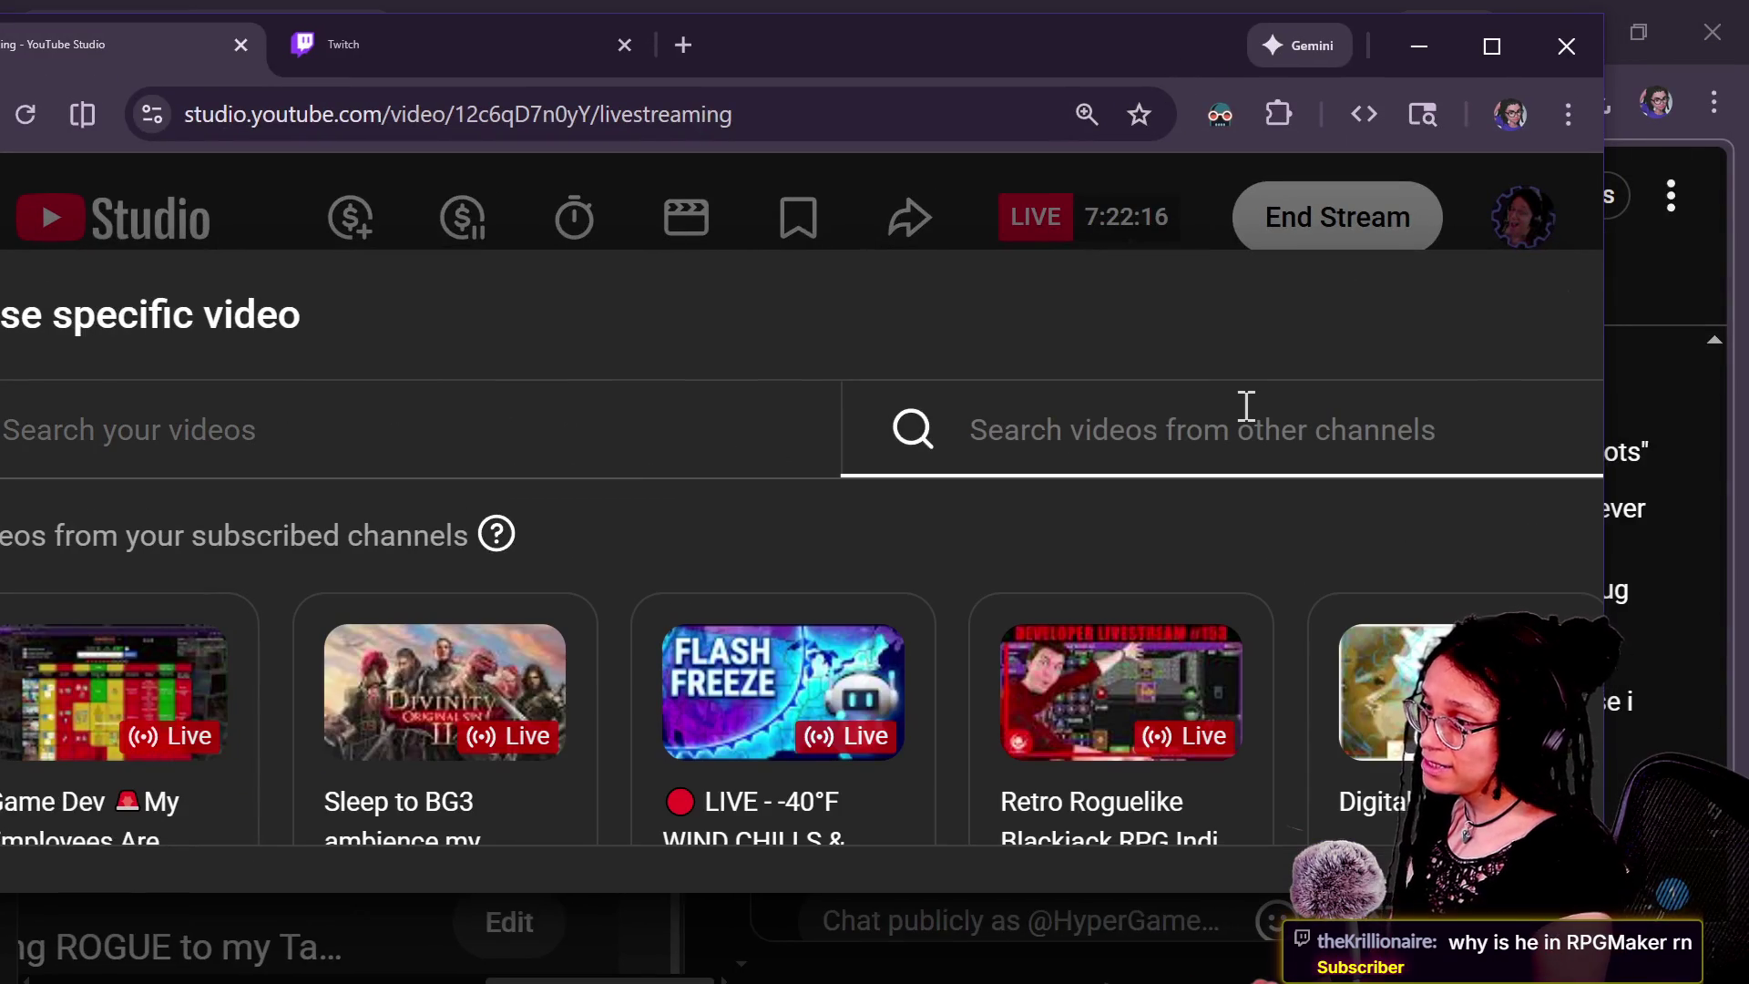
left_click(1169, 718)
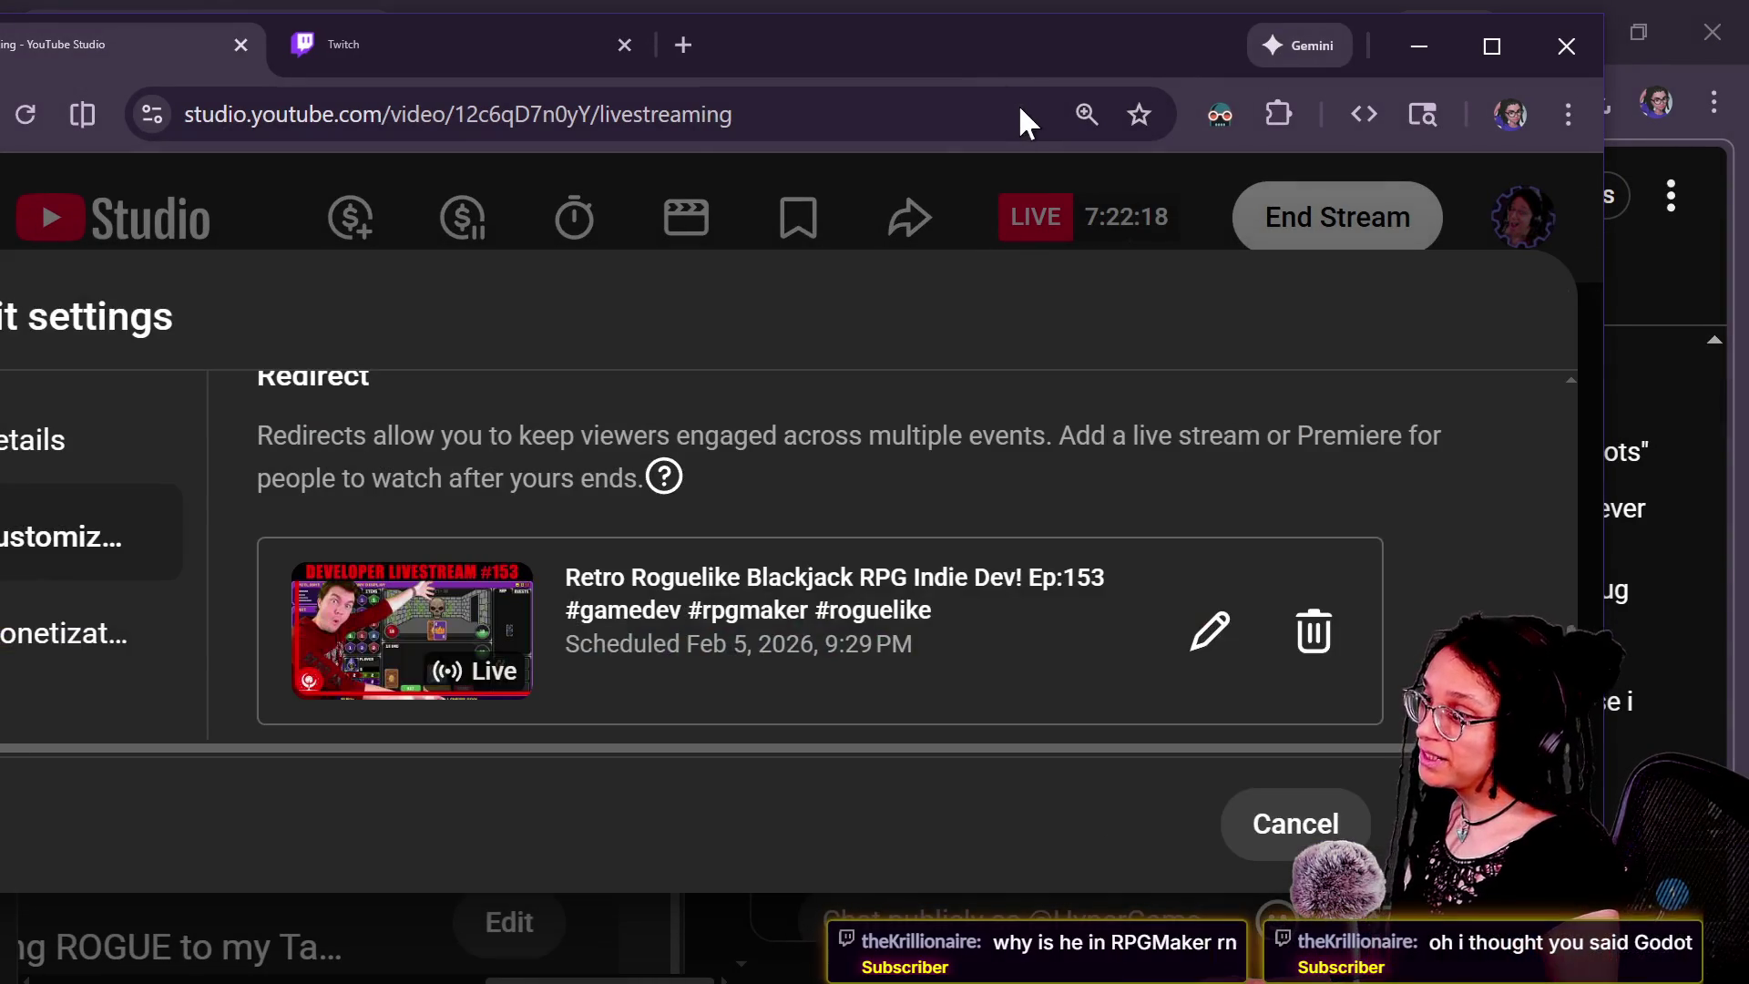
left_click(1448, 823)
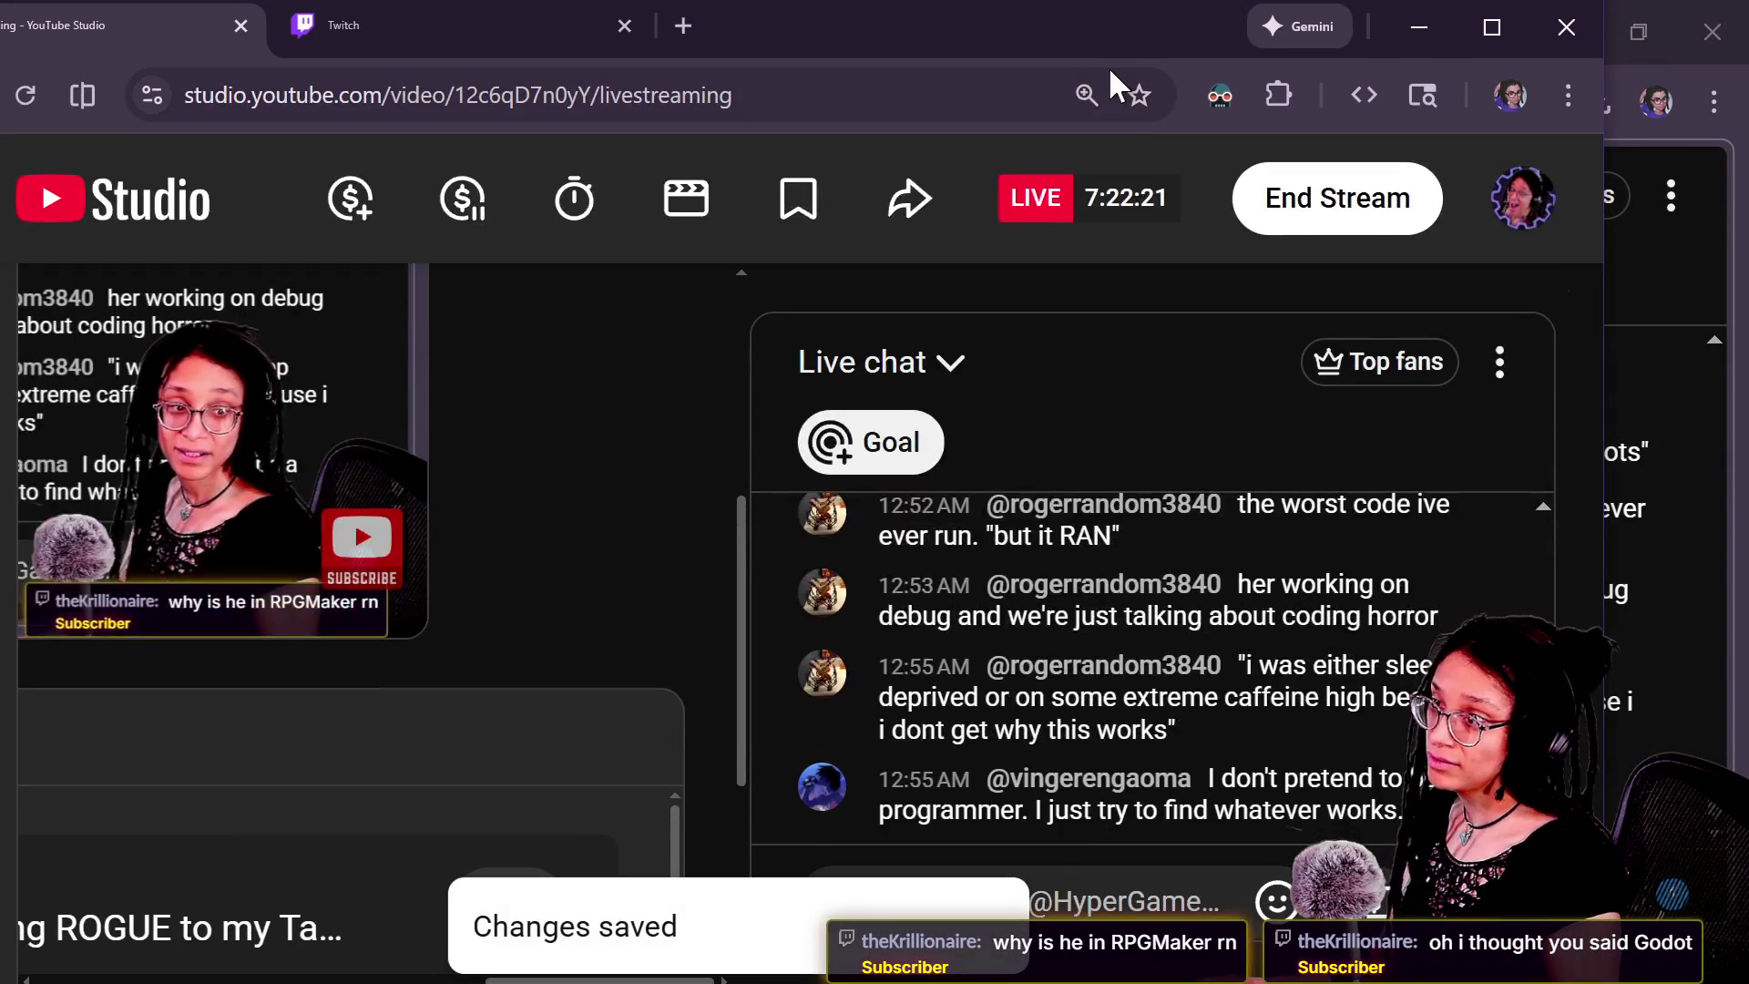
left_click(1109, 71)
key("alt+Tab")
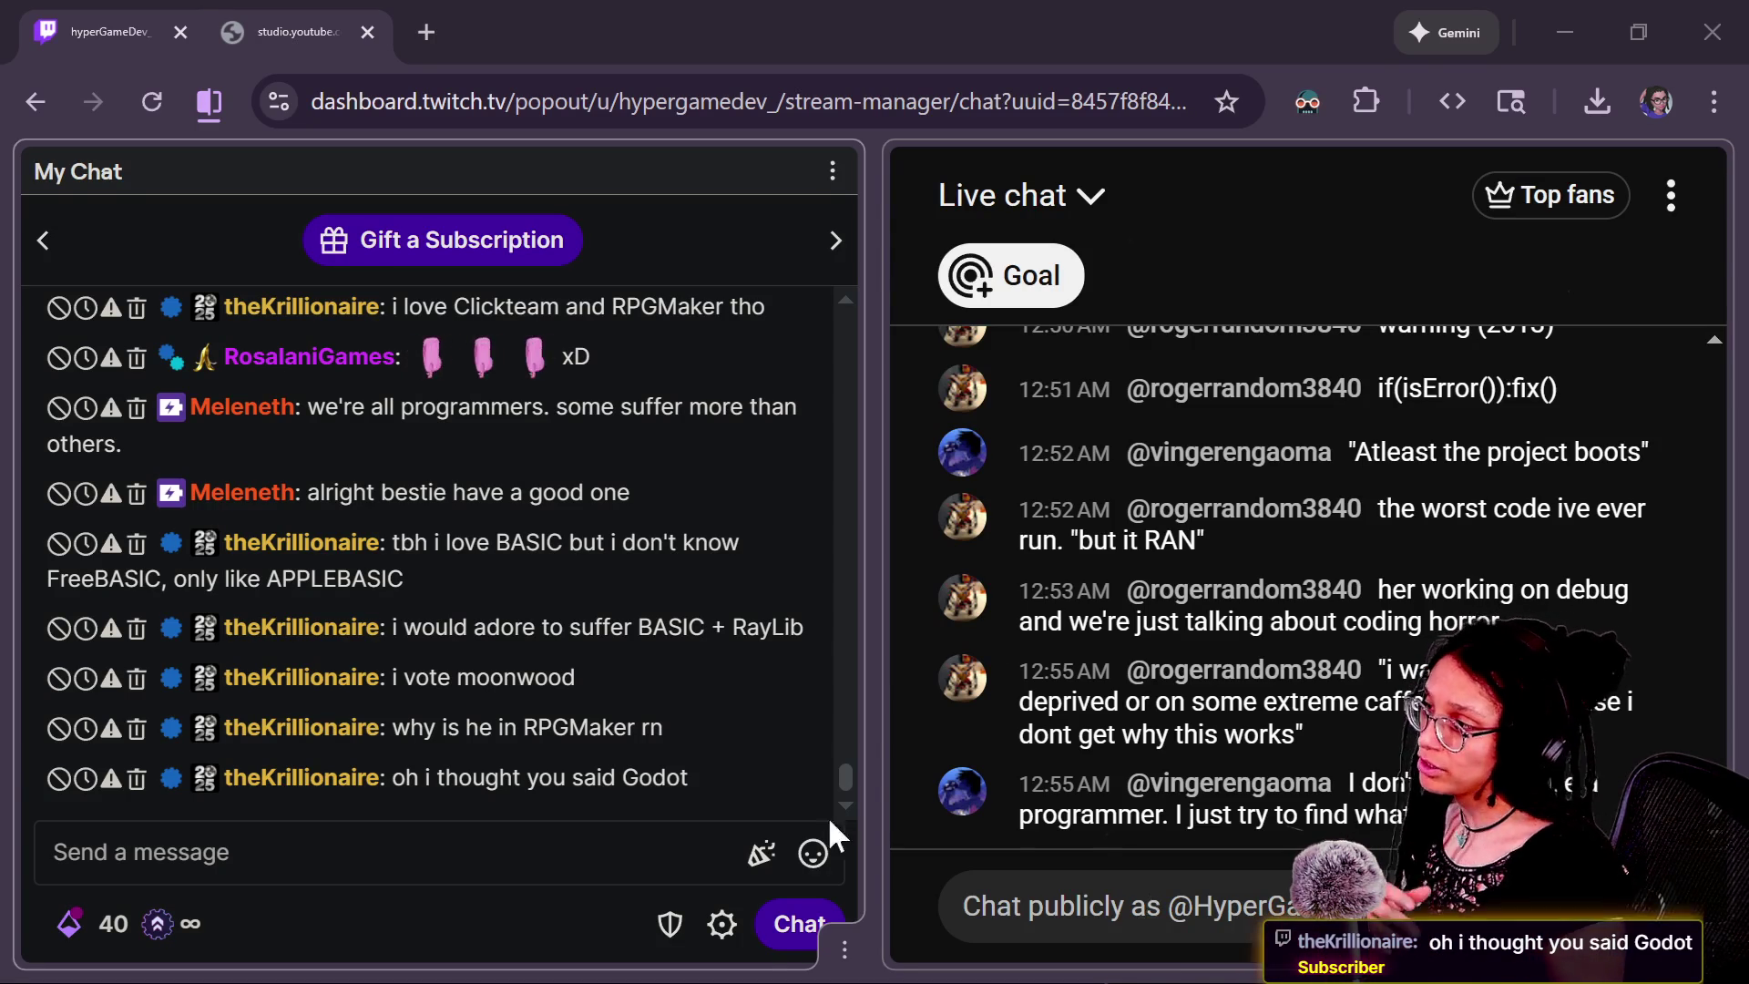
Send '/raid moonwoodgames' in Twitch chat after confirming the channel name.
scroll(589, 422, "up", 2)
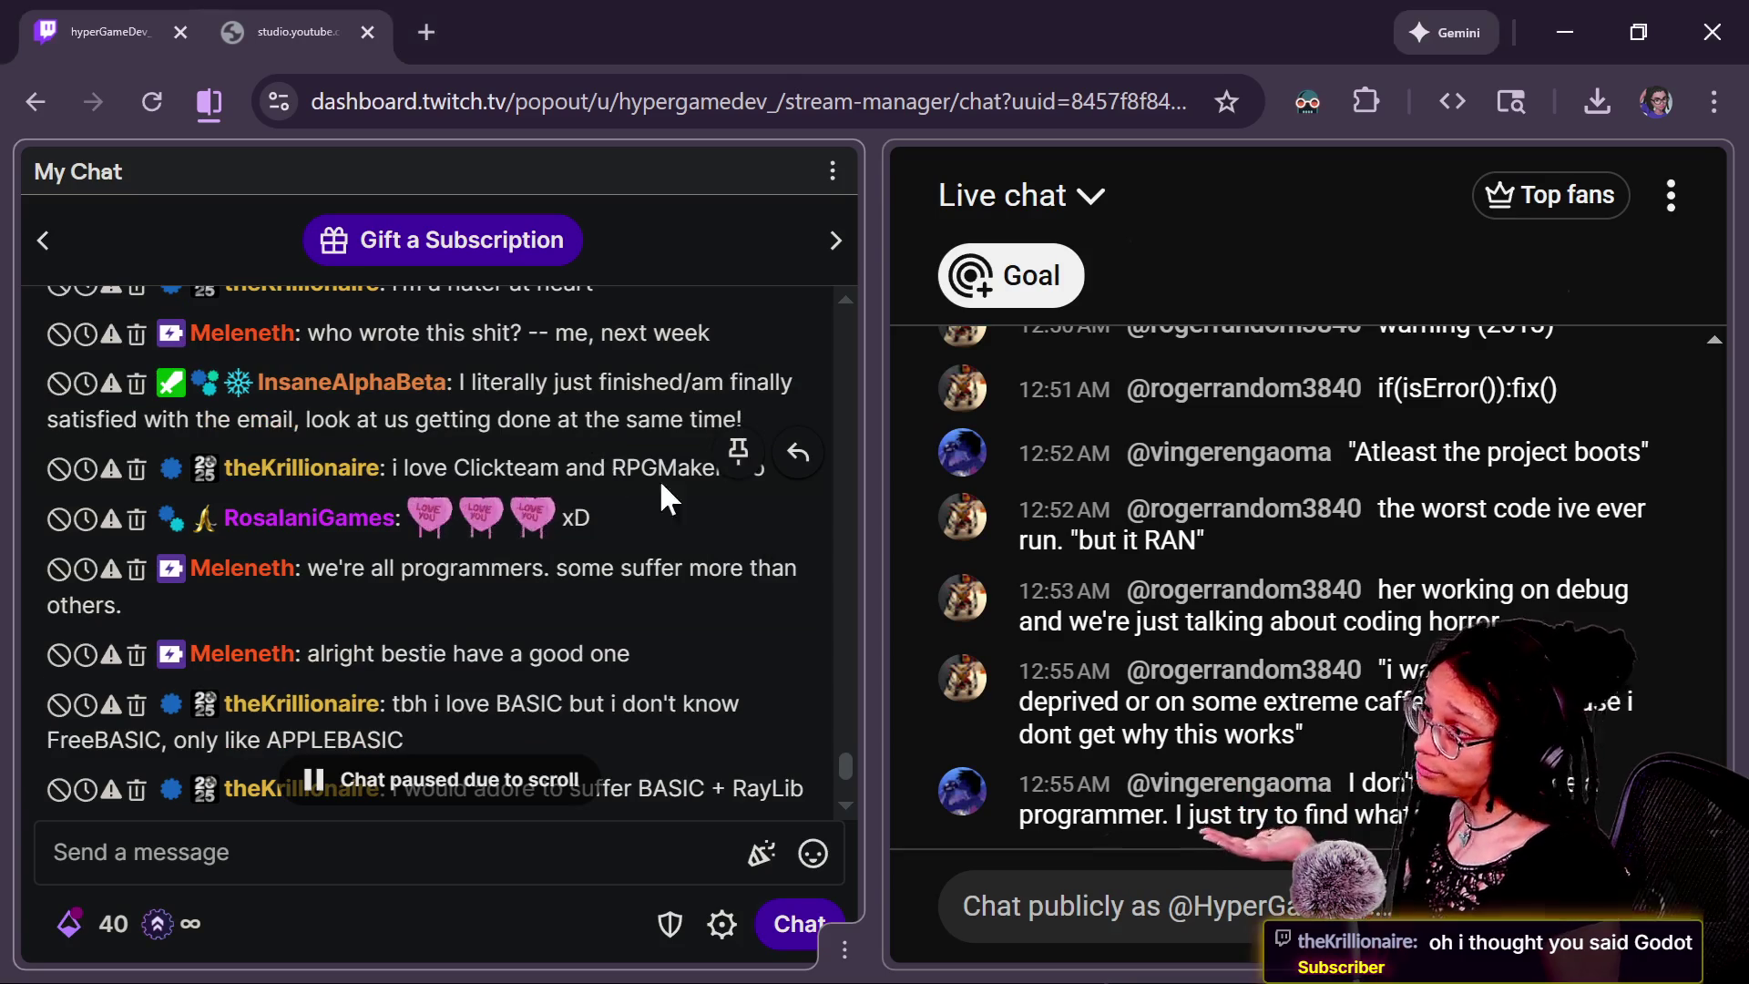
scroll(647, 654, "down", 2)
left_click(583, 879)
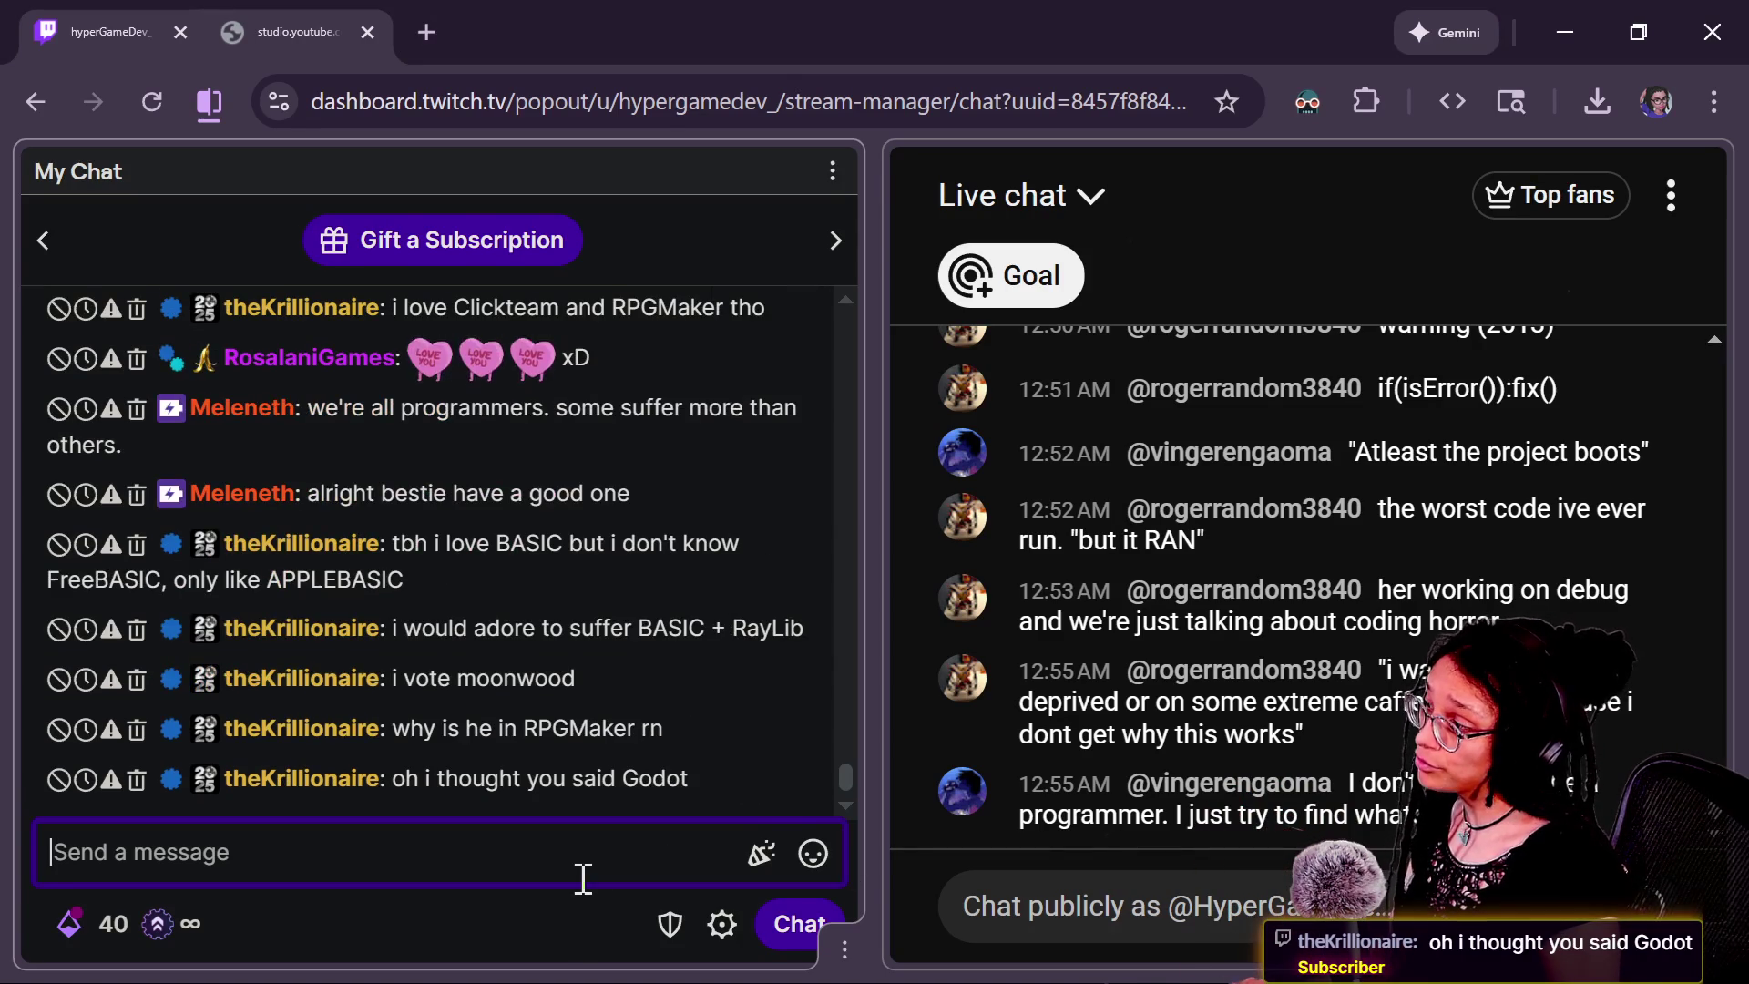
type("/raid moonwood")
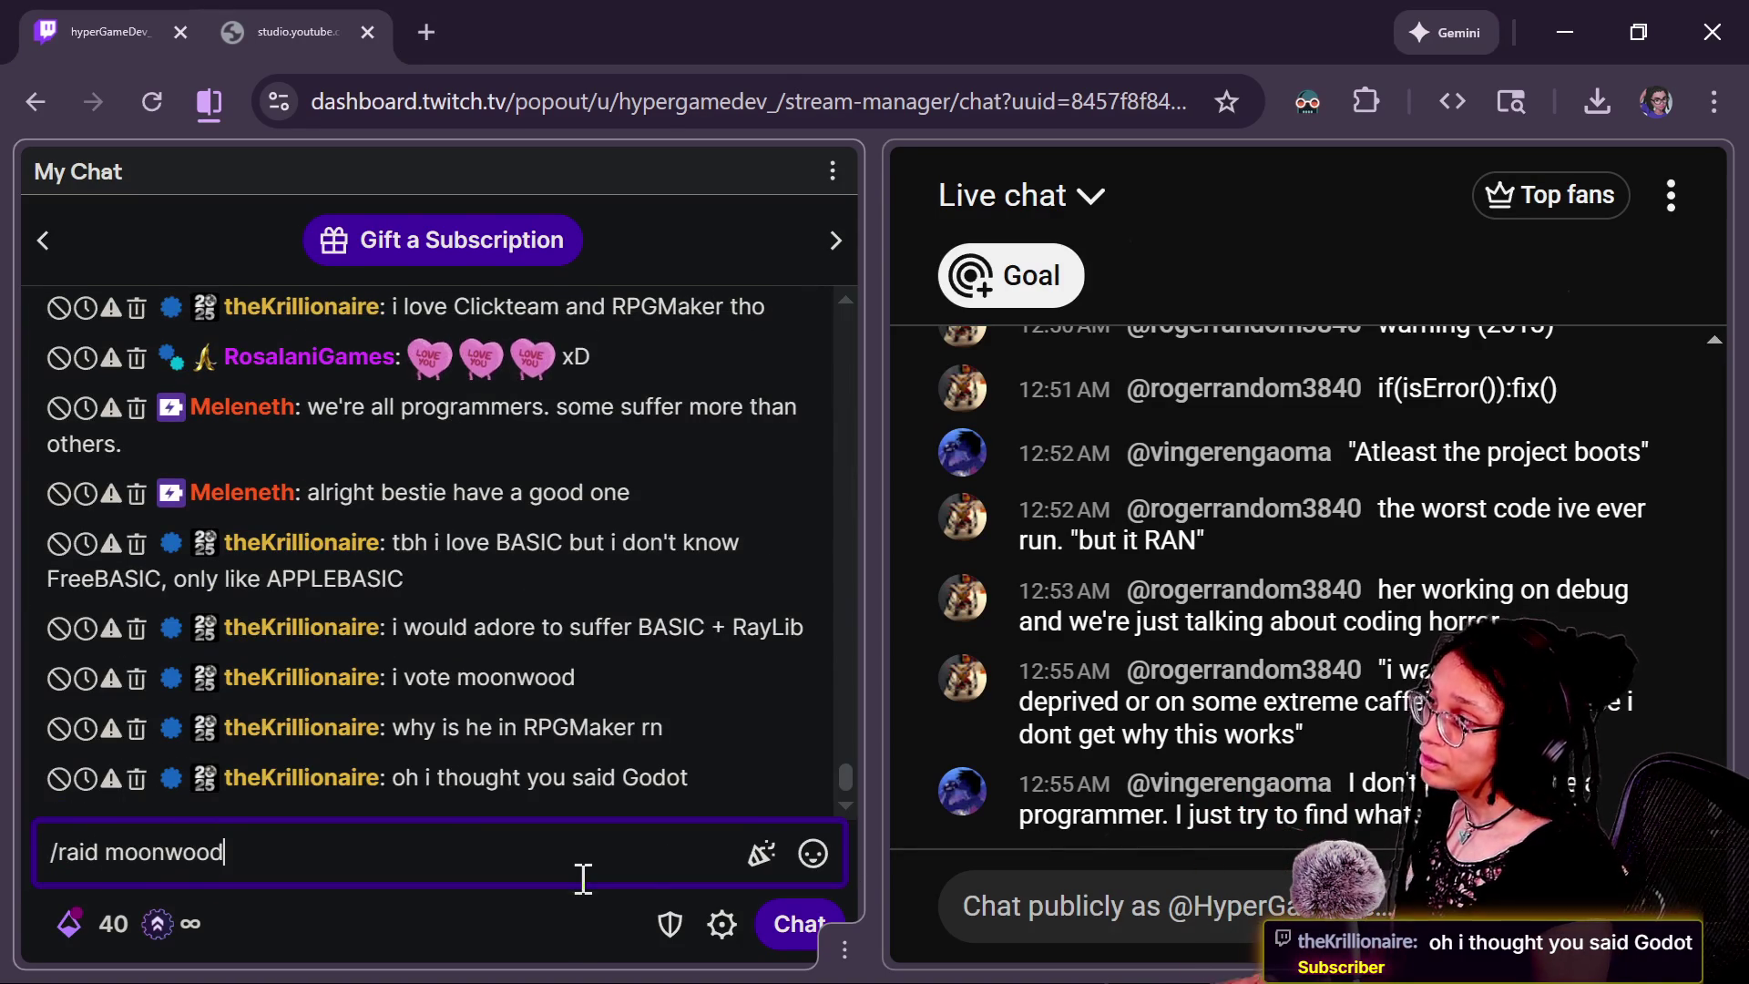
key("alt+Tab")
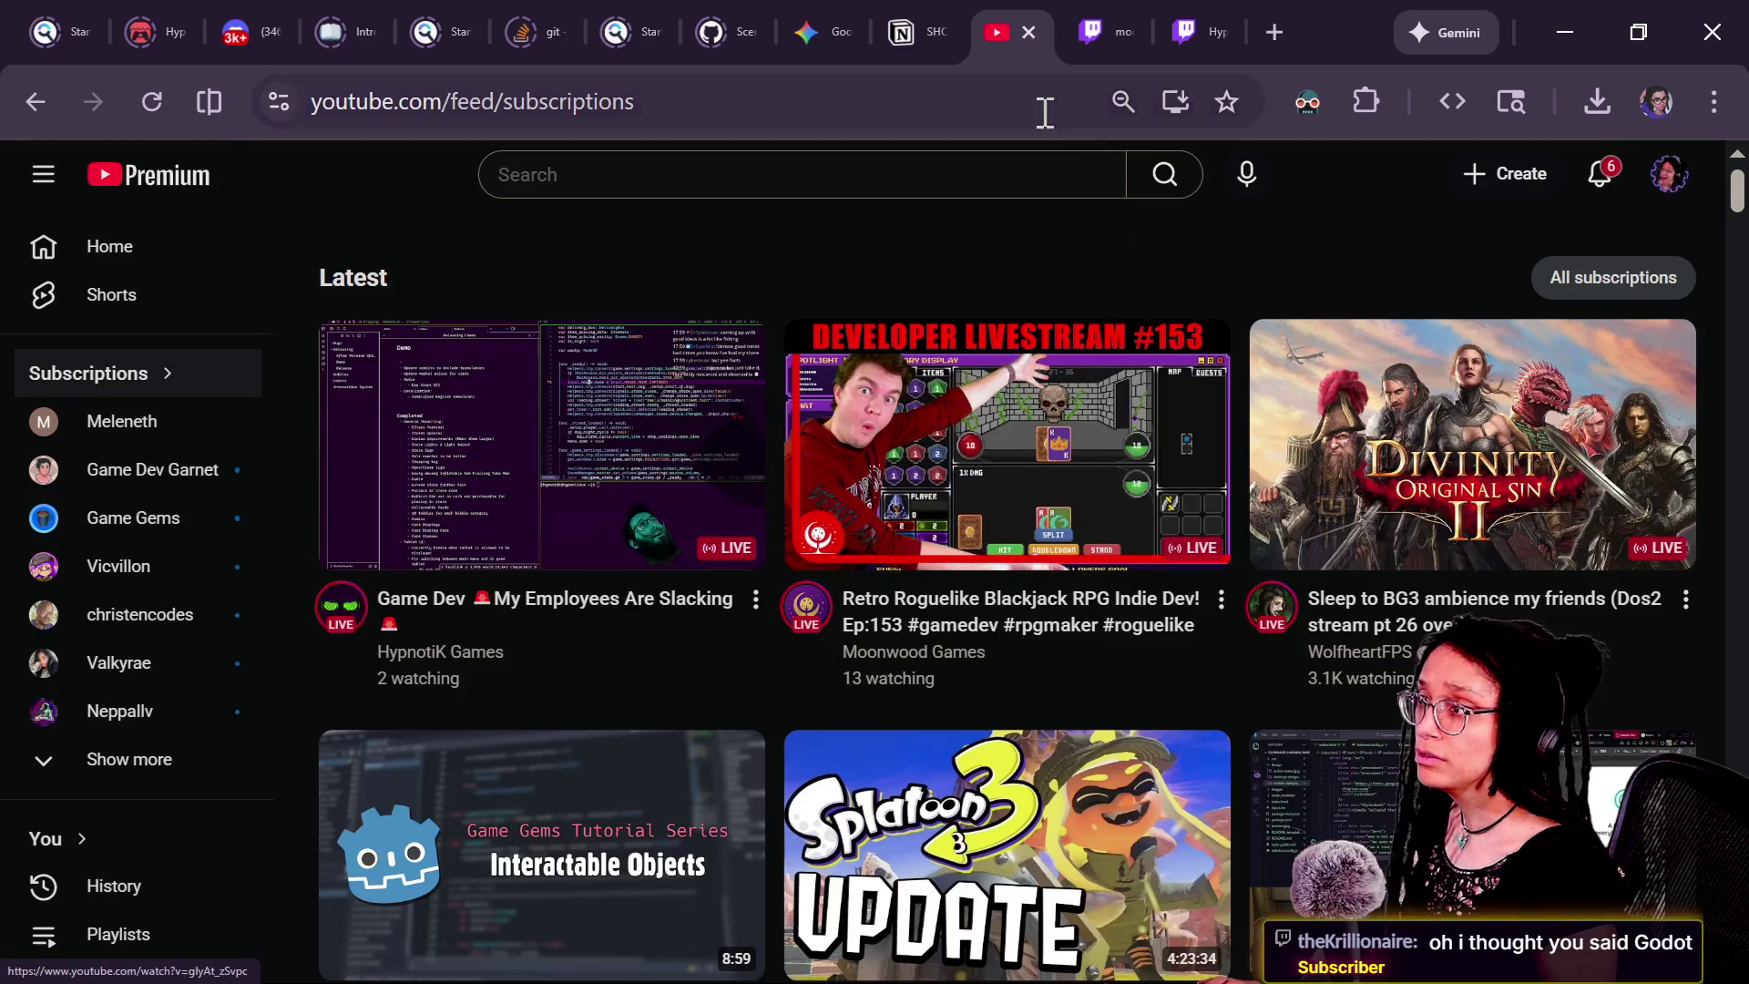
left_click(1082, 26)
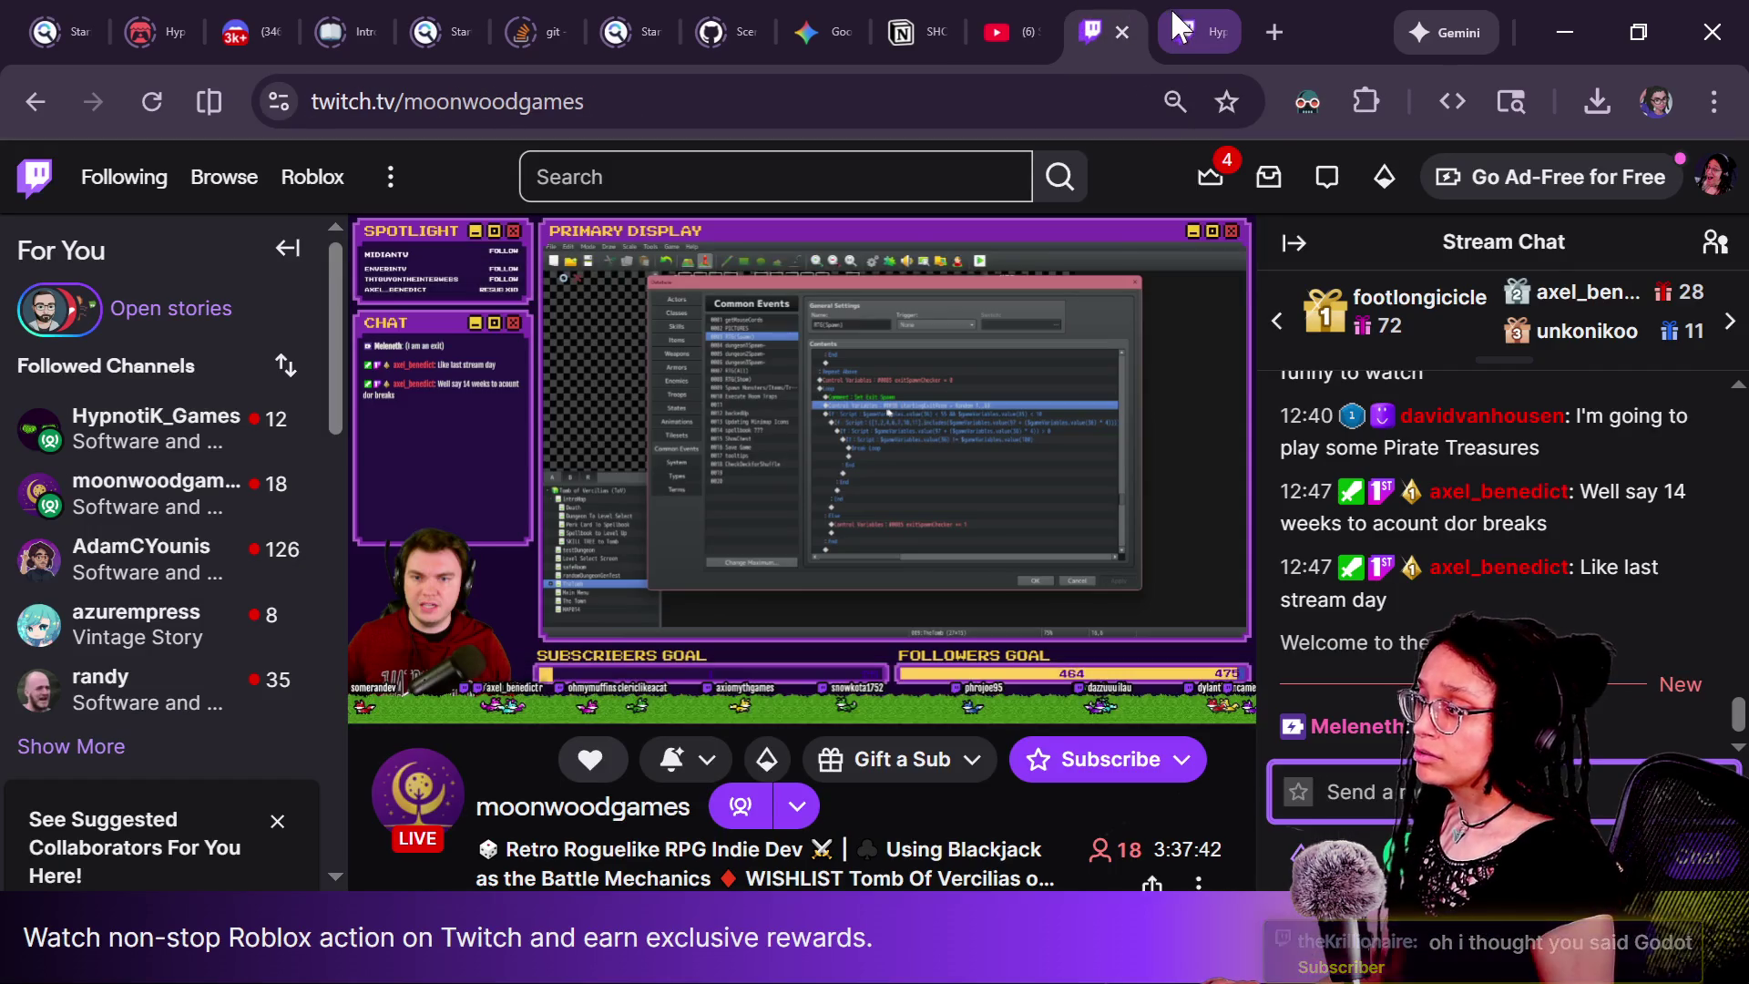
key("alt+Tab")
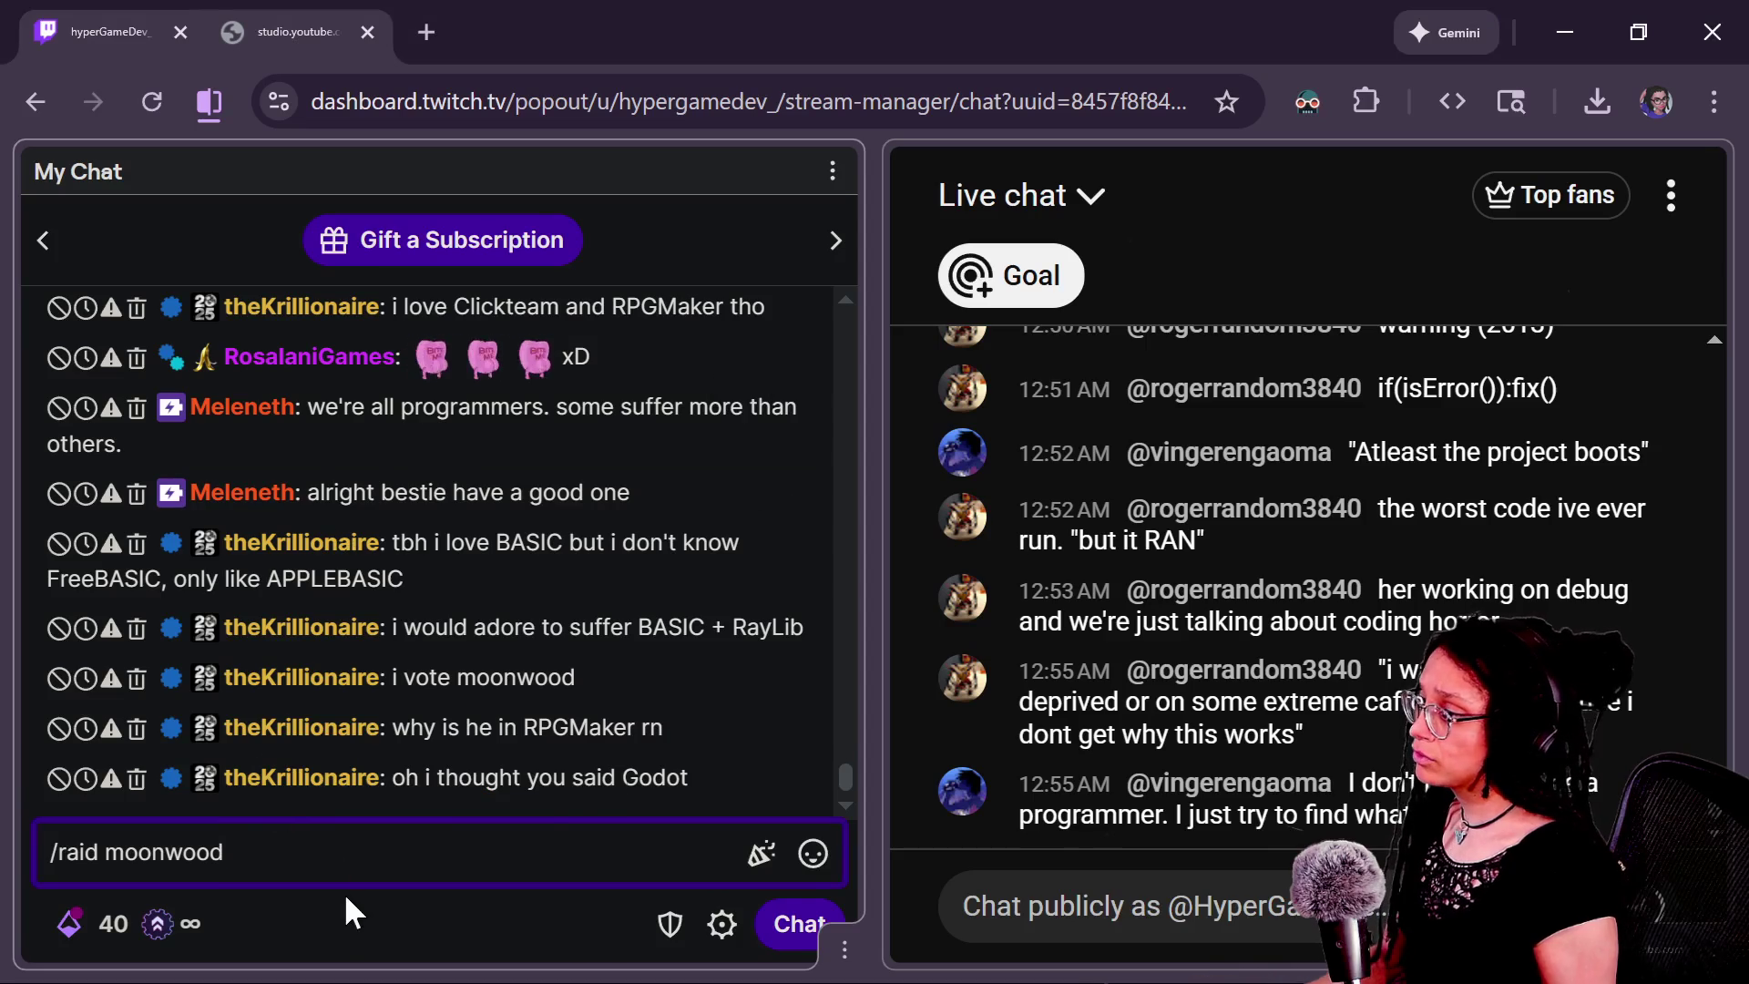
type("games")
key("Return")
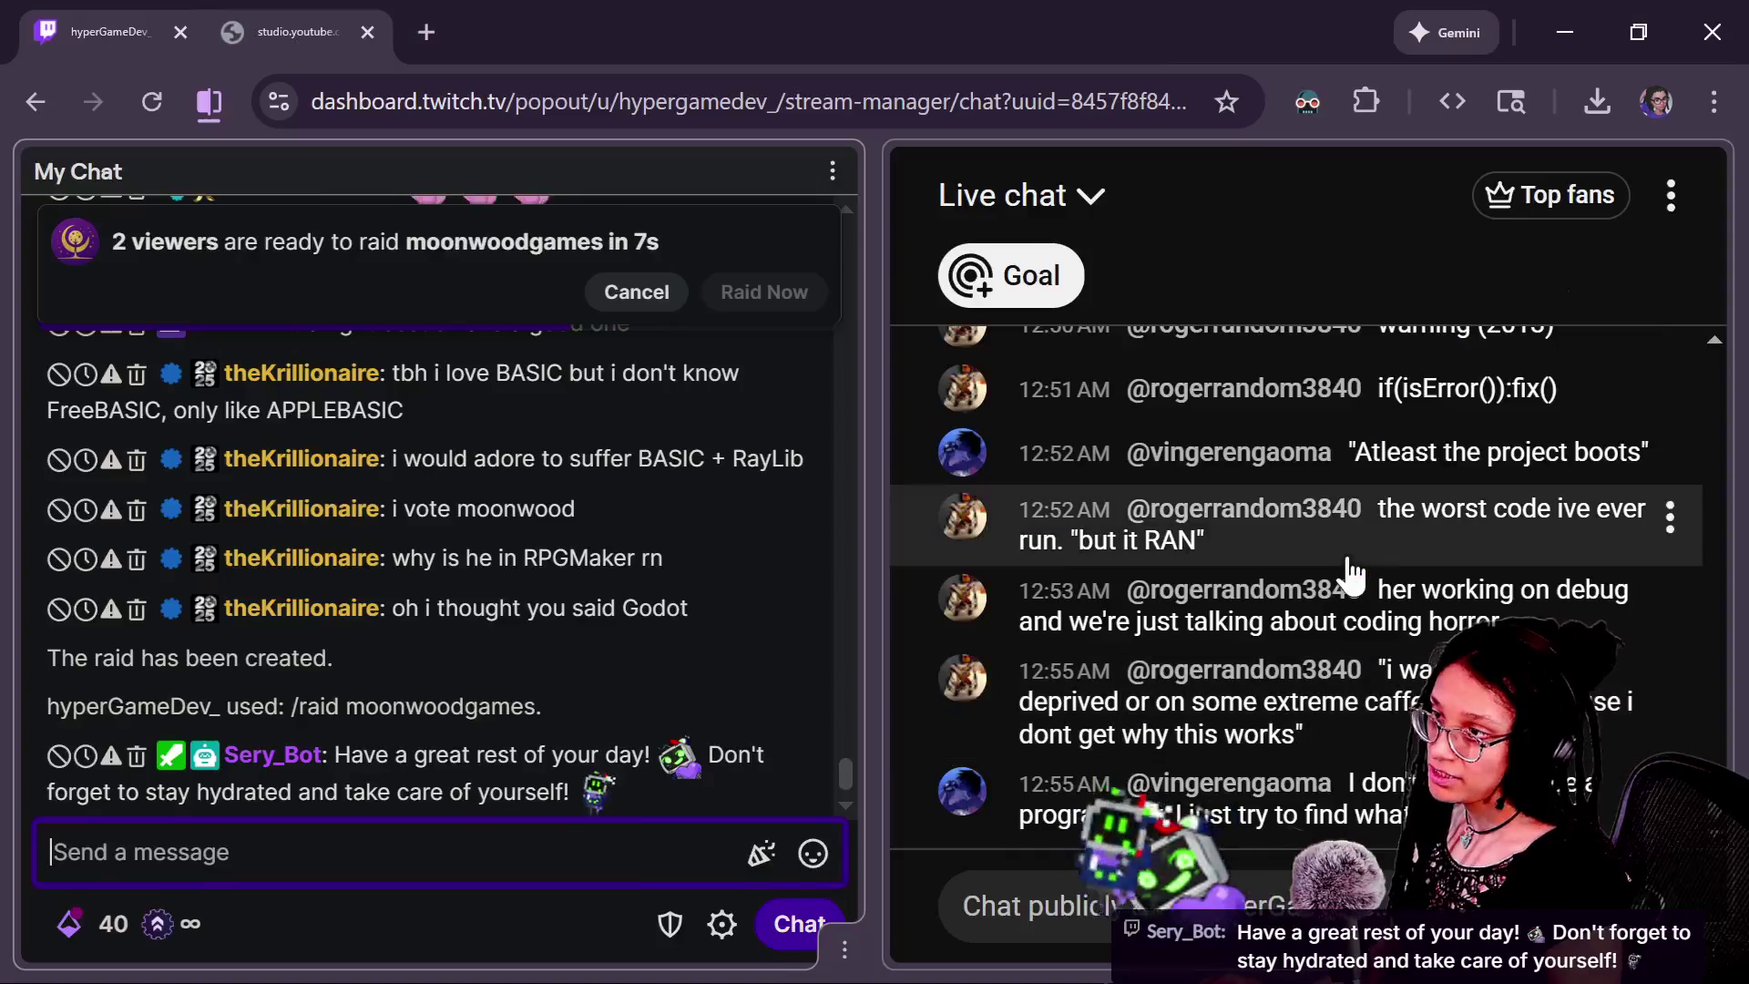
Post 'HYPER DOUBLE PLATFORM RAAAAIIIDD!!!' from clipboard history in both Twitch and YouTube chats.
key("alt+Tab")
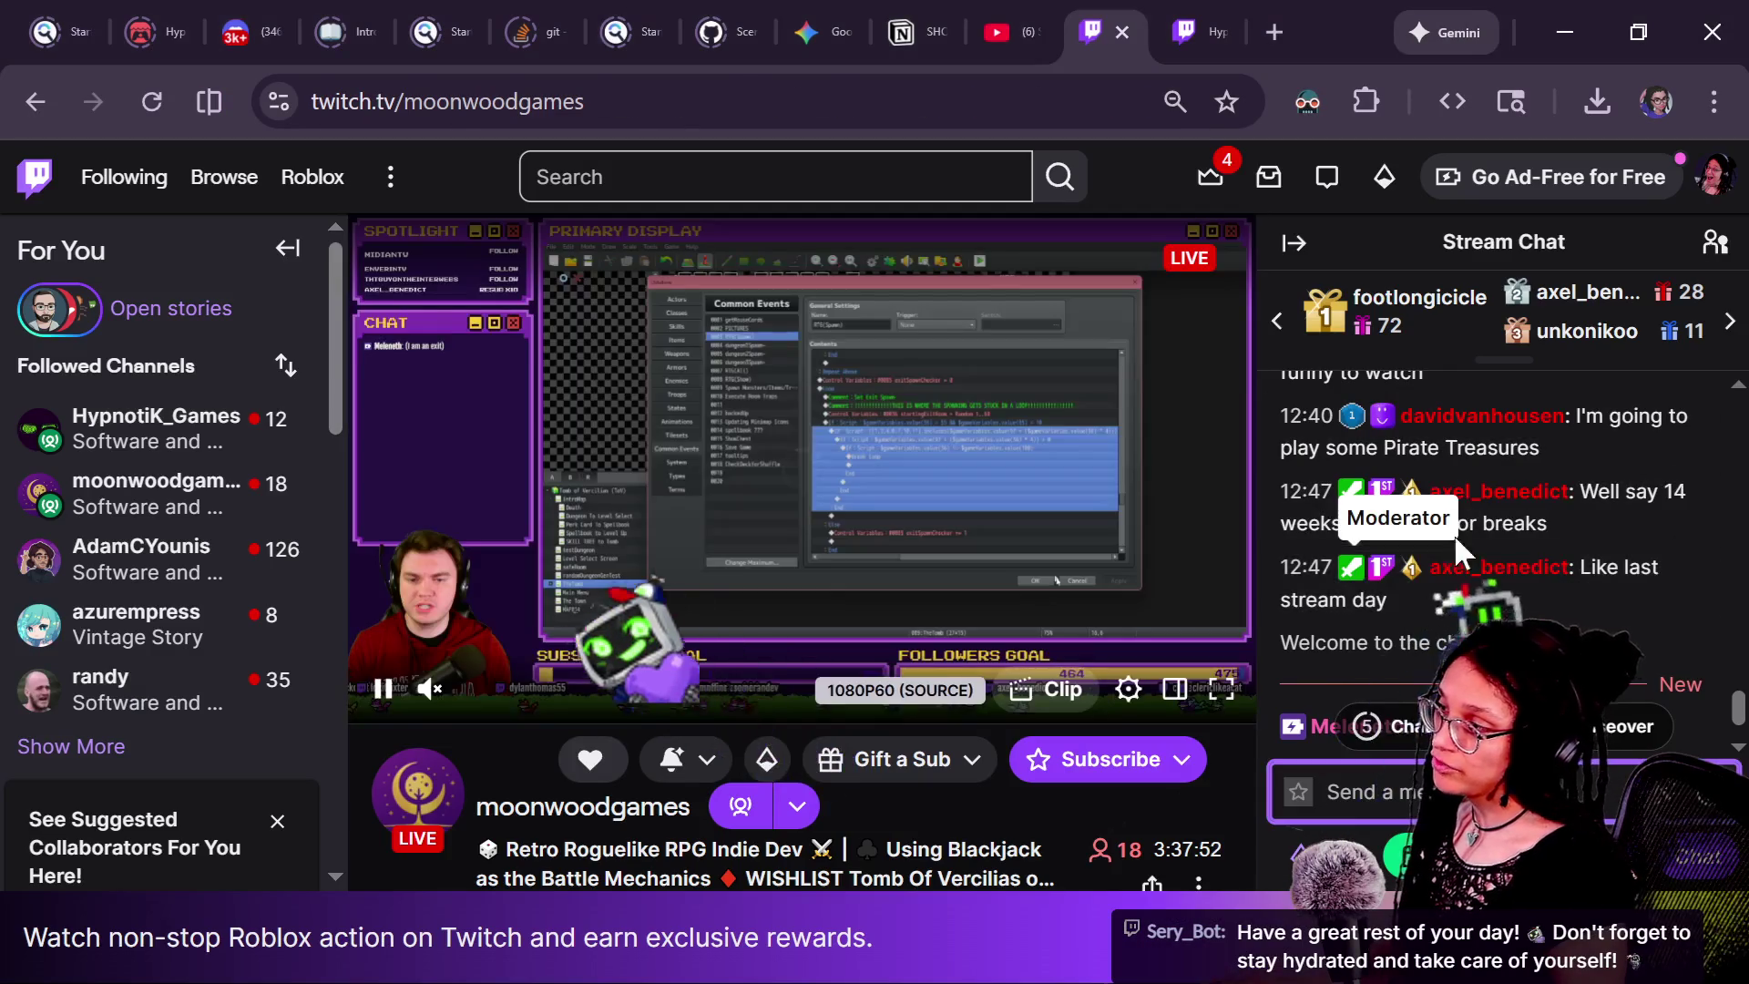
key("alt+Tab")
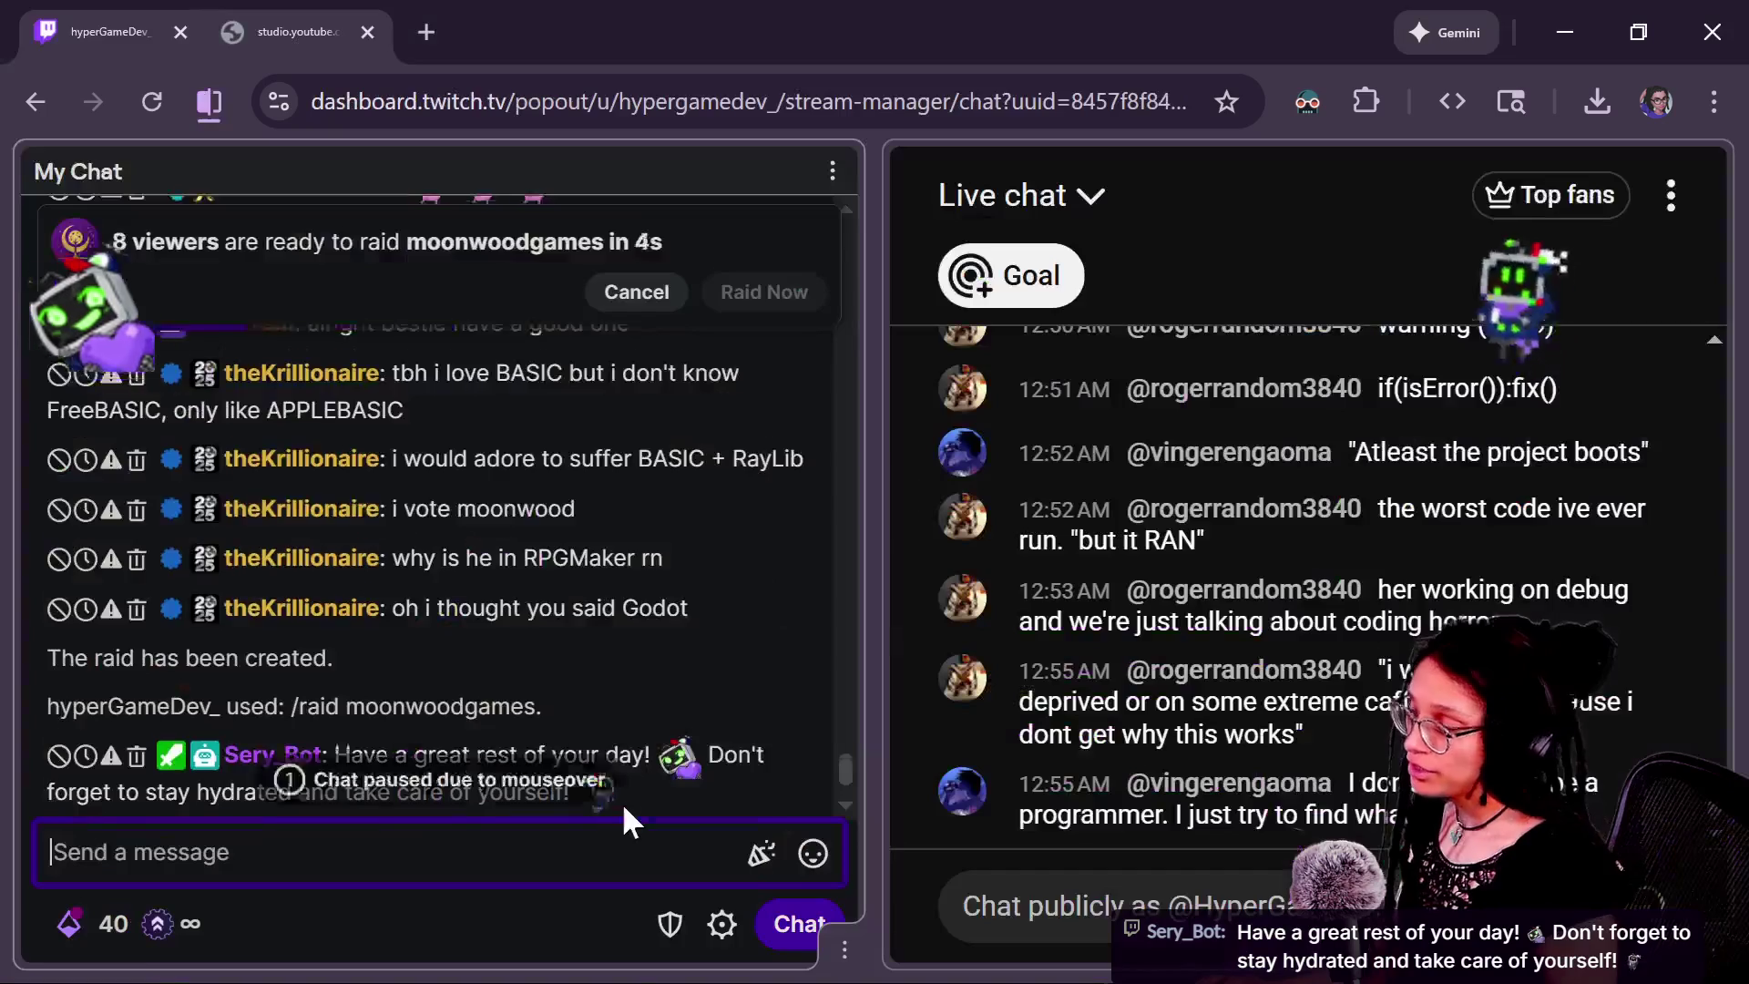
key("super+v")
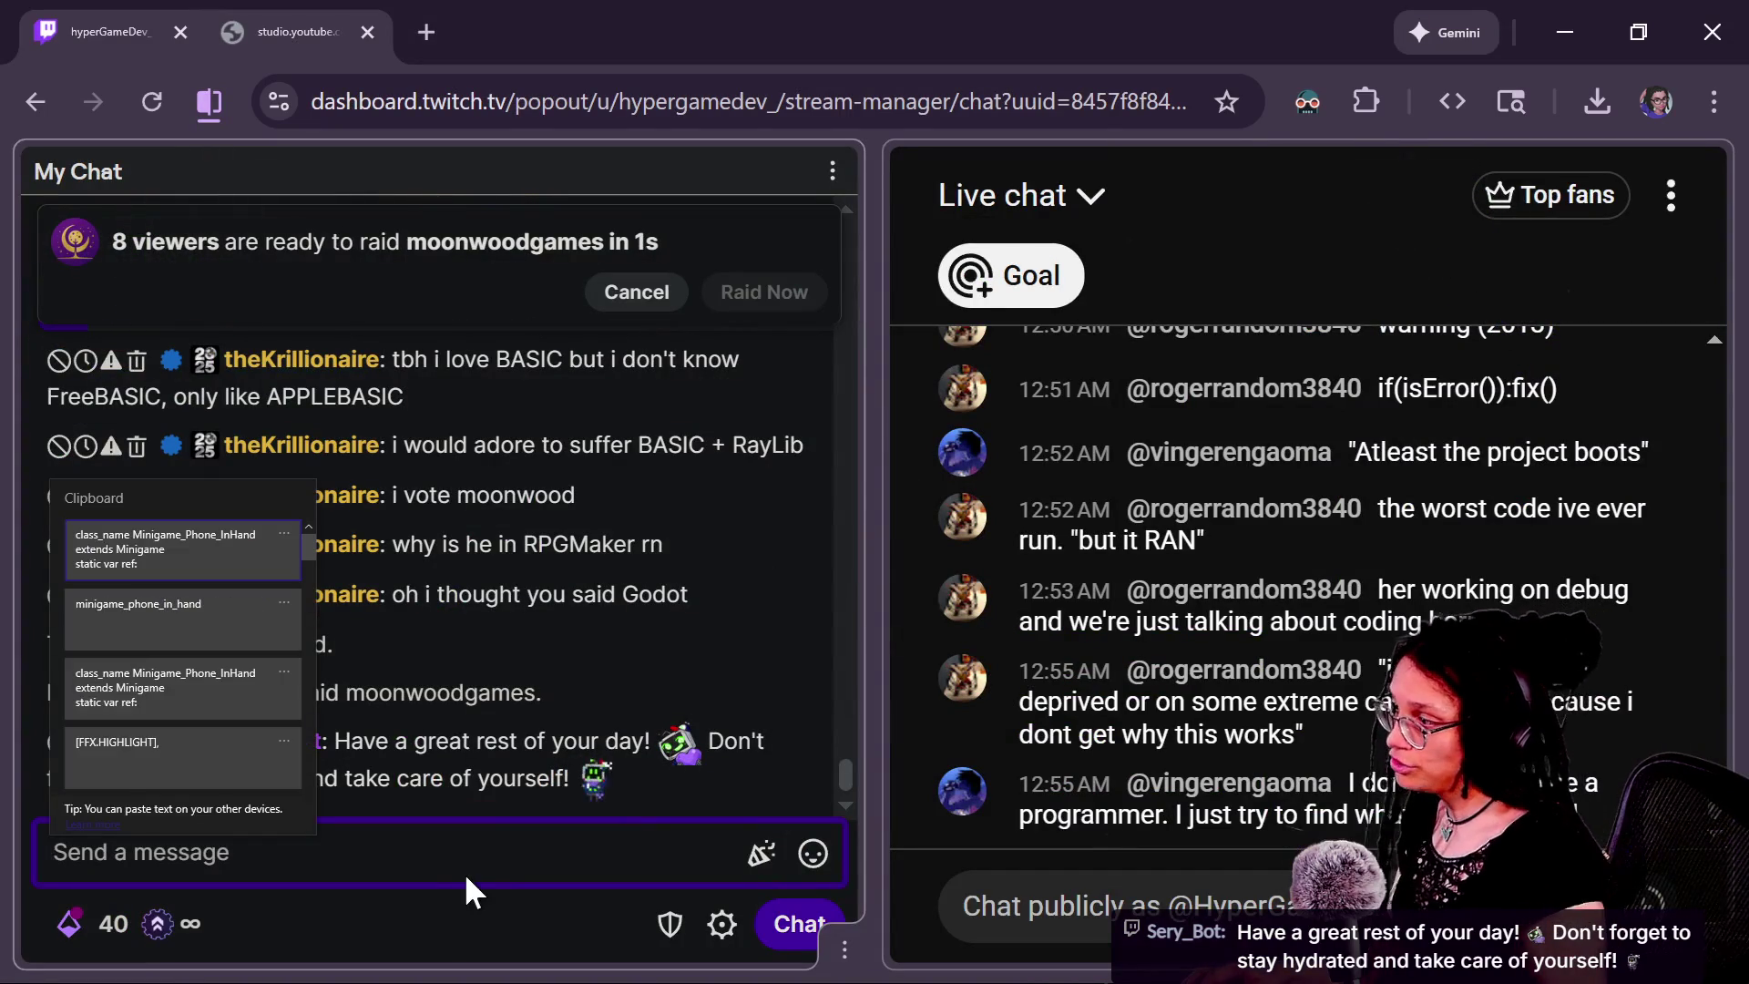
scroll(180, 683, "down", 3)
key("Up")
key("Up")
key("Up")
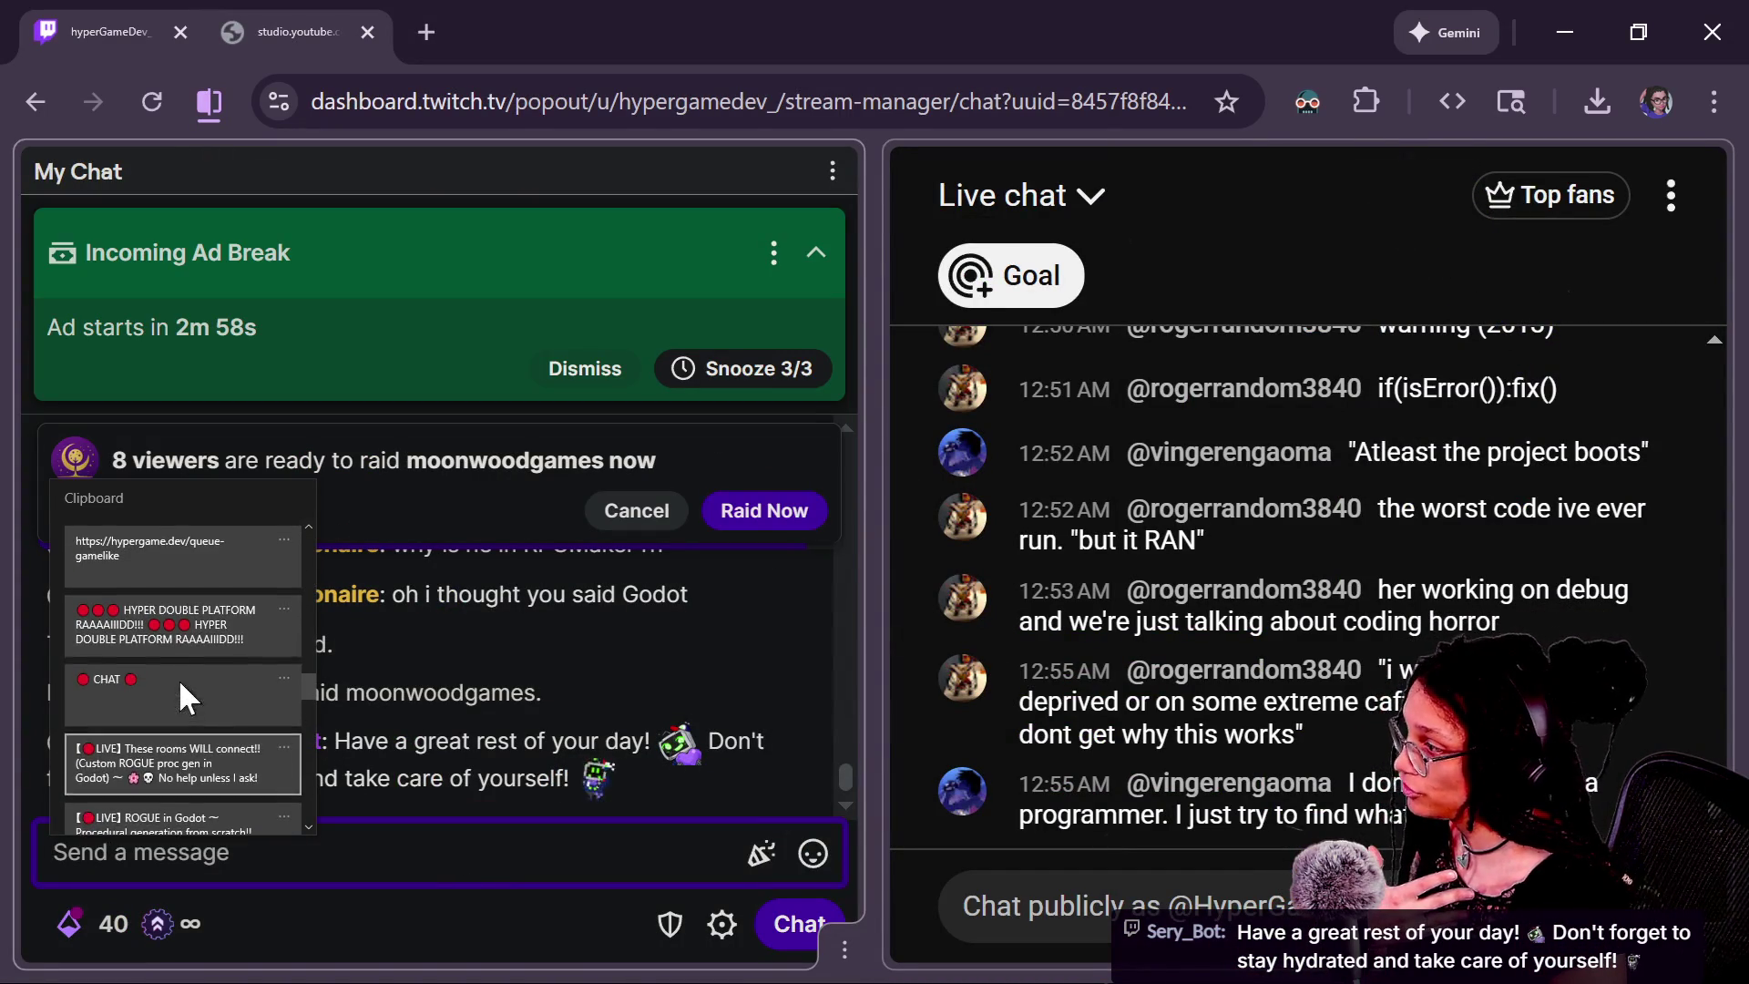
left_click(157, 630)
triple_click(631, 856)
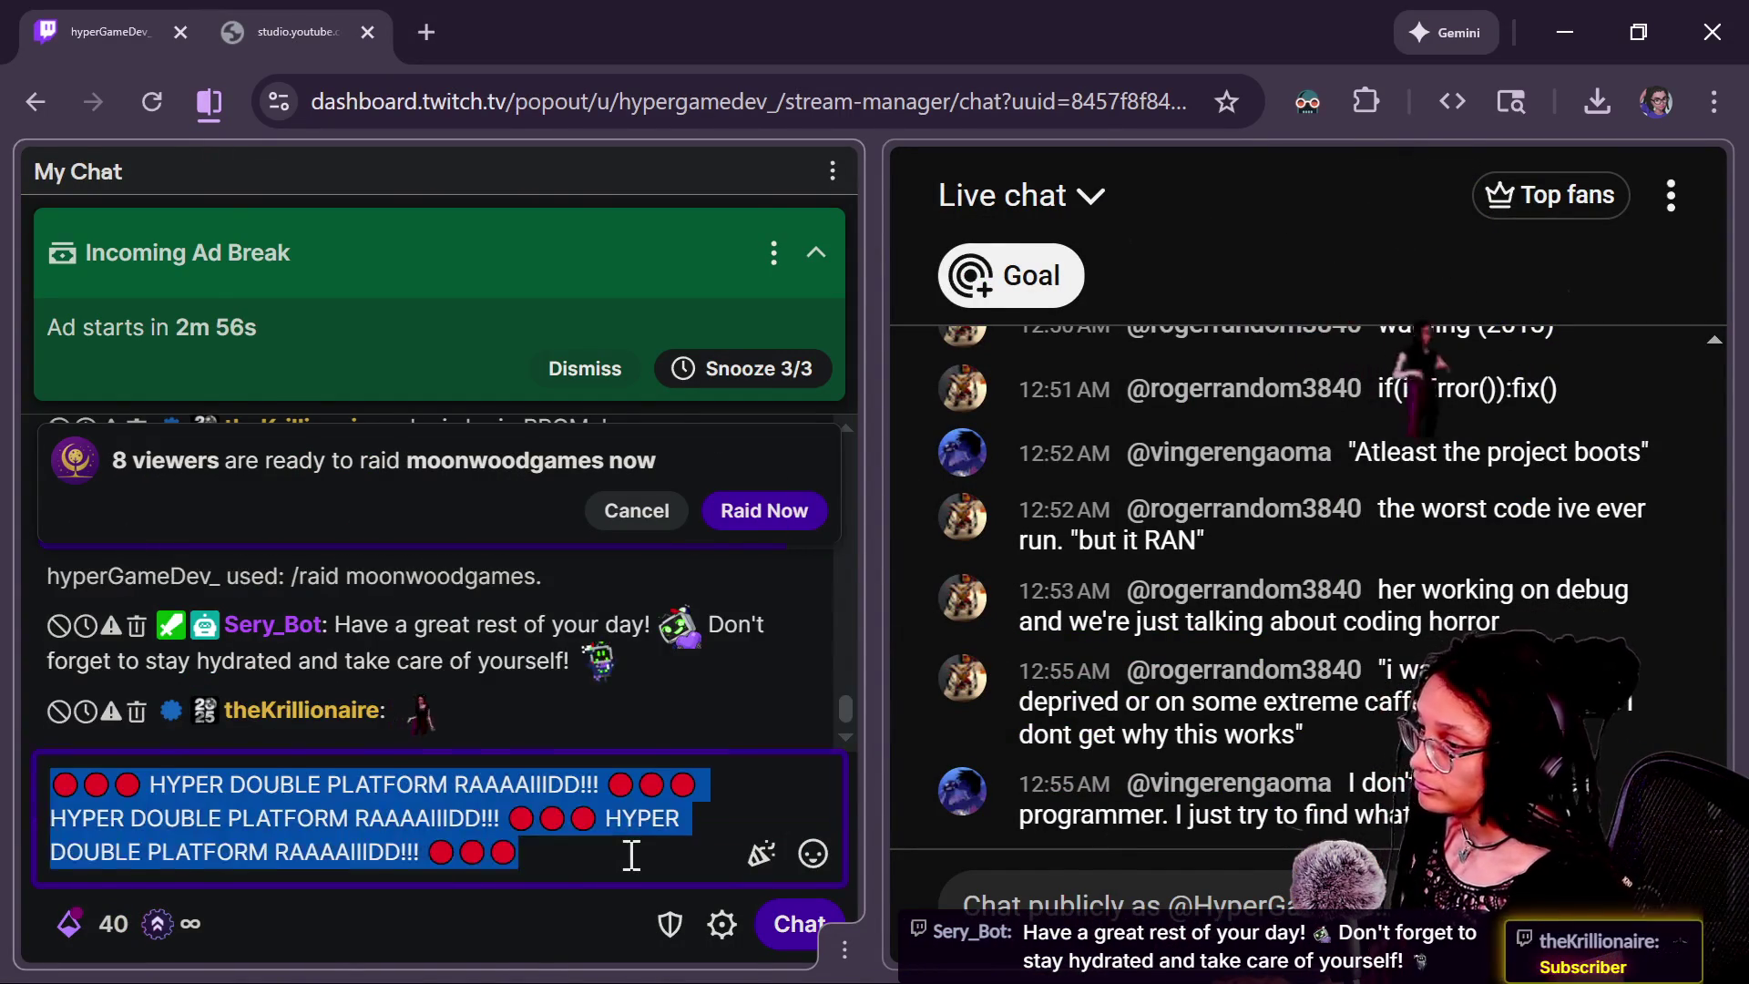
key("Return")
left_click(1139, 902)
key("ctrl+v")
key("Return")
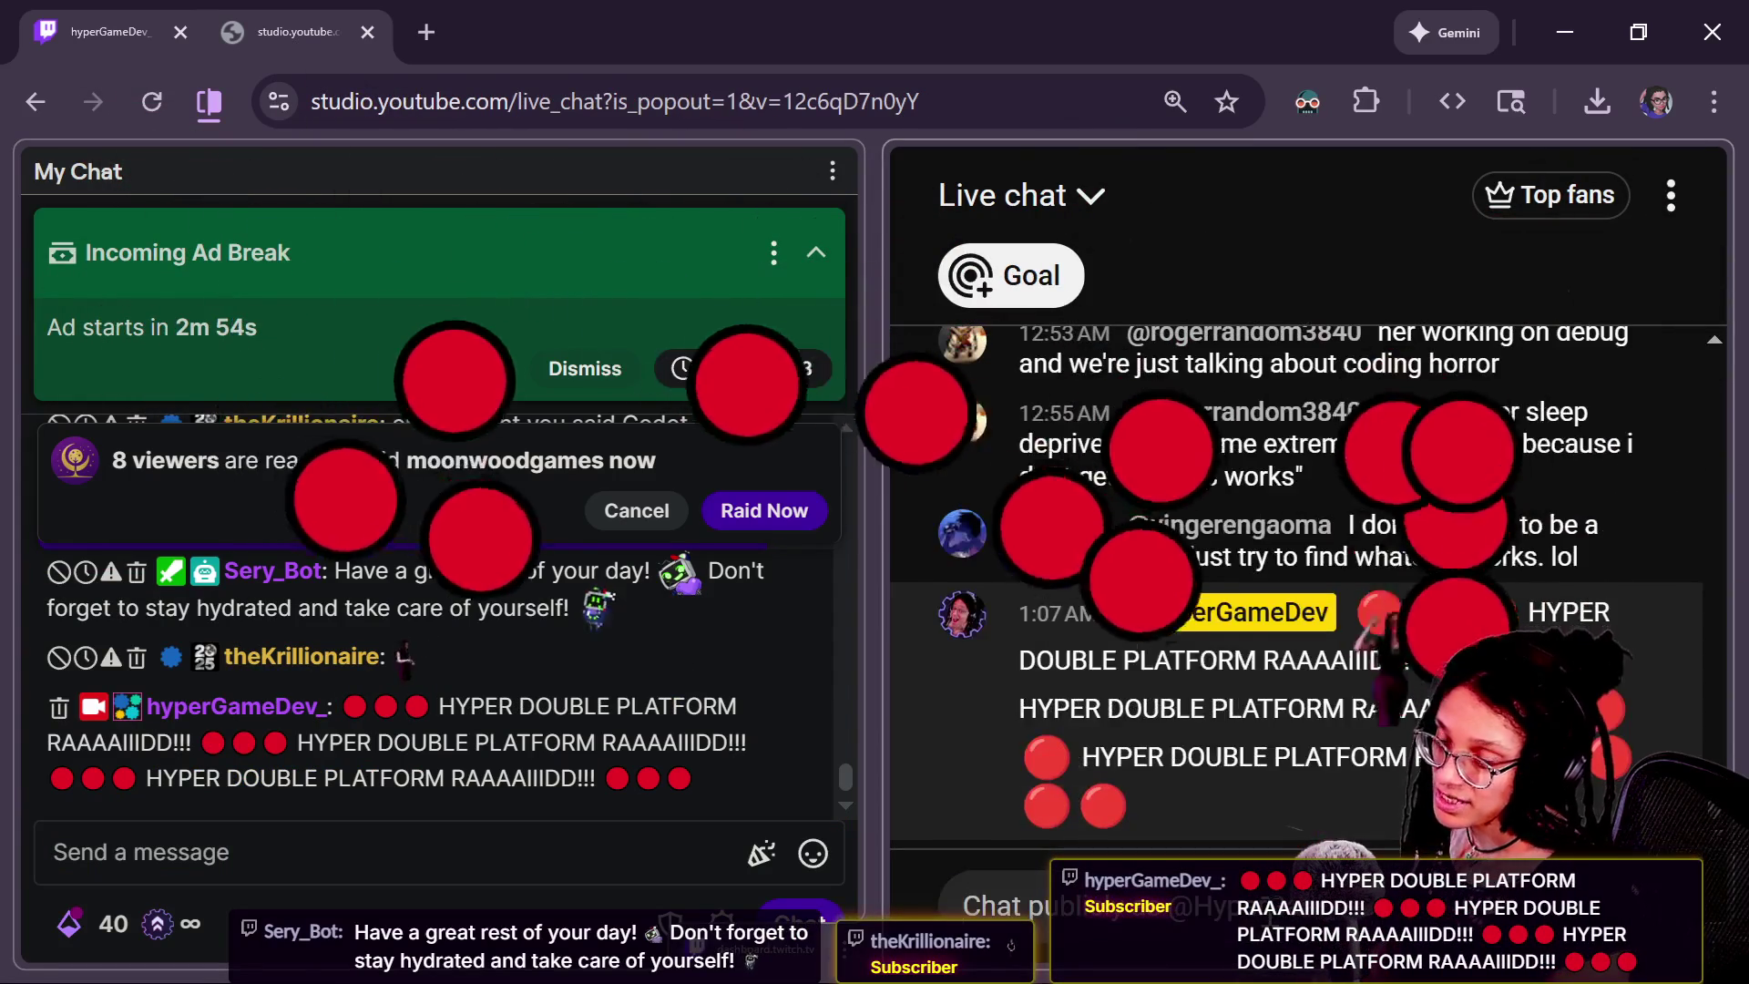